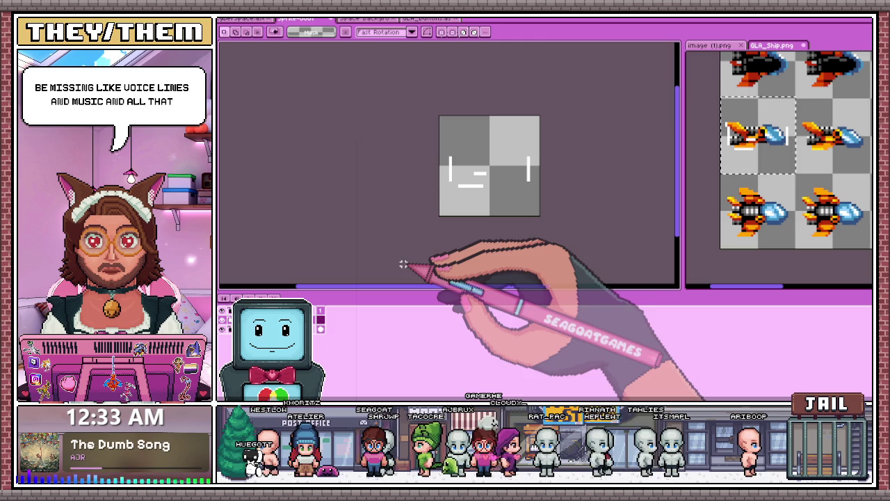
Step: Draw a small white stair-stepped wing between the two hitbox marks
scroll(487, 153, "up", 1)
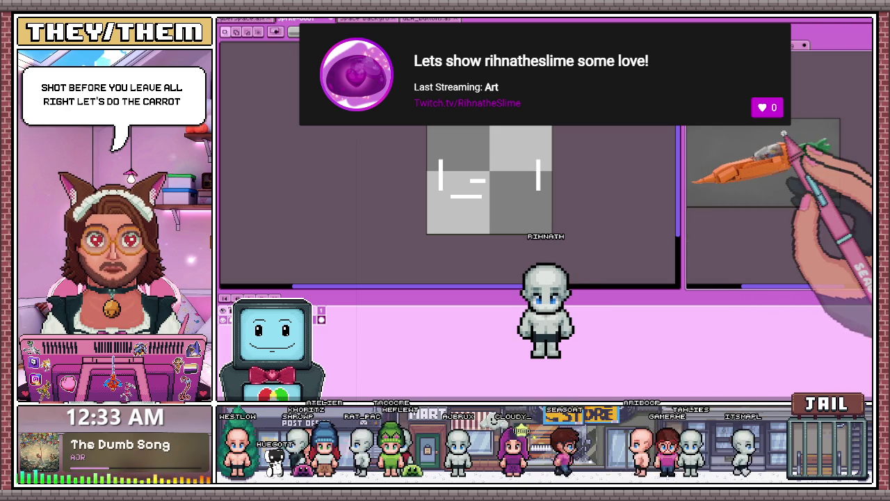
scroll(397, 171, "up", 2)
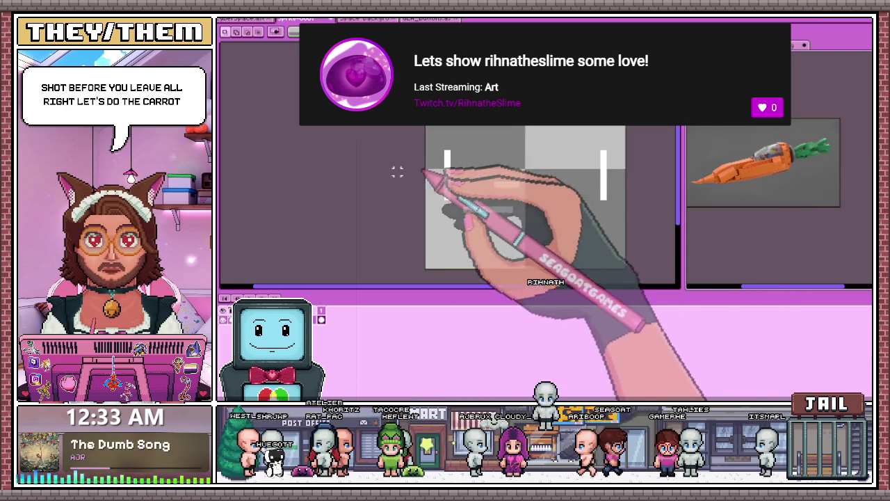
scroll(397, 172, "down", 2)
scroll(502, 200, "up", 2)
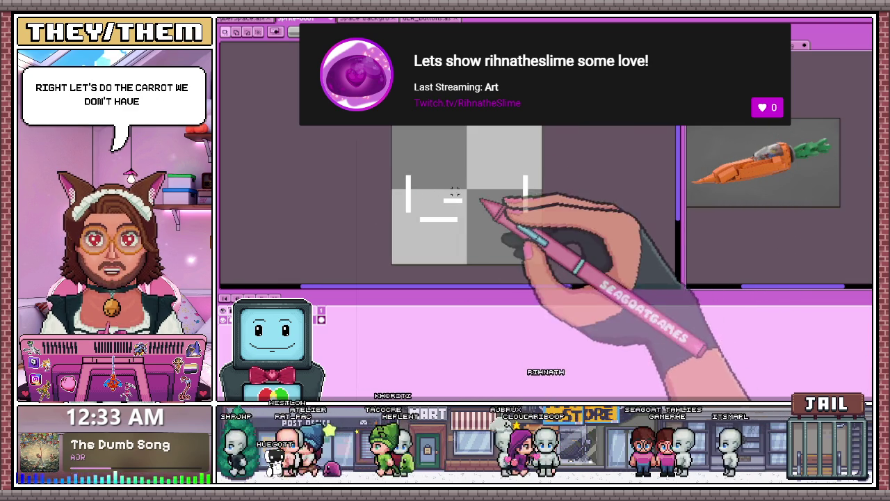
scroll(515, 197, "up", 1)
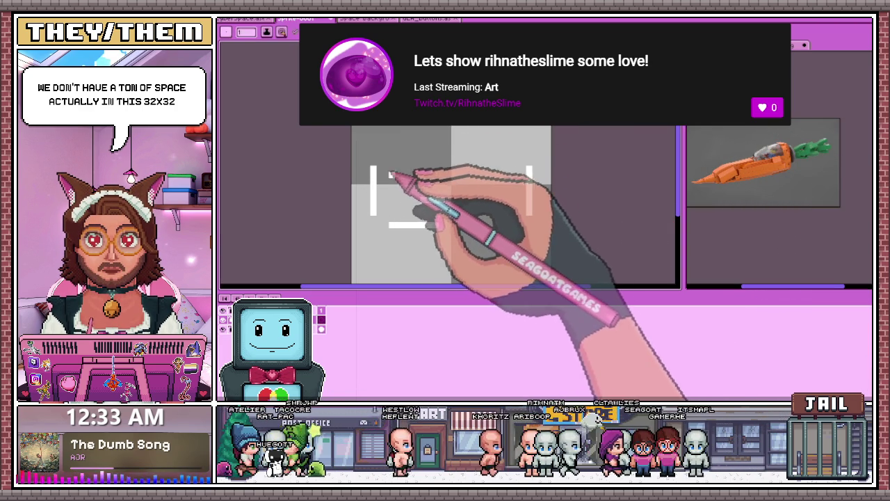
scroll(395, 221, "up", 1)
left_click_drag(393, 221, 421, 207)
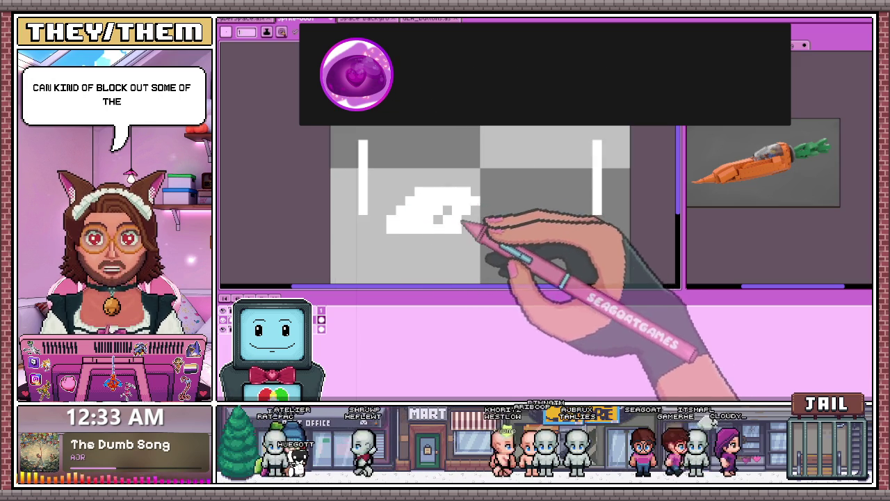
left_click(484, 191)
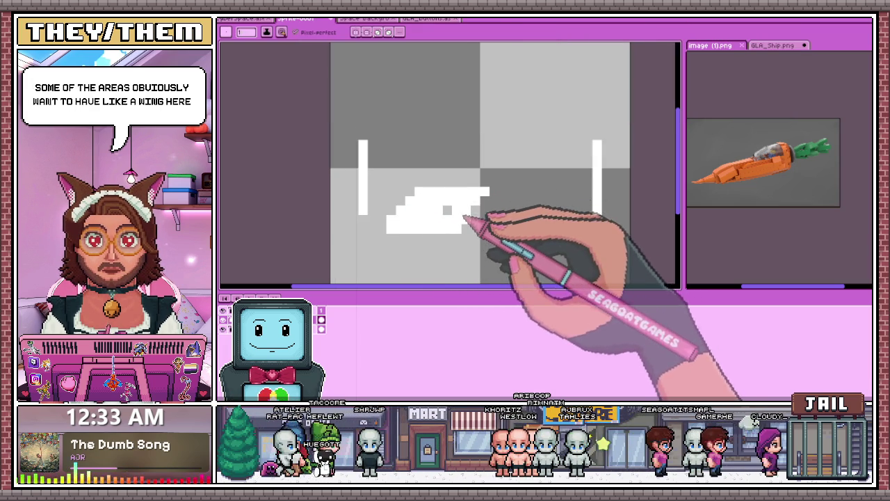
Step: Open Canvas Size with Ctrl+Alt+C and stretch the canvas wider to the right
scroll(458, 216, "up", 1)
scroll(456, 238, "down", 2)
scroll(513, 234, "down", 1)
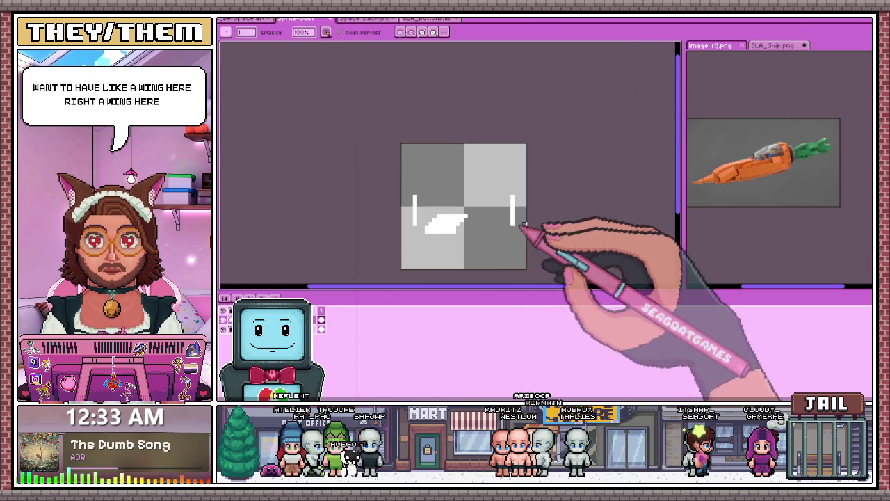
scroll(514, 224, "up", 1)
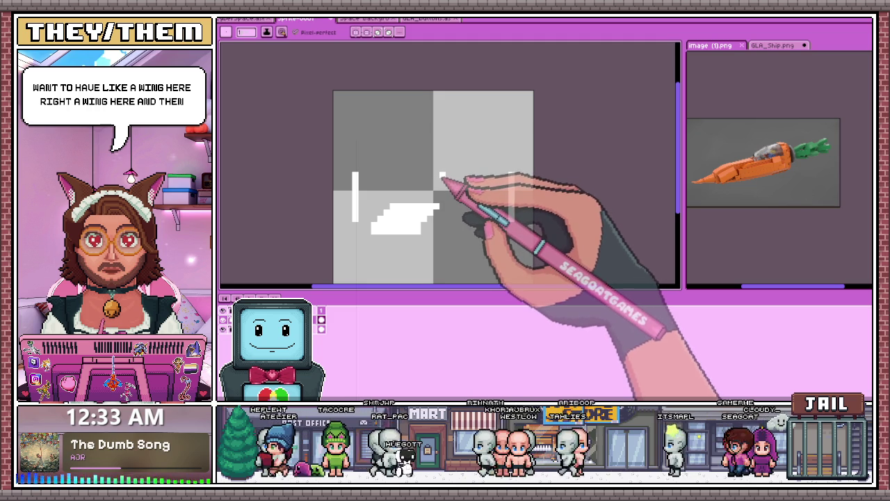
scroll(431, 167, "down", 1)
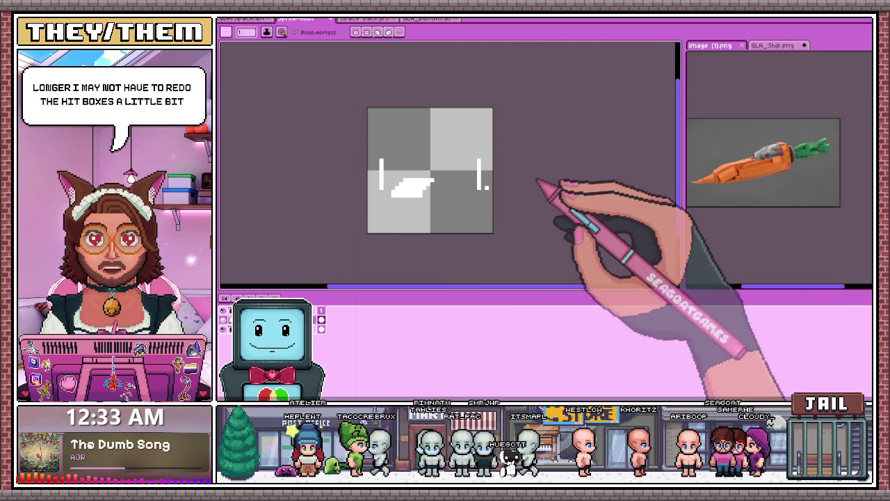
key("ctrl+alt+c")
left_click_drag(518, 184, 585, 187)
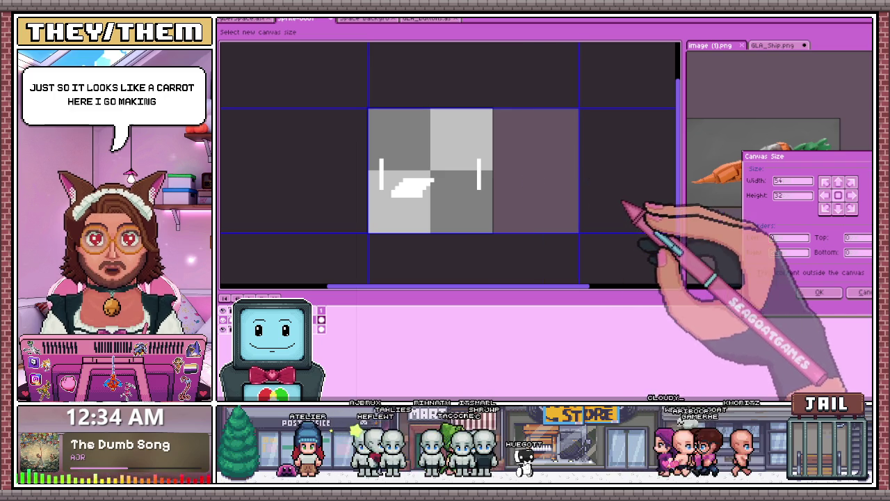
Step: Redo the canvas resize with a 16-pixel right border, making the sprite 48×32
left_click(863, 292)
key("ctrl+alt+c")
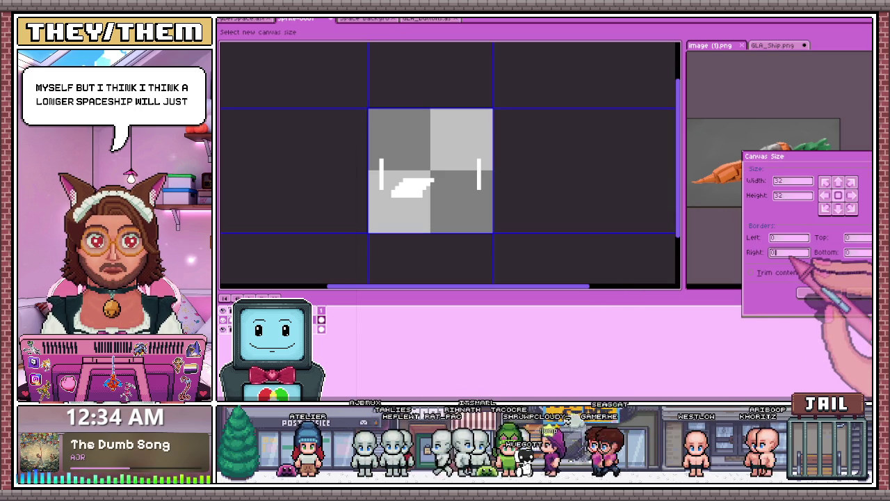
type("16")
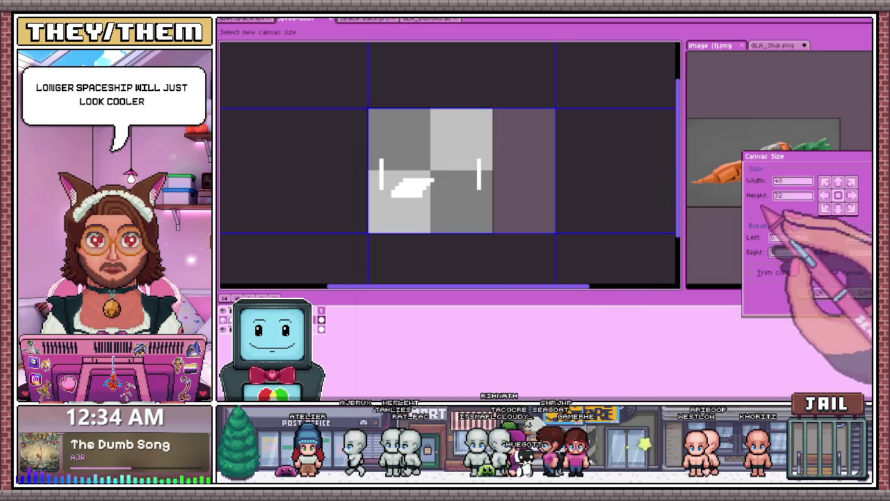
key("Return")
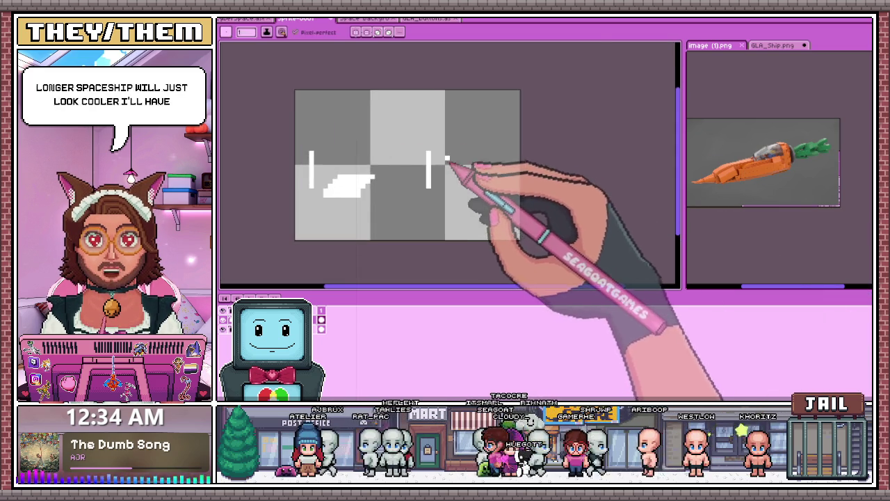
Step: Draw the sloping white top edge of the triangular nose
scroll(438, 170, "up", 3)
left_click_drag(429, 149, 560, 193)
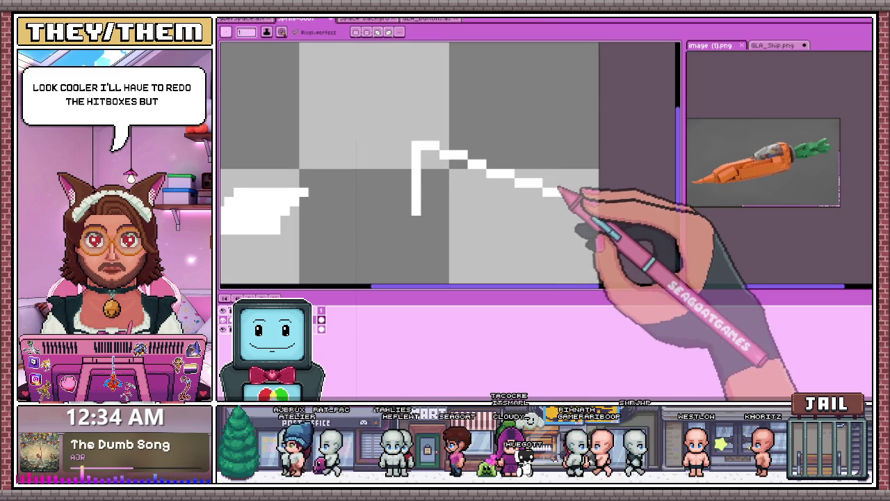
mouse_move(560, 203)
left_mouse_down()
mouse_move(499, 181)
mouse_move(527, 181)
mouse_move(553, 197)
left_mouse_up()
scroll(535, 191, "up", 1)
scroll(491, 174, "down", 1)
scroll(557, 199, "down", 1)
scroll(559, 206, "up", 1)
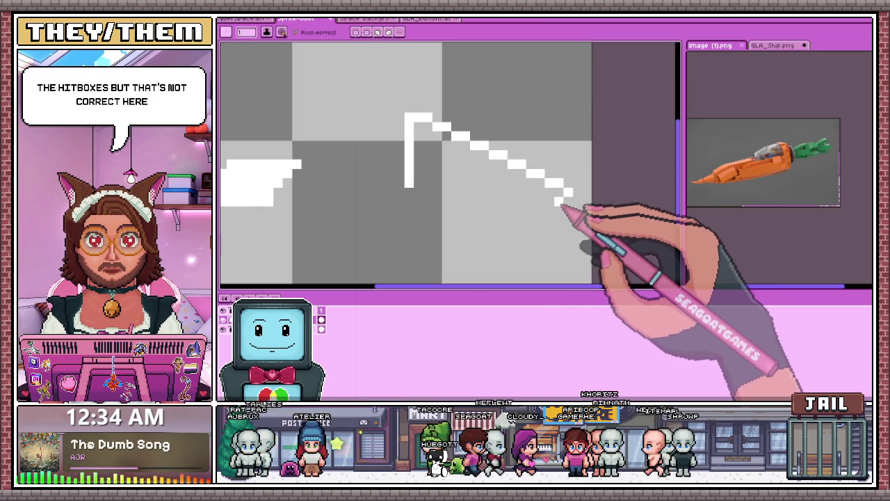
scroll(562, 207, "down", 1)
scroll(566, 203, "up", 1)
Step: Finish the slope's tip and draw the nose's flat white bottom edge
left_click(566, 199)
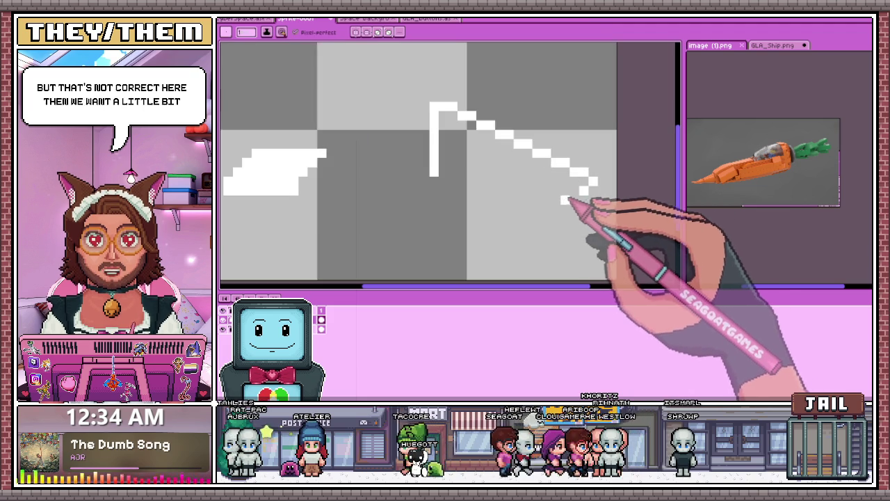
left_click(572, 190)
left_click_drag(572, 191, 440, 191)
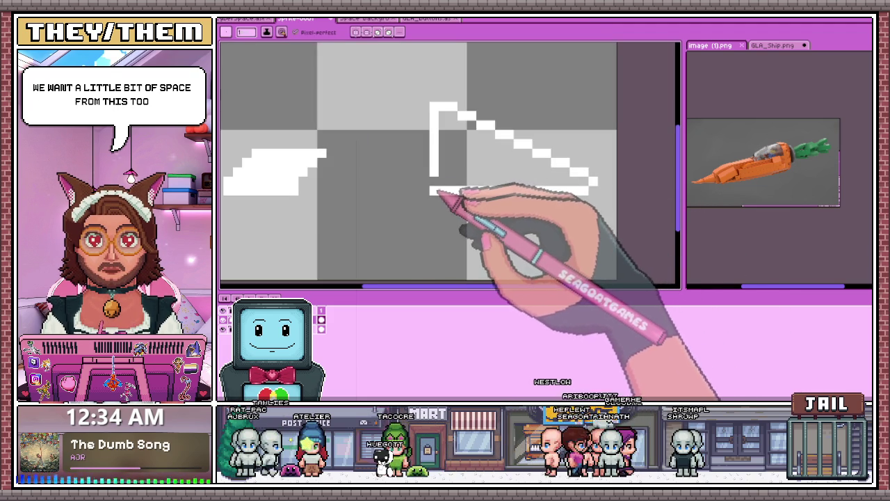
scroll(449, 181, "down", 1)
scroll(461, 169, "up", 1)
Step: Try a bucket fill on the nose, undoing the stray whole-canvas white fill
key("g")
left_click(481, 167)
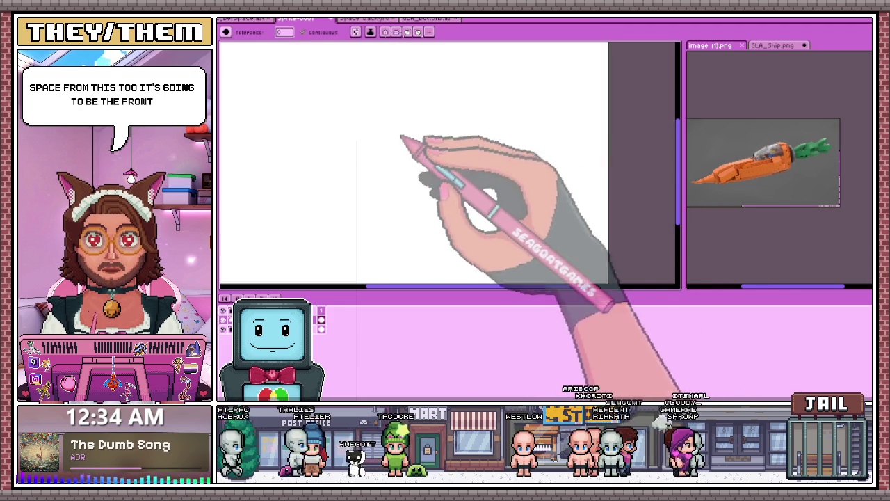
key("ctrl+z")
key("b")
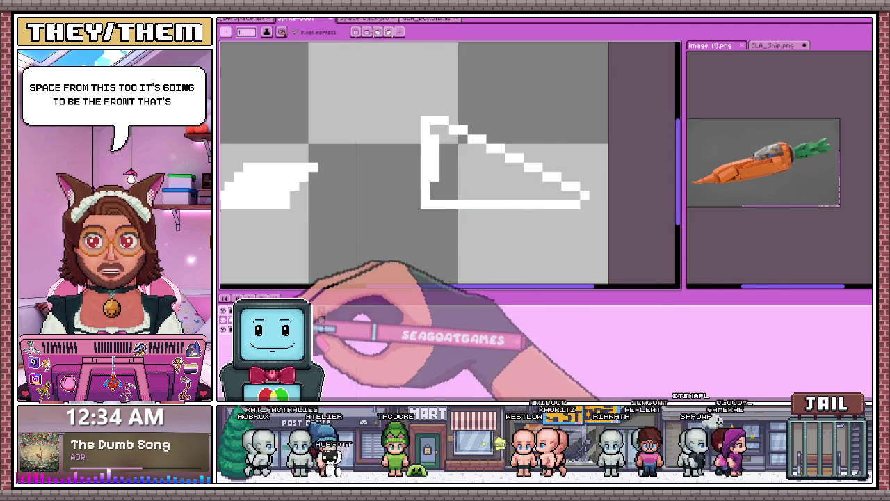
right_click(314, 317)
key("Escape")
Step: Paint the nose's interior solid white with the pencil
scroll(456, 145, "up", 1)
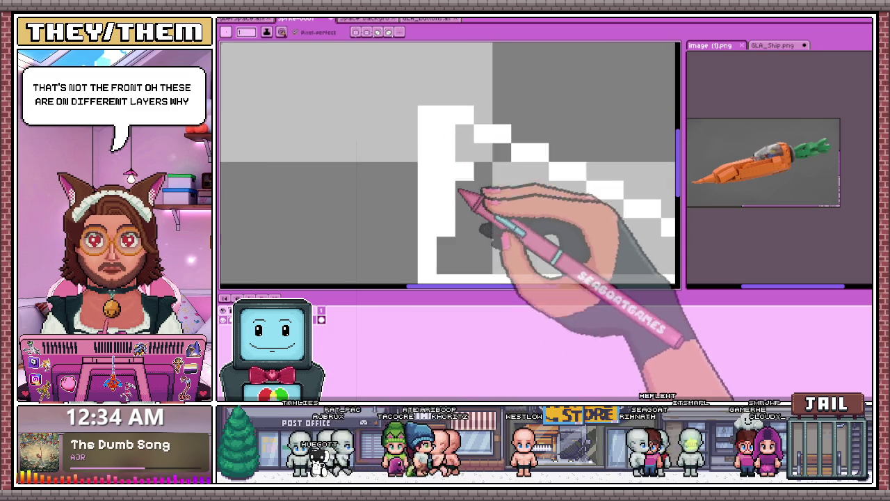
scroll(459, 219, "down", 1)
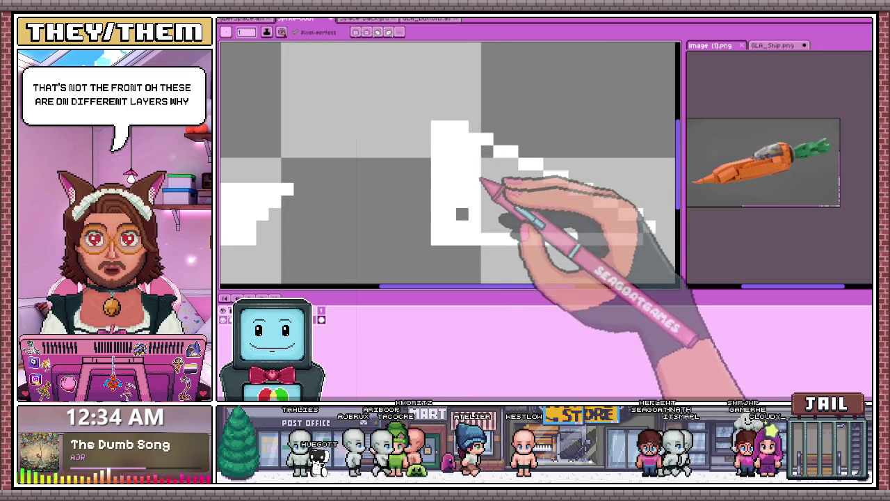
scroll(511, 227, "down", 1)
scroll(508, 221, "up", 2)
scroll(472, 208, "down", 1)
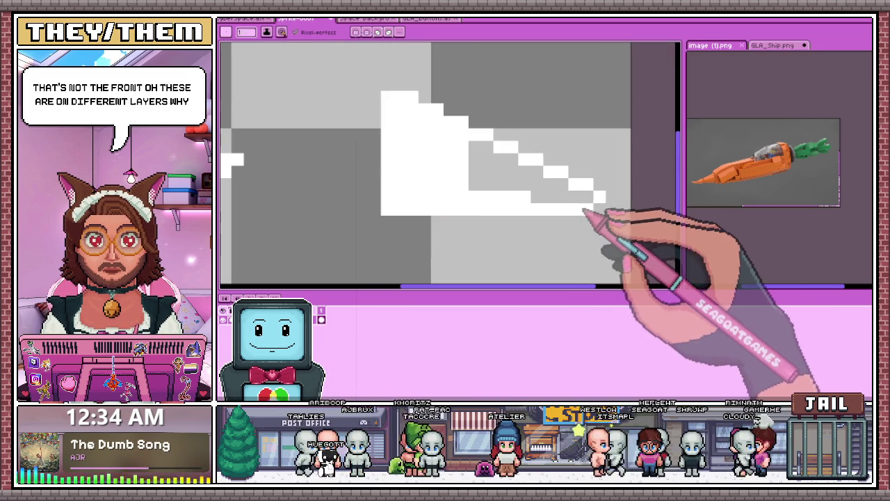
left_click_drag(583, 208, 487, 161)
scroll(506, 165, "down", 3)
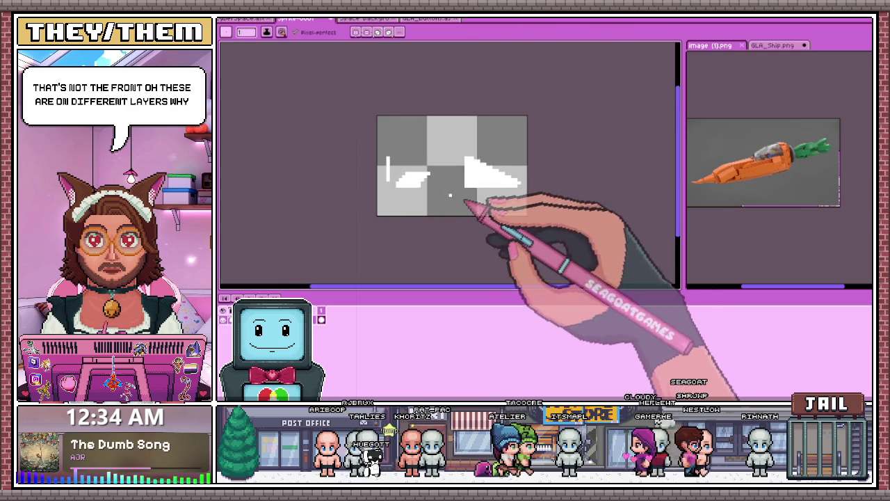
scroll(417, 174, "up", 1)
scroll(400, 149, "up", 1)
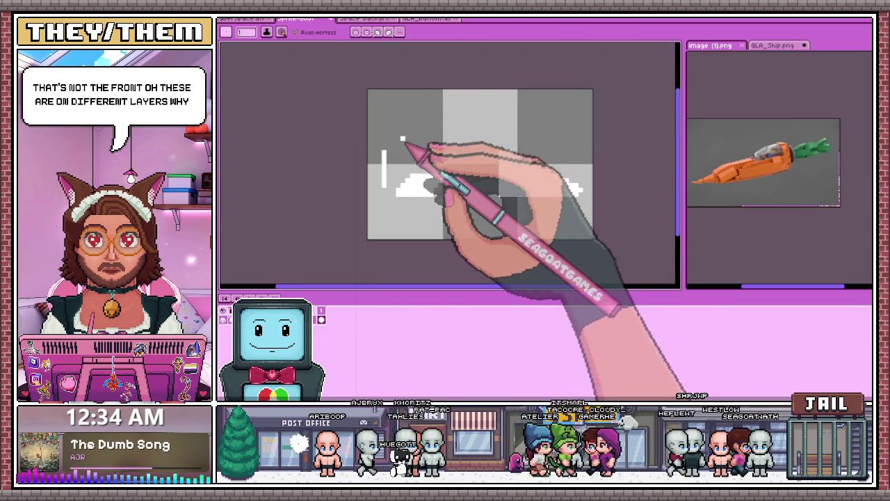
scroll(404, 161, "up", 1)
scroll(395, 180, "down", 2)
Step: Select the wing with the Rectangular Marquee and move it further right
key("m")
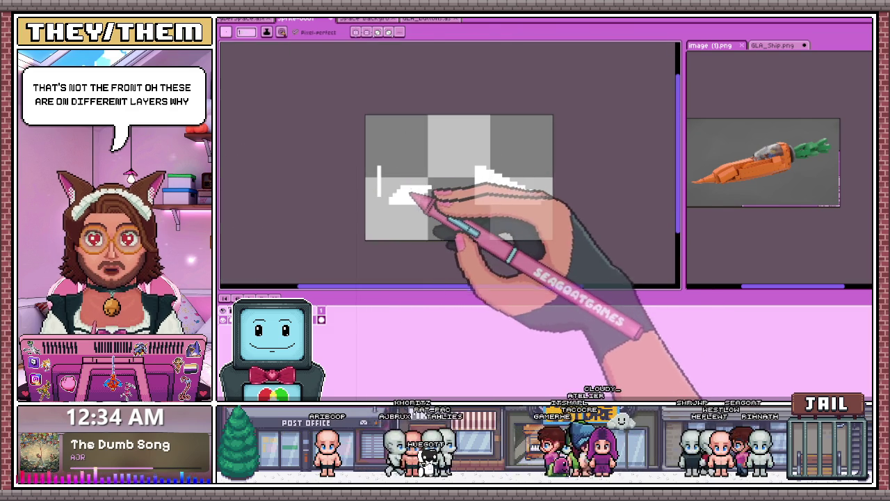
mouse_move(390, 186)
left_mouse_down()
mouse_move(438, 230)
mouse_move(468, 236)
left_mouse_up()
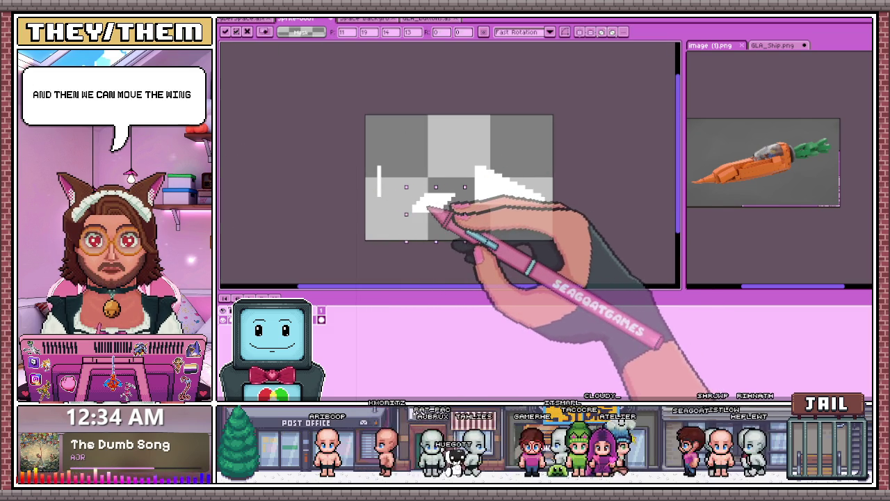
key("Return")
scroll(386, 182, "up", 1)
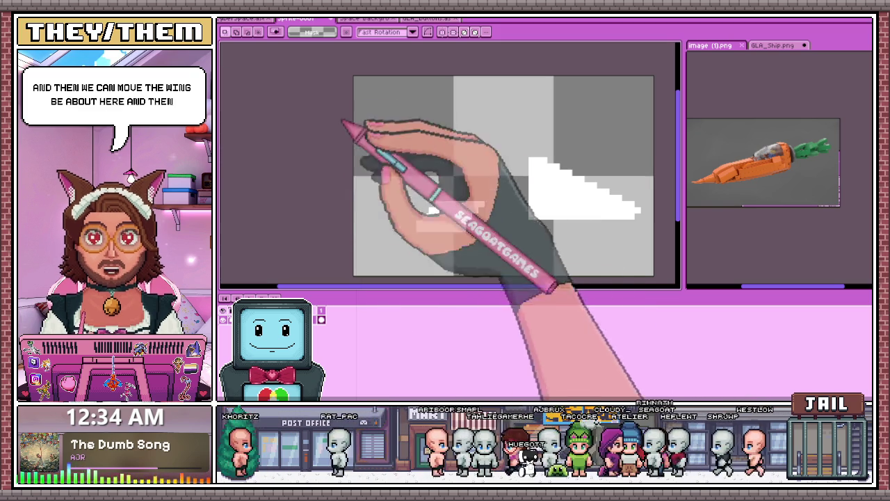
key("b")
scroll(367, 149, "up", 1)
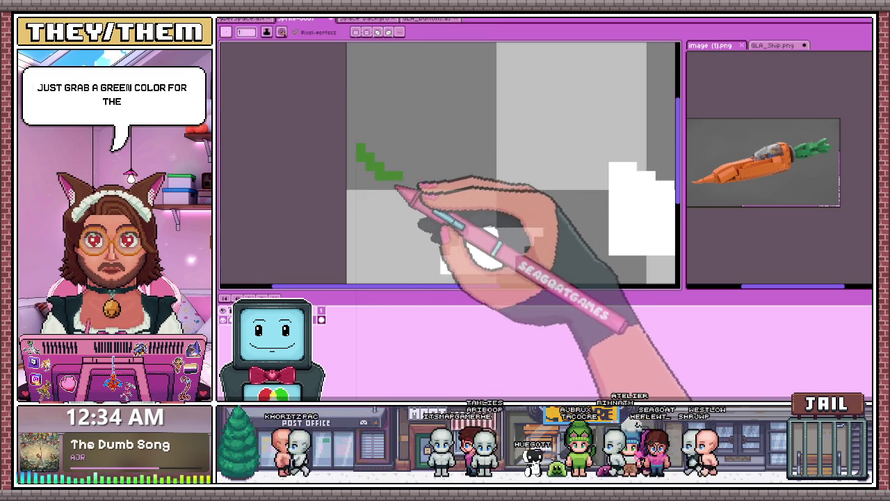
left_click(379, 194)
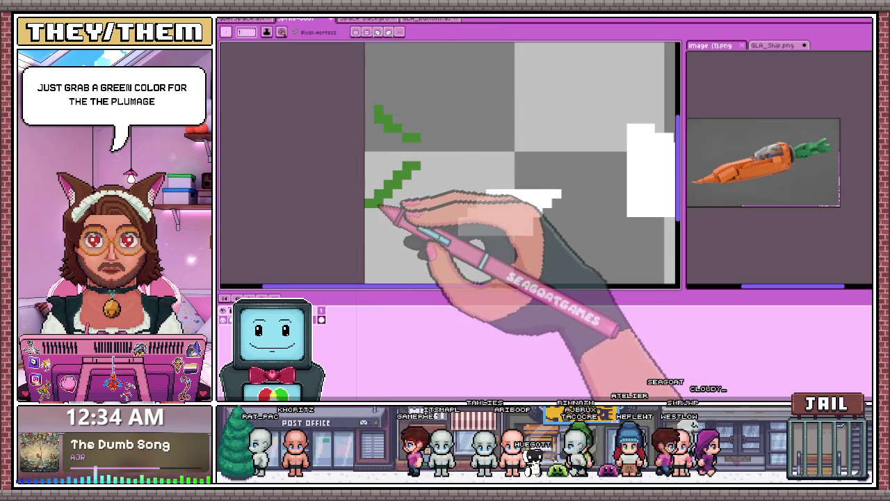
key("e")
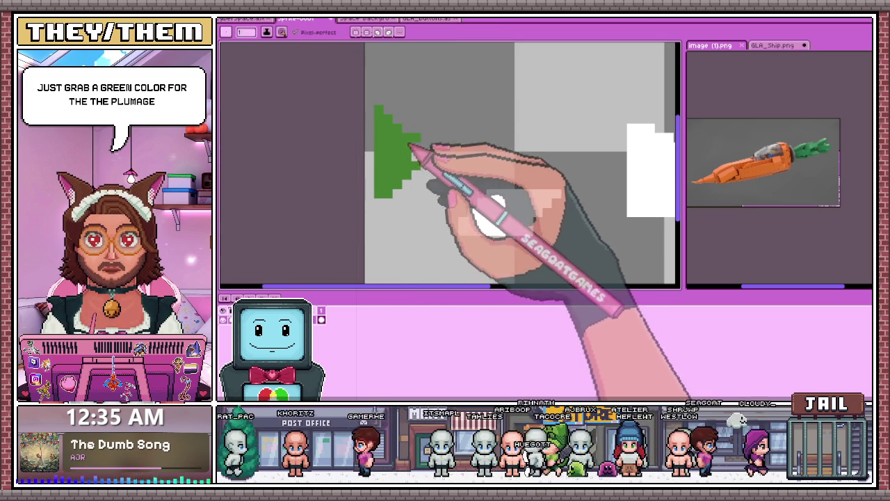
scroll(409, 154, "down", 2)
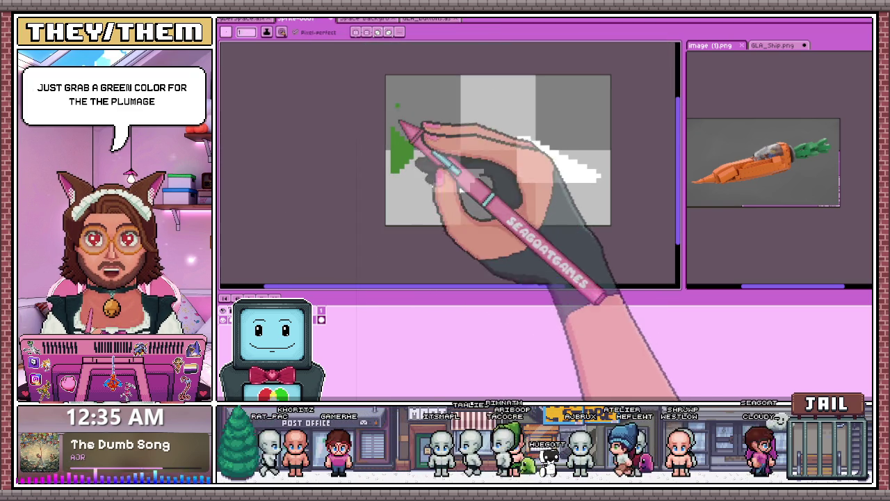
scroll(402, 131, "up", 2)
scroll(391, 144, "down", 1)
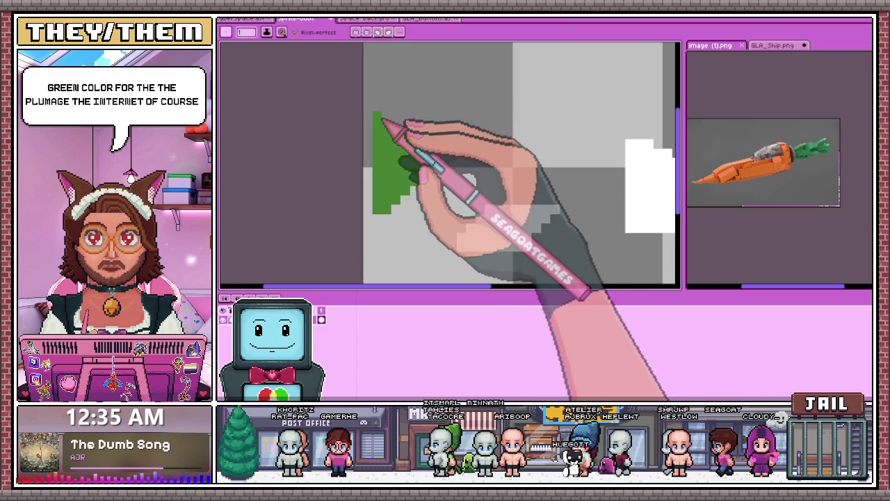
scroll(383, 179, "down", 2)
scroll(389, 179, "up", 1)
scroll(378, 174, "down", 1)
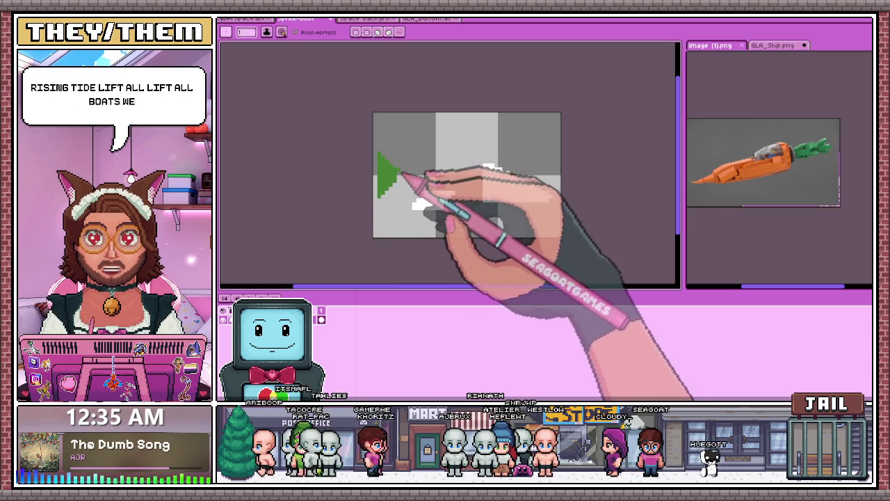
scroll(404, 175, "up", 1)
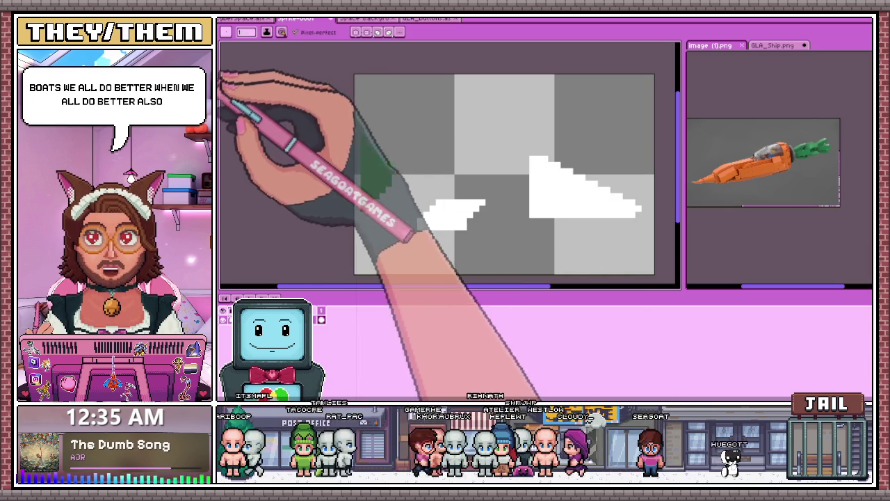
scroll(239, 117, "down", 1)
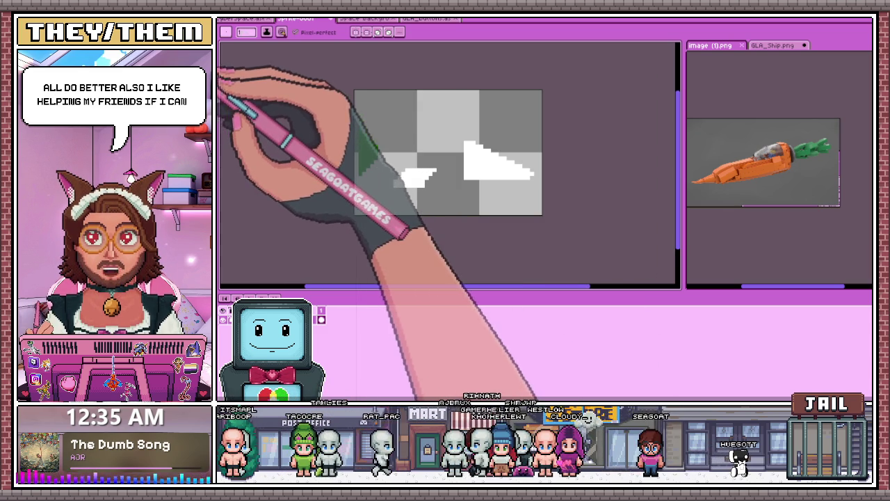
scroll(392, 160, "up", 2)
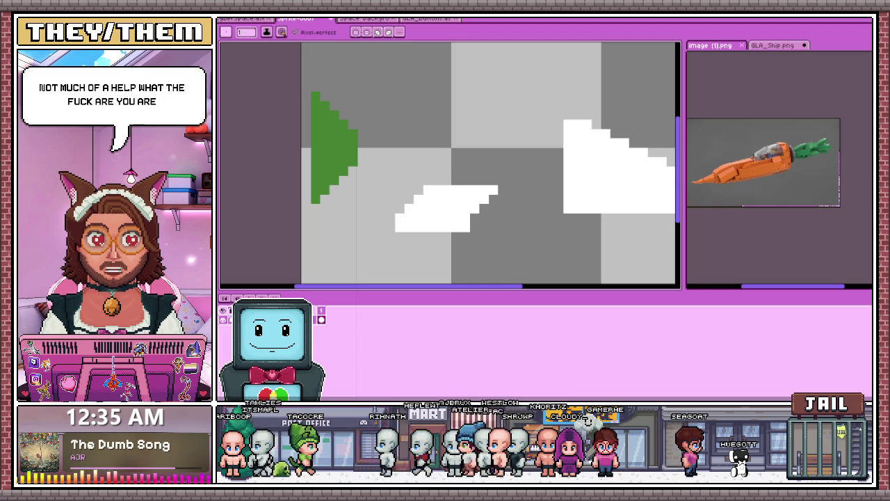
scroll(375, 159, "up", 1)
left_click(371, 150)
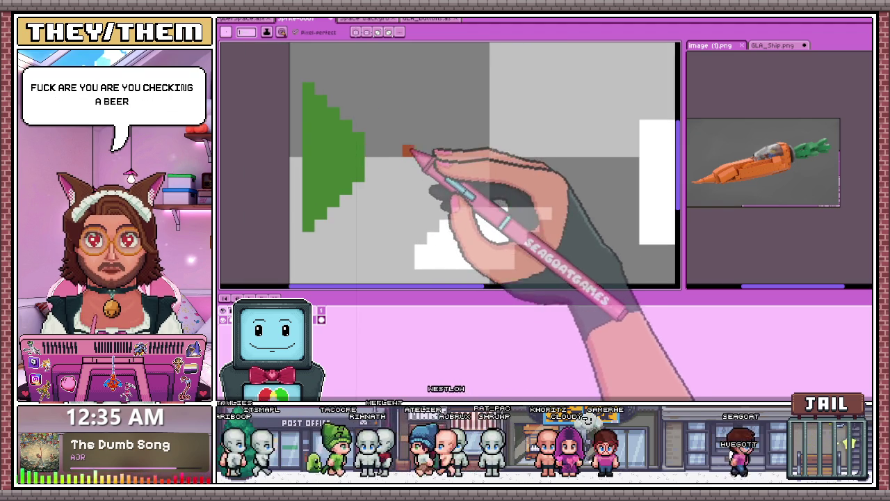
Step: Start the brown body outline with a line running right from the leaf
scroll(376, 157, "down", 2)
scroll(490, 158, "up", 1)
left_click(490, 153)
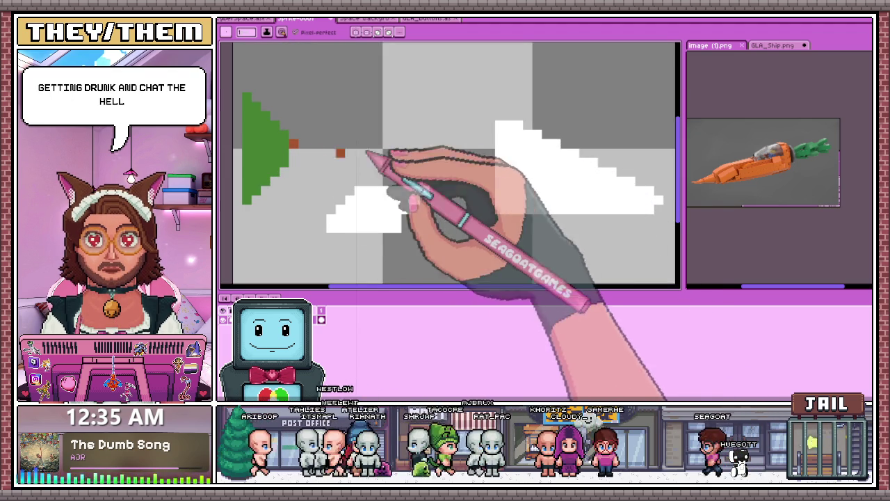
scroll(315, 154, "up", 1)
left_click(314, 154)
mouse_move(315, 155)
left_mouse_down()
mouse_move(377, 148)
mouse_move(491, 167)
left_mouse_up()
left_click(510, 168)
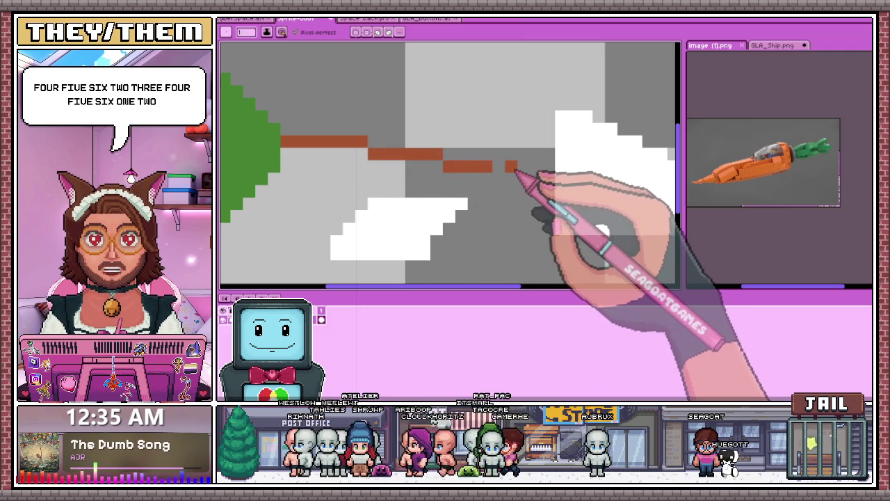
Step: Draw the brown lower edge of the carrot body from its point
scroll(504, 174, "down", 2)
scroll(486, 175, "up", 2)
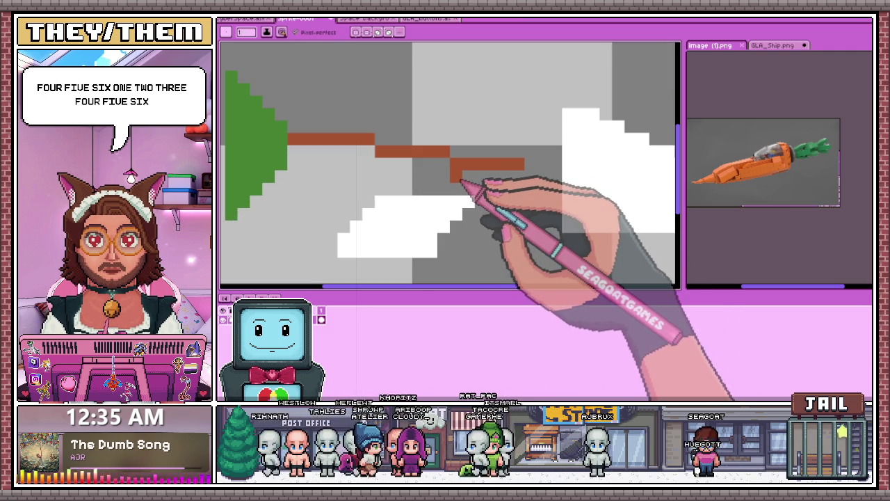
scroll(486, 179, "down", 3)
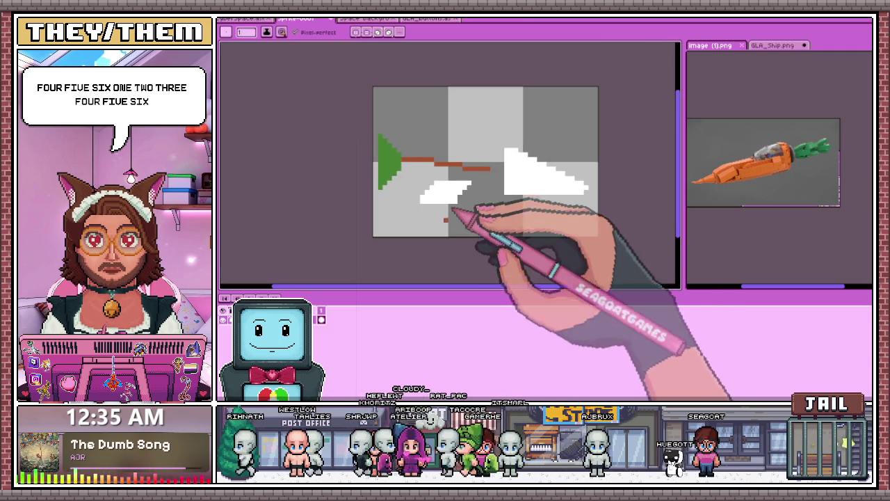
scroll(417, 198, "up", 1)
scroll(414, 190, "up", 1)
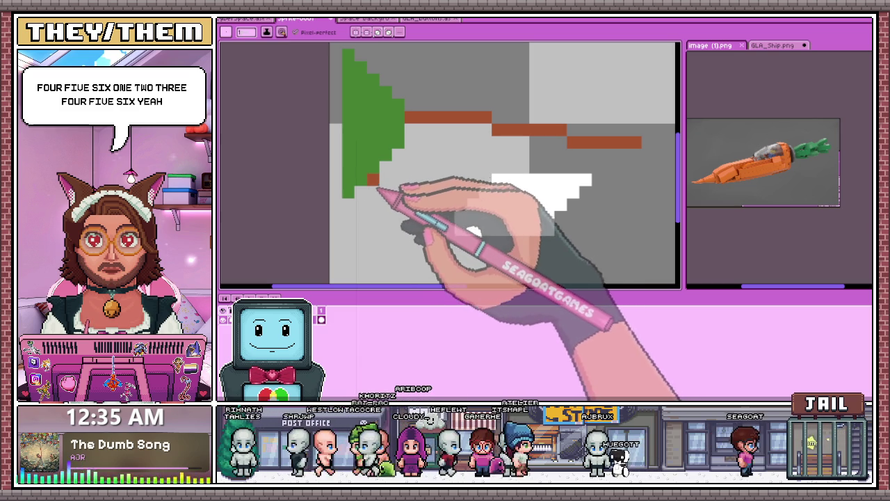
left_click(384, 180)
left_click_drag(389, 179, 591, 180)
scroll(482, 179, "down", 1)
scroll(576, 180, "up", 1)
scroll(559, 184, "down", 1)
scroll(397, 115, "up", 2)
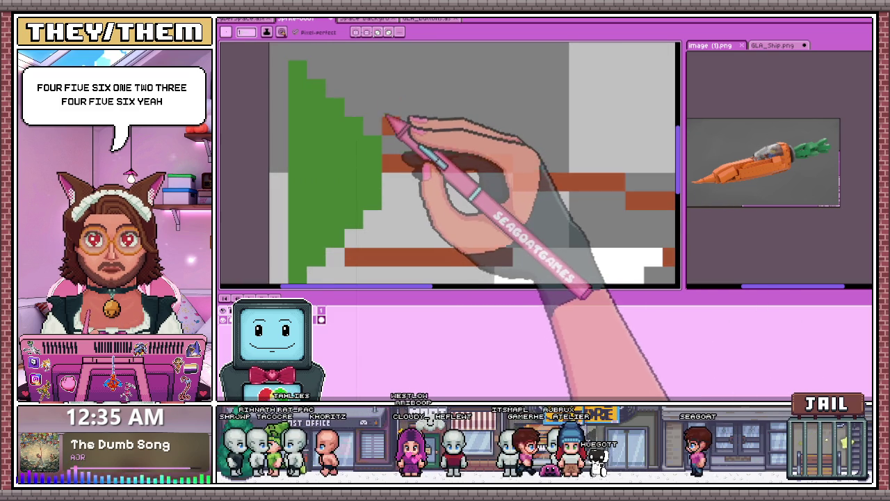
scroll(373, 120, "down", 2)
Step: Add short stepped brown lines closing the upper body outline
left_click_drag(379, 136, 424, 137)
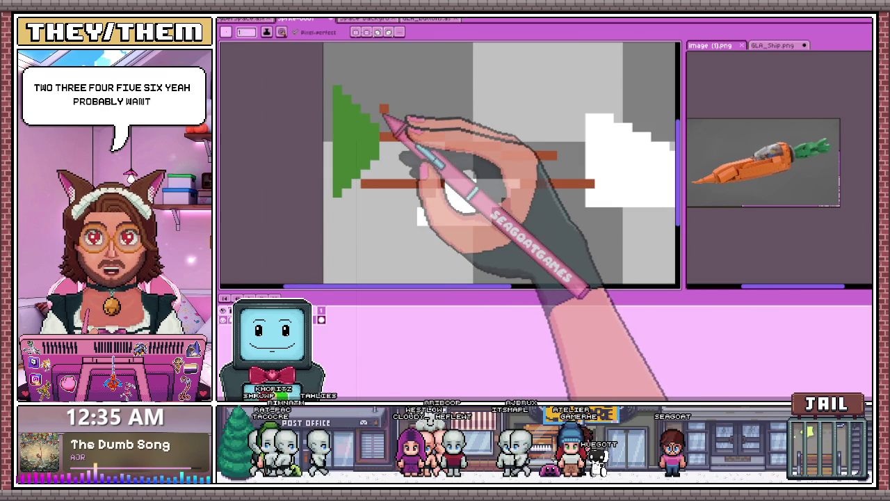
left_click_drag(369, 107, 445, 108)
left_click_drag(424, 137, 449, 136)
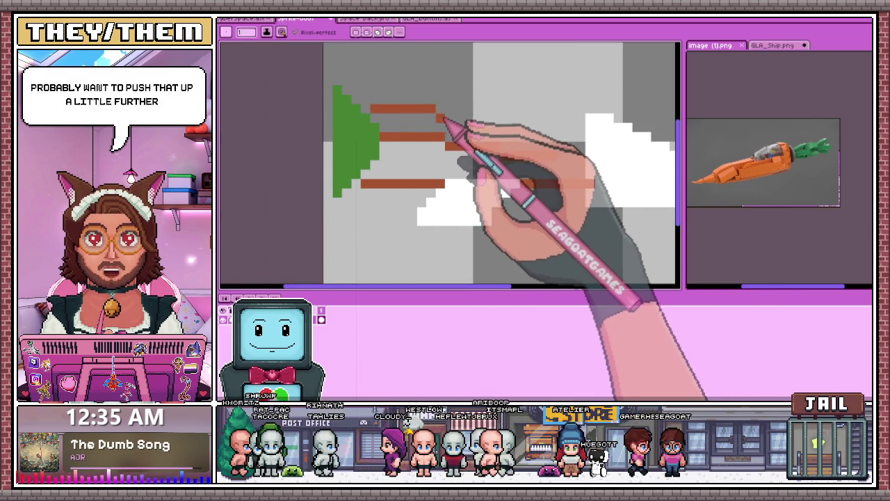
scroll(456, 129, "up", 2)
scroll(455, 129, "down", 1)
left_click_drag(392, 115, 543, 128)
mouse_move(467, 165)
left_mouse_down()
mouse_move(575, 158)
mouse_move(576, 182)
mouse_move(481, 179)
left_mouse_up()
left_click(549, 140)
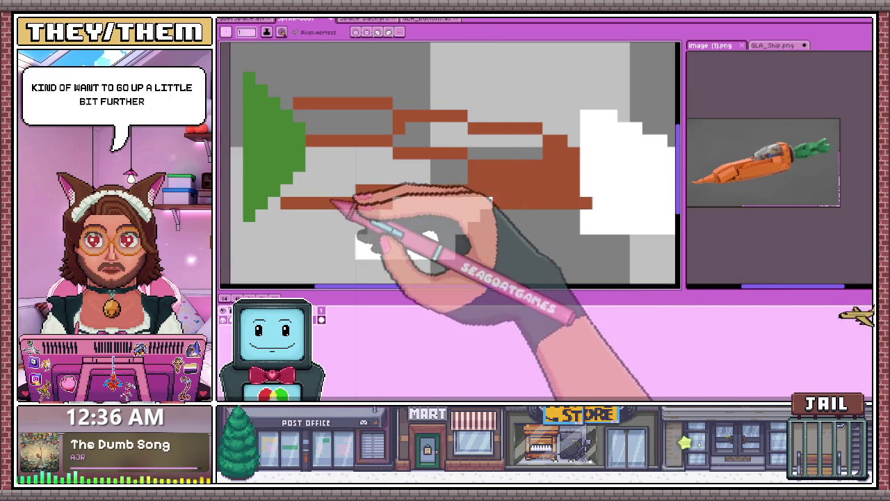
Step: Bucket-fill the outlined carrot body solid brown
scroll(361, 172, "down", 2)
key("g")
left_click(383, 174)
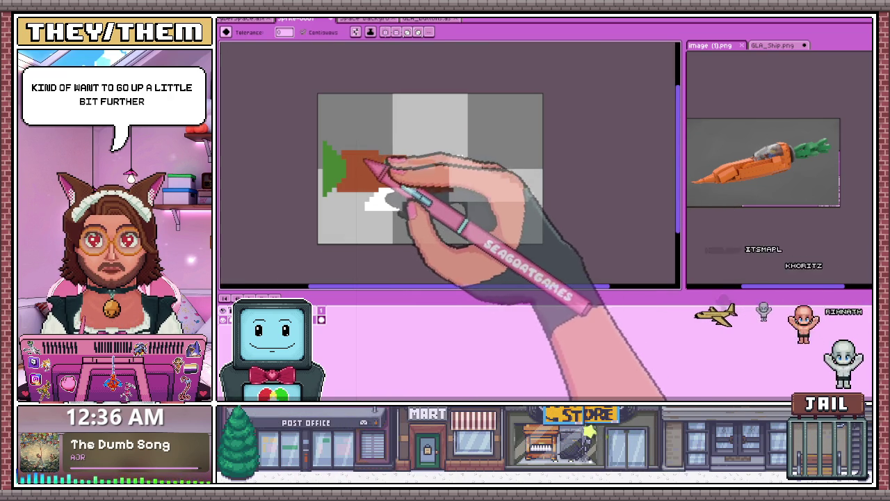
scroll(423, 183, "down", 2)
scroll(429, 199, "up", 1)
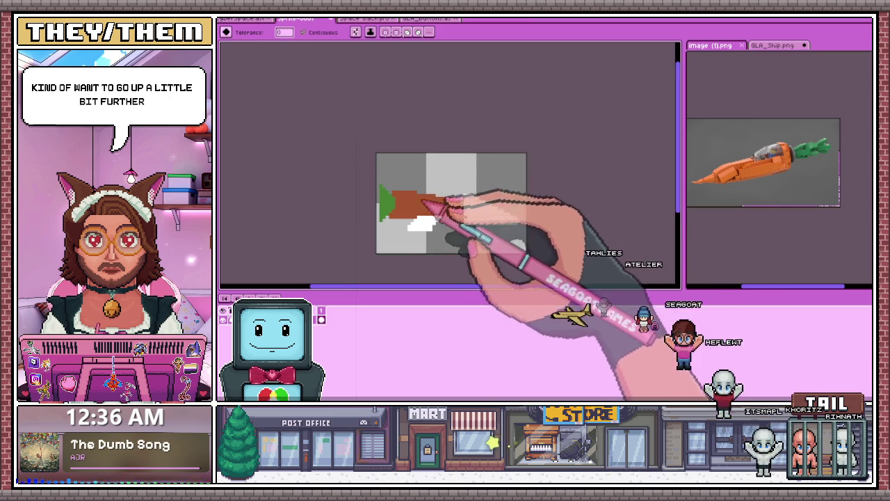
Step: Paint green pixels filling the gap between the leaf and the brown body
scroll(411, 209, "up", 2)
scroll(397, 219, "down", 1)
key("b")
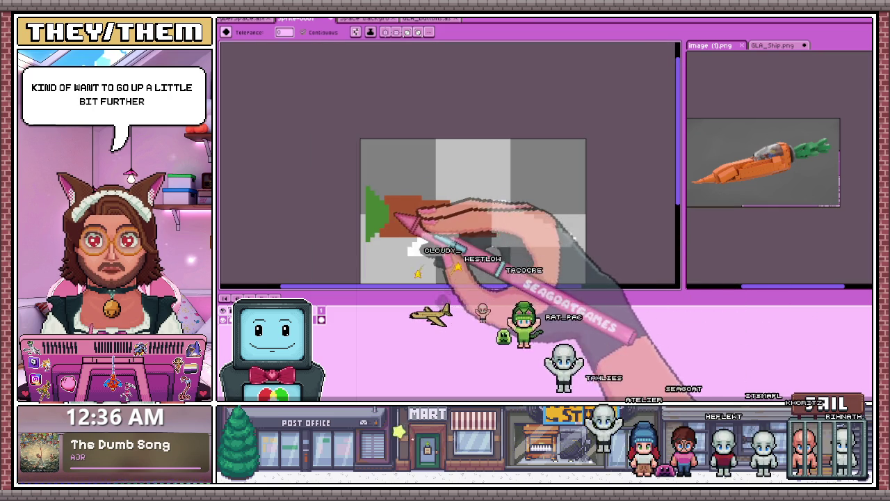
scroll(388, 236, "up", 3)
scroll(379, 216, "down", 2)
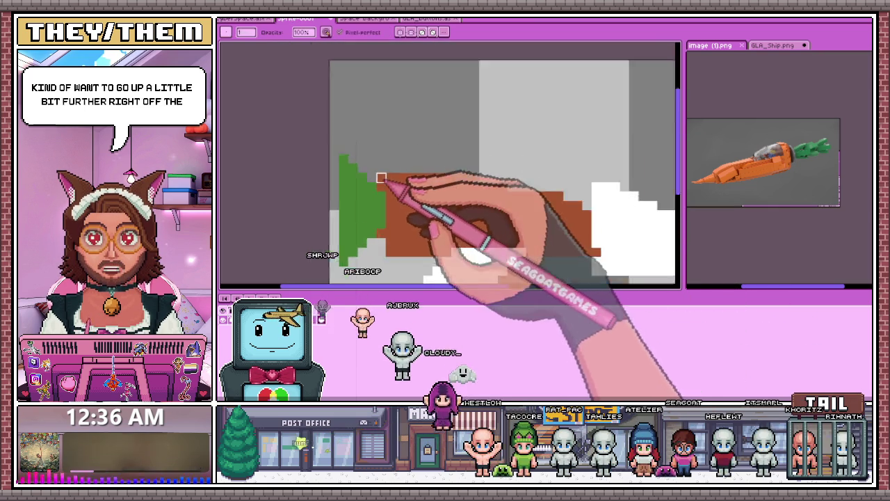
scroll(399, 198, "down", 1)
scroll(410, 139, "down", 2)
scroll(406, 128, "up", 2)
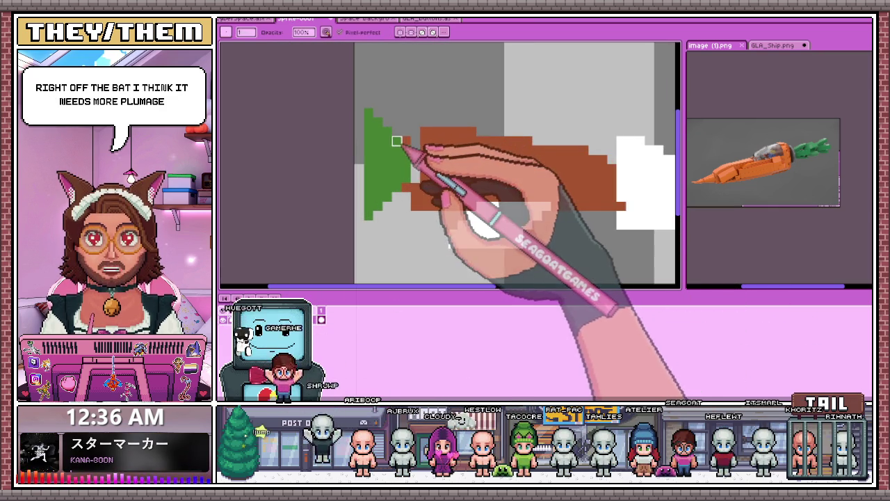
scroll(445, 209, "up", 1)
scroll(415, 243, "down", 1)
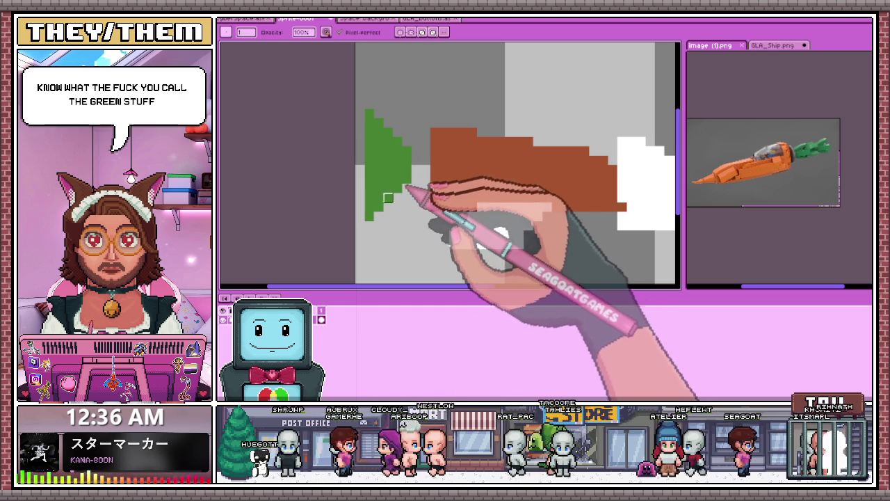
key("e")
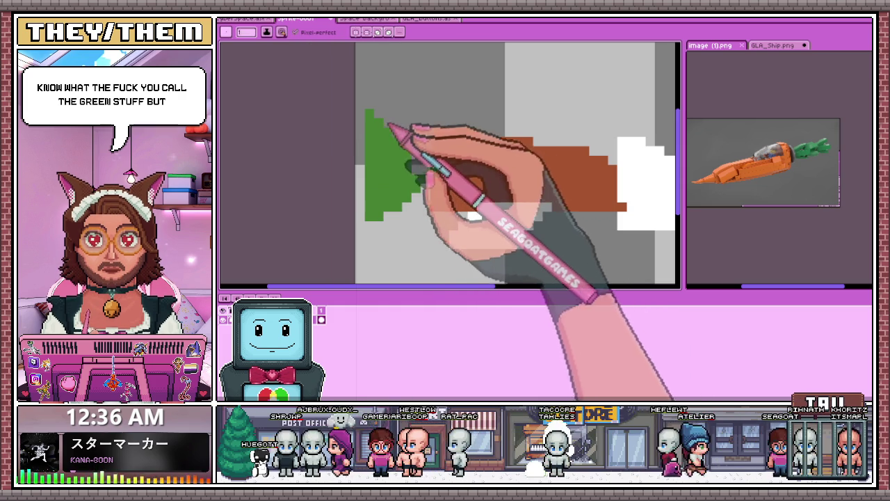
left_click_drag(412, 147, 422, 159)
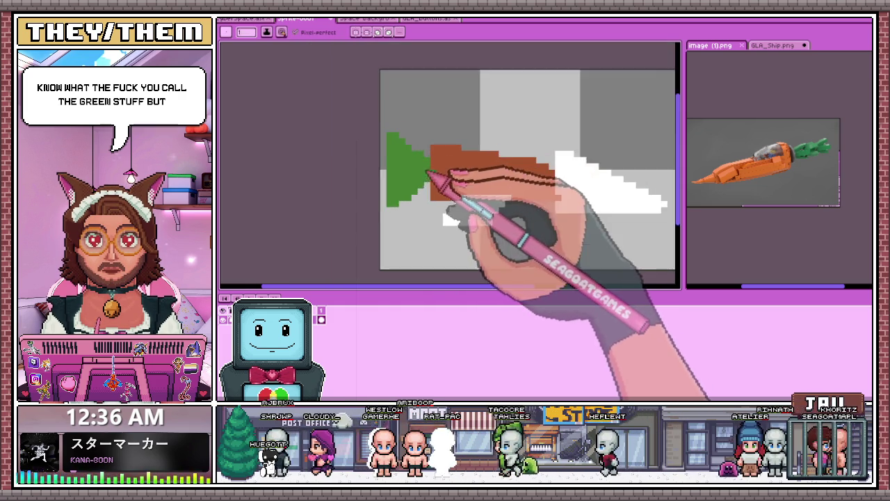
Step: Erase the leaf tip above the body, leaving a wider blocky leaf
scroll(410, 181, "up", 1)
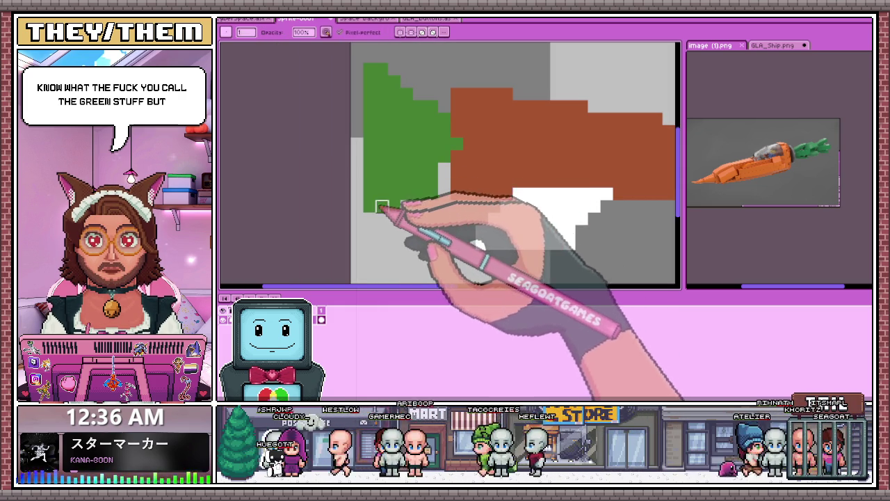
scroll(407, 182, "up", 2)
left_click_drag(387, 97, 436, 169)
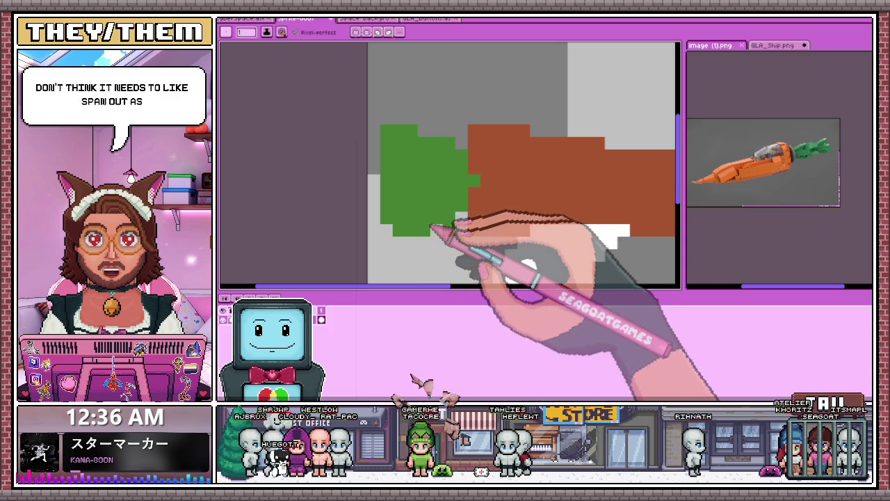
scroll(428, 139, "down", 2)
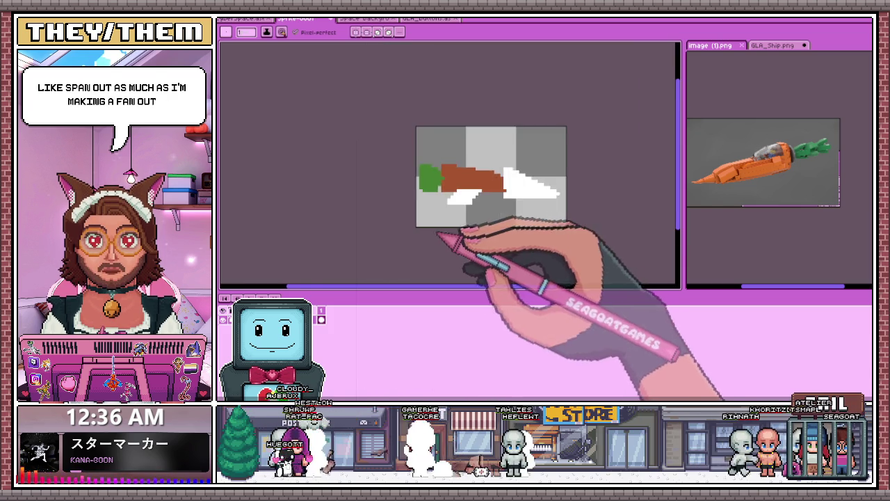
scroll(446, 200, "up", 3)
scroll(438, 209, "up", 1)
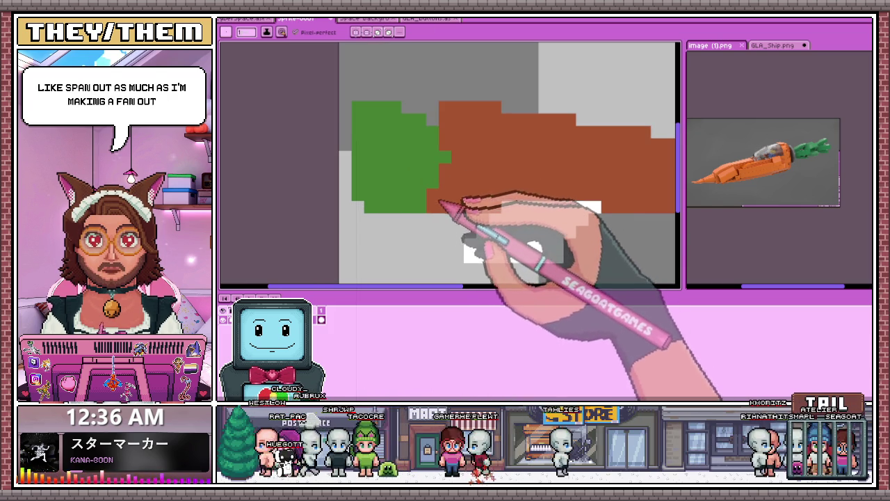
scroll(500, 122, "down", 1)
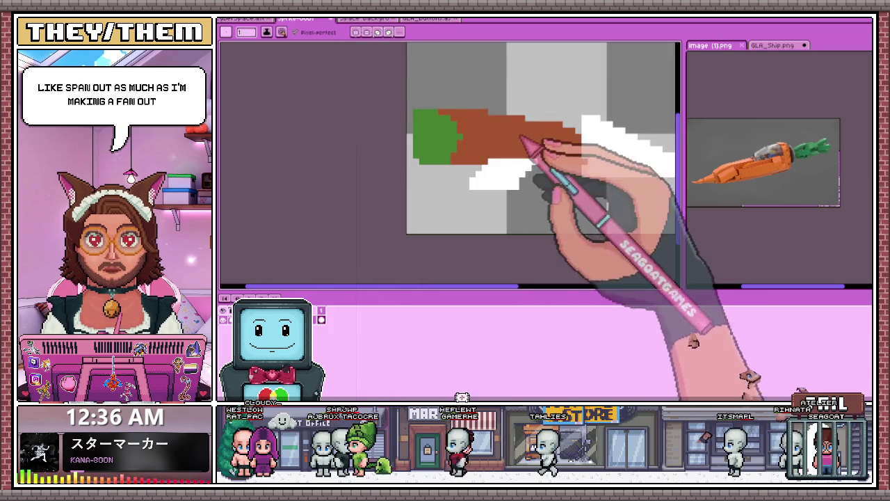
scroll(529, 151, "down", 1)
scroll(477, 149, "up", 1)
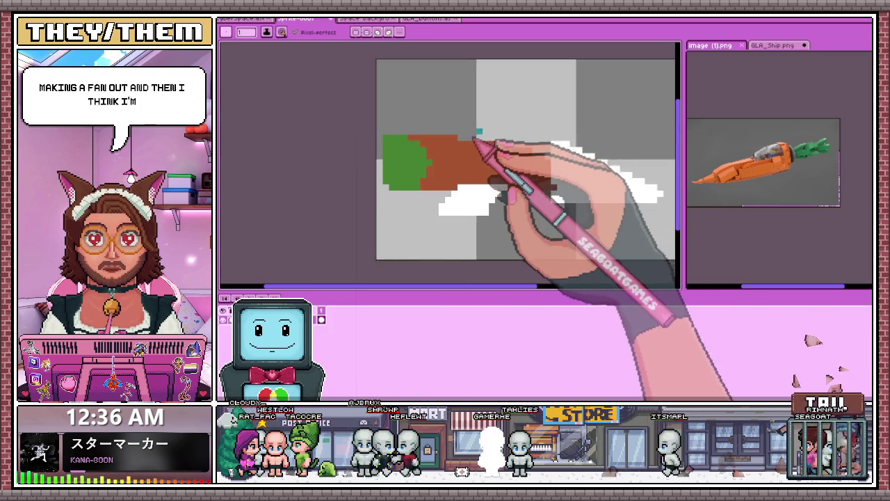
Step: Outline a cyan cockpit arc over the carrot body and fill it solid
scroll(417, 123, "up", 1)
mouse_move(387, 132)
left_mouse_down()
mouse_move(549, 147)
mouse_move(555, 169)
left_mouse_up()
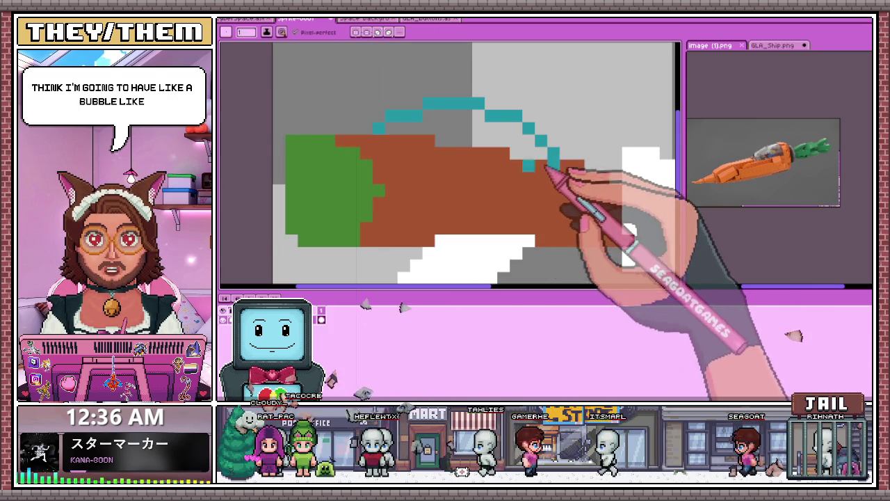
left_click_drag(383, 136, 462, 182)
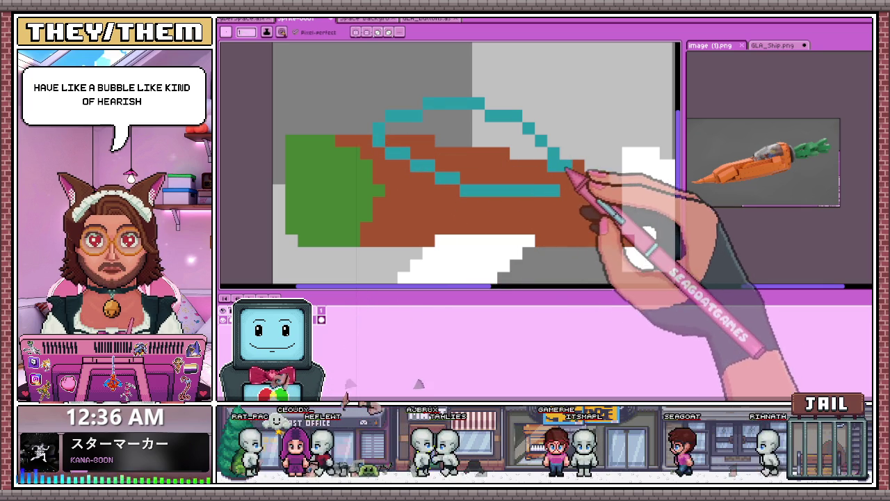
scroll(475, 151, "down", 1)
scroll(475, 151, "up", 1)
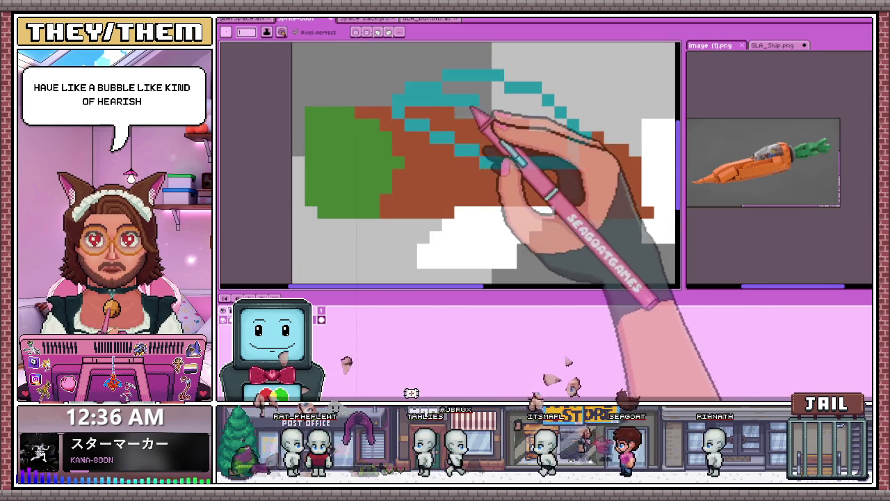
scroll(419, 115, "down", 1)
scroll(459, 129, "up", 1)
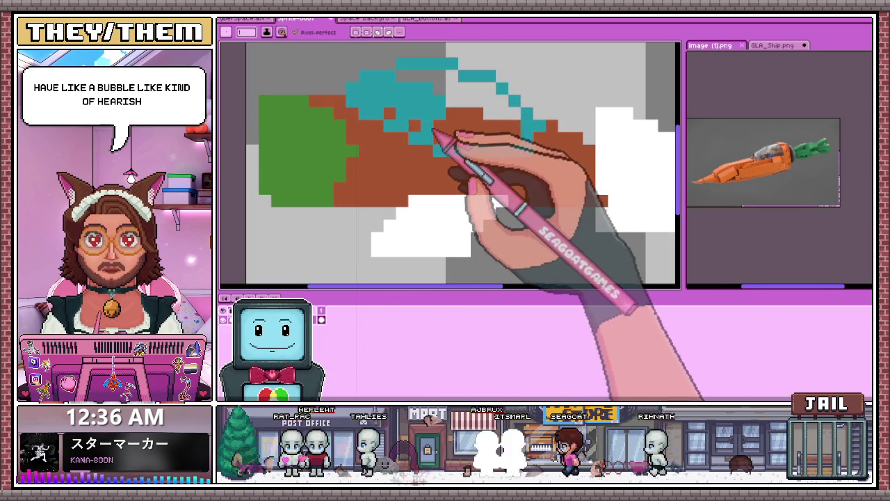
mouse_move(393, 109)
left_mouse_down()
mouse_move(453, 139)
mouse_move(512, 134)
left_mouse_up()
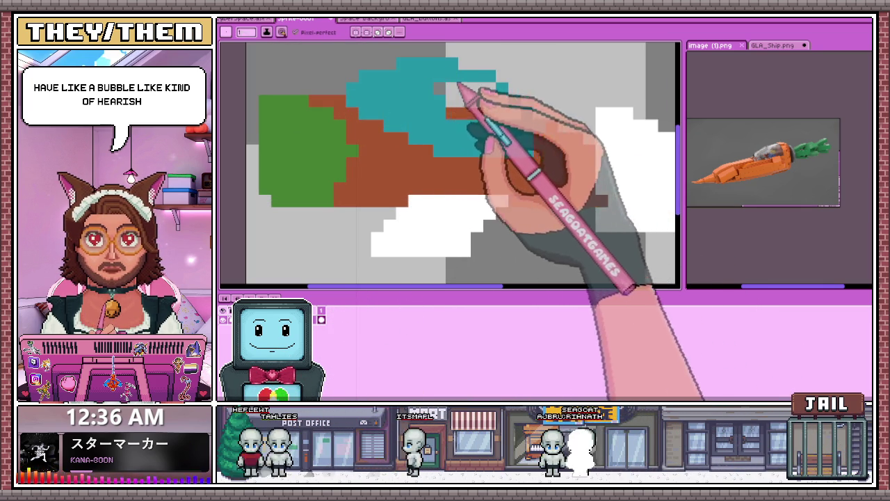
Step: Fill the grey gaps along the carrot's lower edge with brown toward the nose
scroll(512, 128, "down", 2)
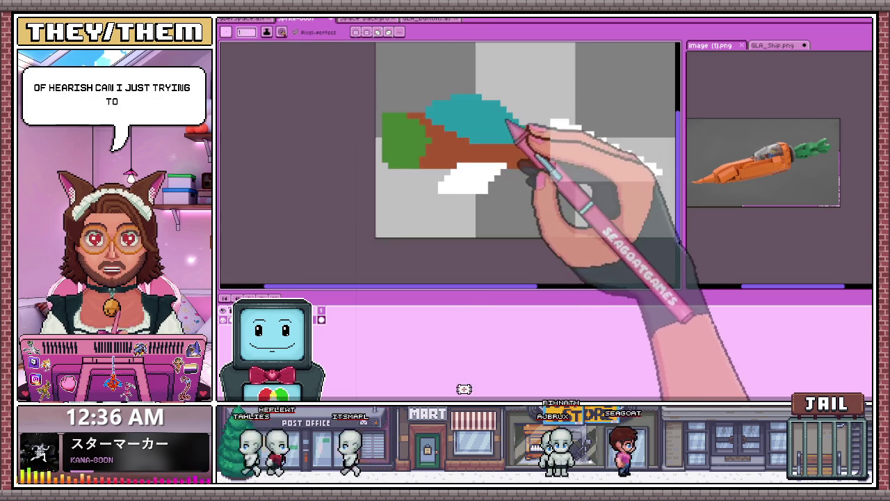
scroll(487, 167, "down", 2)
scroll(479, 177, "up", 2)
scroll(512, 169, "up", 1)
scroll(453, 182, "up", 1)
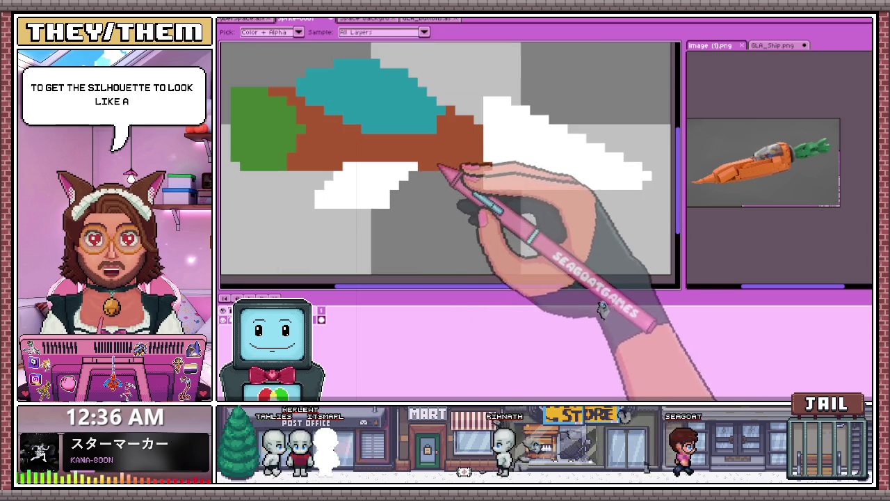
mouse_move(495, 178)
left_mouse_down()
mouse_move(481, 187)
mouse_move(591, 187)
left_mouse_up()
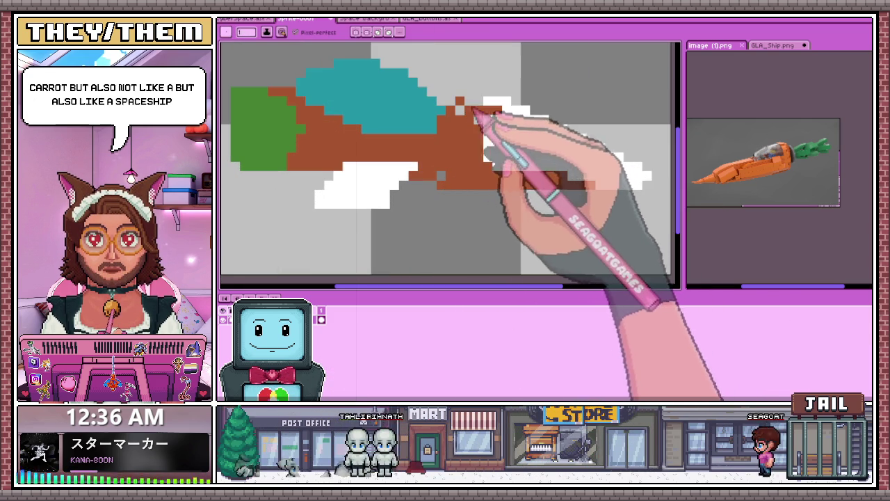
Step: Fill the white streak in the carrot body with brown using the paint bucket
key("g")
scroll(536, 156, "down", 2)
scroll(533, 146, "up", 3)
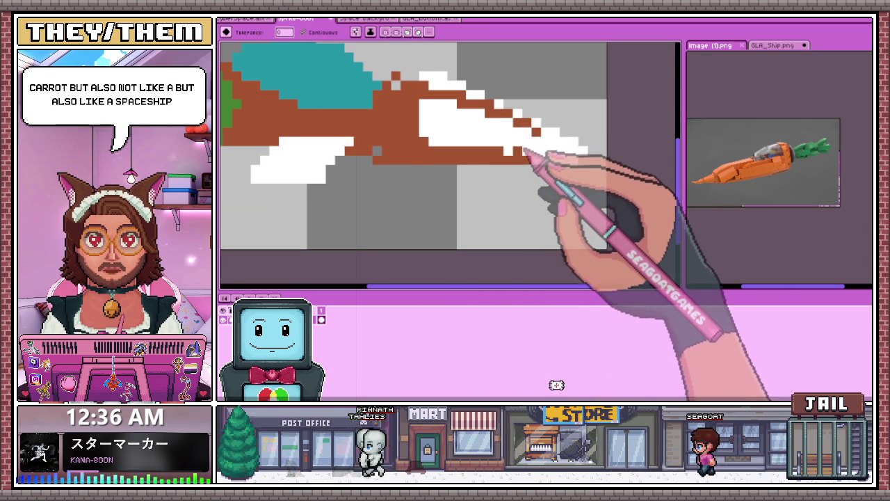
left_click(524, 150)
scroll(507, 149, "down", 2)
scroll(473, 115, "up", 3)
key("b")
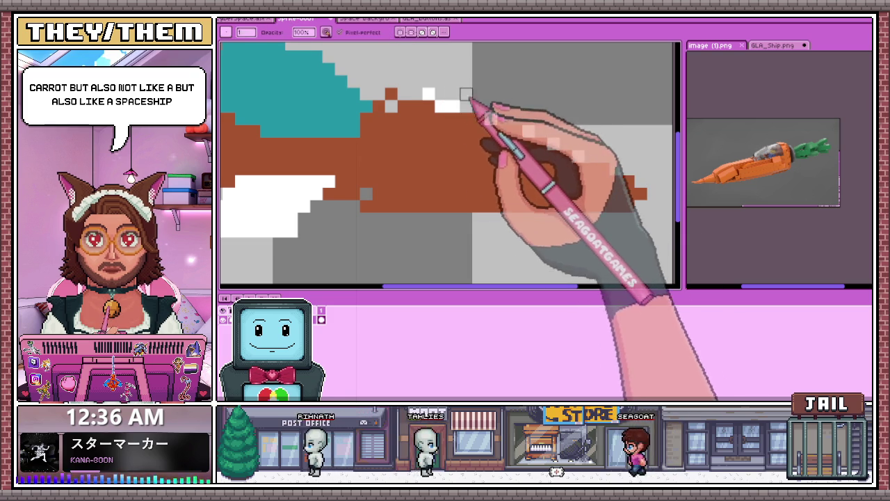
Step: Zoom around the carrot body to check that the brown taper is solid, returning to the pencil
scroll(501, 130, "down", 1)
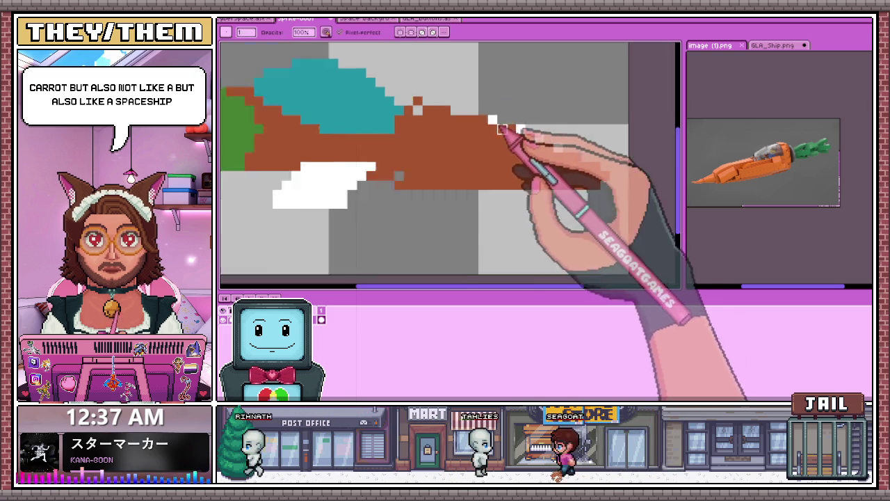
key("g")
scroll(407, 162, "down", 2)
scroll(496, 202, "down", 1)
scroll(461, 165, "up", 2)
scroll(414, 163, "up", 2)
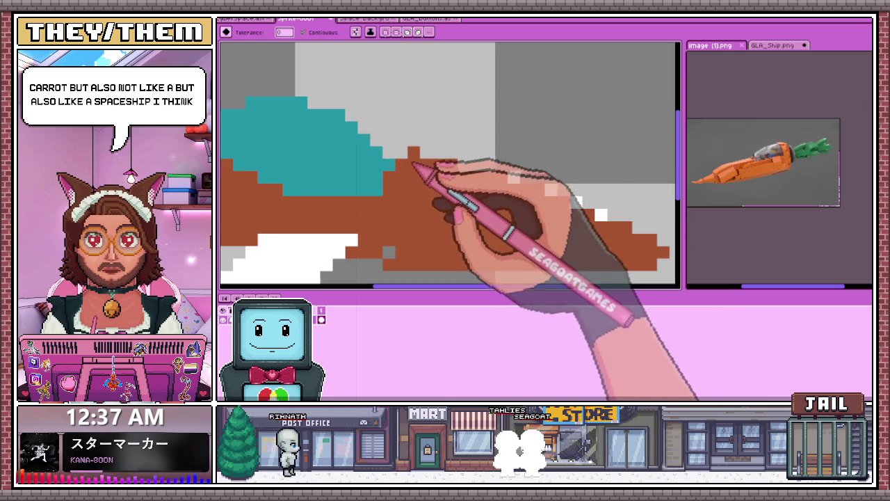
scroll(451, 156, "down", 1)
scroll(437, 204, "down", 1)
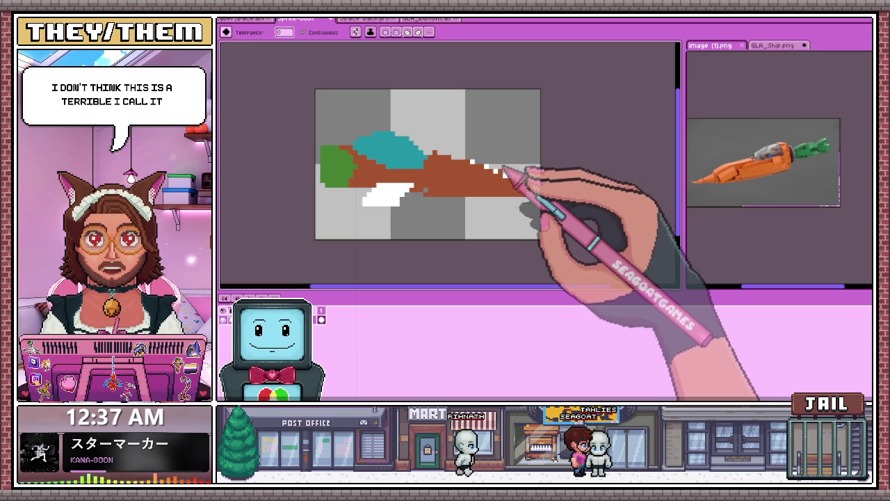
scroll(515, 187, "up", 3)
key("b")
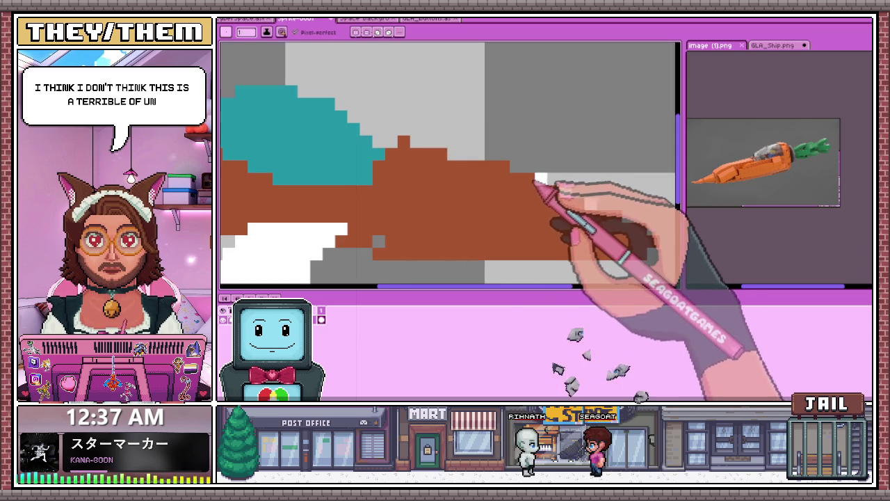
scroll(535, 209, "down", 4)
scroll(524, 225, "down", 2)
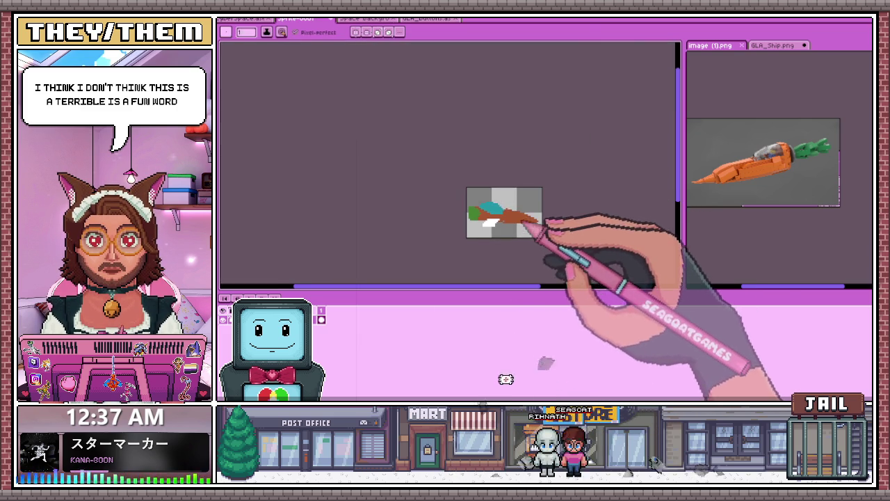
scroll(528, 222, "up", 3)
scroll(529, 217, "up", 2)
scroll(515, 208, "down", 1)
scroll(518, 222, "down", 2)
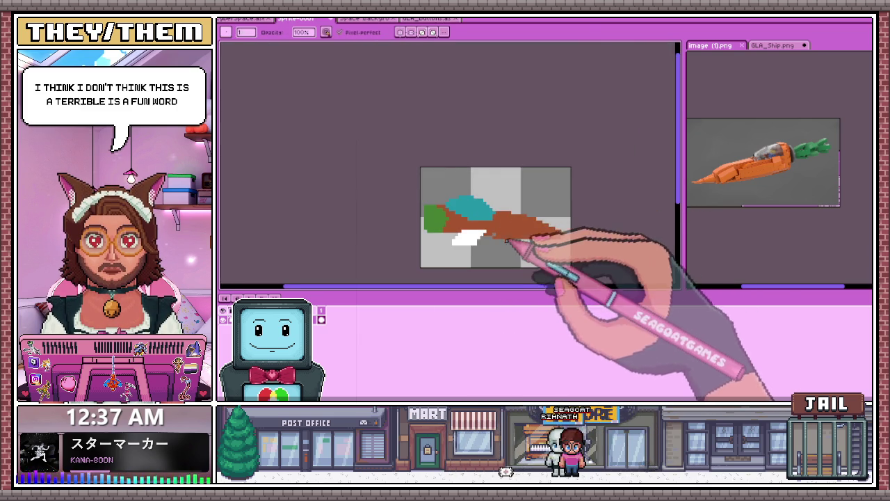
scroll(525, 236, "up", 2)
scroll(518, 216, "down", 2)
scroll(495, 198, "up", 1)
scroll(459, 195, "up", 3)
scroll(445, 190, "down", 3)
Step: Select the white wing block and nudge it down one pixel
key("m")
scroll(399, 187, "up", 2)
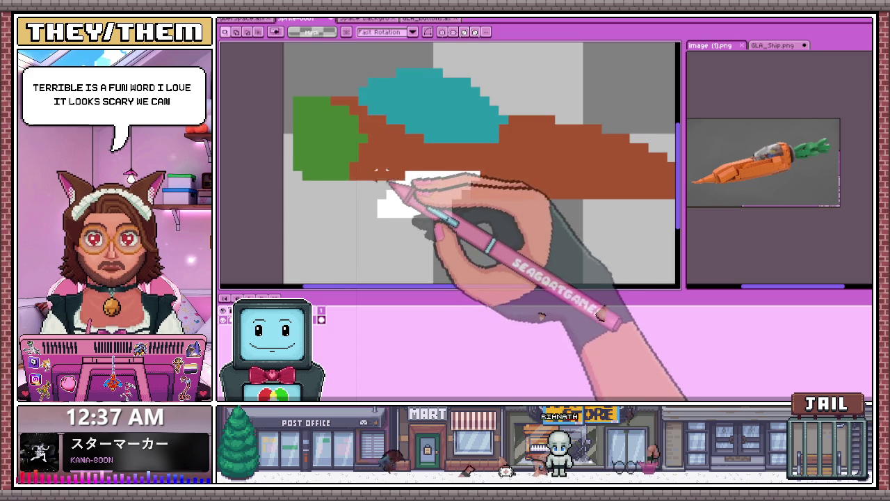
left_click_drag(377, 172, 460, 233)
key("Down")
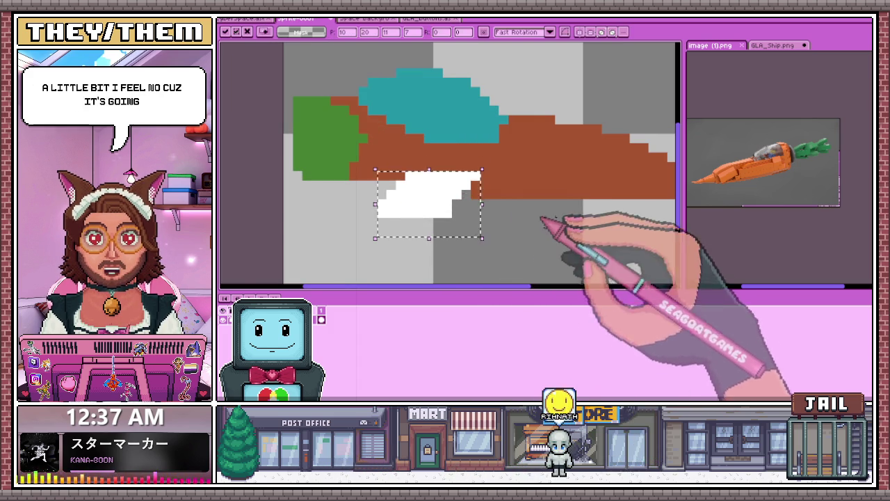
key("ctrl+d")
scroll(513, 208, "left", 2)
Step: Select the right part of the wing and move it further right toward the nose
key("b")
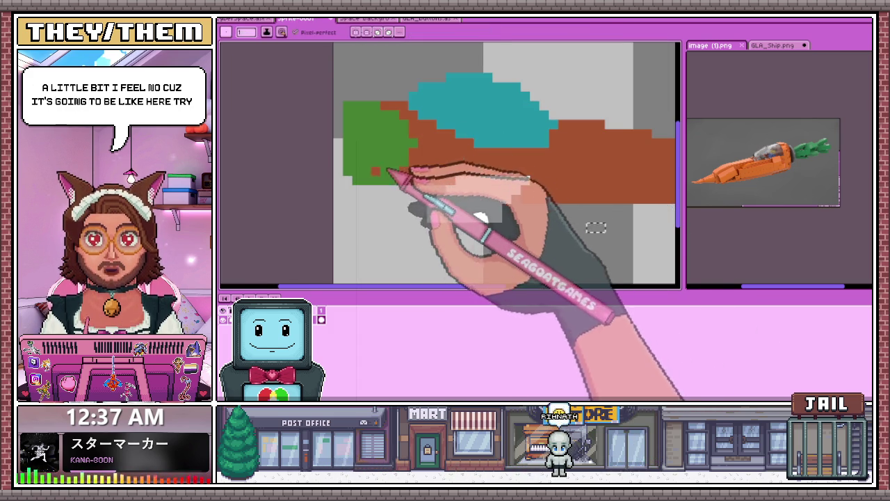
scroll(500, 188, "down", 2)
scroll(493, 198, "down", 1)
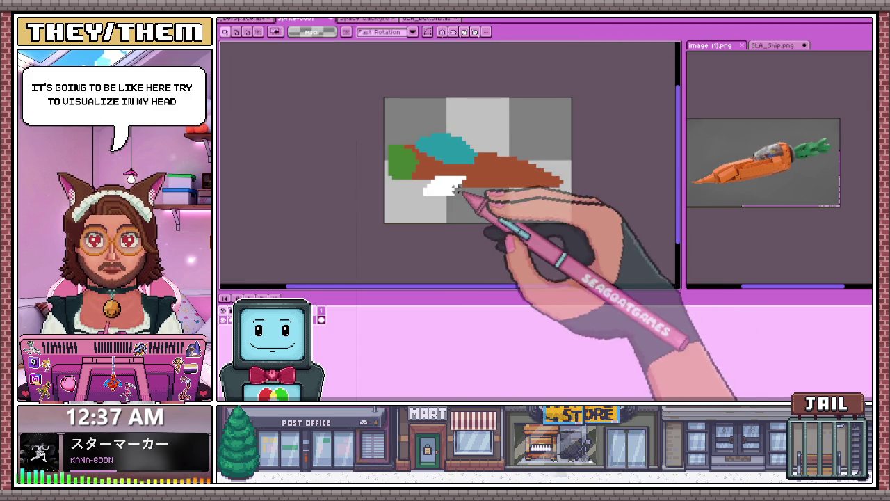
scroll(458, 188, "up", 1)
scroll(459, 191, "up", 1)
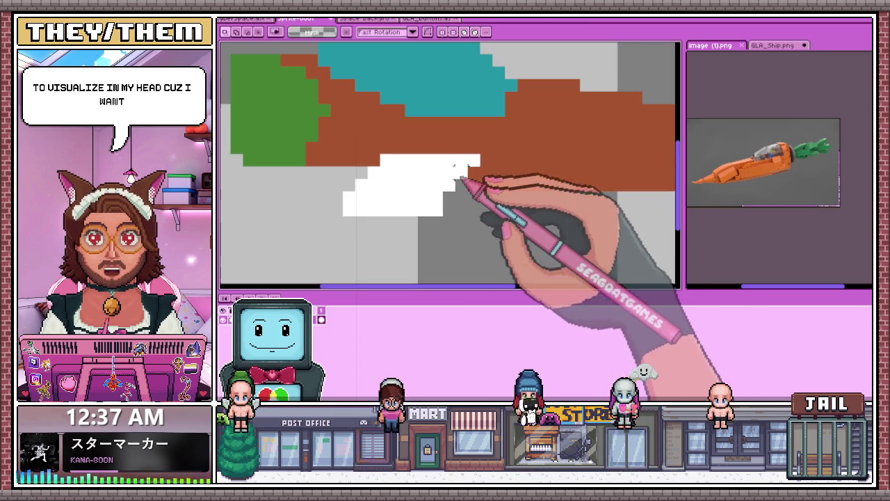
left_click_drag(429, 153, 481, 229)
left_click_drag(462, 197, 486, 191)
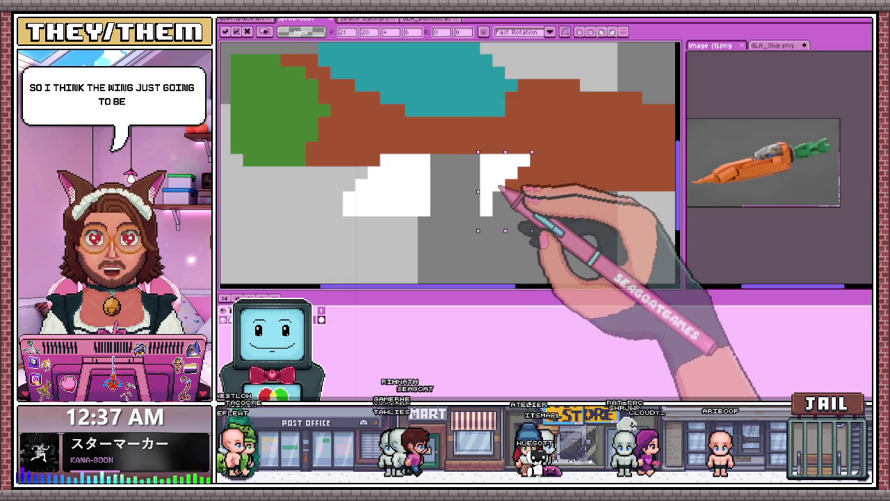
Step: Pencil white into the gap left in the stretched wing
scroll(501, 194, "down", 2)
scroll(397, 178, "up", 2)
scroll(431, 223, "down", 2)
scroll(455, 262, "down", 1)
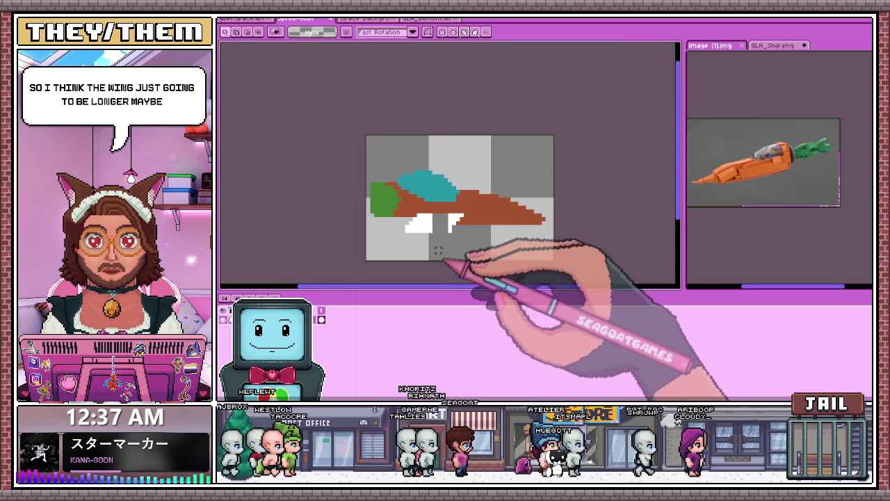
scroll(448, 243, "up", 1)
scroll(455, 217, "up", 1)
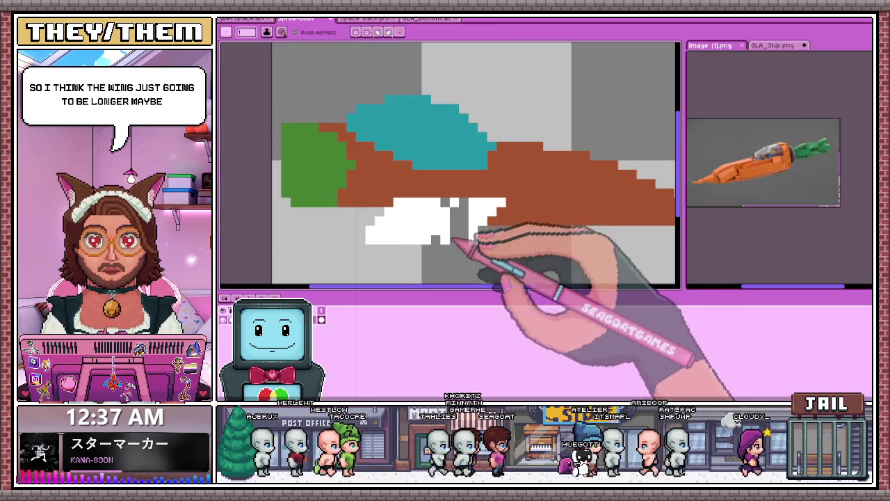
left_click_drag(452, 225, 464, 230)
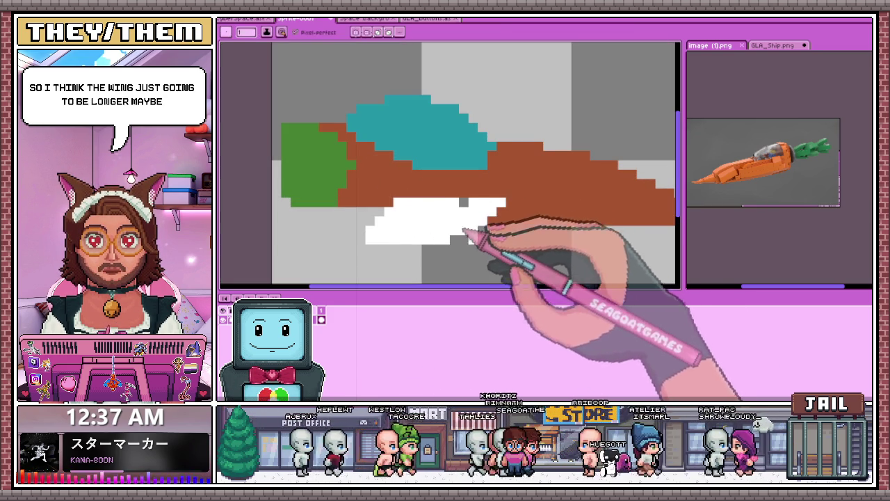
Step: Paint a dark pixel below the wing to start its outline
scroll(466, 216, "down", 2)
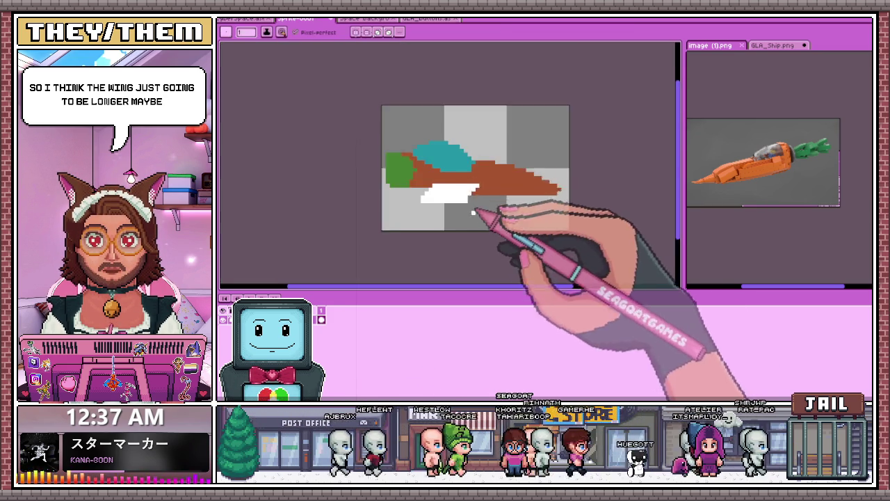
scroll(460, 200, "down", 1)
scroll(462, 229, "up", 2)
scroll(438, 230, "up", 1)
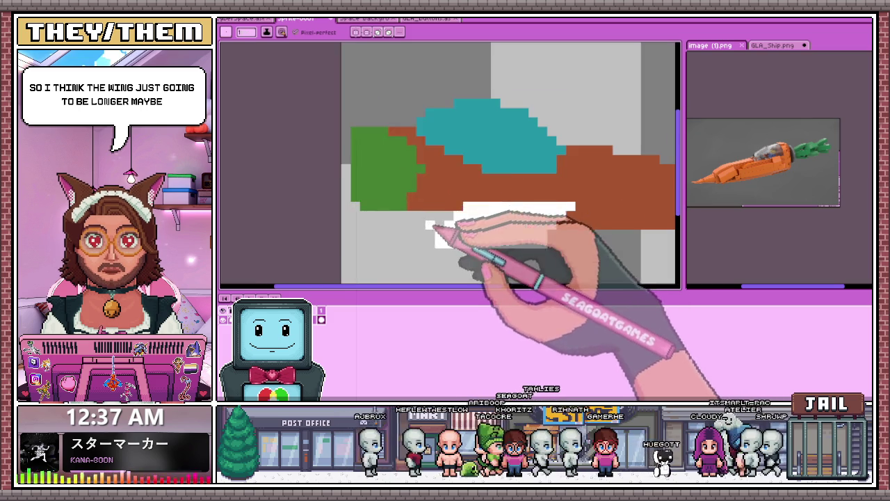
scroll(447, 258, "up", 2)
scroll(378, 193, "down", 2)
scroll(428, 229, "up", 1)
left_click(431, 226)
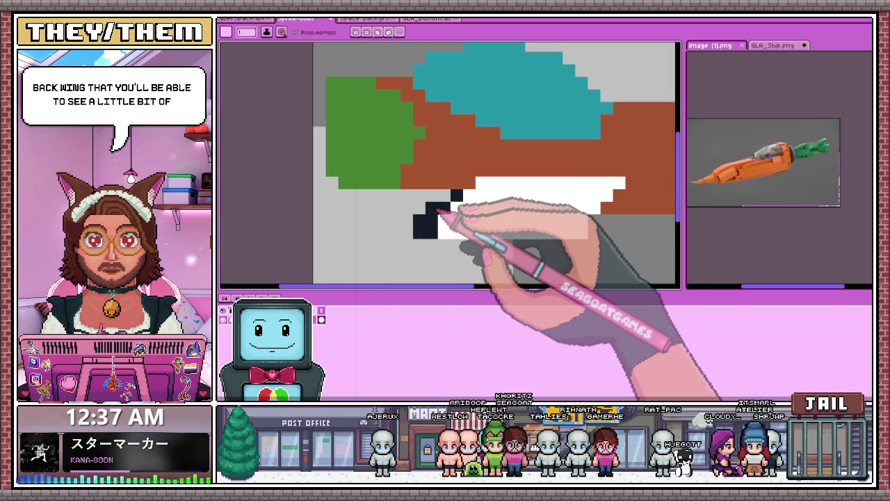
scroll(438, 211, "down", 2)
scroll(461, 199, "down", 2)
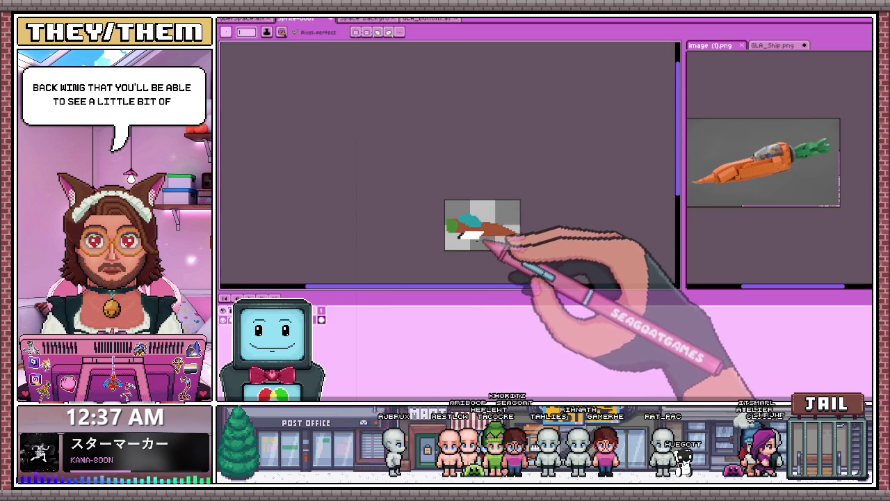
scroll(486, 241, "up", 2)
scroll(475, 245, "up", 1)
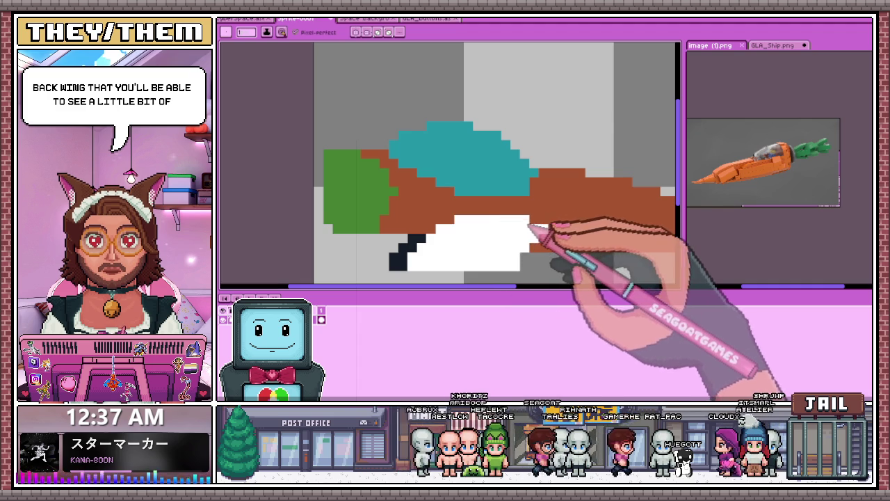
scroll(529, 226, "down", 2)
scroll(520, 235, "up", 2)
scroll(521, 237, "down", 3)
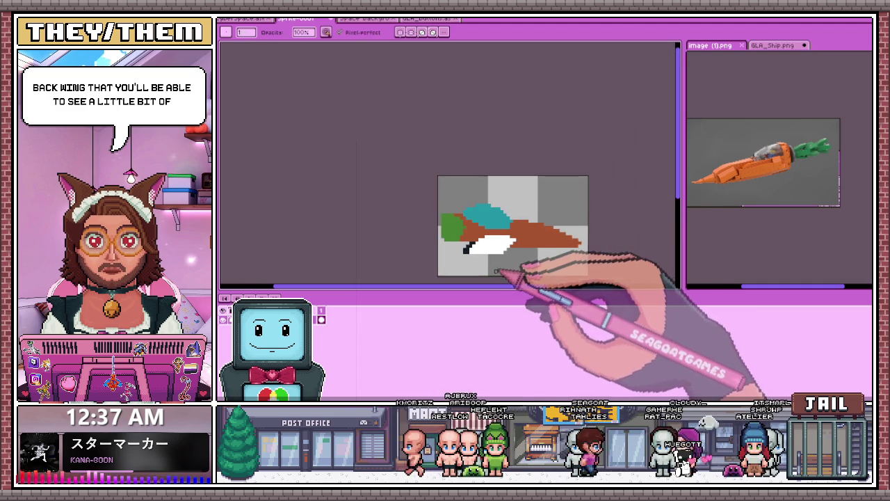
scroll(521, 242, "up", 1)
scroll(513, 233, "up", 2)
scroll(511, 233, "down", 3)
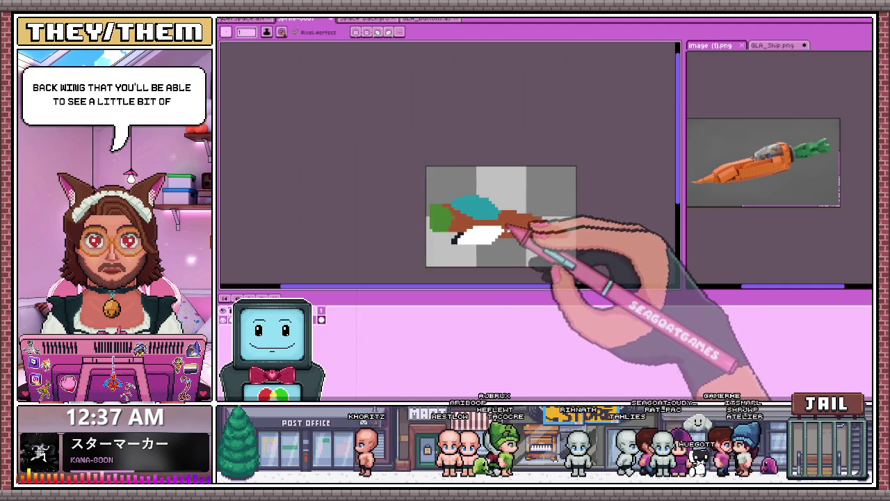
scroll(514, 233, "up", 1)
scroll(549, 215, "up", 2)
scroll(542, 209, "down", 2)
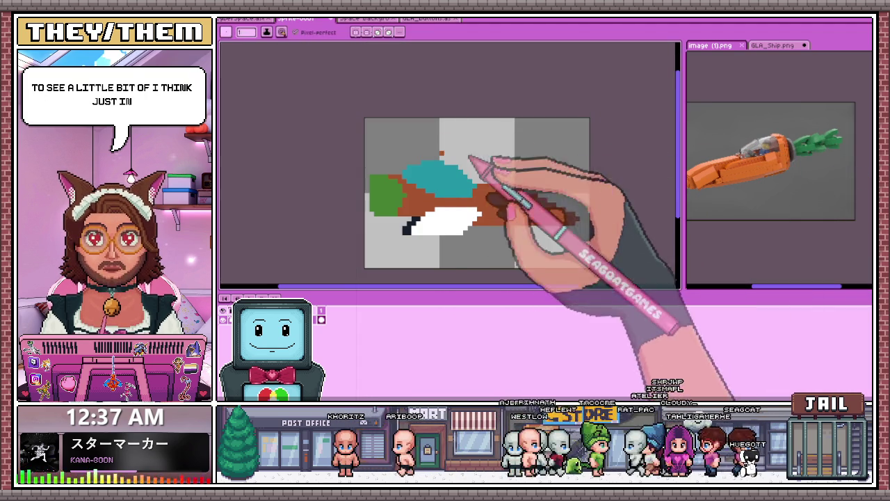
scroll(382, 198, "up", 2)
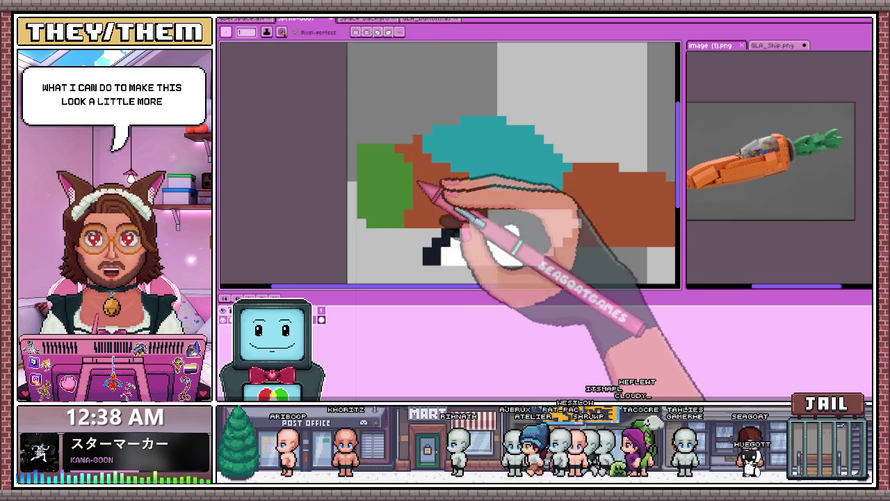
scroll(452, 187, "down", 1)
scroll(424, 167, "up", 1)
scroll(431, 183, "up", 1)
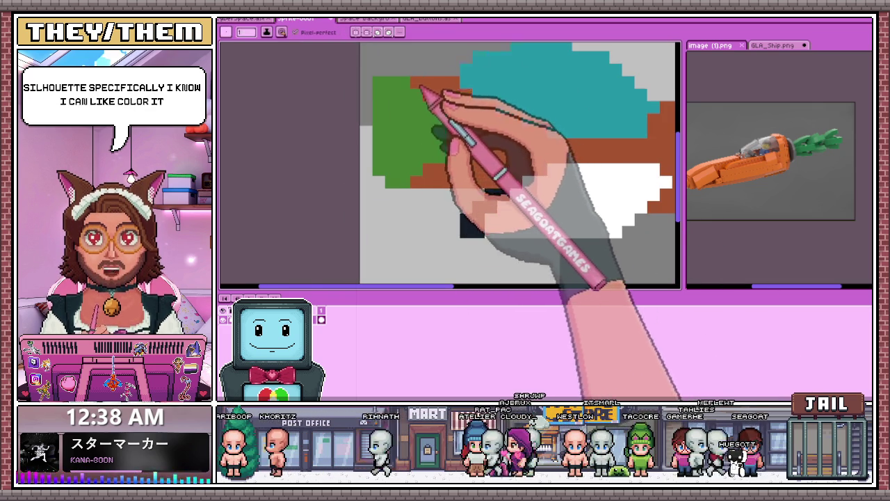
scroll(417, 153, "down", 3)
scroll(414, 167, "down", 2)
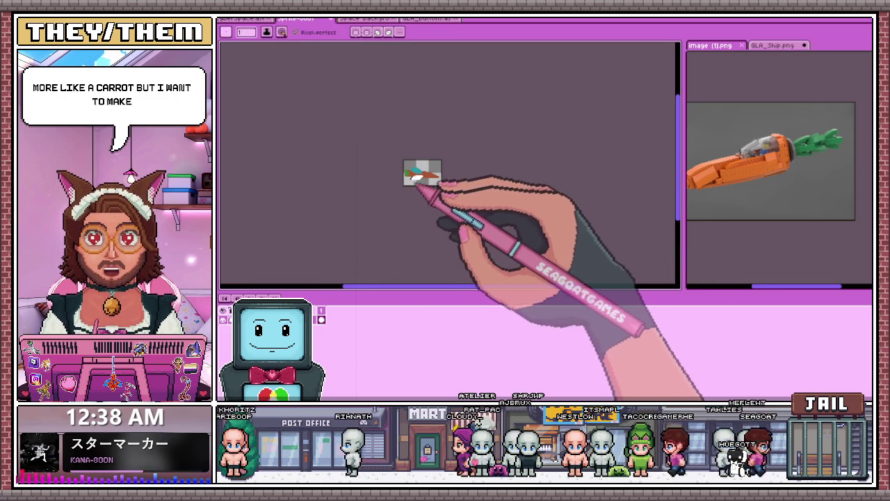
Step: Zoom in and out around the canvas to inspect the rear brown section of the body
scroll(410, 192, "up", 3)
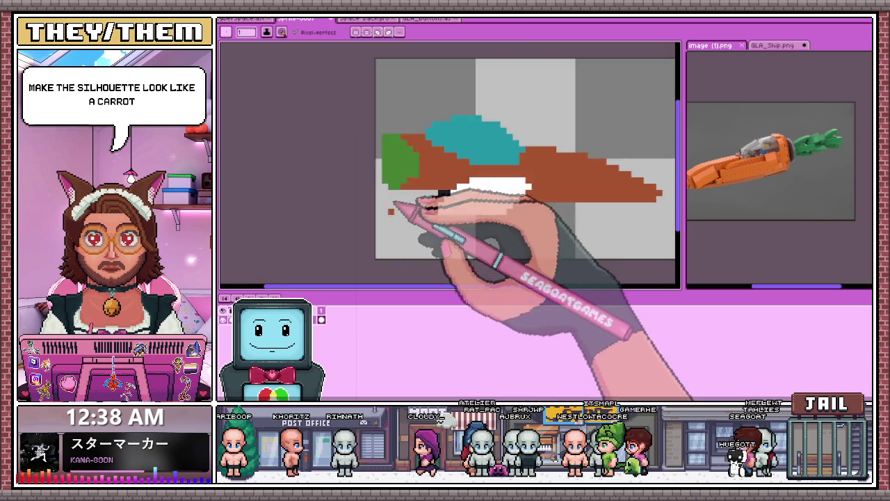
scroll(388, 180, "up", 2)
scroll(428, 170, "down", 1)
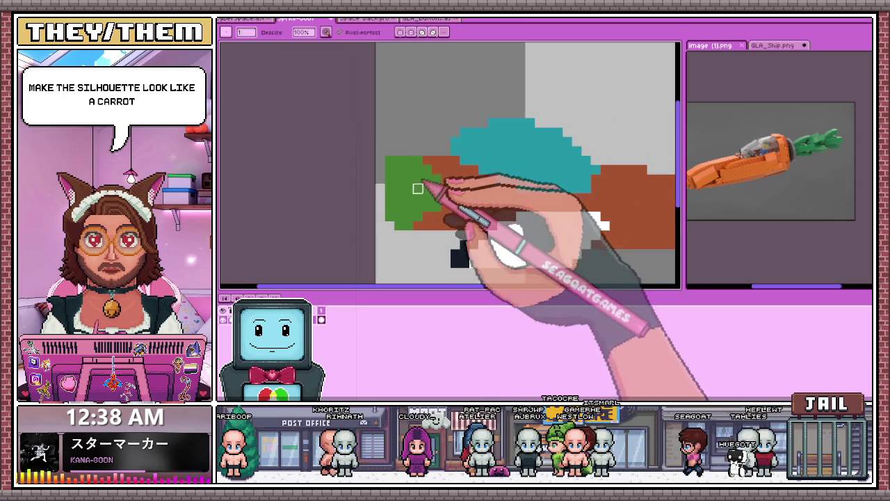
scroll(413, 181, "up", 1)
scroll(411, 177, "down", 1)
scroll(424, 194, "down", 2)
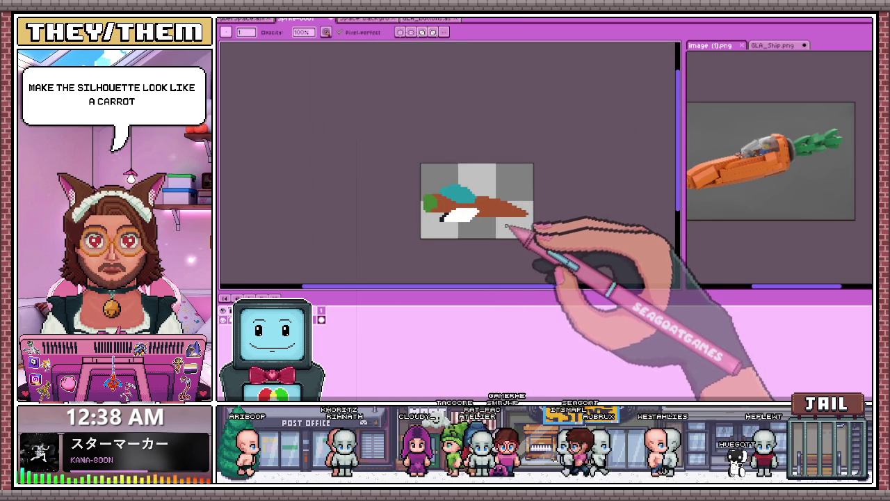
scroll(560, 222, "up", 2)
scroll(508, 188, "down", 1)
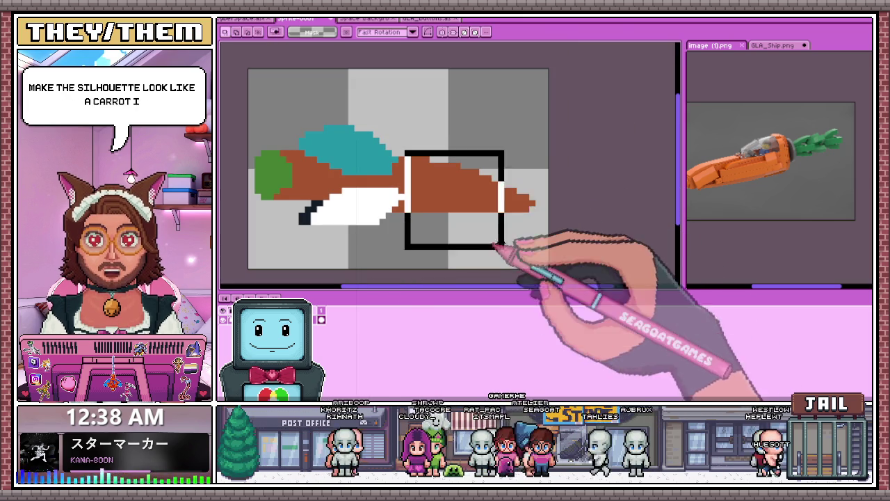
Step: Move the rear brown piece up and left, and stack a copy of it below
left_click_drag(539, 238, 485, 158)
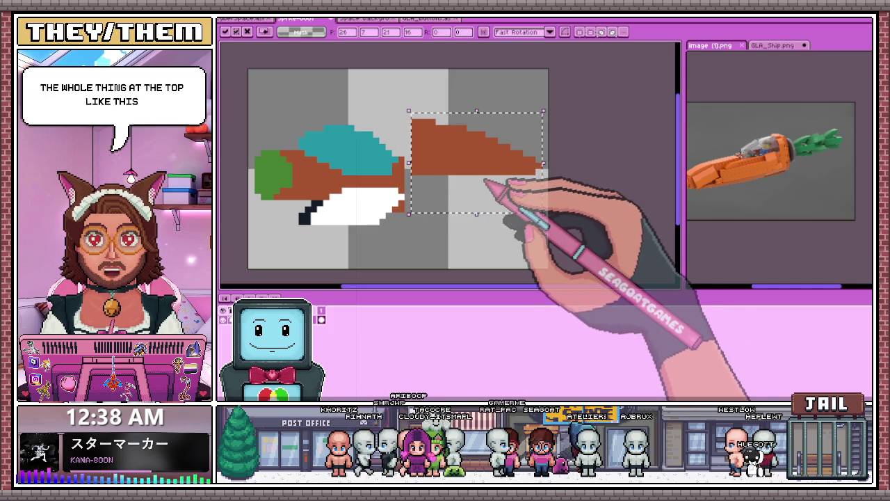
left_click_drag(485, 178, 479, 225)
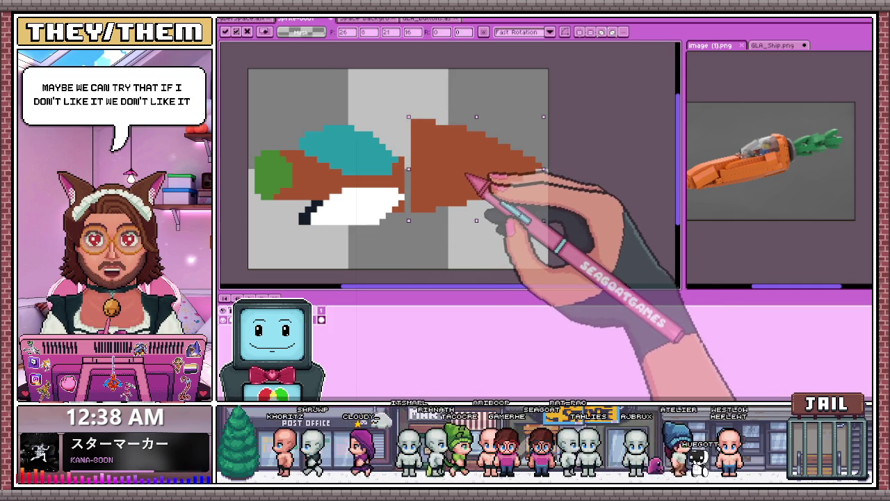
key("ctrl+d")
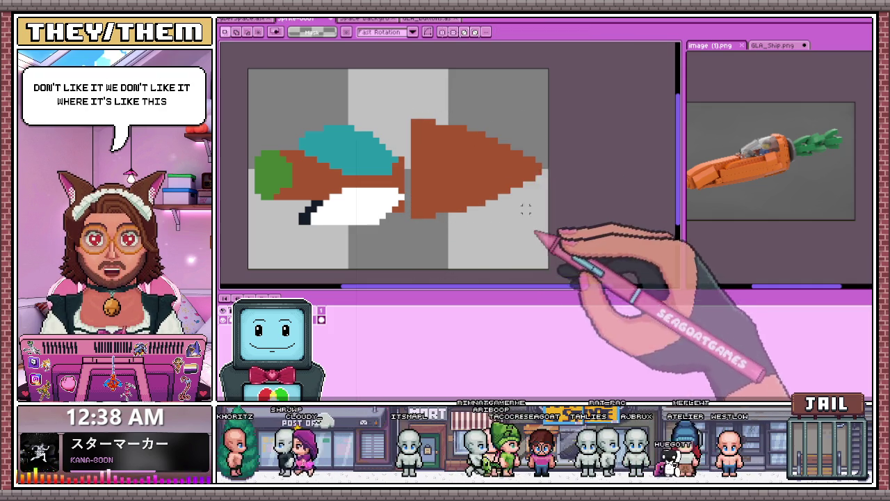
Step: Select the lower half of the brown cone and enlarge it with the handles
left_click_drag(418, 160, 463, 172)
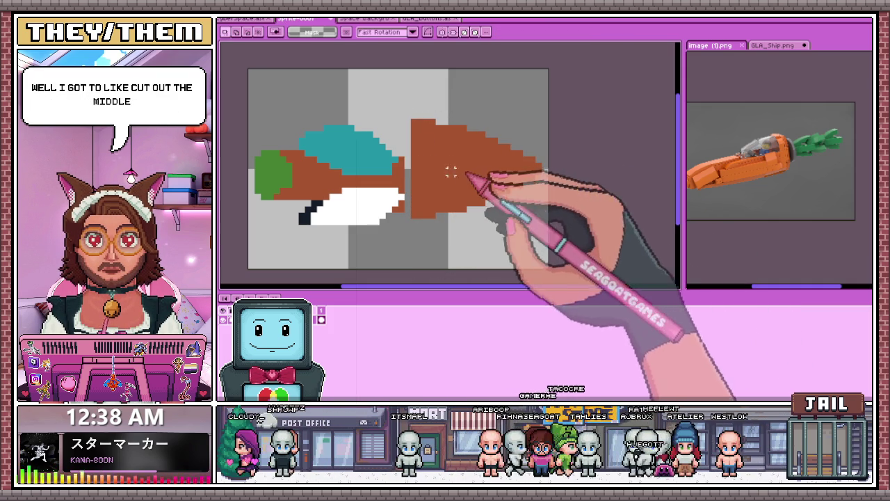
left_click_drag(413, 164, 540, 232)
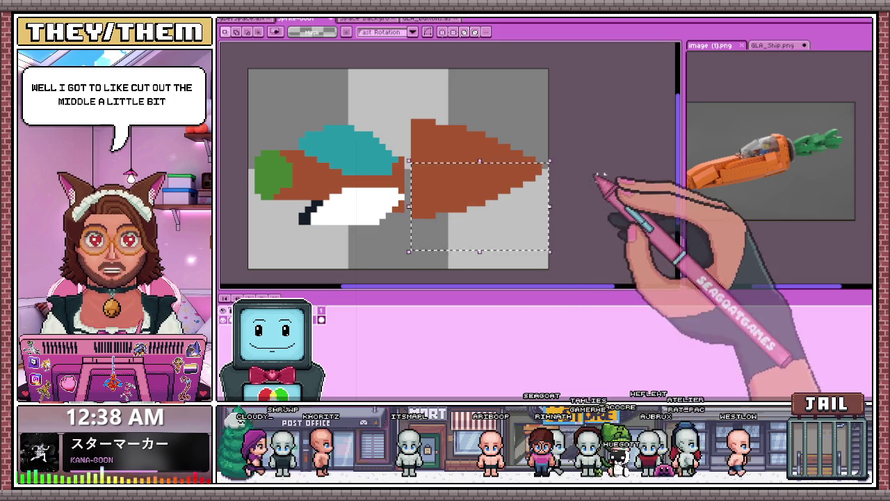
mouse_move(401, 97)
left_mouse_down()
mouse_move(540, 178)
mouse_move(511, 162)
left_mouse_up()
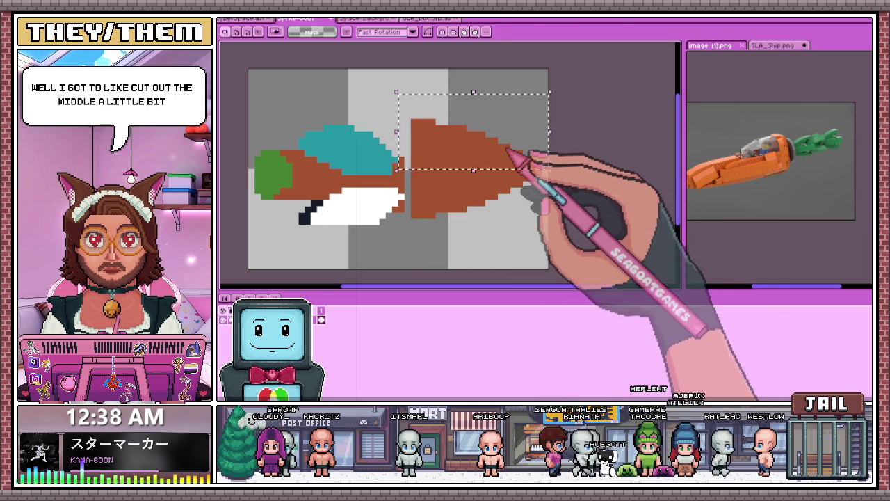
left_click_drag(402, 123, 531, 238)
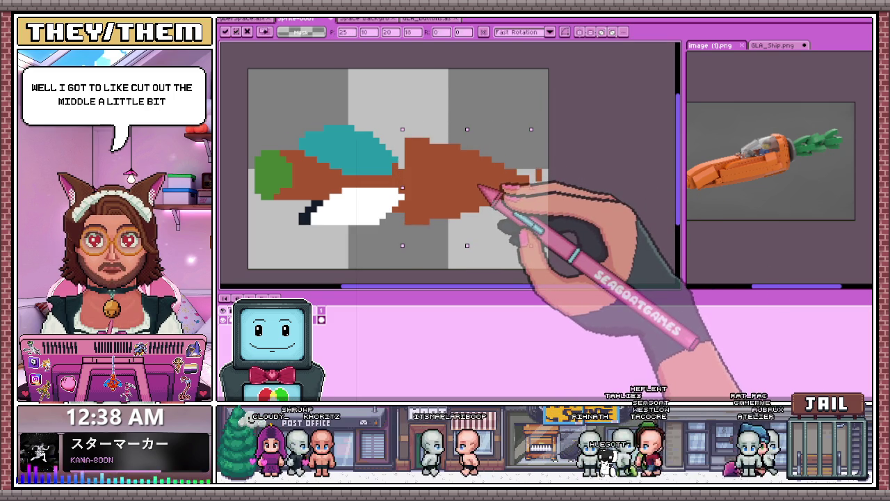
left_click_drag(530, 239, 549, 257)
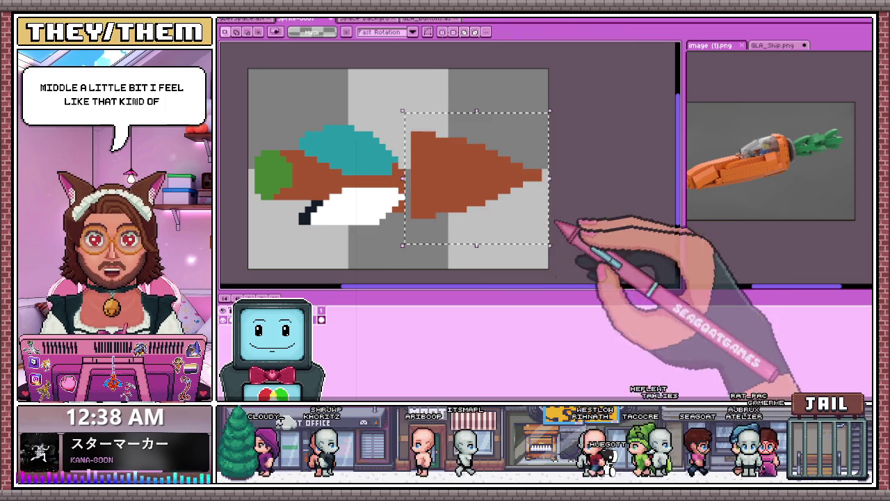
scroll(482, 198, "down", 8)
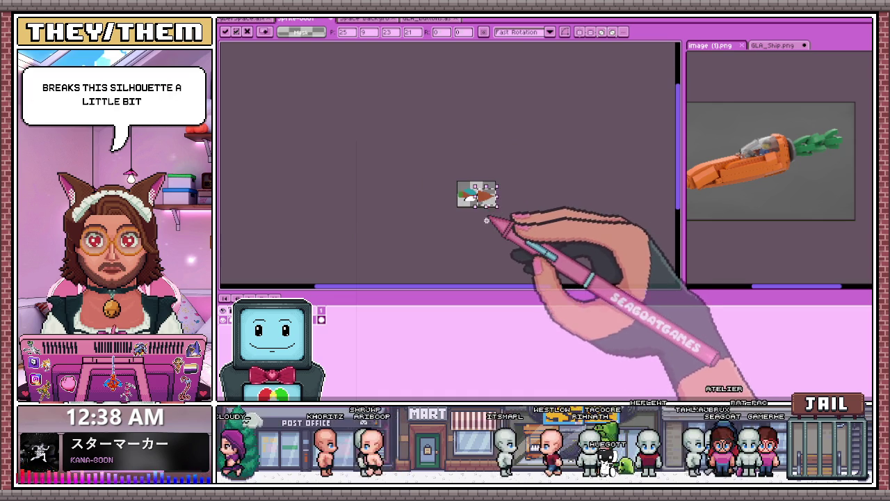
Step: Select the brown tip and commit it as a slimmer nose rejoined to the body
scroll(487, 210, "up", 3)
scroll(464, 177, "up", 2)
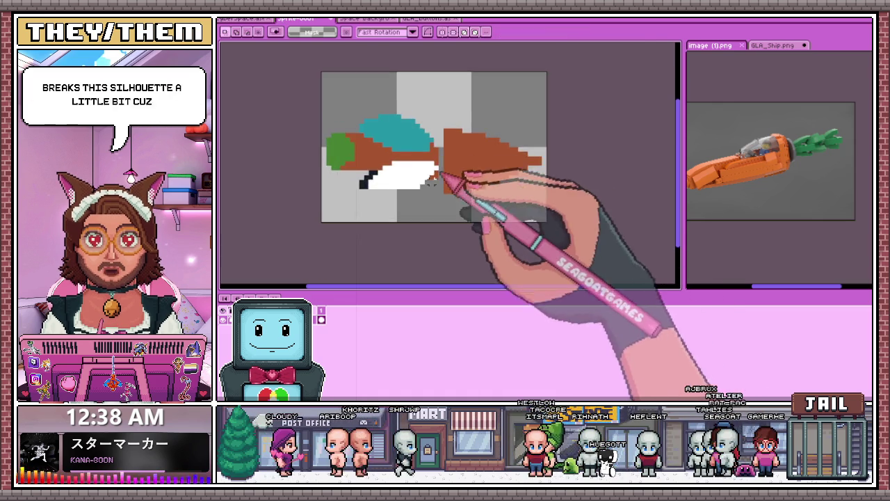
scroll(461, 149, "up", 1)
scroll(461, 175, "down", 1)
scroll(455, 159, "up", 2)
scroll(454, 158, "down", 1)
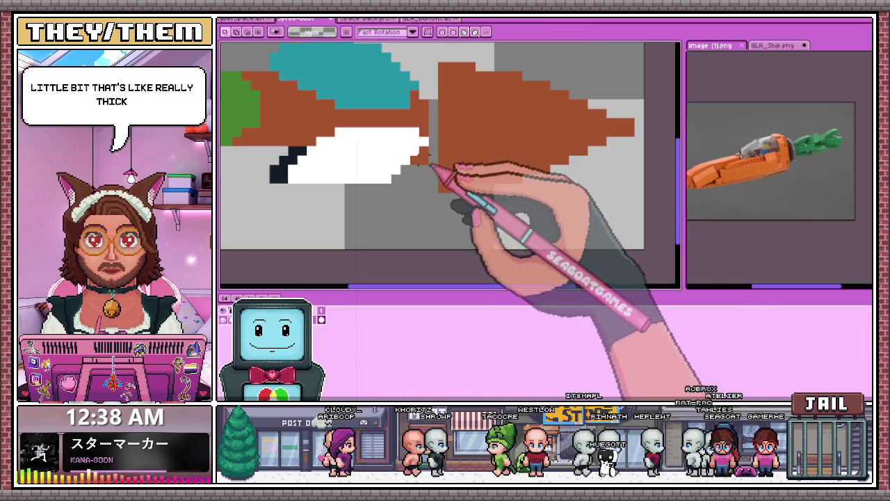
left_click_drag(431, 159, 565, 216)
mouse_move(437, 50)
left_mouse_down()
mouse_move(579, 100)
mouse_move(626, 139)
left_mouse_up()
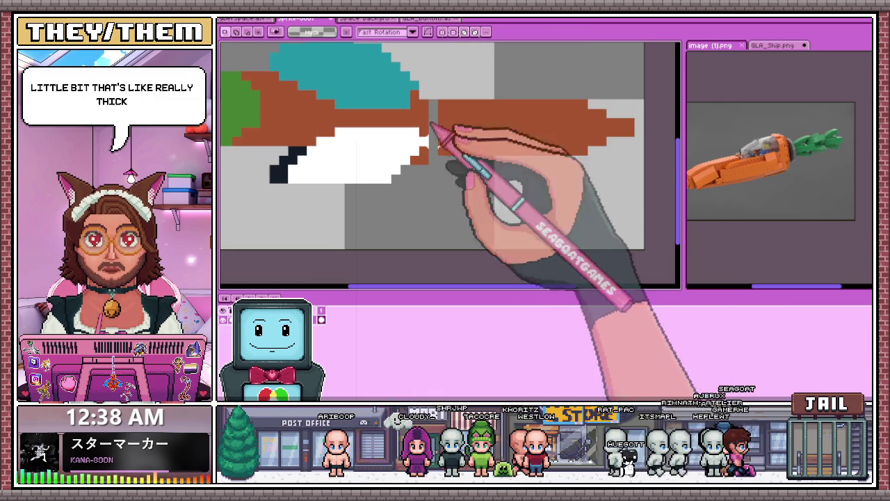
left_click_drag(428, 81, 625, 174)
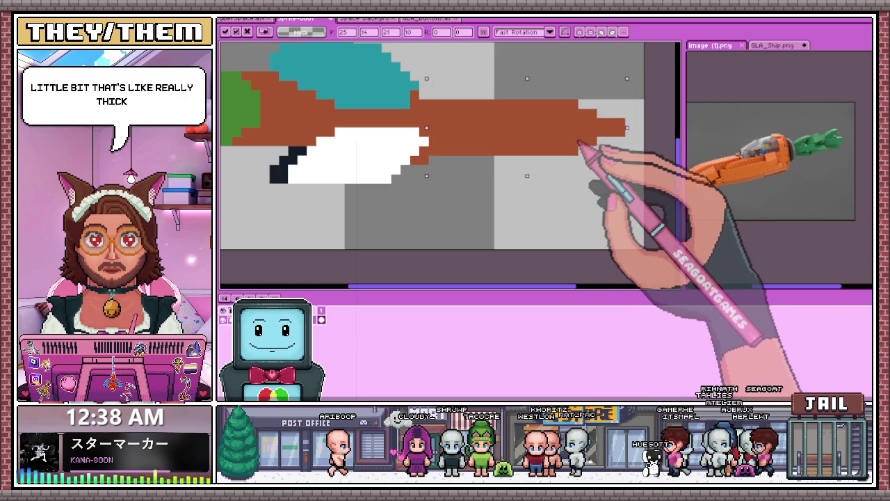
left_click_drag(502, 72, 648, 181)
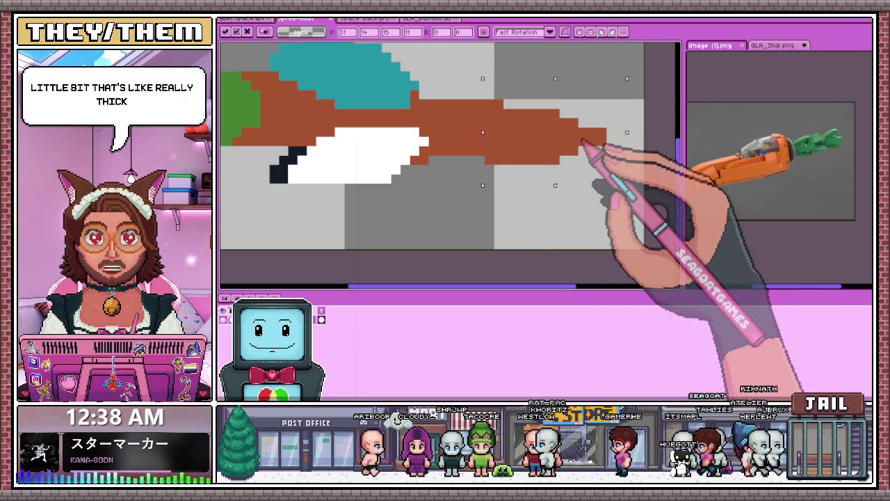
scroll(574, 182, "down", 2)
scroll(480, 128, "up", 3)
key("ctrl+d")
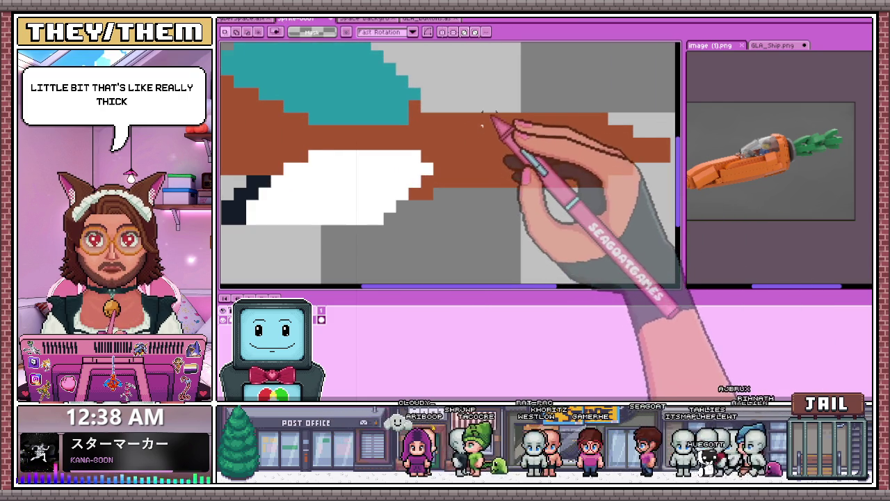
Step: Select the teal cockpit area
scroll(504, 143, "down", 2)
scroll(470, 175, "down", 1)
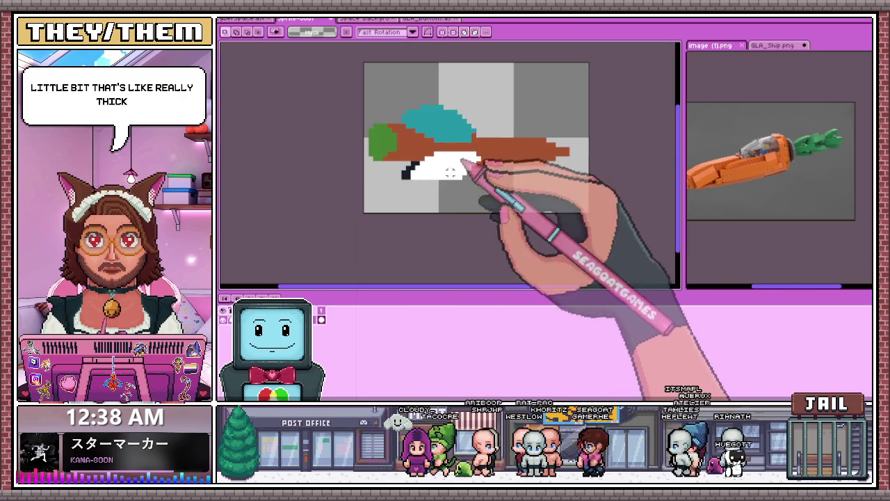
scroll(389, 85, "up", 4)
left_click_drag(384, 61, 553, 165)
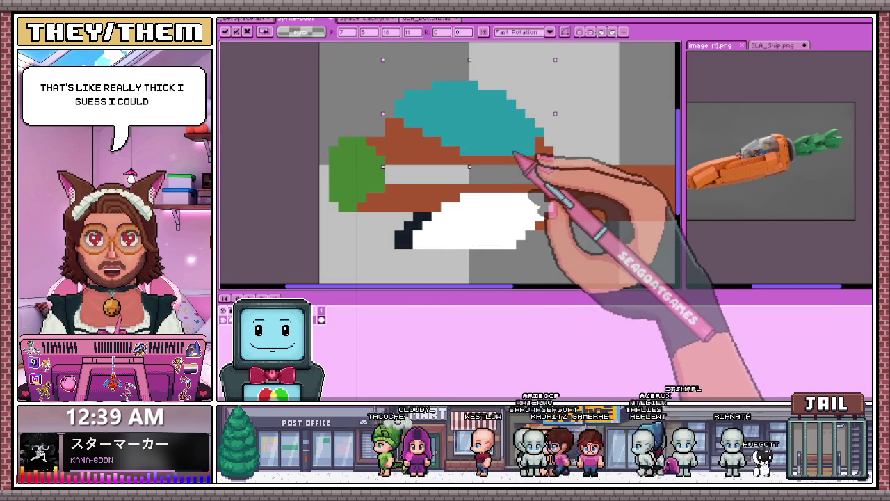
Step: Commit the cockpit change and shift the green tail section upward
scroll(520, 152, "down", 1)
scroll(556, 195, "down", 1)
key("ctrl+d")
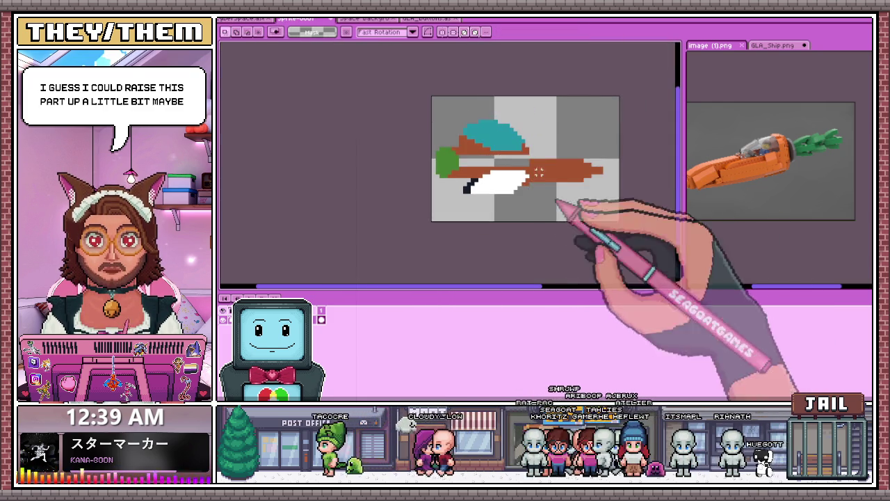
scroll(410, 139, "up", 3)
left_click_drag(484, 189, 483, 179)
Step: Zoom around the ship to check the spacing of cockpit and wing along the body
scroll(477, 178, "down", 1)
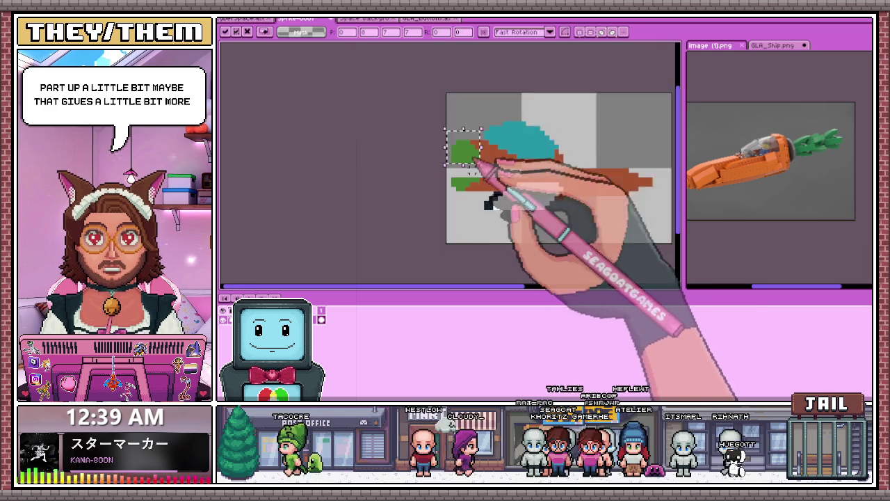
scroll(477, 189, "up", 1)
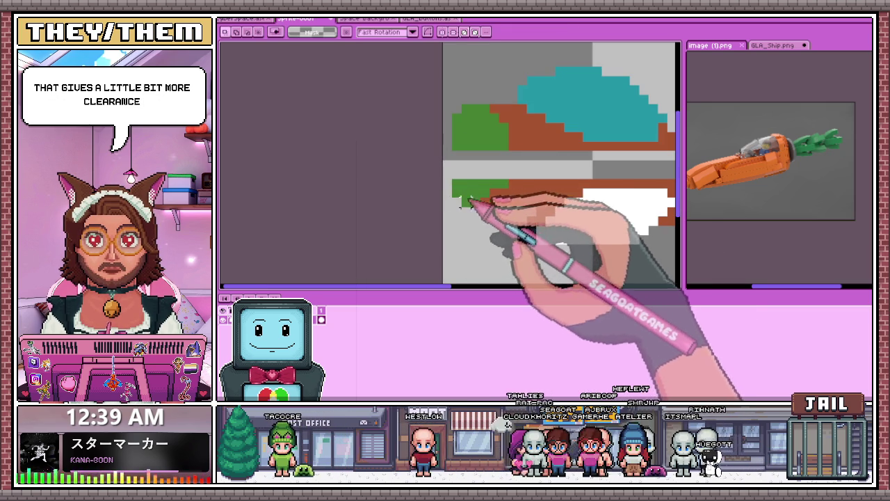
scroll(457, 155, "up", 1)
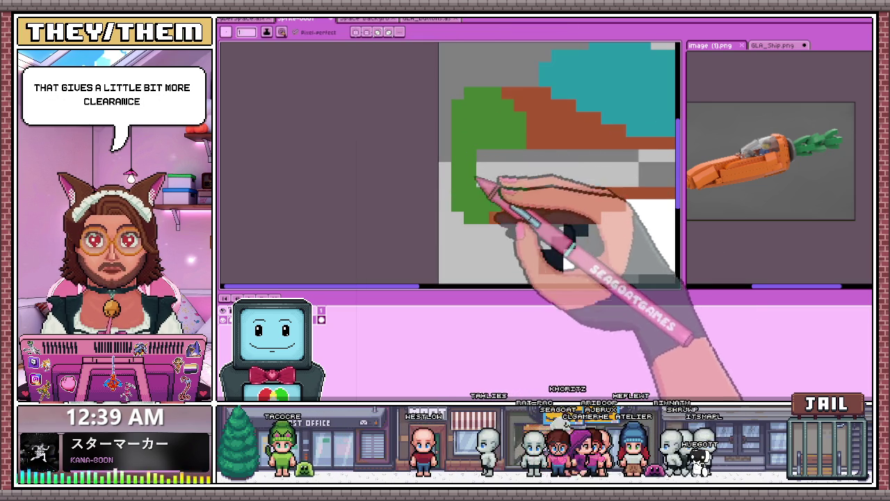
scroll(516, 179, "down", 1)
scroll(514, 177, "down", 1)
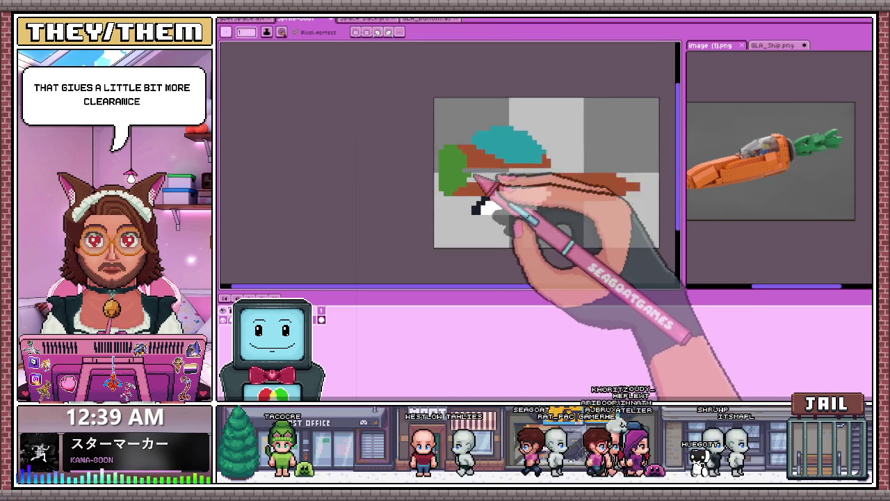
scroll(517, 177, "up", 3)
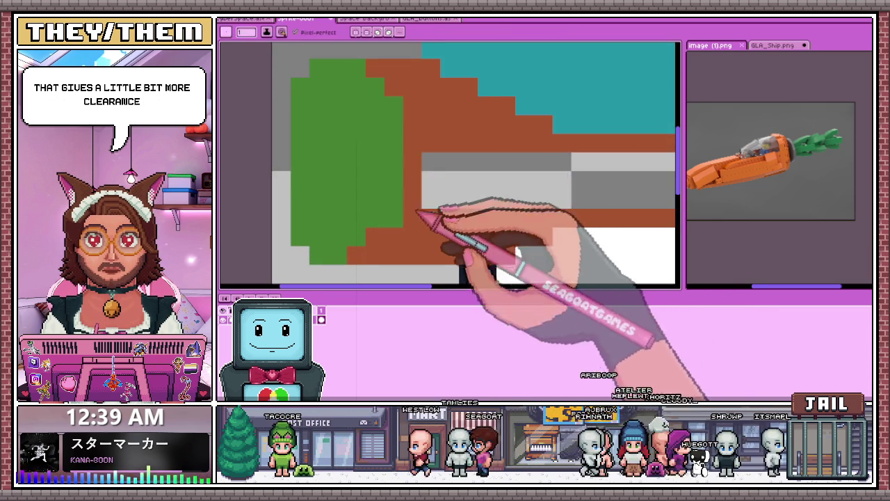
scroll(414, 183, "down", 2)
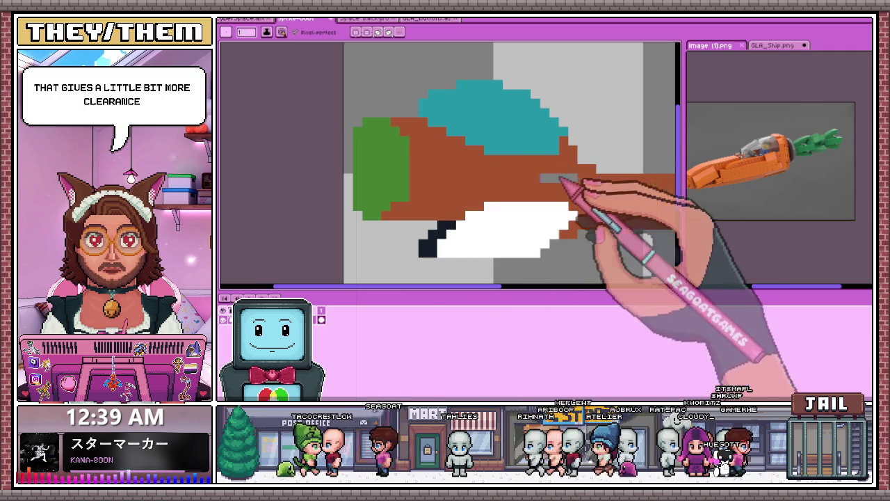
scroll(594, 183, "down", 1)
scroll(601, 184, "up", 2)
scroll(417, 165, "down", 1)
scroll(410, 169, "down", 1)
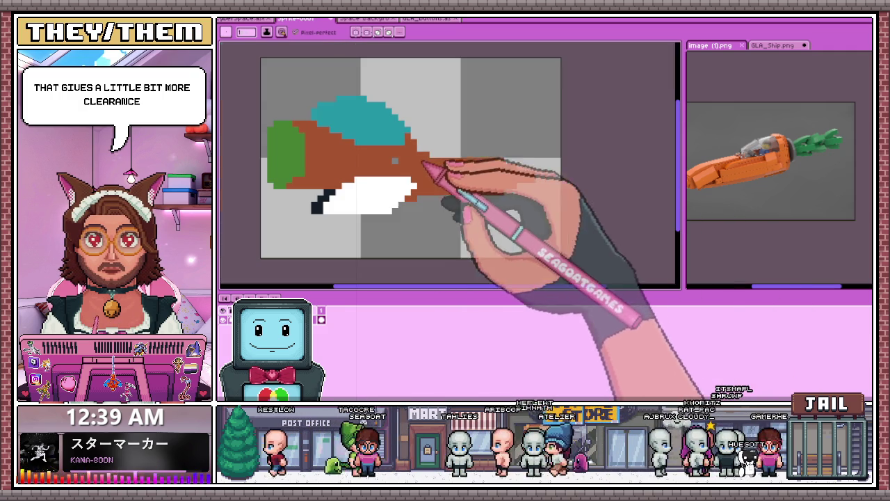
scroll(456, 179, "down", 1)
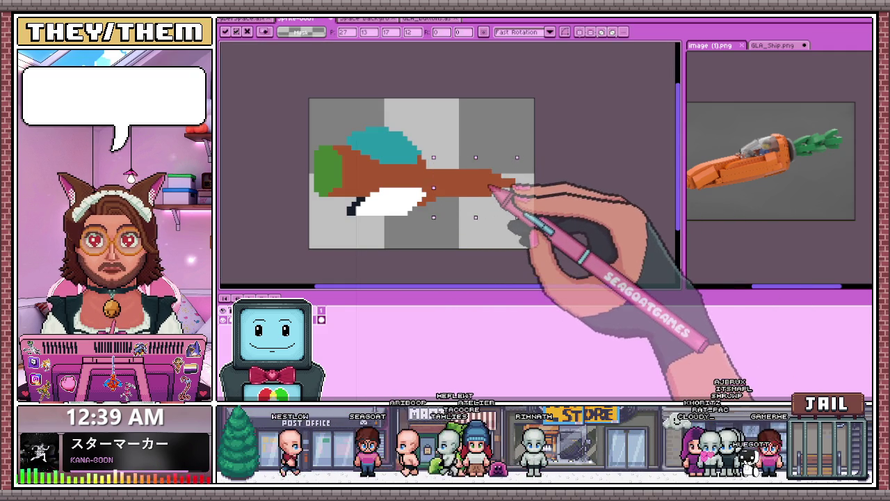
Step: Apply the stretched nose, clear the selection, and zoom in and out to check the sprite
key("ctrl+d")
scroll(452, 179, "up", 1)
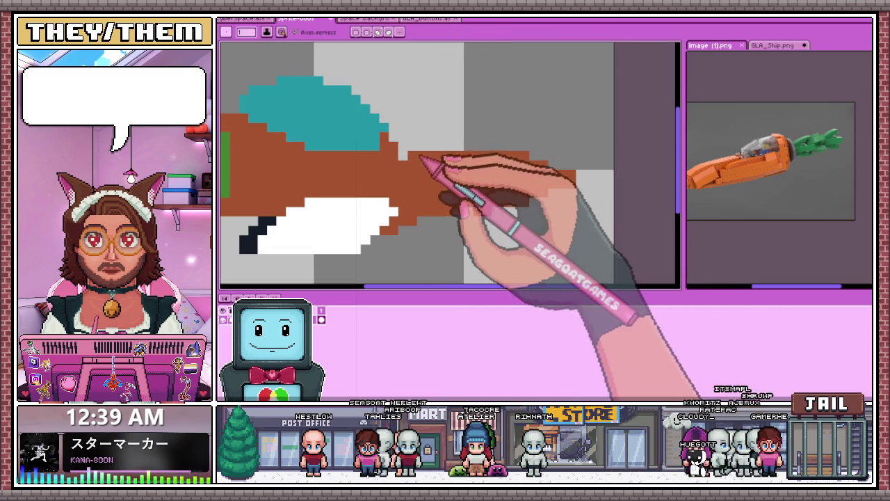
scroll(477, 200, "down", 2)
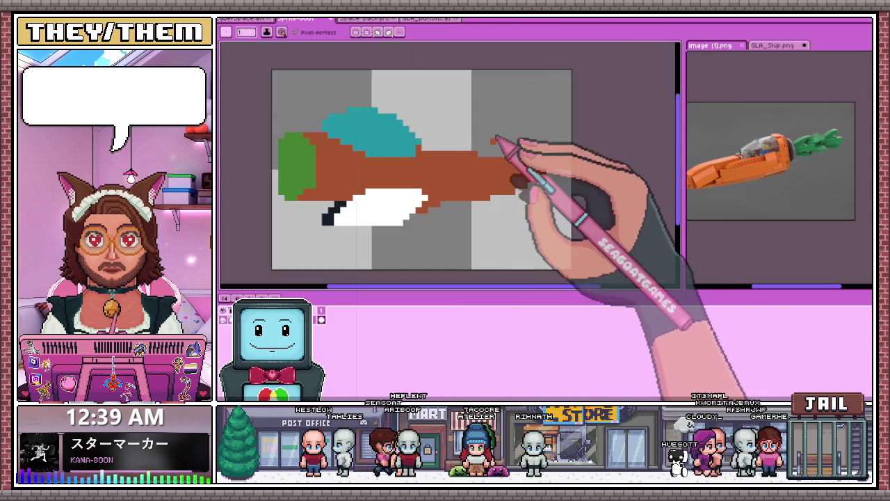
scroll(493, 136, "down", 3)
scroll(506, 244, "up", 3)
scroll(536, 202, "up", 1)
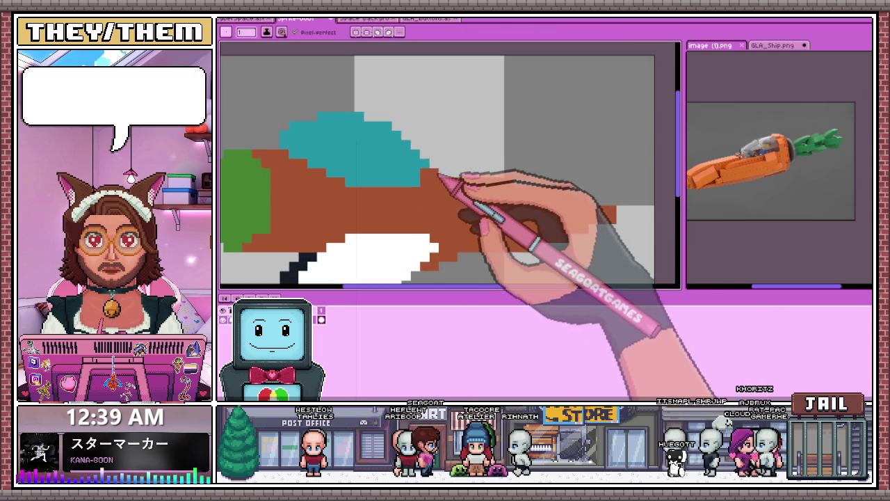
scroll(453, 182, "down", 2)
scroll(507, 145, "down", 3)
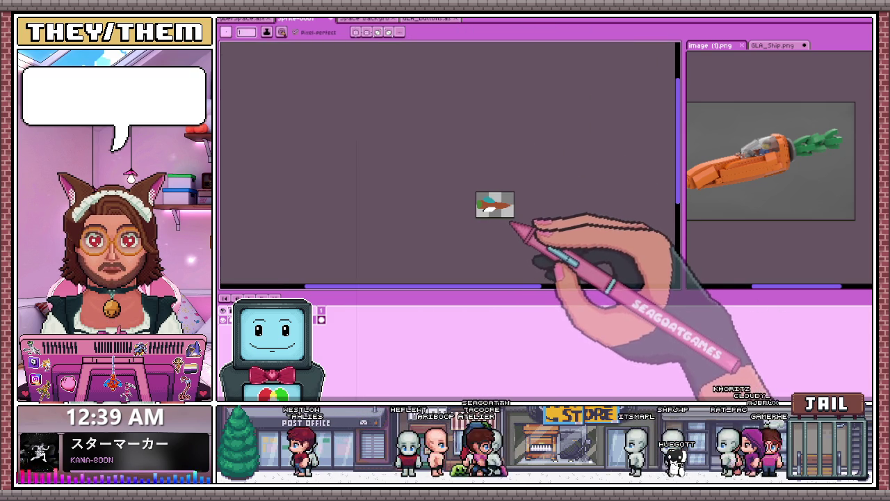
scroll(513, 200, "up", 2)
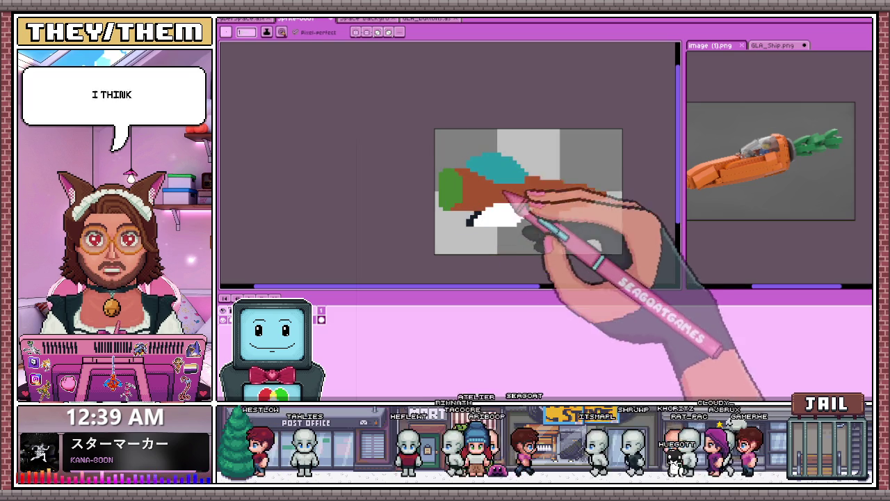
scroll(465, 197, "up", 2)
scroll(467, 204, "up", 2)
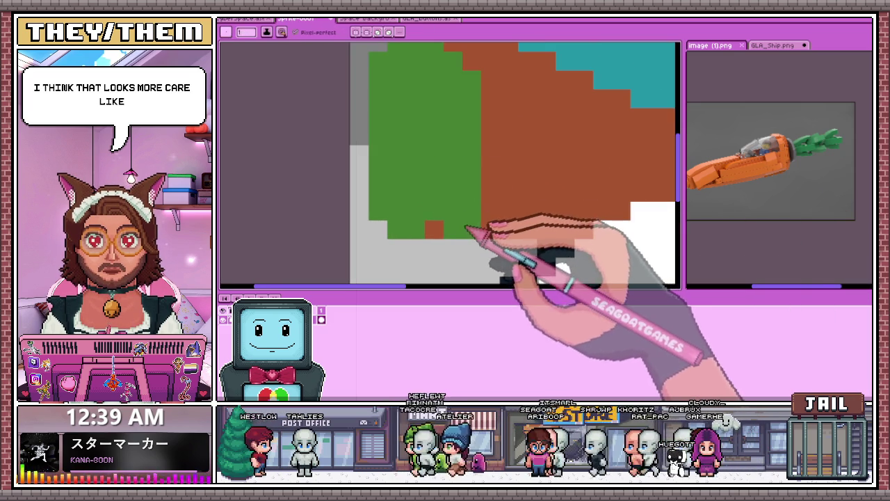
scroll(452, 234, "down", 1)
scroll(459, 148, "down", 2)
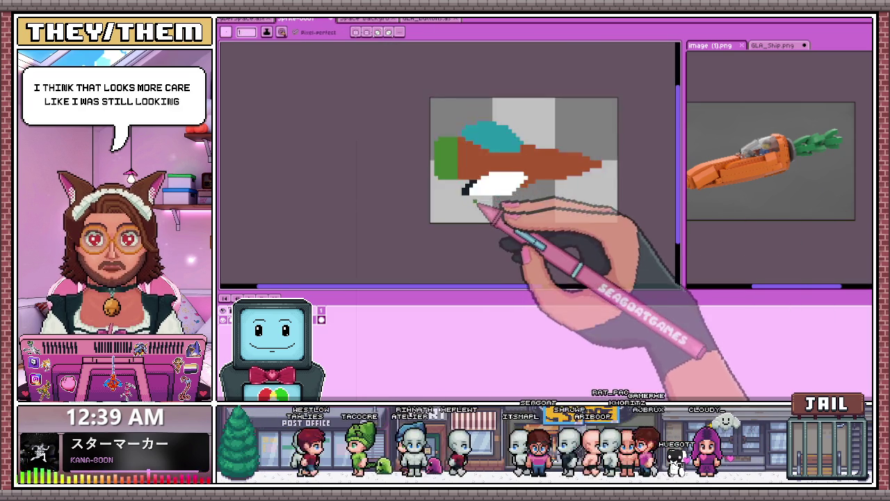
scroll(461, 184, "down", 1)
scroll(467, 182, "up", 1)
scroll(467, 182, "up", 1)
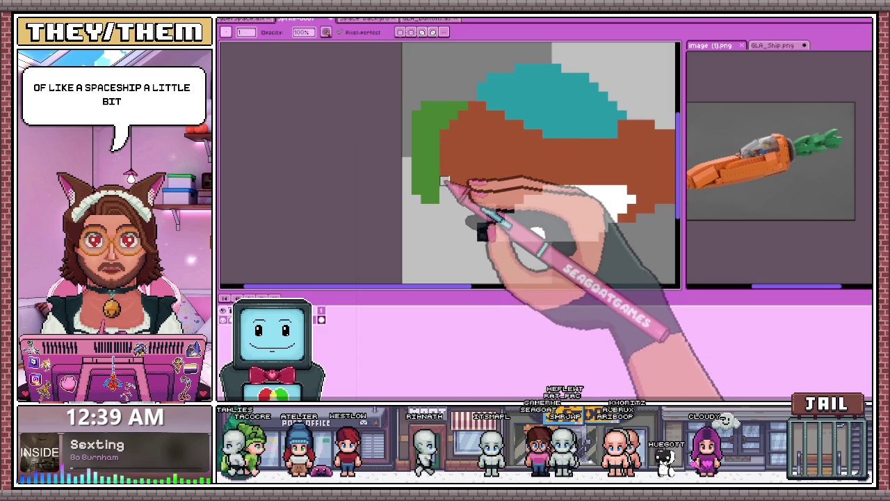
Step: Repaint part of the green leaf tail to thin it and split it into a fork
left_click_drag(444, 124, 453, 115)
scroll(462, 105, "down", 1)
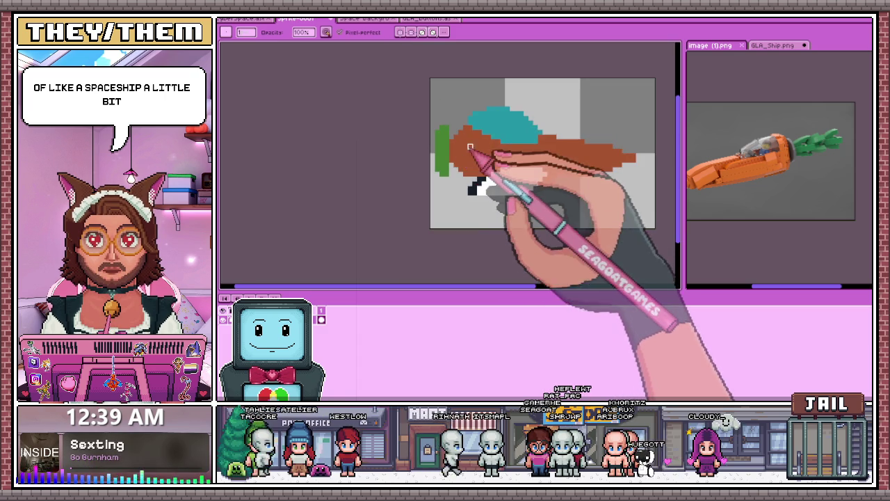
scroll(470, 127, "up", 1)
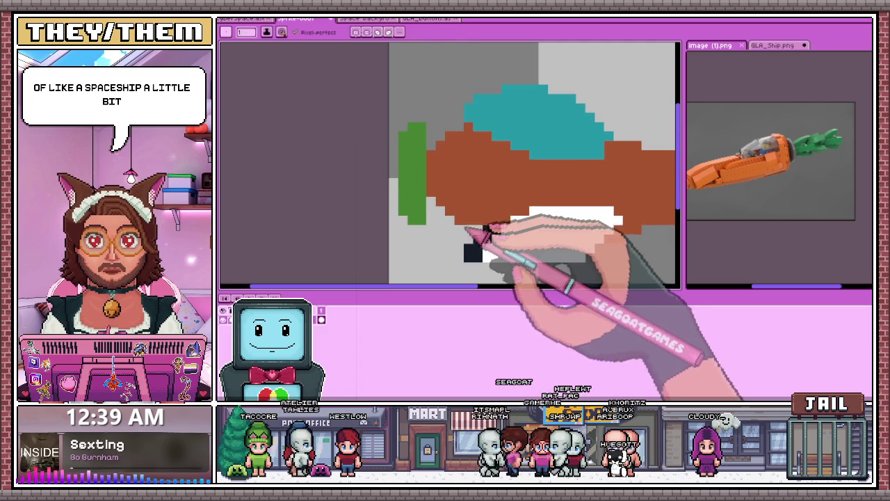
scroll(459, 209, "down", 2)
scroll(491, 239, "down", 3)
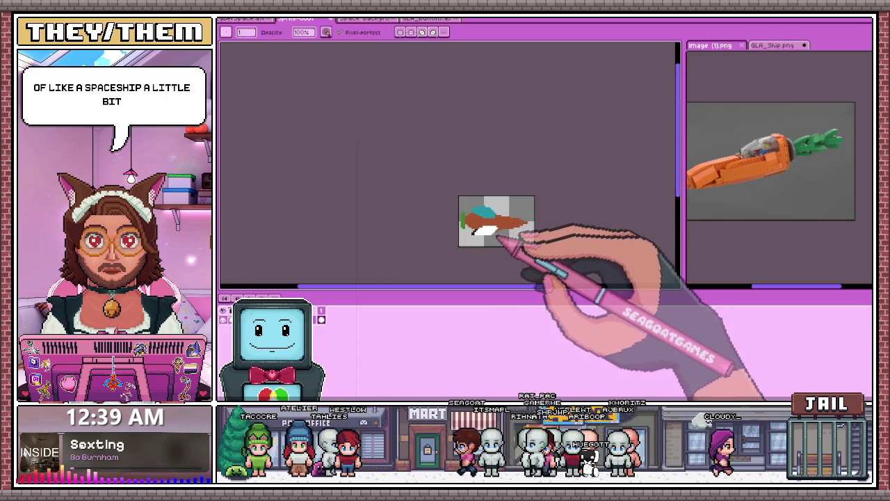
scroll(497, 236, "up", 2)
scroll(477, 232, "up", 1)
scroll(453, 253, "up", 1)
scroll(433, 255, "up", 1)
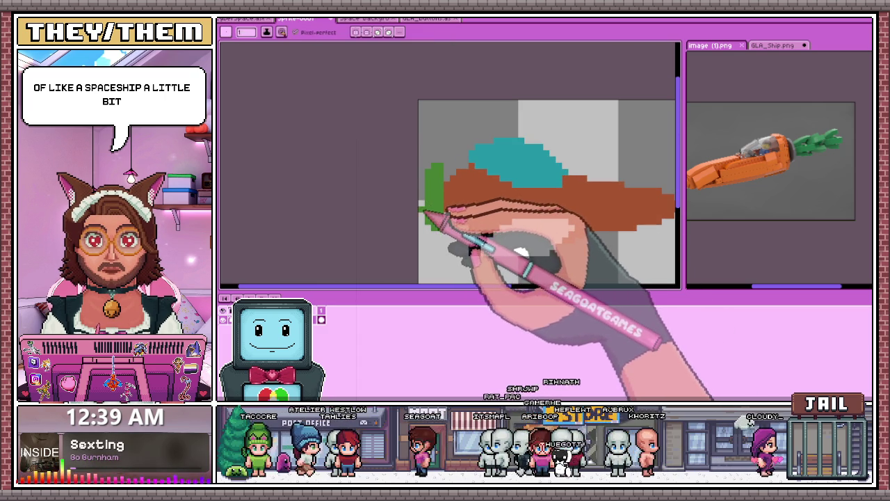
scroll(445, 205, "down", 2)
scroll(518, 218, "down", 1)
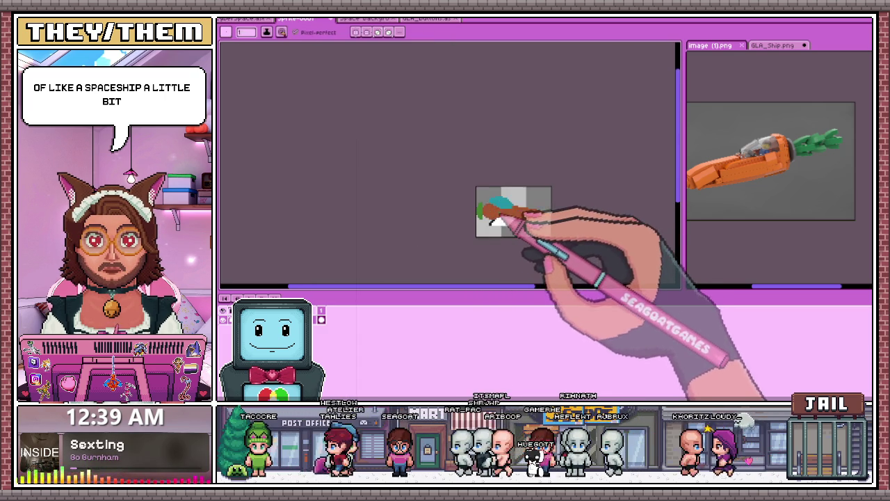
scroll(501, 208, "up", 2)
scroll(487, 167, "up", 1)
scroll(508, 160, "down", 1)
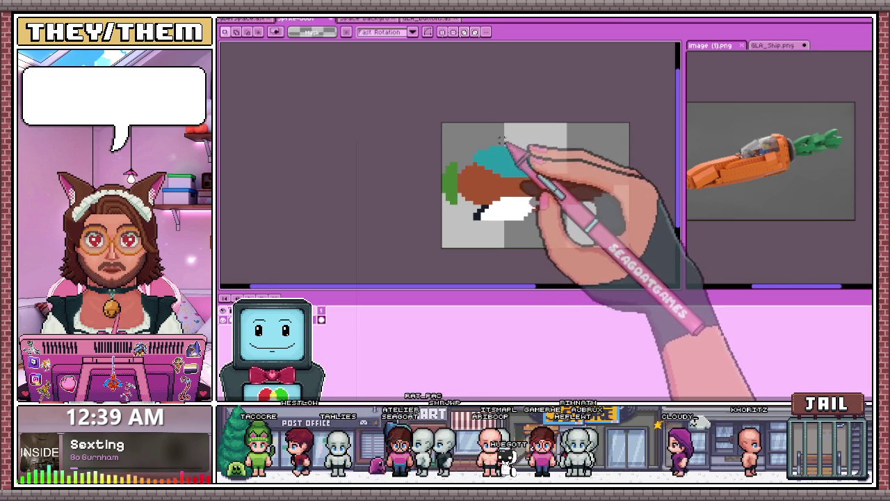
Step: Select the front of the ship body, shrink and shift it, then apply the transform
left_click_drag(496, 139, 606, 229)
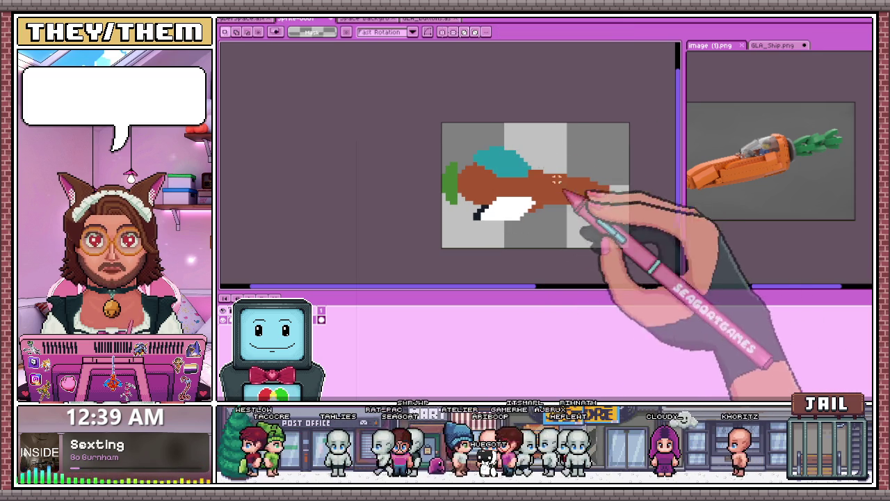
left_click_drag(506, 144, 611, 246)
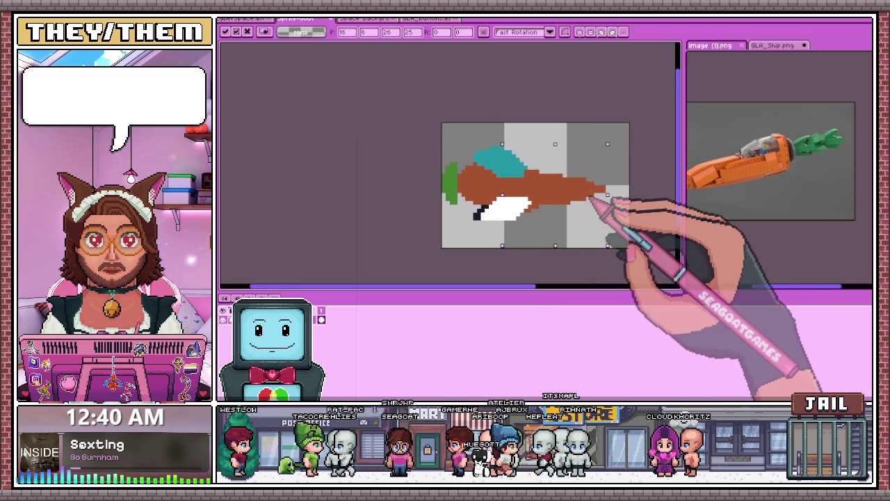
scroll(588, 209, "down", 1)
key("Return")
scroll(588, 223, "up", 1)
scroll(511, 228, "down", 3)
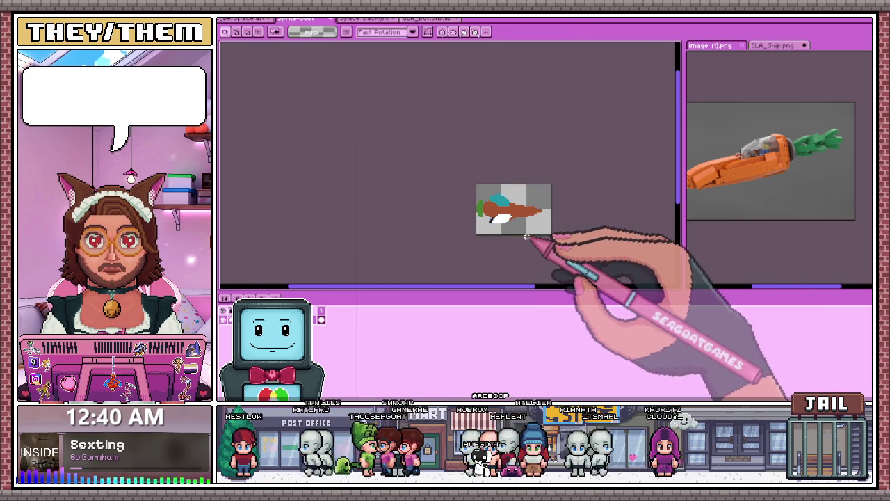
scroll(473, 198, "up", 2)
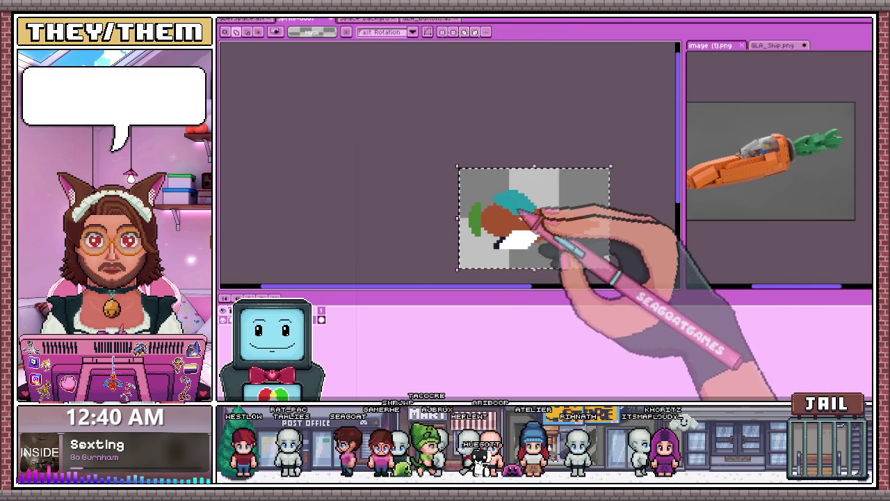
Step: With the pencil, clean up stray black and white pixels beside the wing
scroll(598, 205, "down", 2)
scroll(496, 217, "up", 3)
scroll(494, 211, "up", 1)
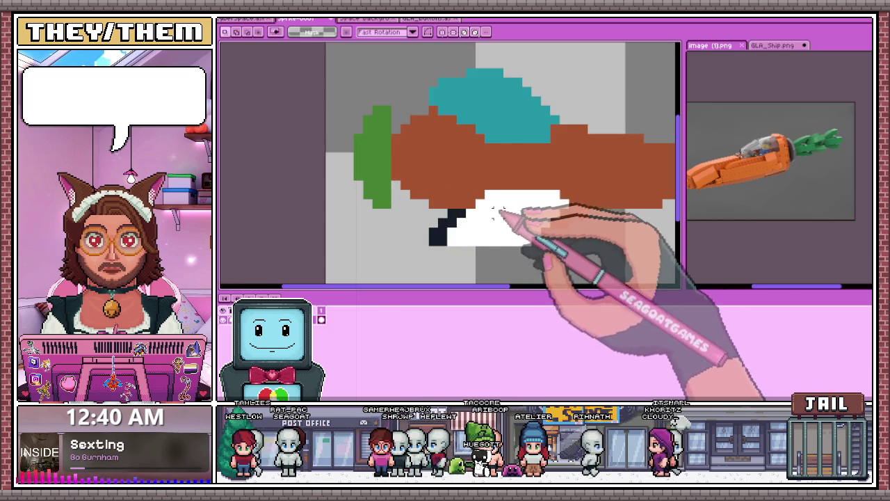
scroll(497, 222, "down", 2)
scroll(533, 205, "up", 1)
scroll(453, 222, "up", 1)
scroll(438, 205, "up", 1)
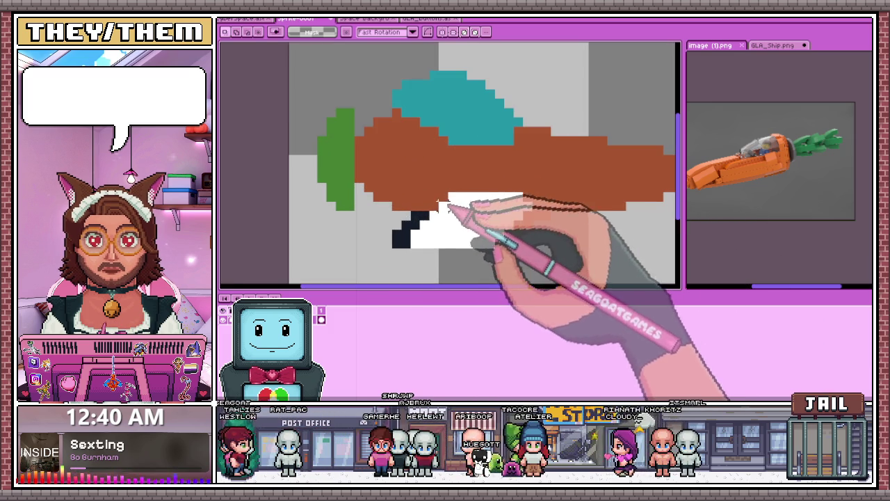
key("b")
scroll(410, 229, "up", 1)
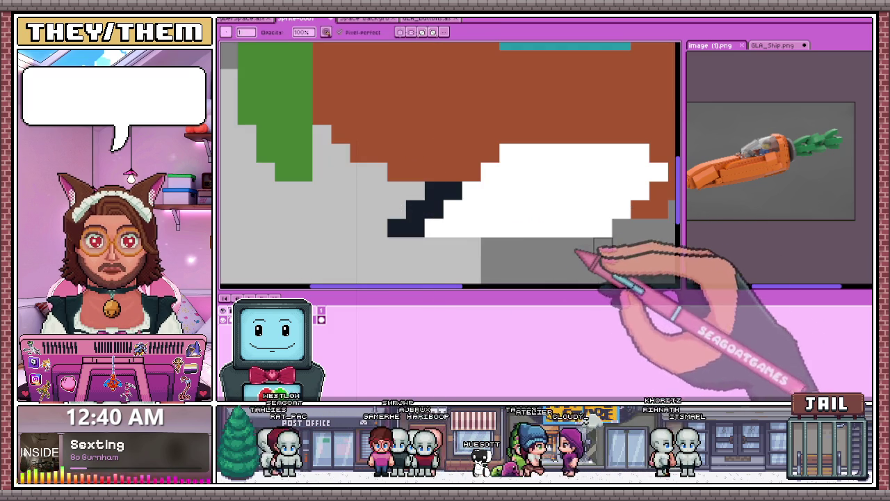
scroll(421, 233, "down", 2)
scroll(421, 232, "right", 3)
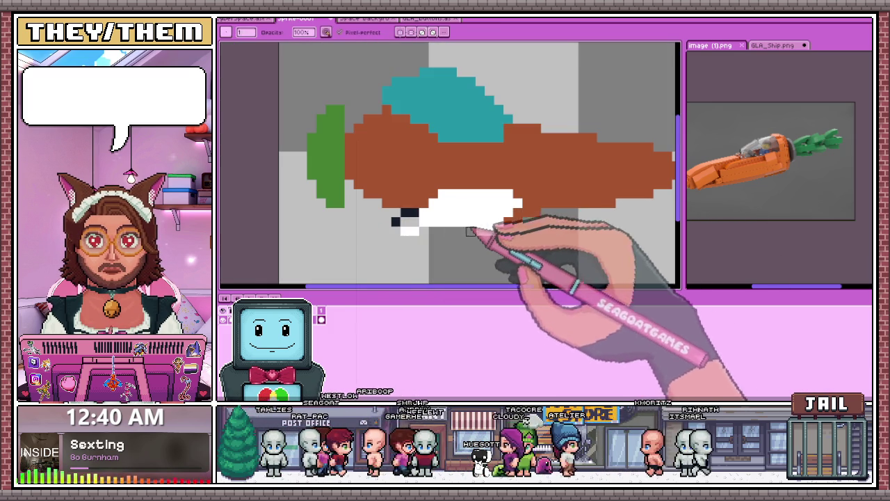
left_click_drag(396, 221, 409, 230)
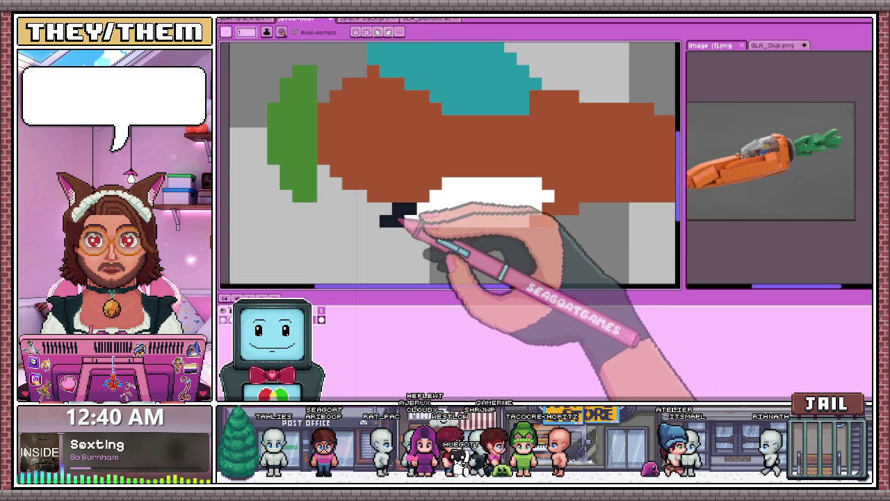
Step: Paint white over the brown pixels above the wing to extend it upward
scroll(423, 219, "down", 2)
scroll(429, 213, "up", 2)
scroll(424, 206, "up", 1)
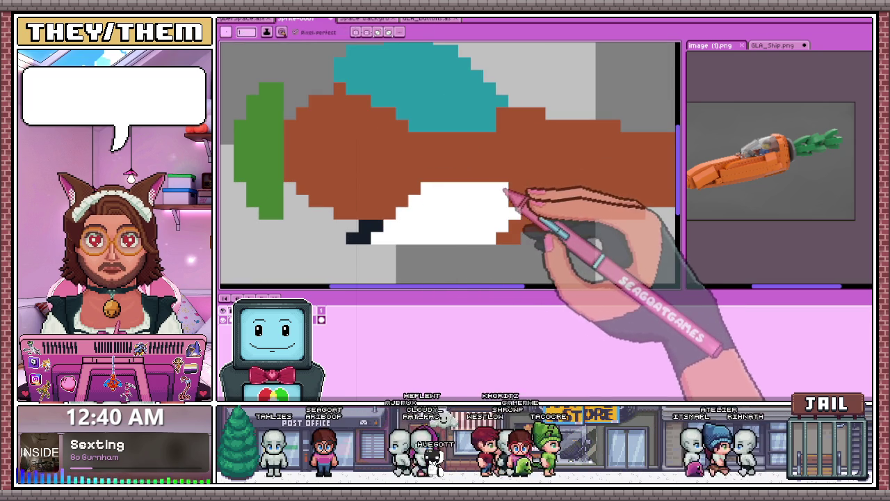
left_click_drag(520, 177, 448, 176)
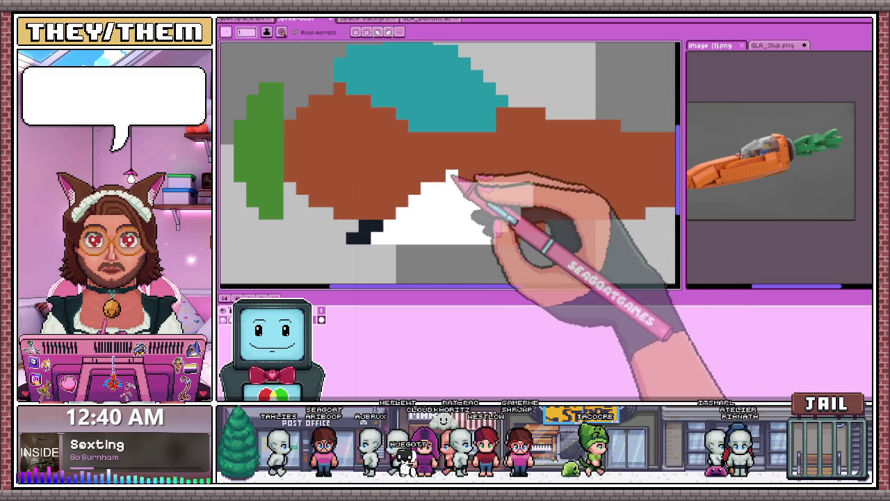
scroll(479, 202, "down", 2)
scroll(464, 229, "down", 2)
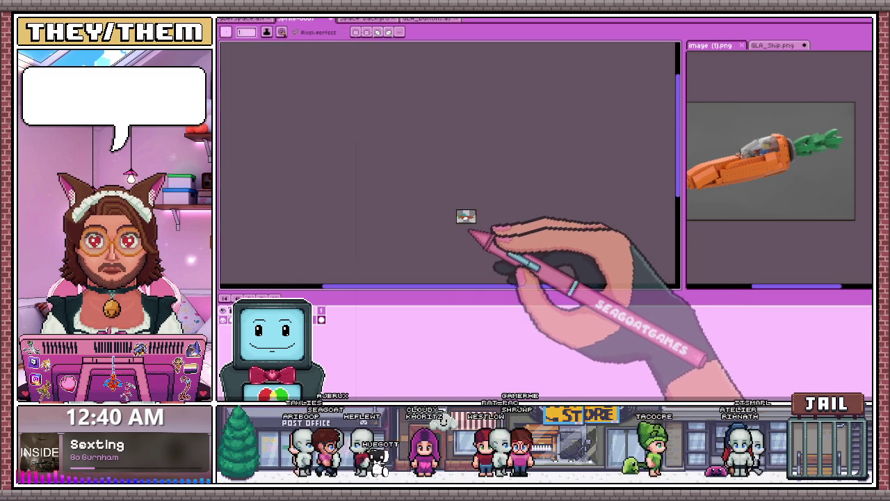
Step: Show the GLA_Ship.png sheet in the reference editor and zoom in on a ship sprite
scroll(472, 229, "up", 1)
left_click(771, 45)
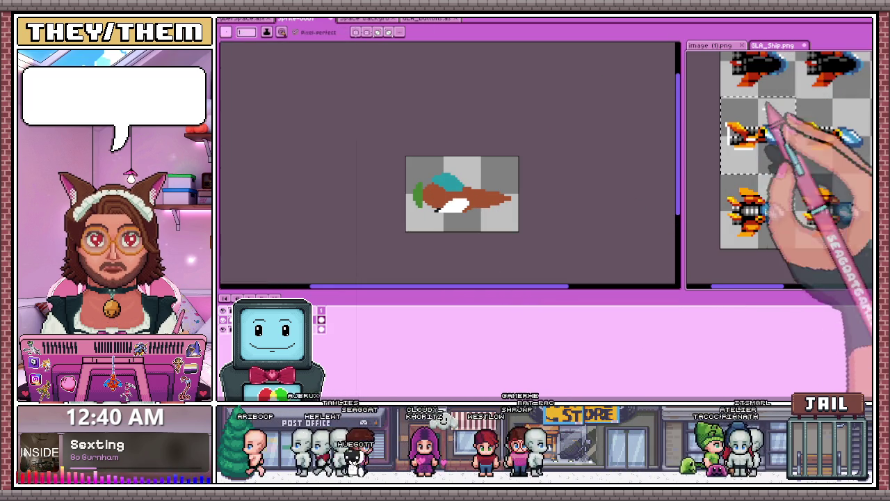
scroll(757, 160, "up", 1)
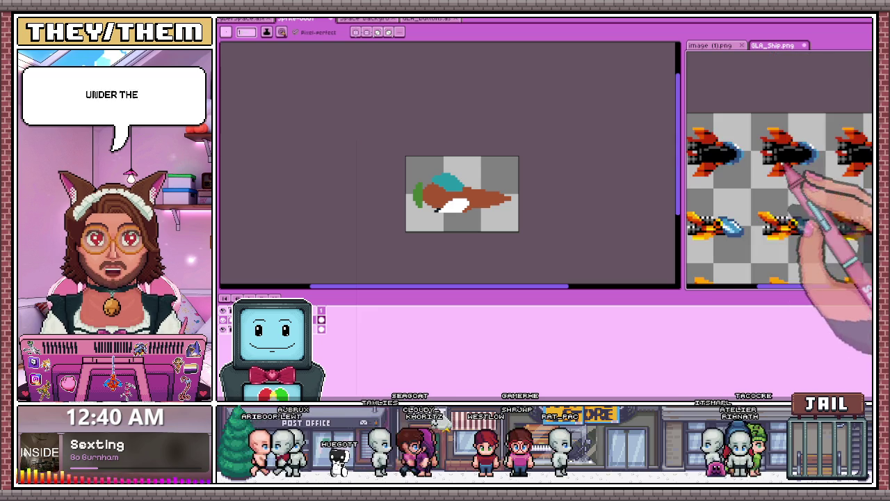
scroll(764, 156, "down", 1)
scroll(737, 152, "down", 2)
scroll(717, 153, "up", 2)
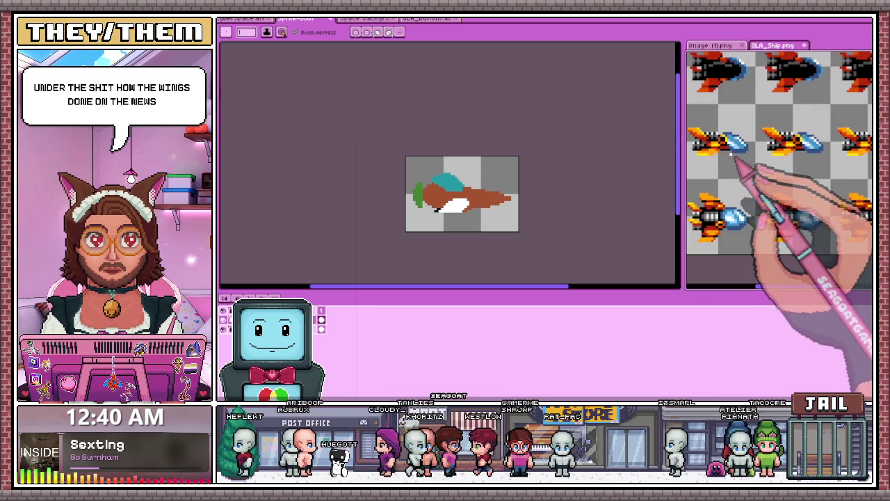
scroll(712, 152, "up", 1)
scroll(708, 163, "up", 1)
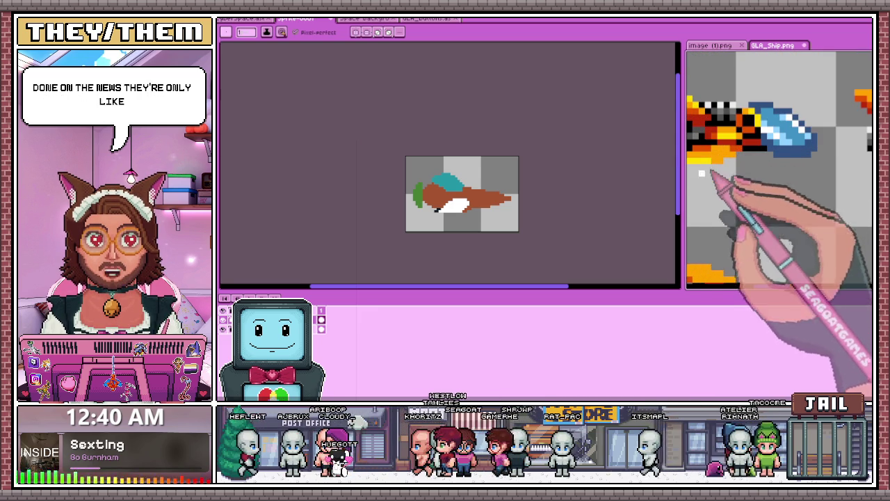
scroll(489, 208, "up", 1)
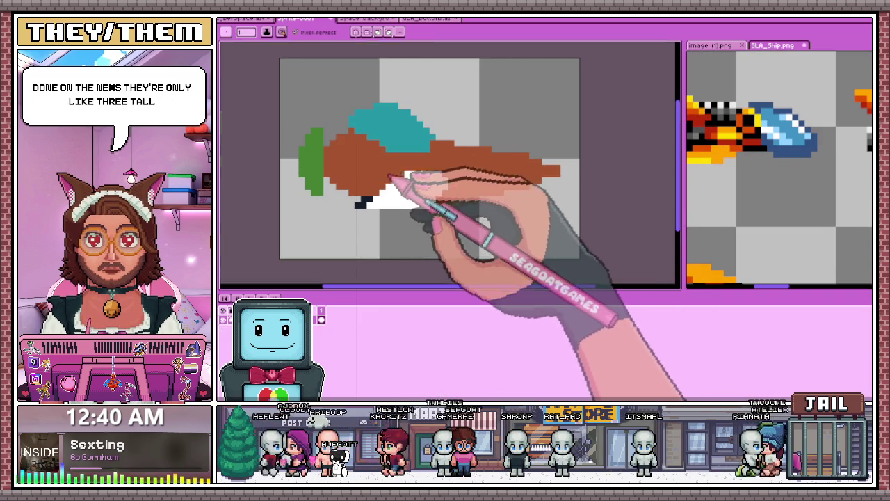
Step: After examining the ship sheet, return the reference editor to the image (1).png carrot photo
scroll(407, 180, "up", 2)
scroll(469, 175, "down", 3)
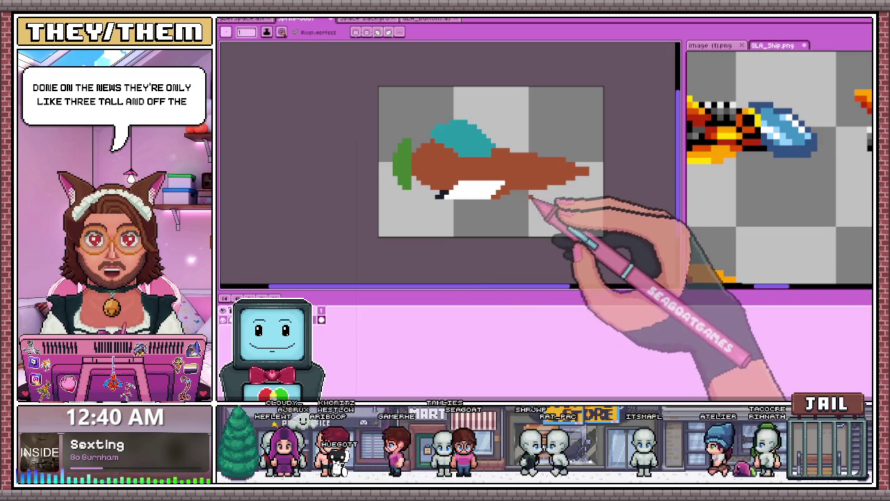
scroll(481, 182, "up", 2)
scroll(507, 198, "down", 2)
scroll(515, 230, "up", 2)
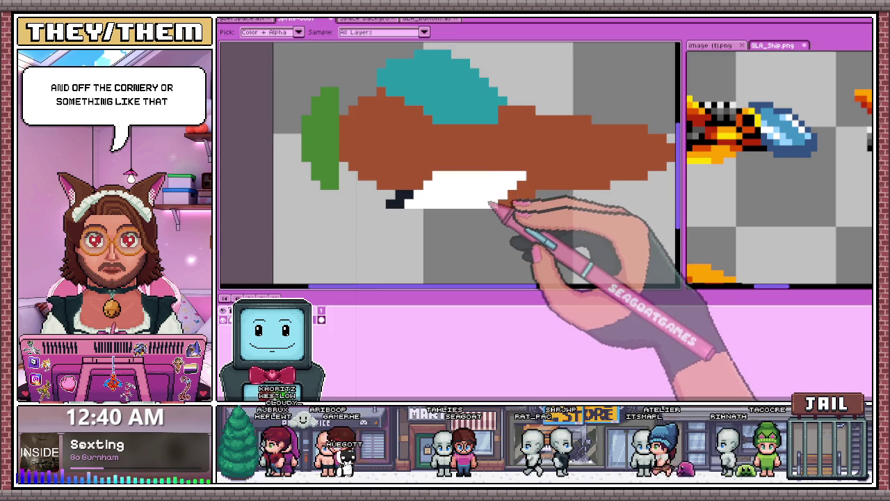
scroll(496, 202, "up", 1)
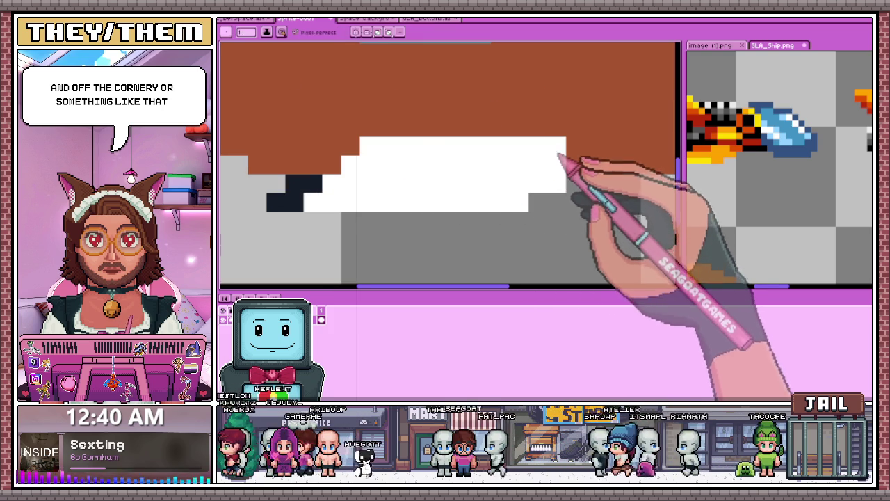
scroll(528, 208, "down", 3)
scroll(536, 202, "up", 3)
scroll(528, 222, "down", 2)
scroll(514, 236, "down", 2)
scroll(500, 243, "down", 1)
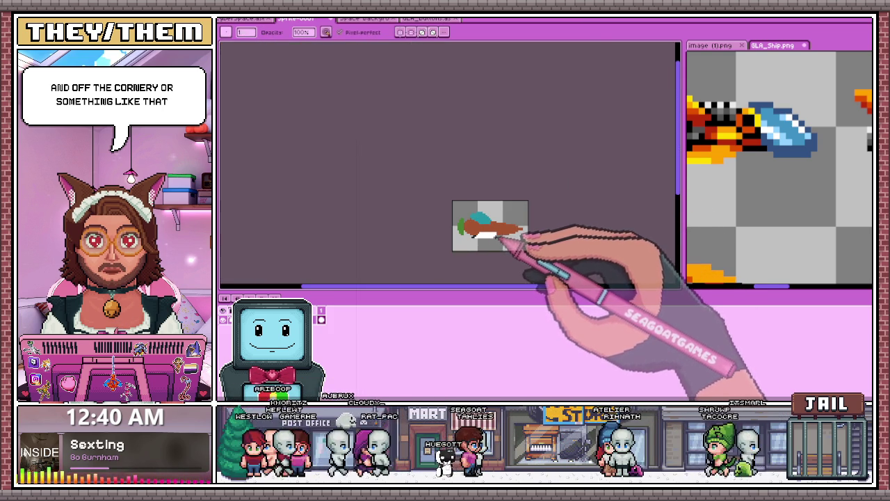
scroll(521, 232, "up", 1)
scroll(512, 242, "up", 2)
scroll(457, 233, "down", 2)
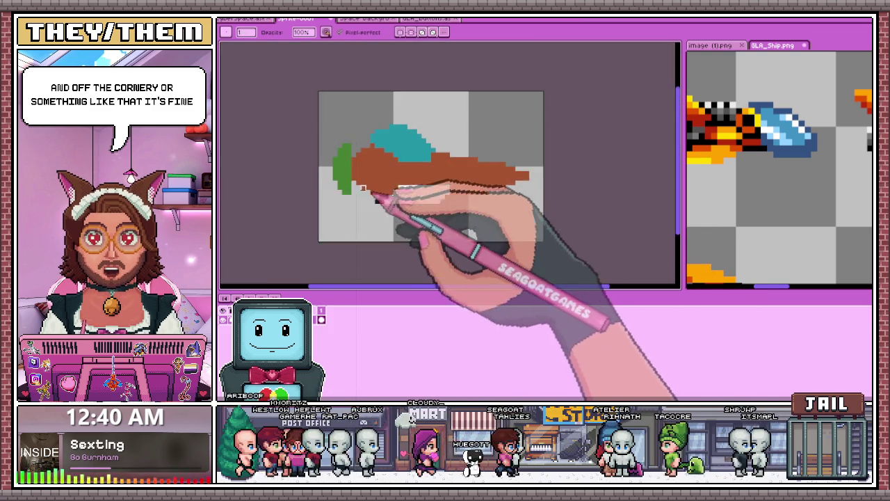
scroll(369, 191, "up", 1)
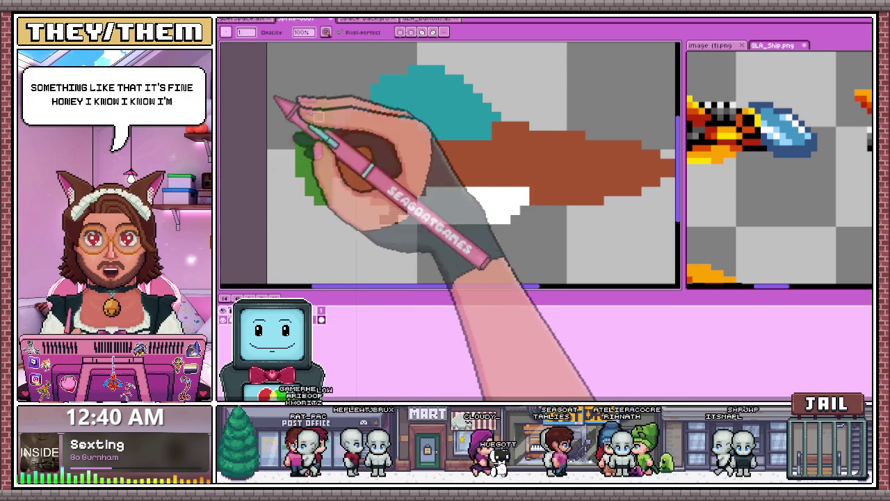
left_click(709, 45)
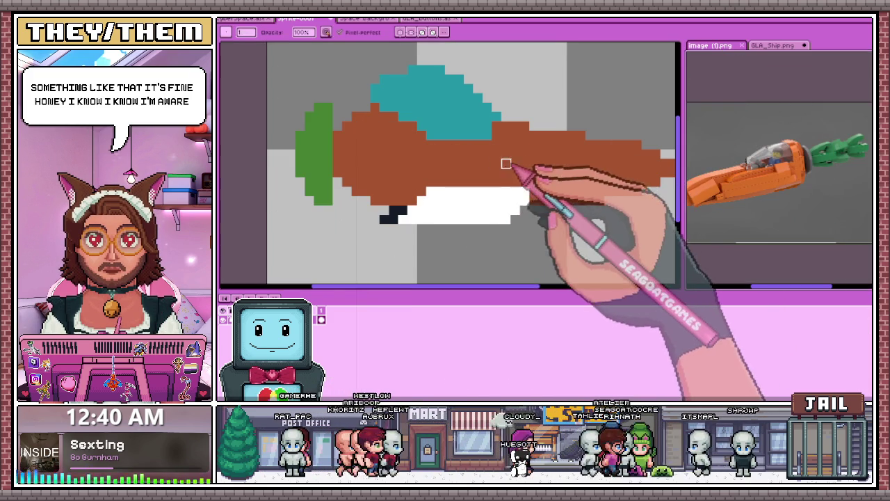
Step: Draw two dark red vertical ridge lines down the brown carrot body
scroll(535, 148, "up", 1)
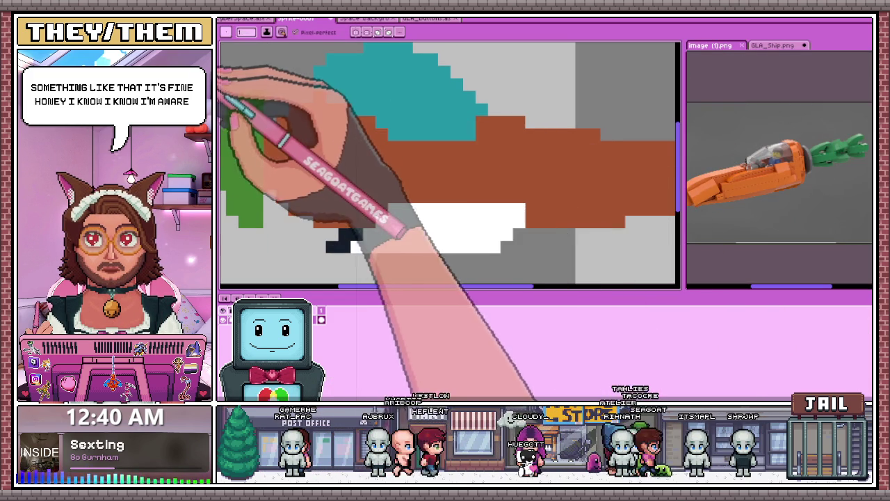
left_click(537, 134)
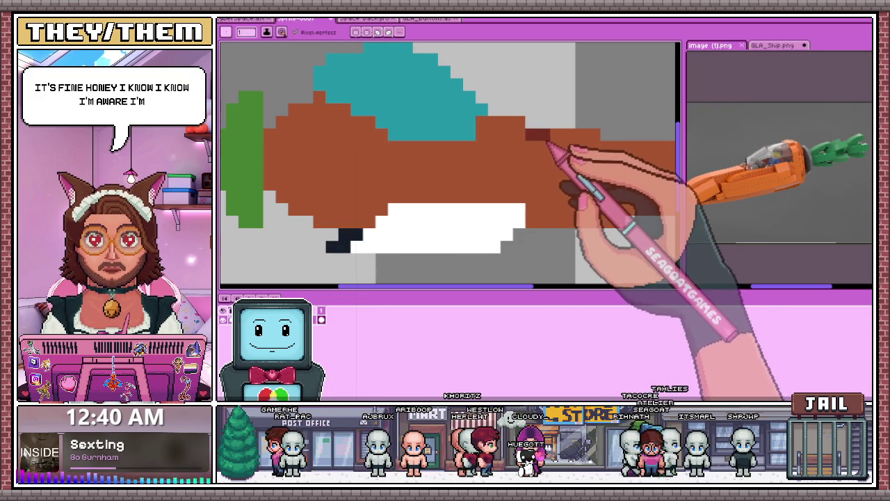
left_click_drag(549, 147, 545, 185)
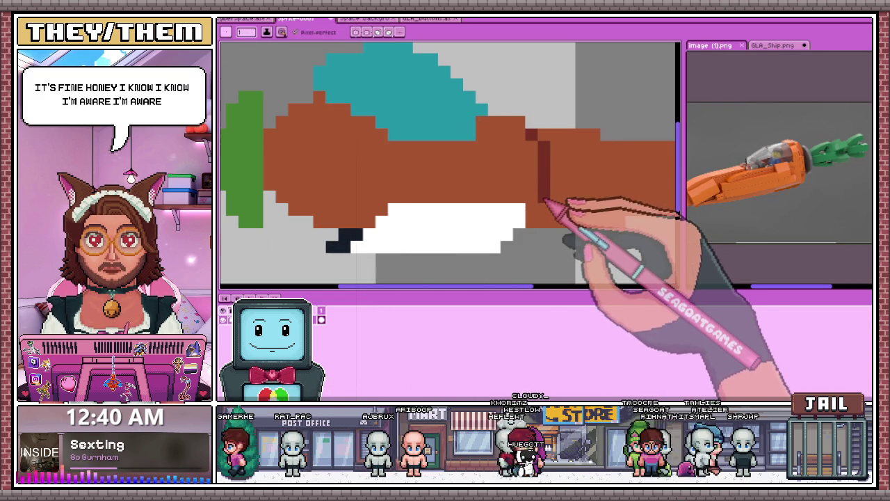
scroll(539, 202, "down", 2)
scroll(536, 191, "up", 3)
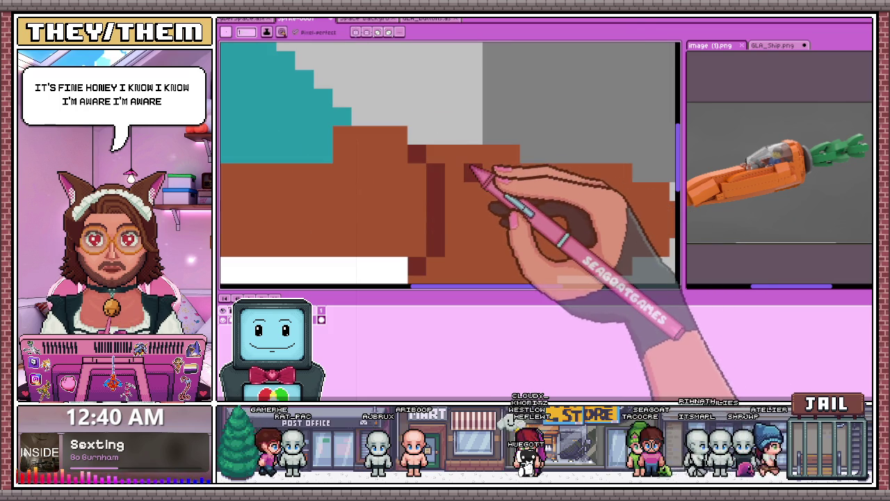
left_click(472, 155)
left_click(490, 171)
left_click_drag(491, 195, 491, 257)
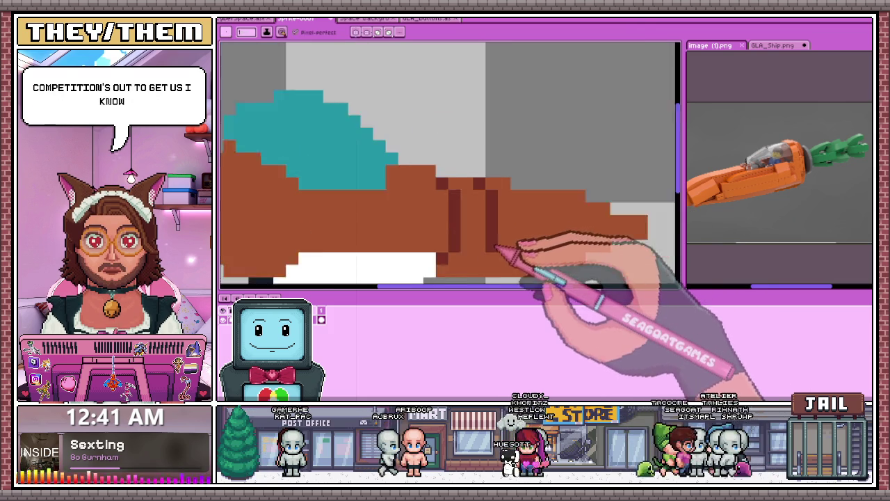
Step: Add diagonal dark red pixels to continue the ridge lines toward the tip
scroll(515, 257, "down", 3)
scroll(521, 159, "up", 3)
left_click(508, 164)
scroll(511, 163, "up", 1)
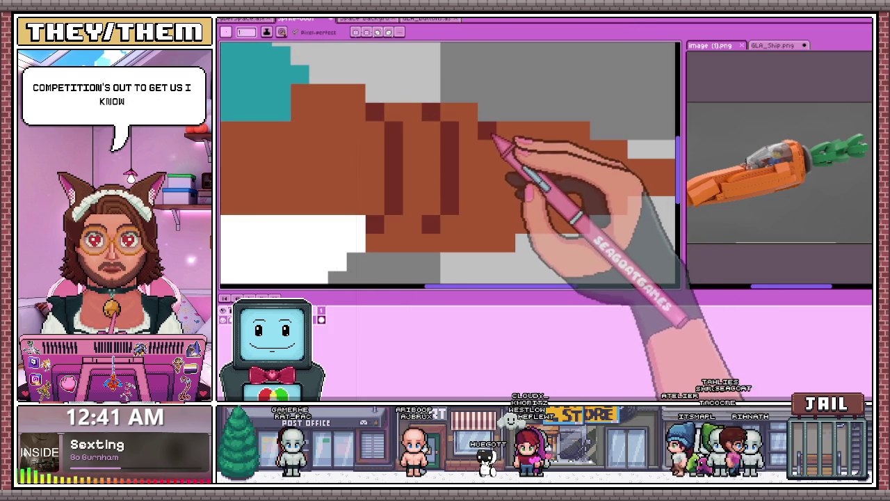
left_click(506, 150)
scroll(515, 195, "down", 2)
scroll(514, 209, "down", 2)
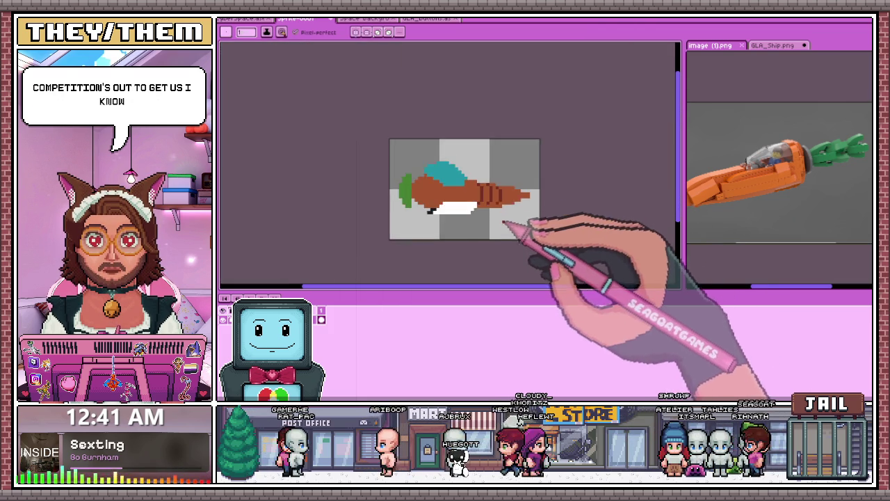
scroll(512, 229, "down", 1)
scroll(513, 234, "up", 1)
scroll(512, 233, "up", 1)
scroll(507, 215, "up", 3)
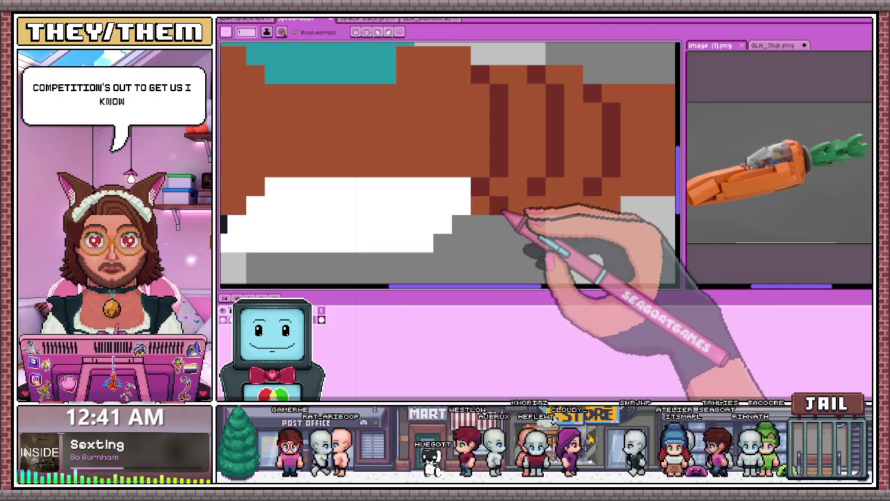
scroll(512, 192, "down", 2)
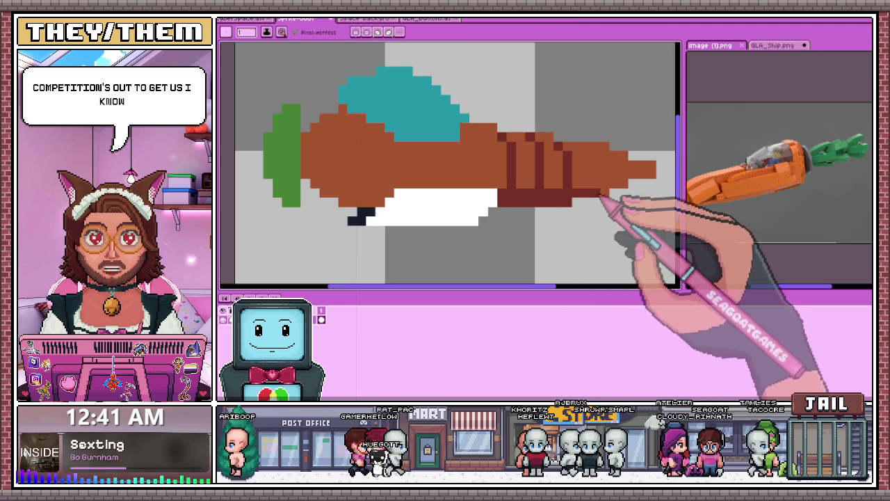
scroll(557, 194, "down", 2)
scroll(528, 209, "down", 2)
scroll(507, 205, "up", 2)
scroll(506, 197, "up", 3)
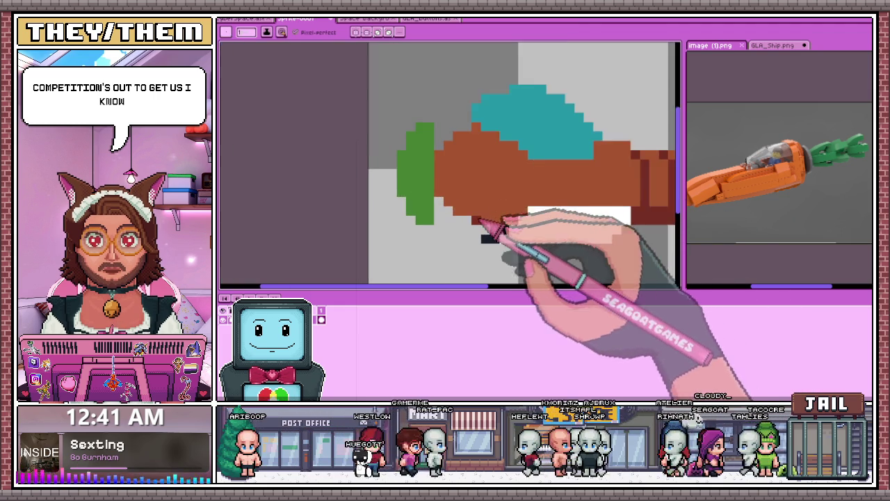
scroll(522, 209, "up", 1)
key("alt")
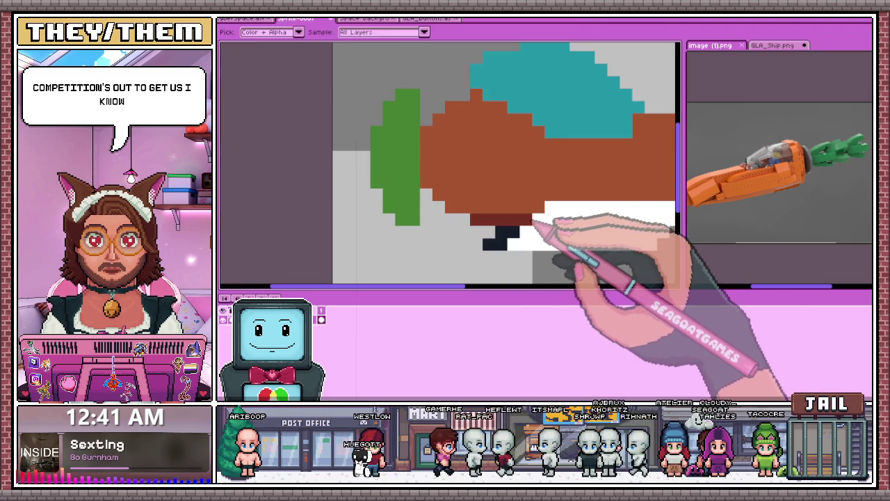
scroll(532, 226, "down", 3)
scroll(520, 246, "down", 1)
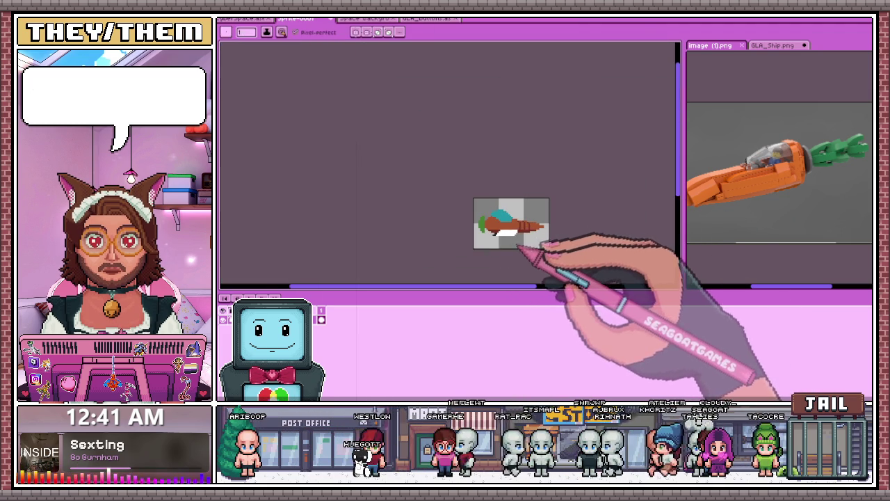
scroll(539, 226, "up", 2)
scroll(493, 194, "down", 1)
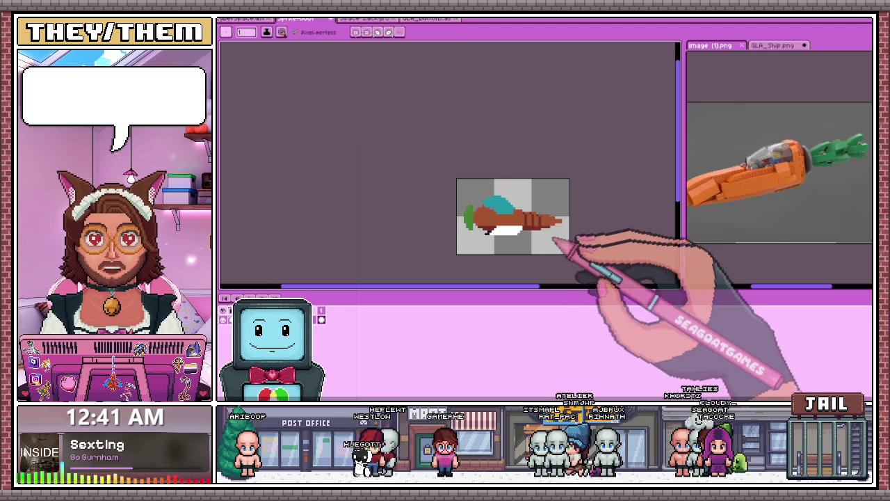
Step: Paint over the dark stripes near the carrot's nose
scroll(556, 234, "up", 2)
scroll(526, 199, "up", 1)
scroll(513, 209, "down", 2)
scroll(514, 167, "up", 2)
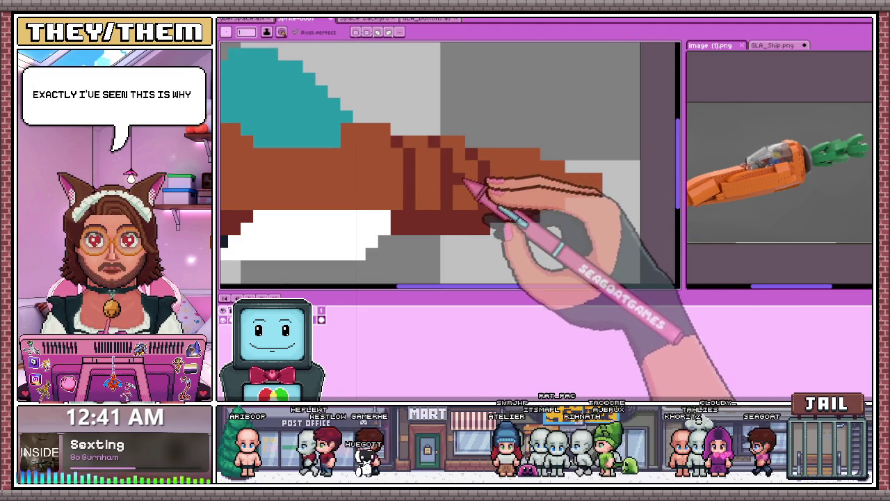
scroll(535, 186, "down", 2)
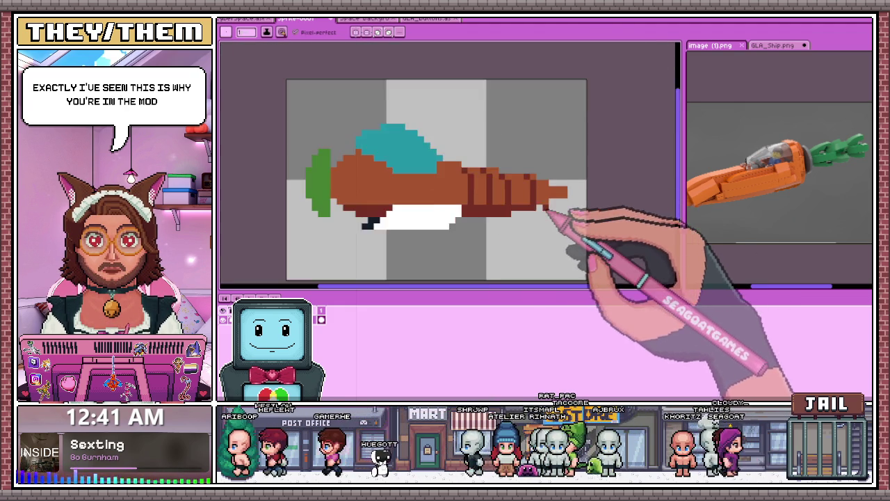
scroll(560, 195, "down", 1)
scroll(556, 225, "up", 3)
scroll(540, 204, "down", 2)
scroll(557, 203, "up", 2)
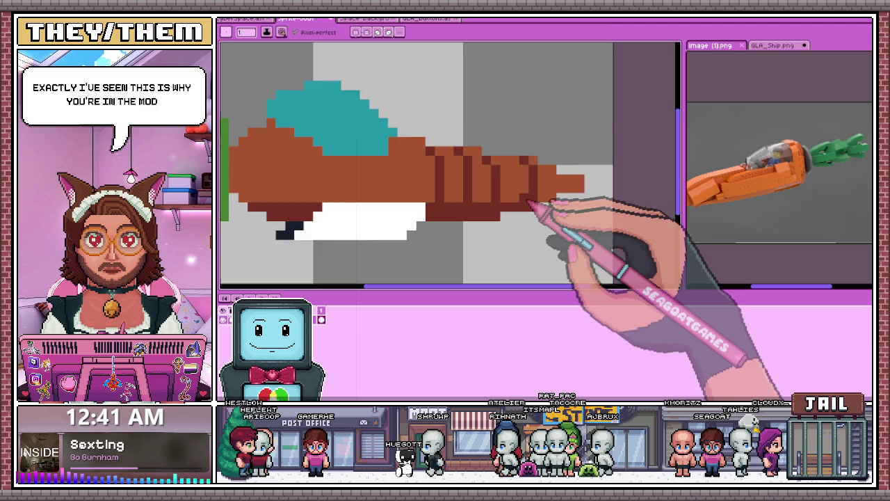
scroll(547, 208, "down", 3)
scroll(533, 241, "down", 1)
scroll(535, 244, "up", 2)
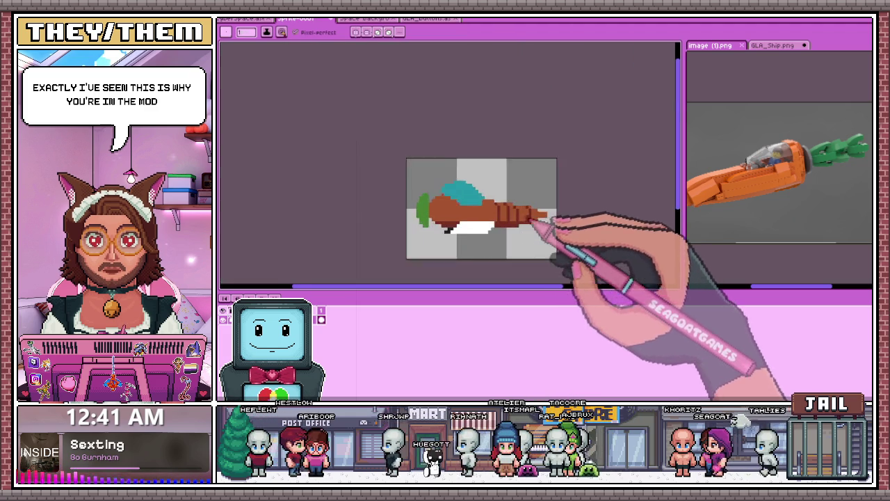
scroll(532, 235, "up", 2)
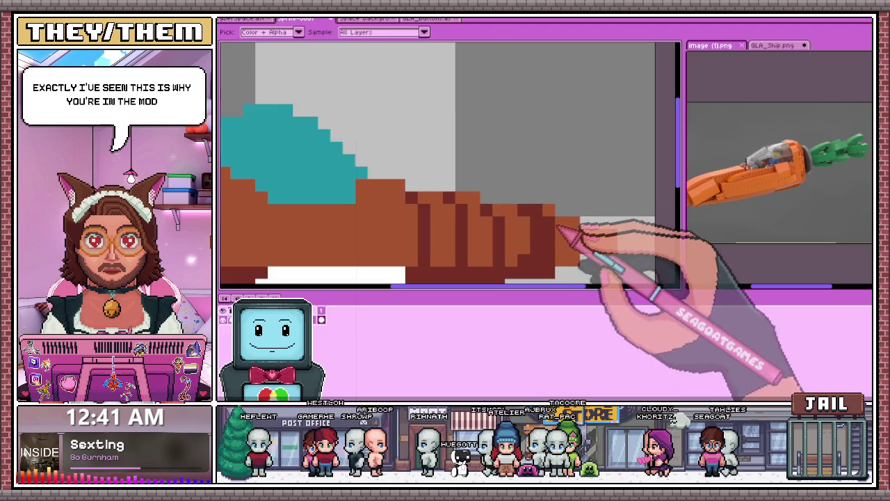
scroll(552, 260, "down", 2)
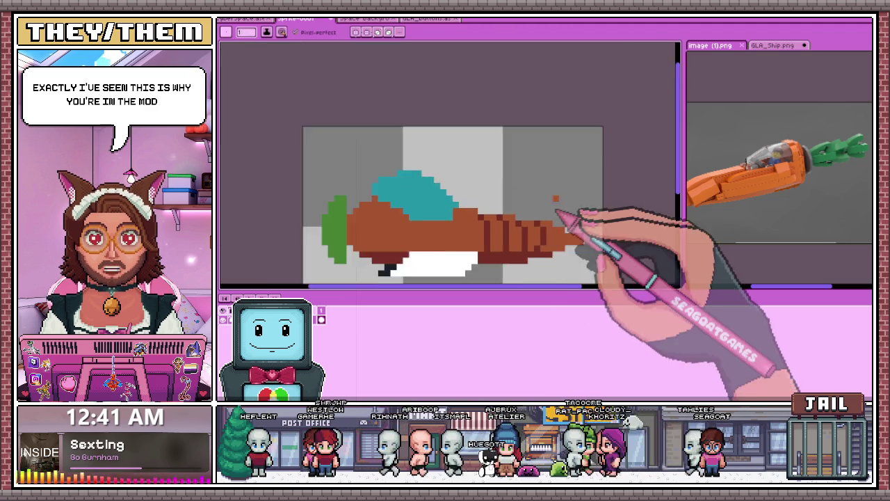
scroll(545, 262, "down", 2)
scroll(549, 250, "up", 3)
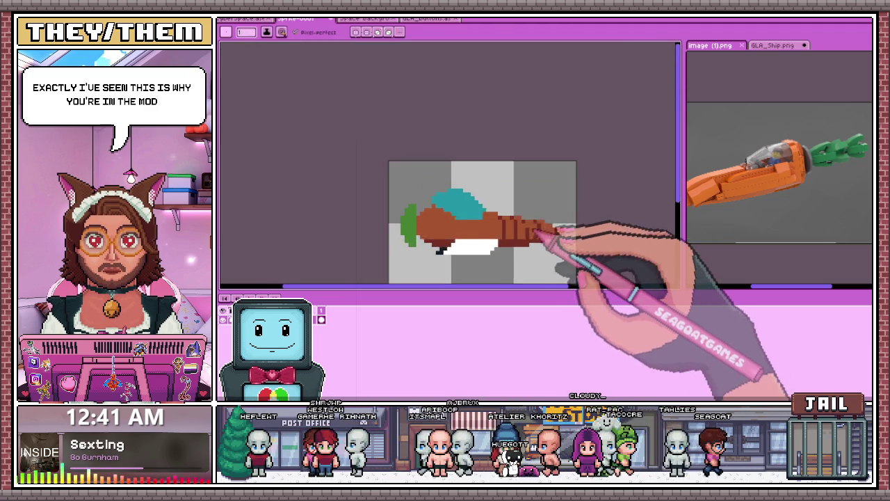
scroll(496, 238, "up", 1)
scroll(493, 222, "up", 2)
scroll(535, 240, "down", 3)
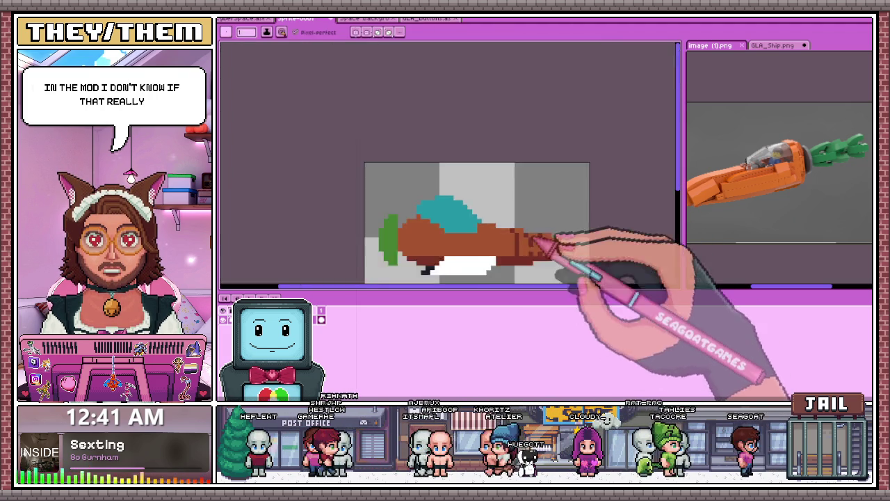
scroll(502, 242, "up", 4)
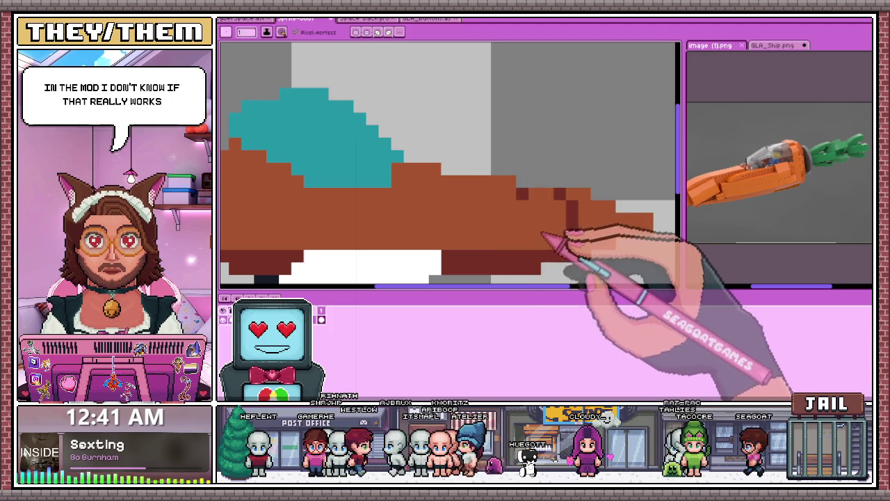
left_click_drag(532, 203, 570, 238)
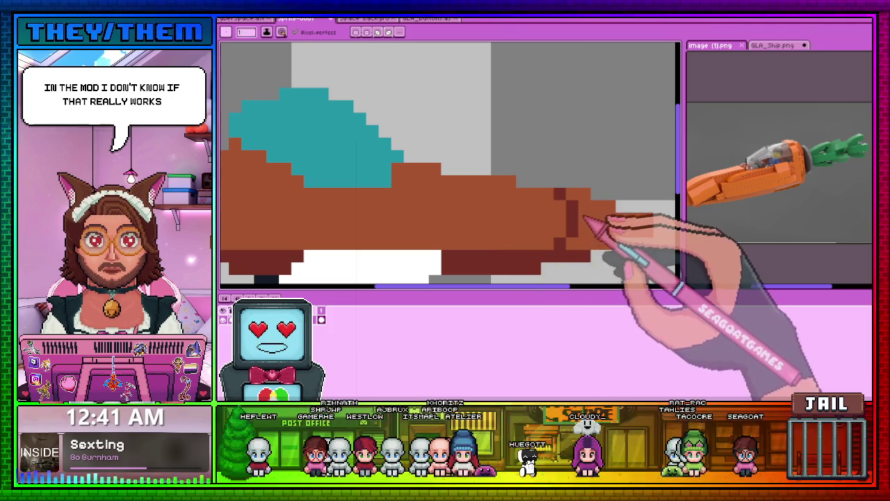
Step: Sample the leaf green directly from the sprite
scroll(566, 202, "down", 2)
scroll(504, 237, "down", 2)
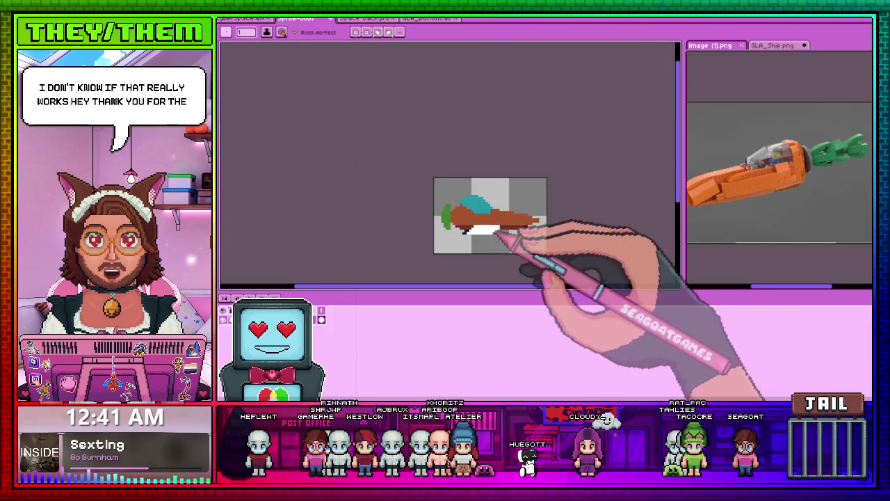
scroll(498, 234, "up", 1)
scroll(427, 192, "up", 2)
scroll(532, 234, "down", 2)
scroll(452, 183, "up", 1)
key("alt")
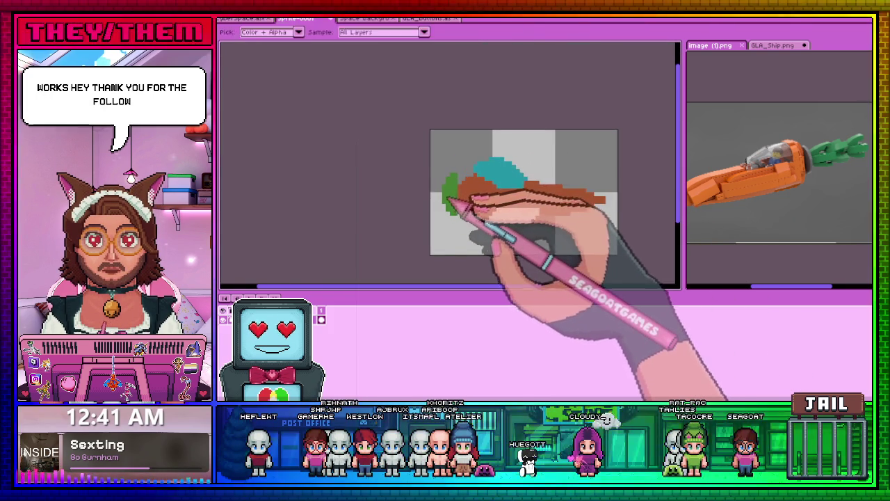
scroll(449, 200, "up", 2)
scroll(458, 209, "down", 2)
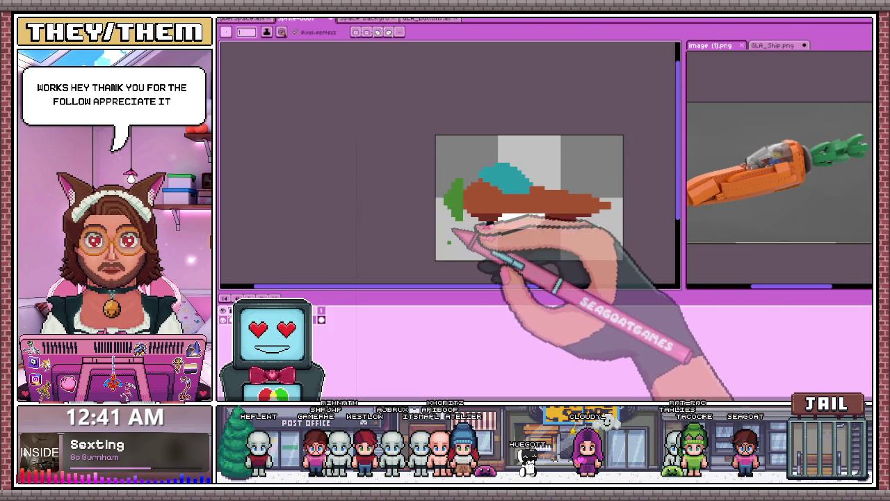
scroll(455, 239, "up", 1)
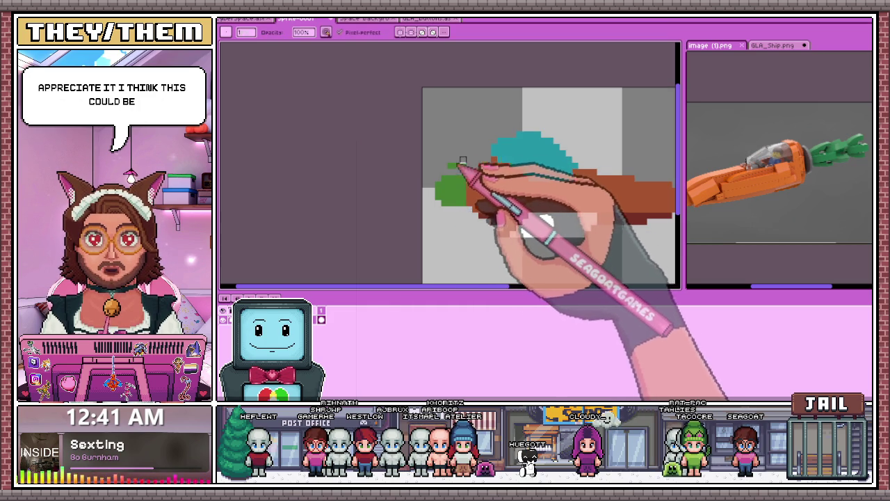
scroll(438, 167, "up", 1)
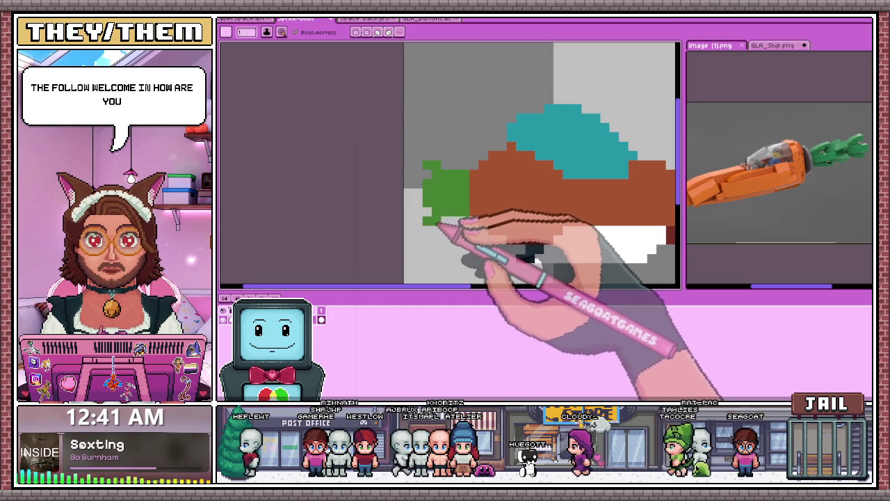
scroll(438, 224, "down", 1)
scroll(439, 171, "up", 1)
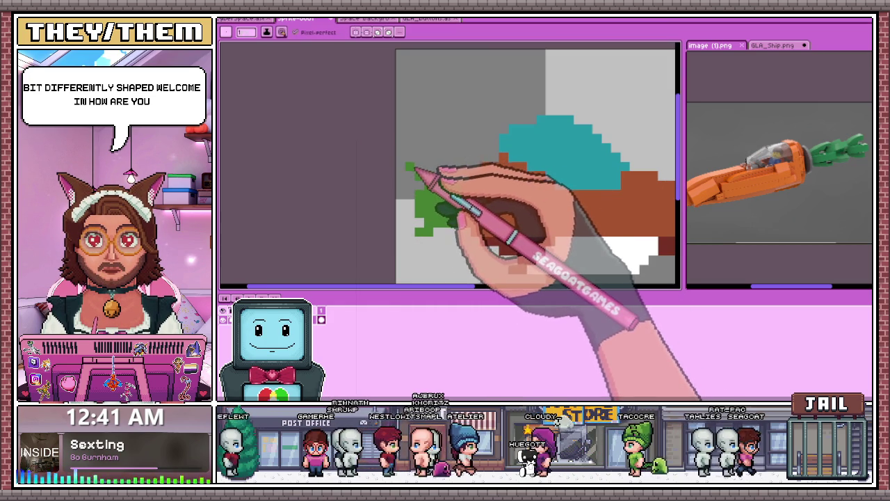
scroll(452, 253, "down", 1)
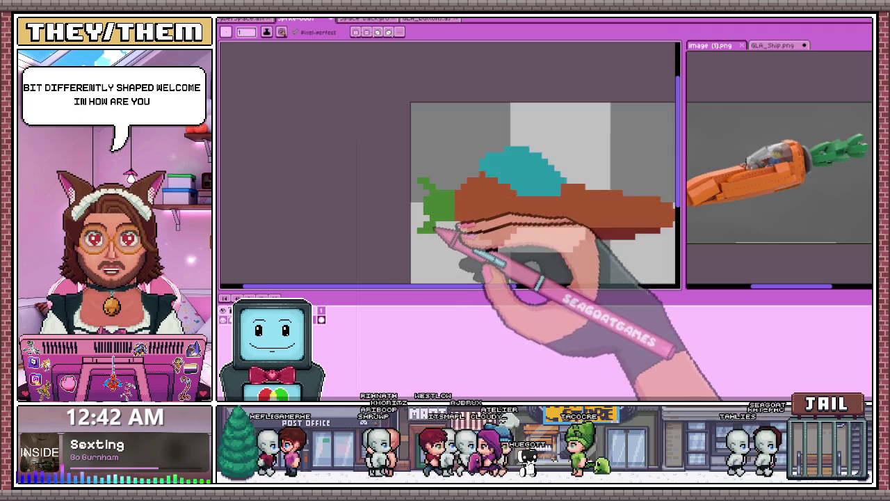
scroll(447, 221, "up", 1)
scroll(441, 183, "down", 1)
scroll(477, 218, "down", 2)
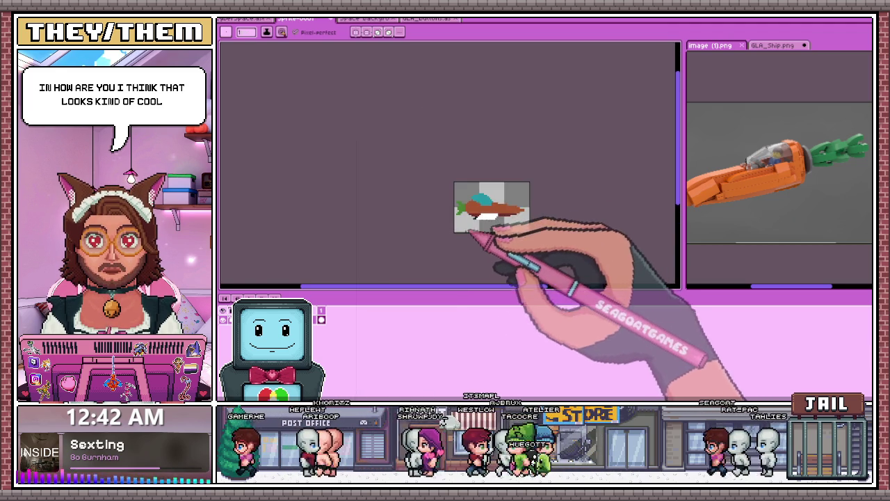
scroll(472, 217, "up", 1)
scroll(473, 212, "up", 1)
scroll(452, 205, "up", 1)
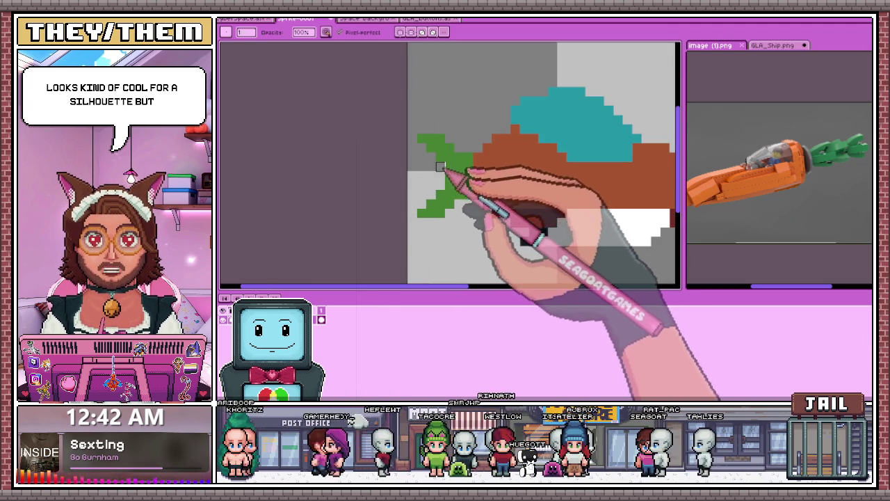
Step: Redraw the green tail as a spiky forked frond with stepped tips
key("e")
scroll(435, 179, "down", 1)
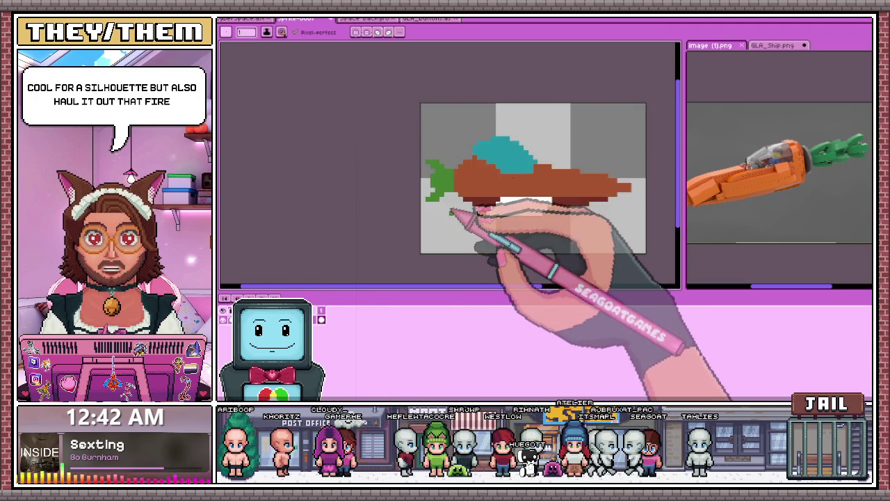
scroll(450, 199, "down", 1)
scroll(448, 194, "up", 1)
scroll(441, 192, "up", 1)
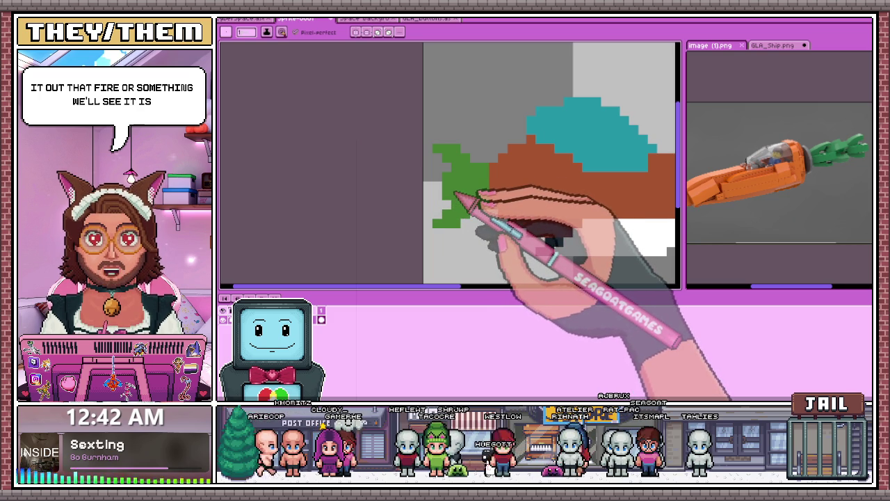
scroll(459, 186, "down", 1)
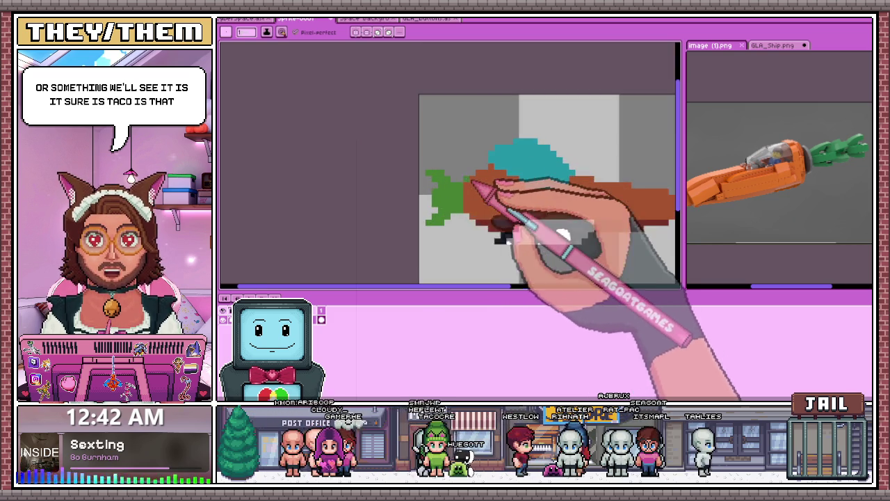
scroll(464, 197, "up", 2)
scroll(484, 171, "down", 2)
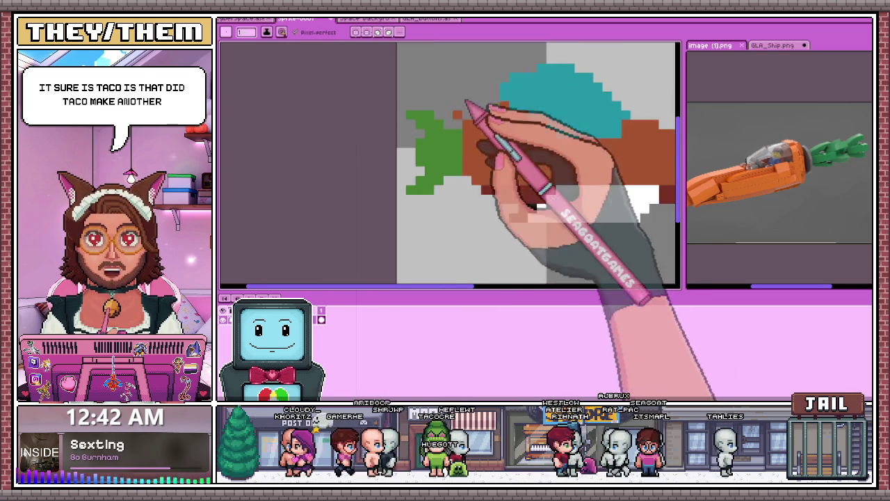
scroll(469, 104, "up", 1)
scroll(496, 209, "down", 2)
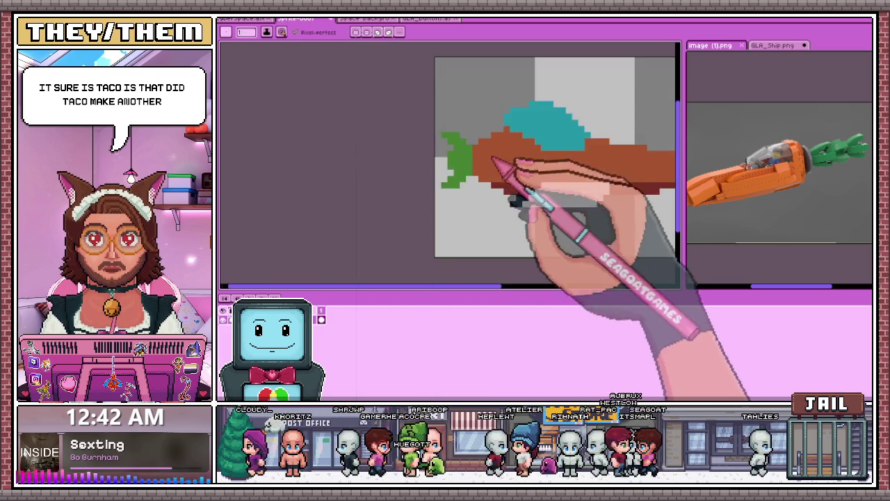
scroll(483, 214, "down", 1)
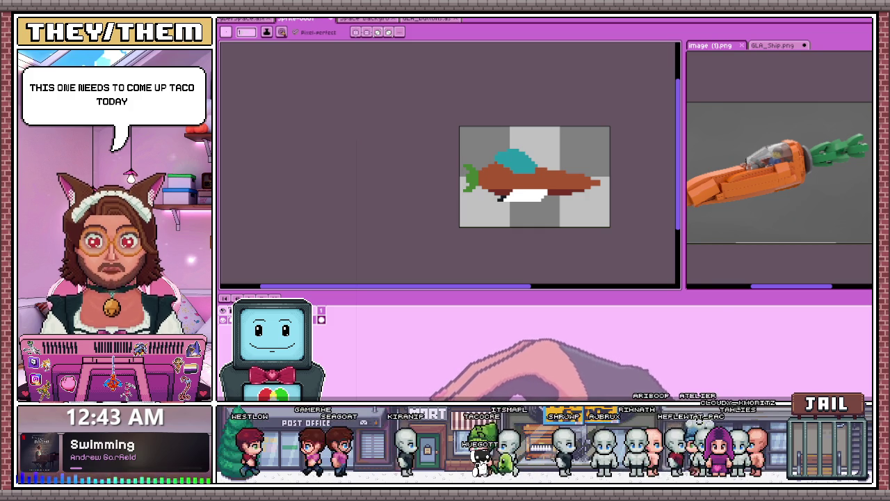
Step: Shift the view slightly and sample the carrot body's colours
left_click_drag(503, 153, 486, 161)
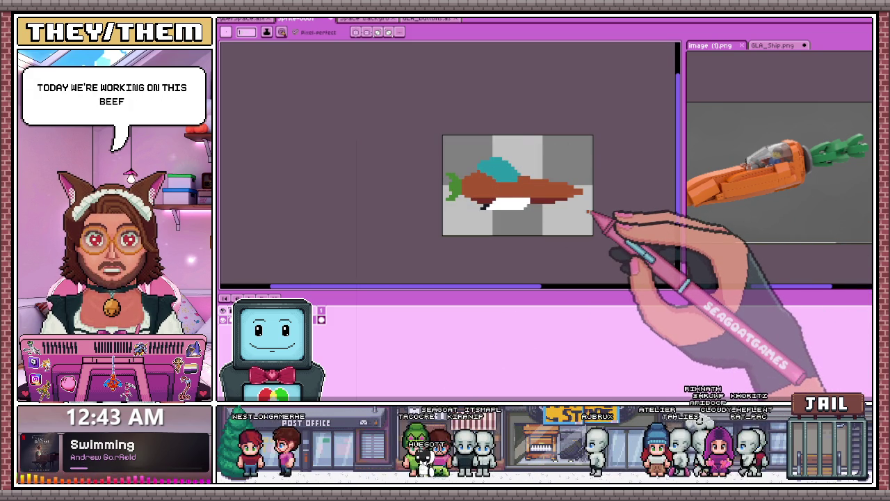
scroll(562, 199, "up", 2)
scroll(397, 255, "up", 2)
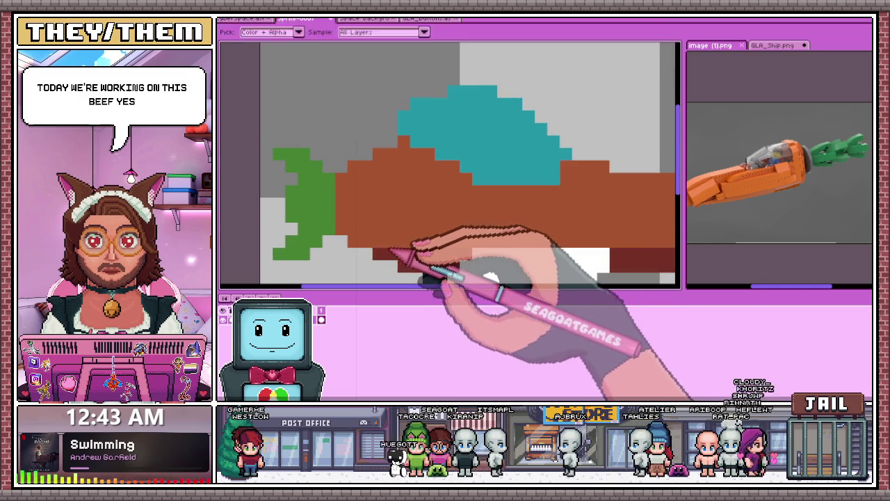
scroll(351, 244, "up", 1)
scroll(352, 245, "down", 1)
scroll(387, 243, "down", 1)
scroll(378, 255, "down", 2)
scroll(358, 193, "down", 1)
scroll(390, 210, "up", 2)
scroll(393, 219, "up", 2)
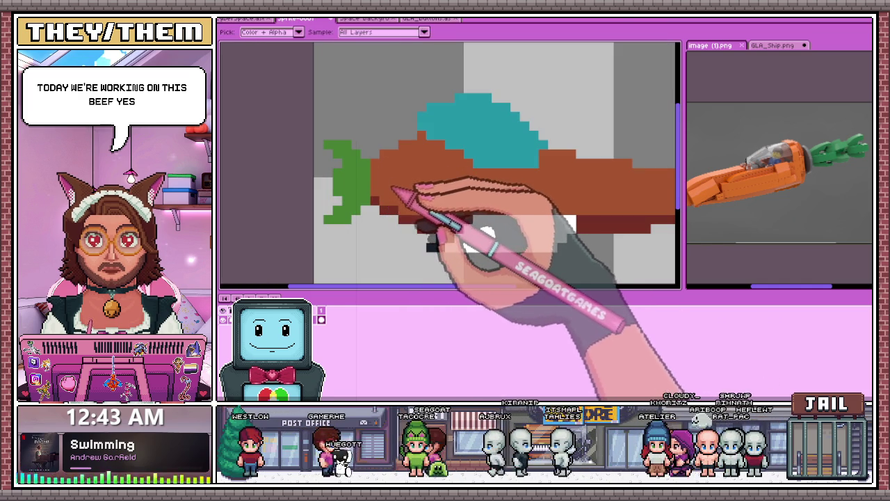
Step: Paint dark brown shading underneath and orange highlight pixels along the body's top edge
key("b")
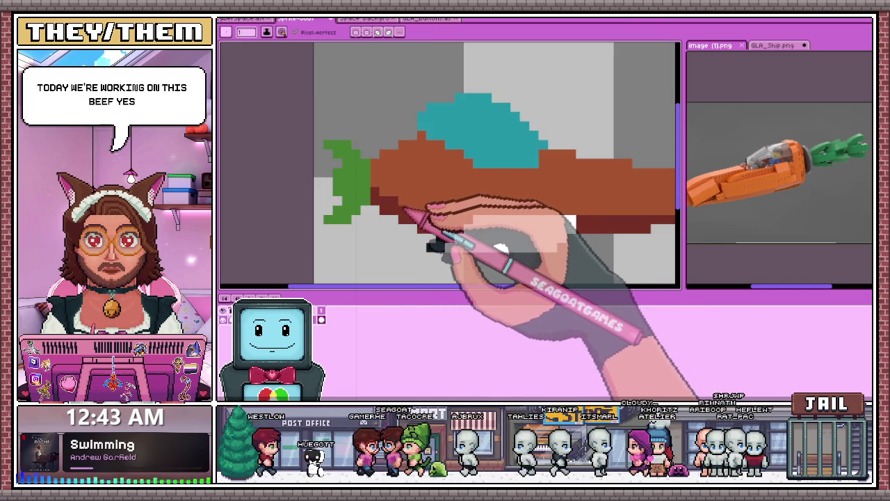
scroll(461, 234, "down", 2)
scroll(486, 239, "down", 2)
scroll(507, 229, "down", 2)
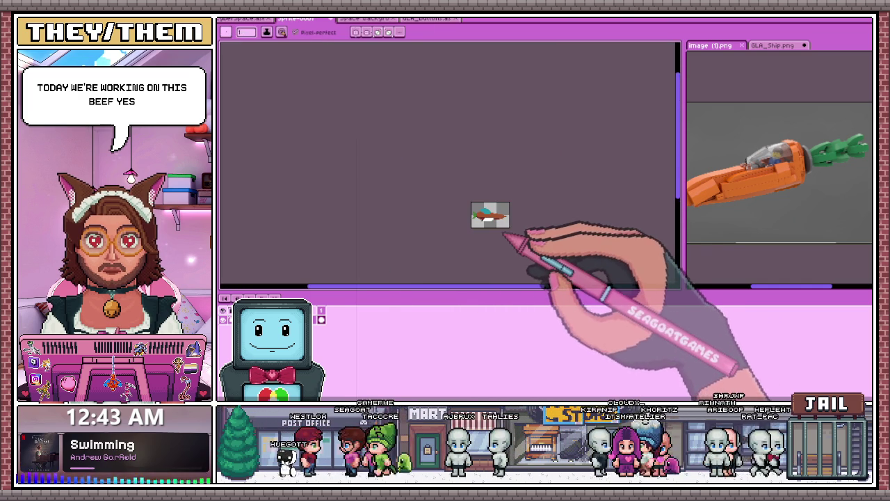
scroll(503, 235, "up", 3)
scroll(496, 214, "up", 1)
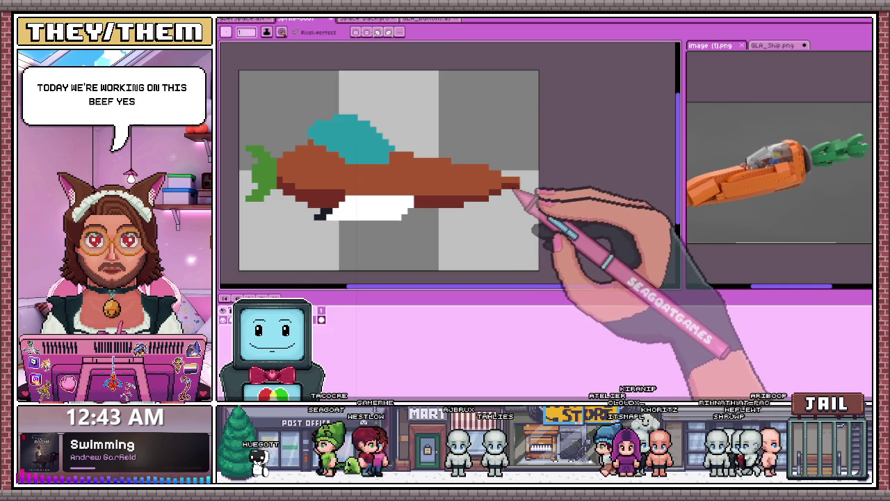
scroll(517, 193, "down", 2)
scroll(508, 235, "down", 2)
scroll(496, 228, "up", 3)
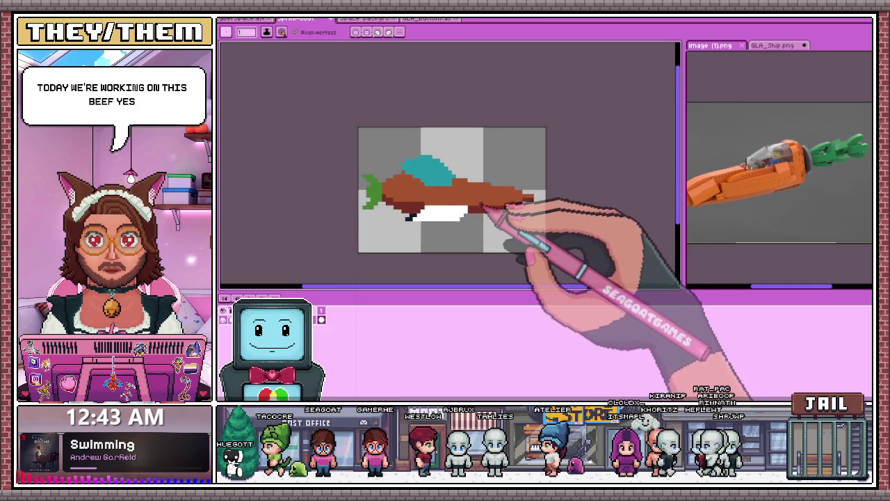
scroll(383, 182, "up", 1)
scroll(383, 183, "up", 1)
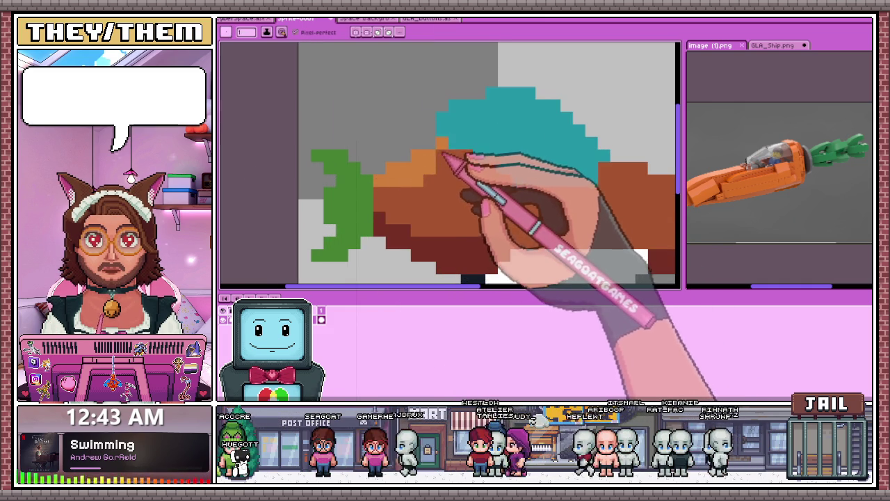
Step: Paint grey over the excess teal pixels along the cockpit's upper-right edge
scroll(442, 153, "up", 1)
scroll(445, 143, "up", 1)
scroll(438, 146, "down", 1)
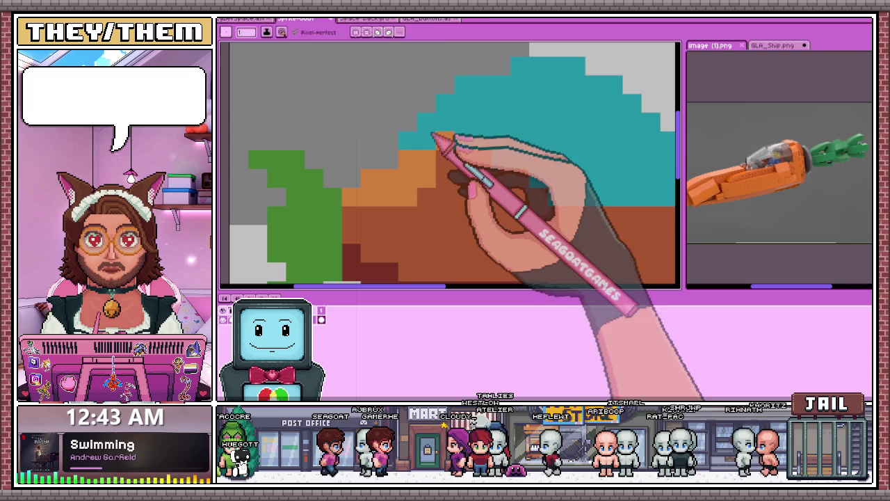
left_click_drag(433, 134, 595, 66)
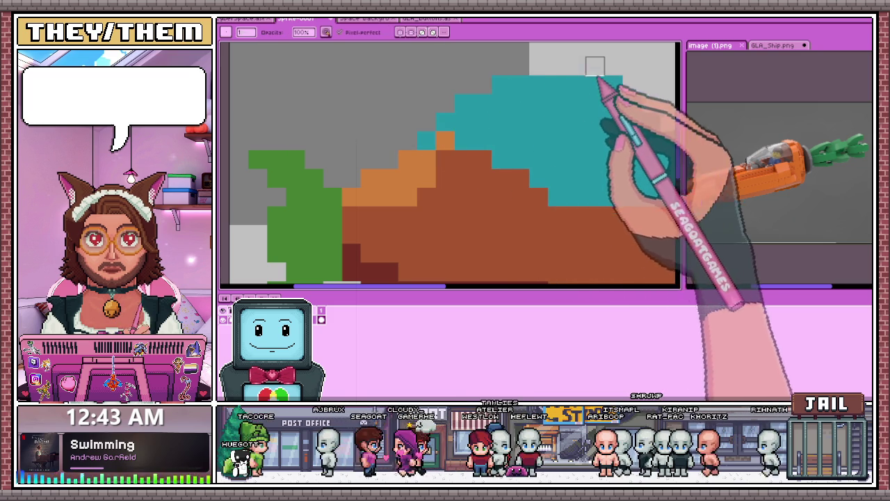
scroll(560, 114, "down", 2)
scroll(578, 130, "down", 1)
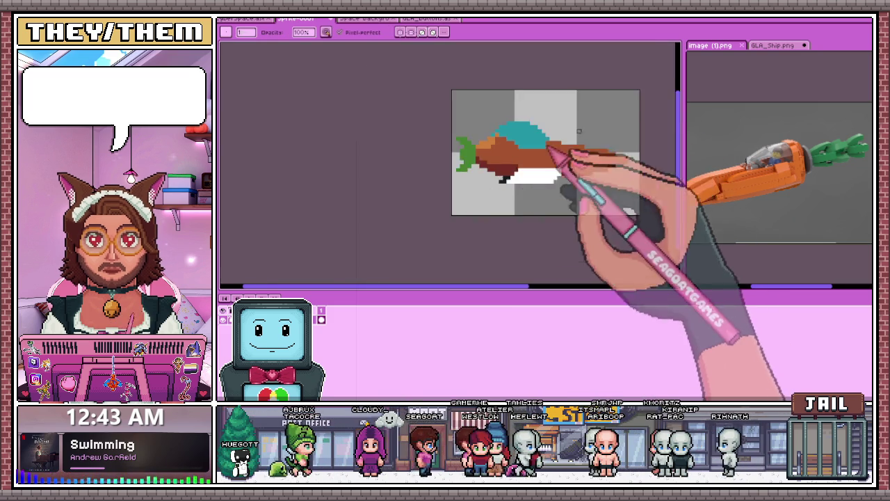
scroll(578, 130, "up", 2)
scroll(521, 139, "down", 1)
scroll(493, 163, "up", 1)
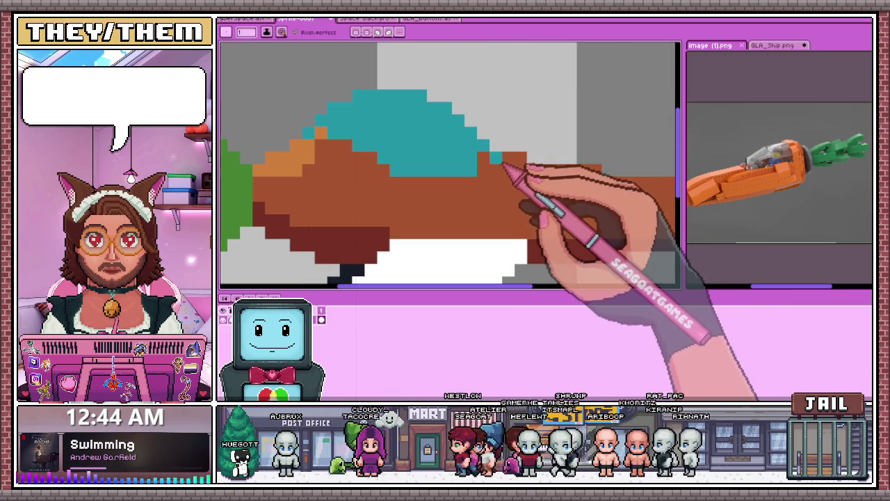
scroll(497, 175, "down", 2)
scroll(503, 153, "down", 2)
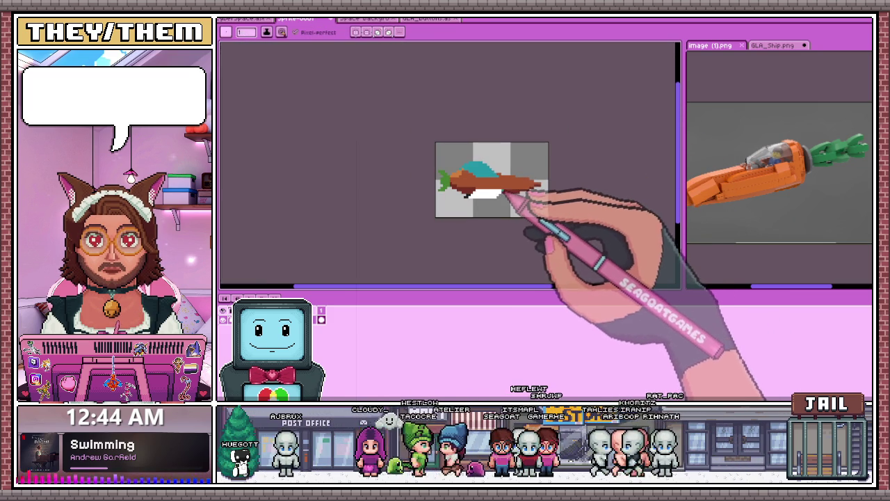
scroll(505, 189, "up", 1)
scroll(500, 182, "up", 2)
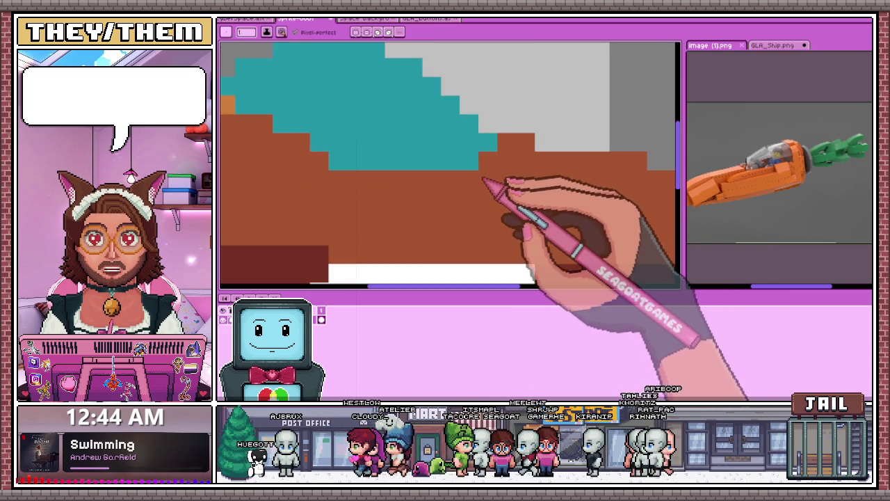
scroll(471, 177, "down", 2)
scroll(453, 192, "down", 3)
scroll(461, 199, "up", 1)
scroll(457, 199, "up", 2)
scroll(464, 198, "up", 2)
scroll(464, 196, "down", 1)
scroll(496, 219, "down", 2)
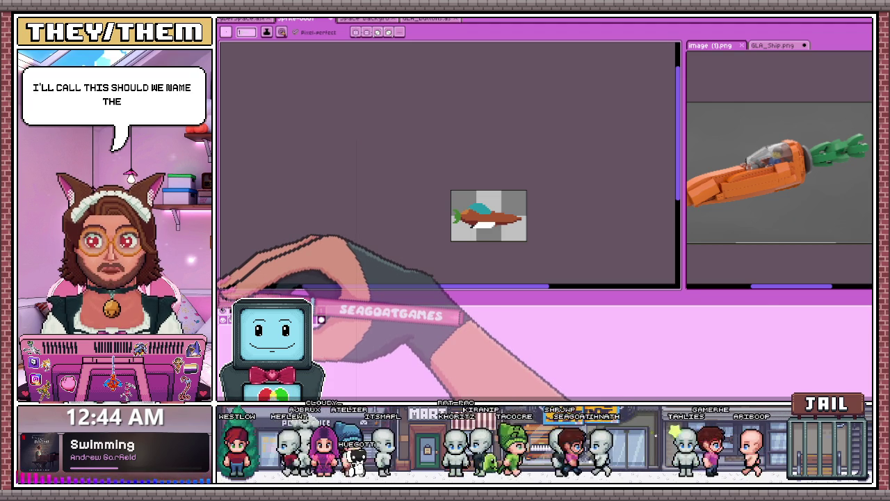
scroll(553, 230, "up", 1)
Step: Bucket-fill the stray brown pixel in the cockpit with teal
scroll(487, 202, "up", 1)
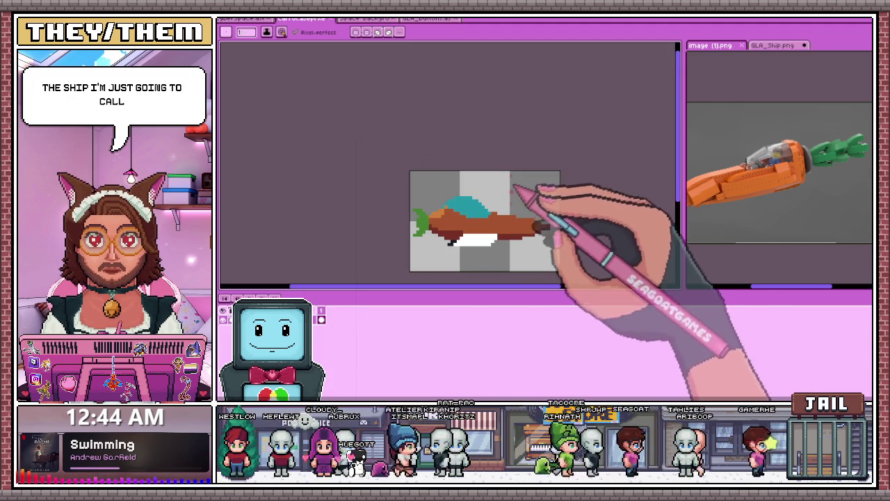
scroll(496, 212, "up", 1)
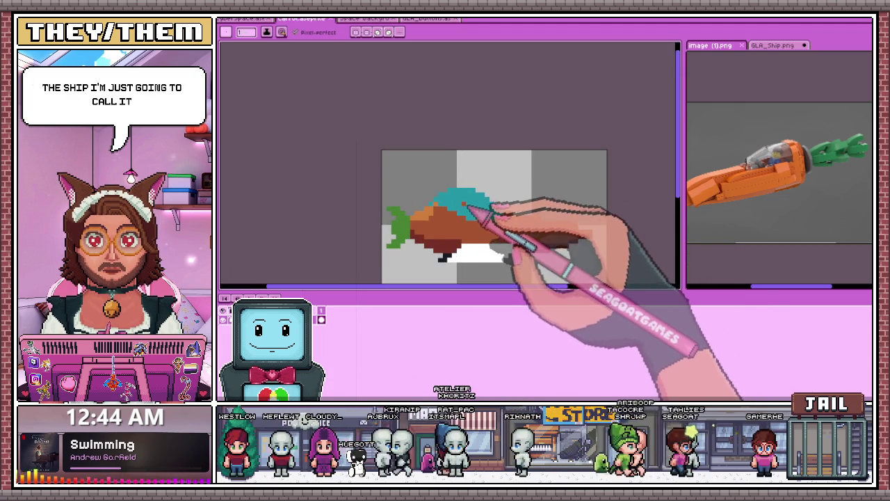
scroll(445, 230, "up", 1)
scroll(417, 226, "up", 1)
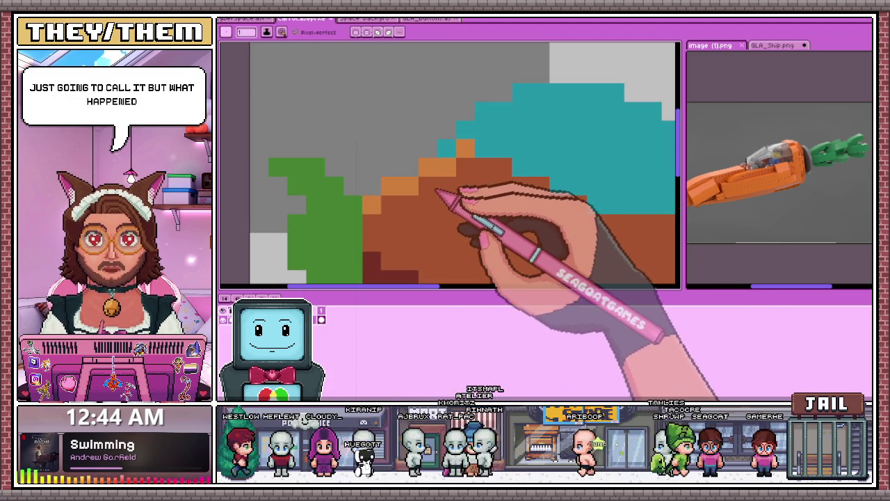
scroll(368, 139, "down", 1)
scroll(417, 173, "up", 2)
left_click(372, 145)
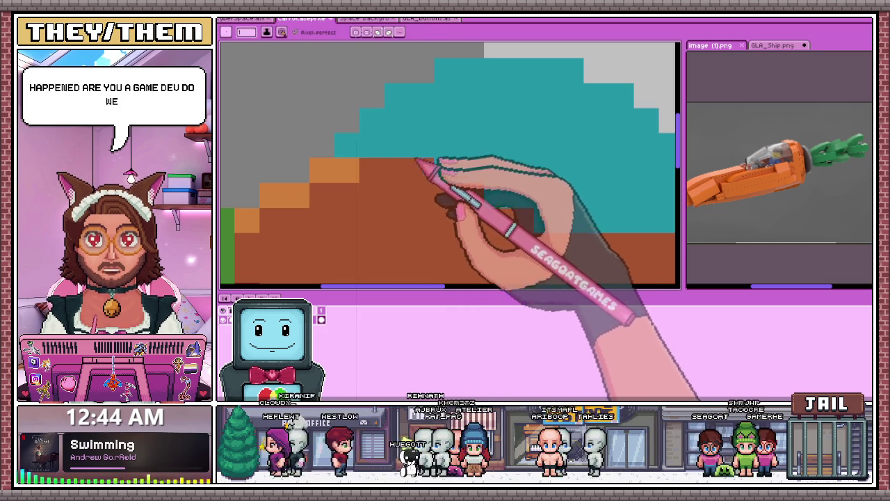
Step: Extend the orange highlight along the hull's top edge past the cockpit to the nose tip
key("b")
scroll(389, 141, "down", 1)
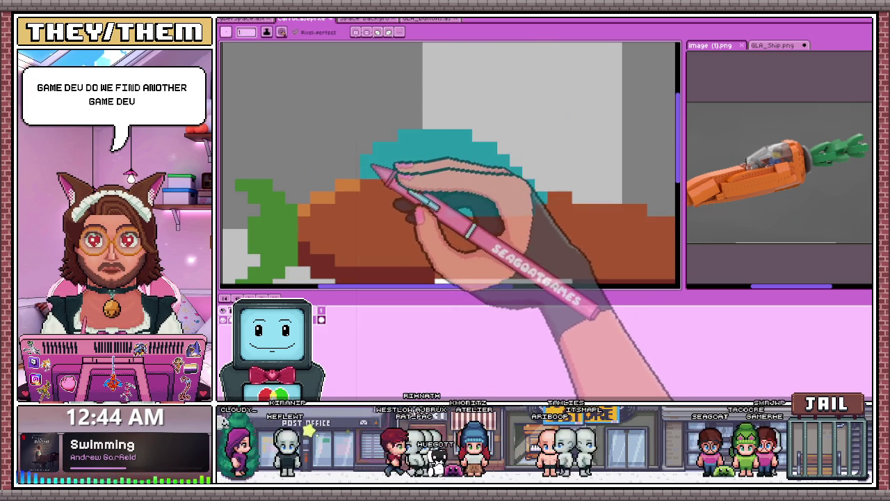
scroll(389, 153, "down", 1)
scroll(379, 174, "up", 1)
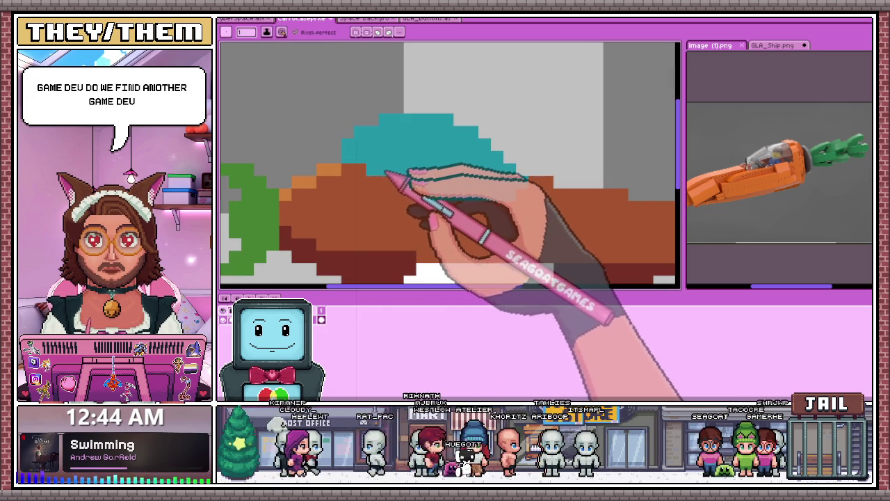
scroll(427, 199, "down", 1)
scroll(441, 188, "down", 1)
scroll(423, 199, "up", 1)
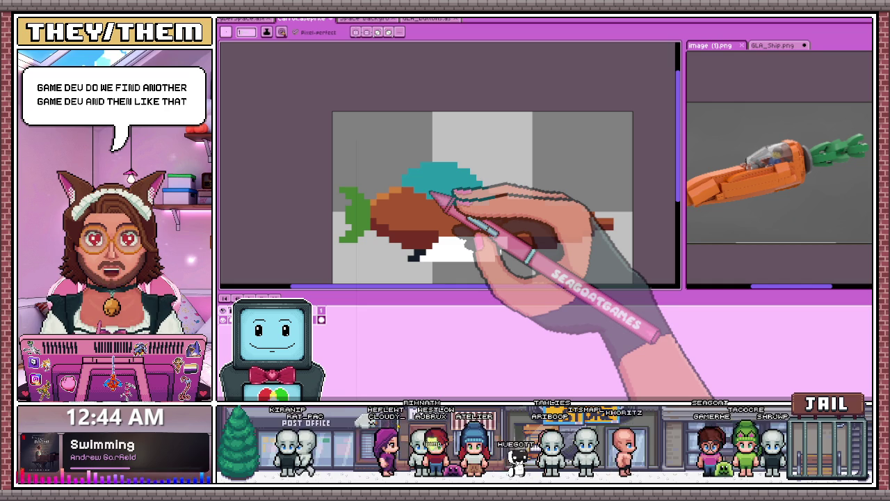
scroll(432, 201, "up", 1)
scroll(358, 167, "up", 1)
scroll(440, 144, "down", 2)
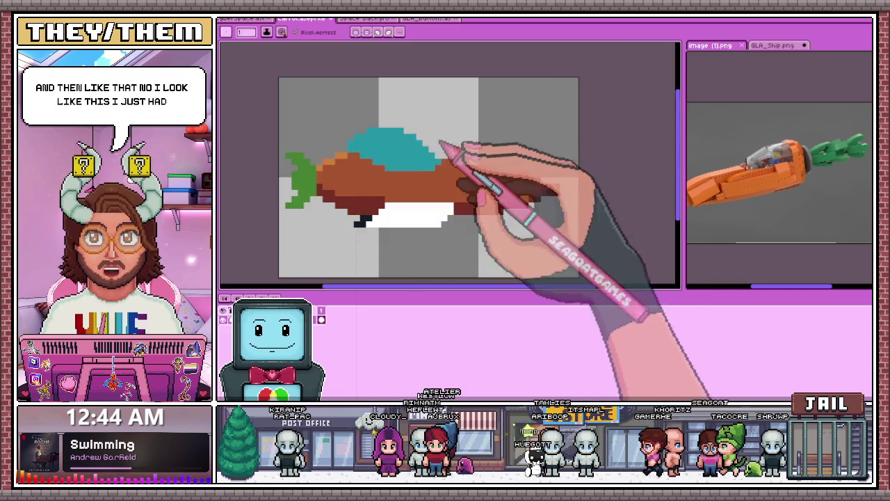
scroll(439, 144, "up", 1)
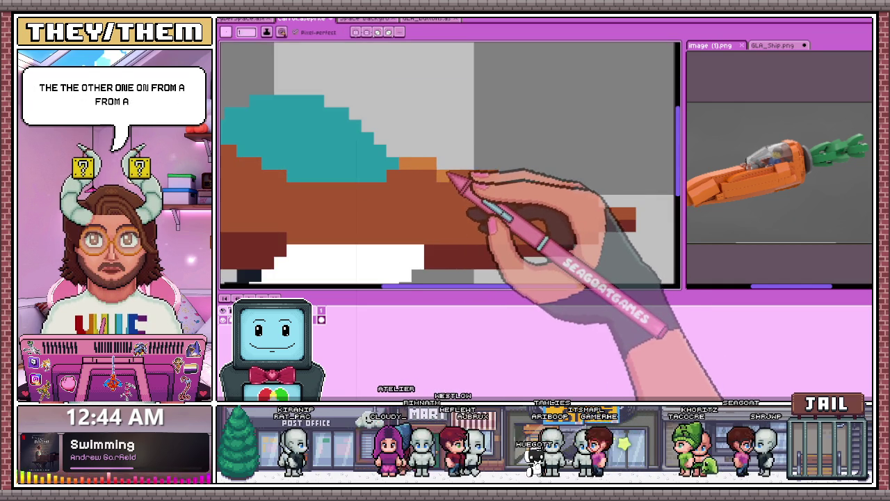
left_click_drag(449, 169, 572, 199)
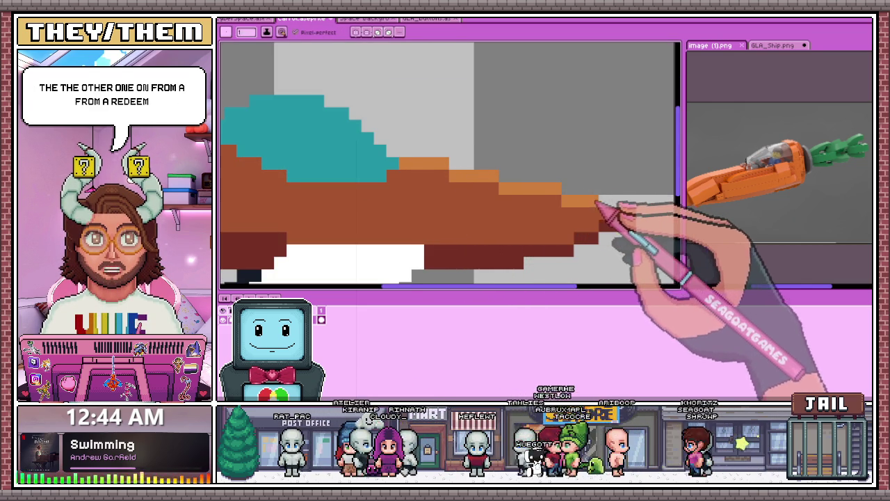
scroll(596, 209, "down", 3)
scroll(596, 222, "down", 3)
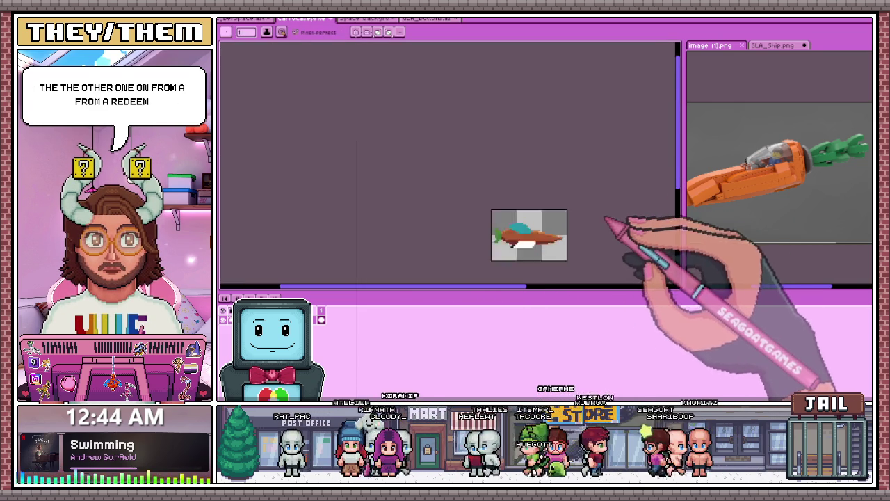
scroll(596, 222, "up", 2)
scroll(567, 236, "up", 3)
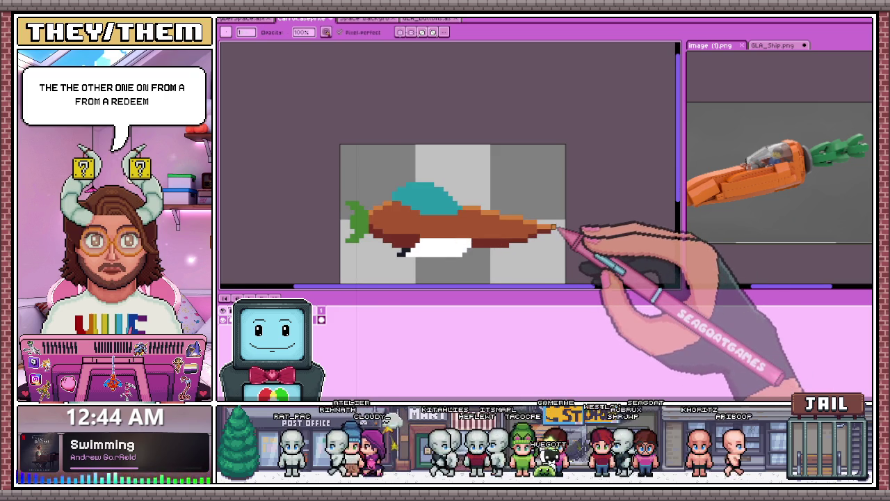
scroll(554, 227, "down", 4)
scroll(518, 250, "up", 2)
scroll(490, 216, "down", 1)
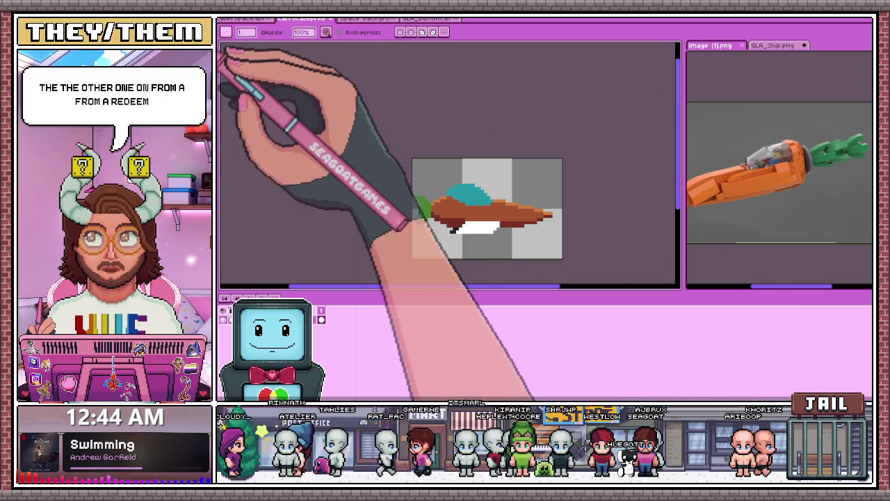
scroll(485, 199, "up", 1)
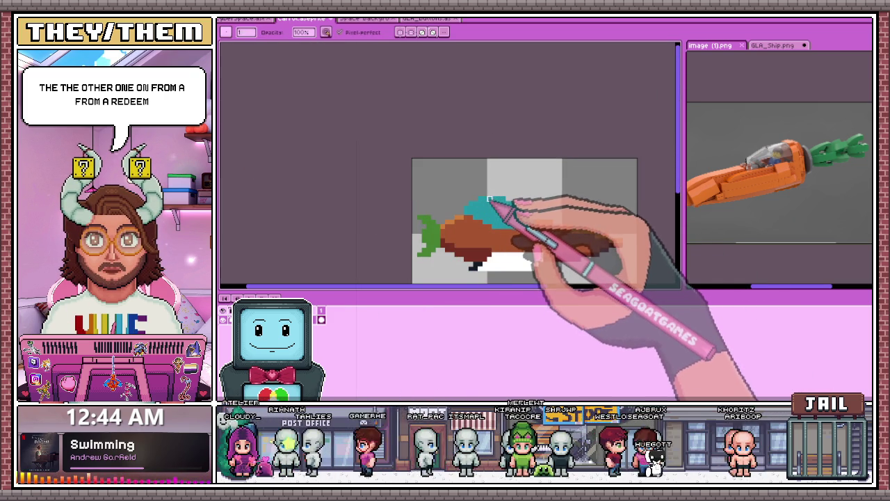
Step: Fill the cockpit with a softer blue and draw a lighter blue highlight row along its top
left_click(491, 216)
scroll(532, 209, "up", 1)
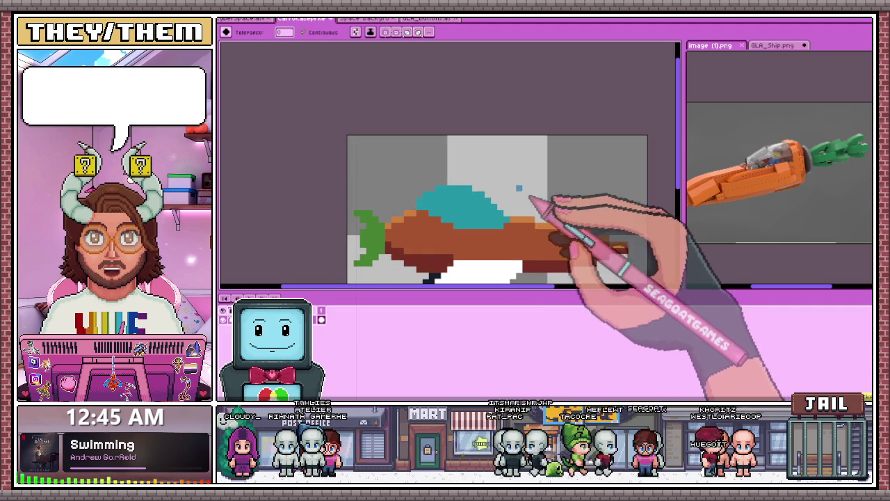
key("ctrl+z")
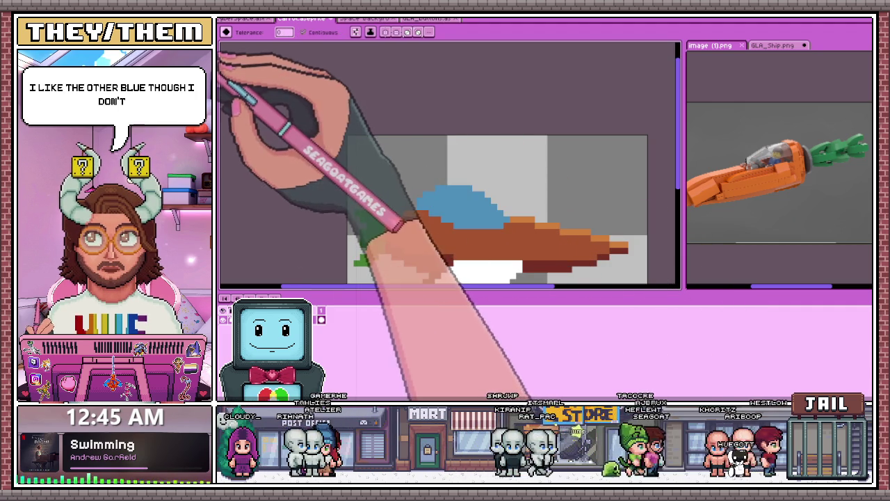
scroll(406, 167, "up", 2)
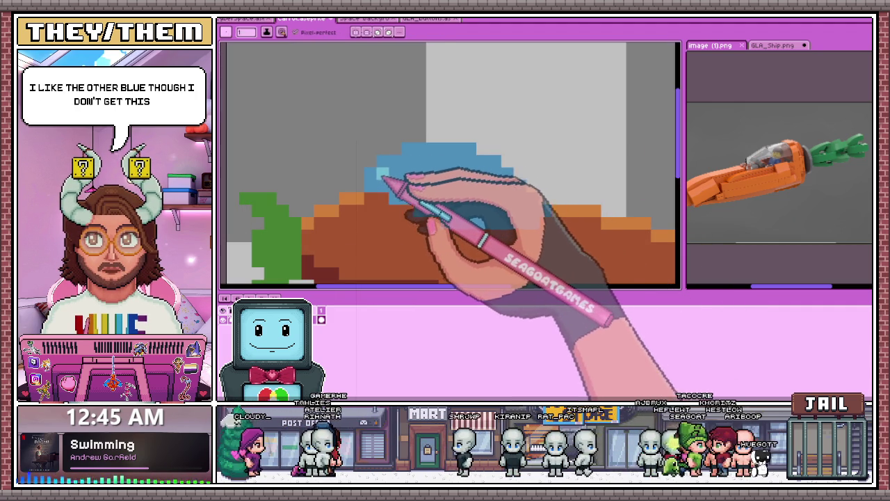
left_click_drag(415, 153, 473, 154)
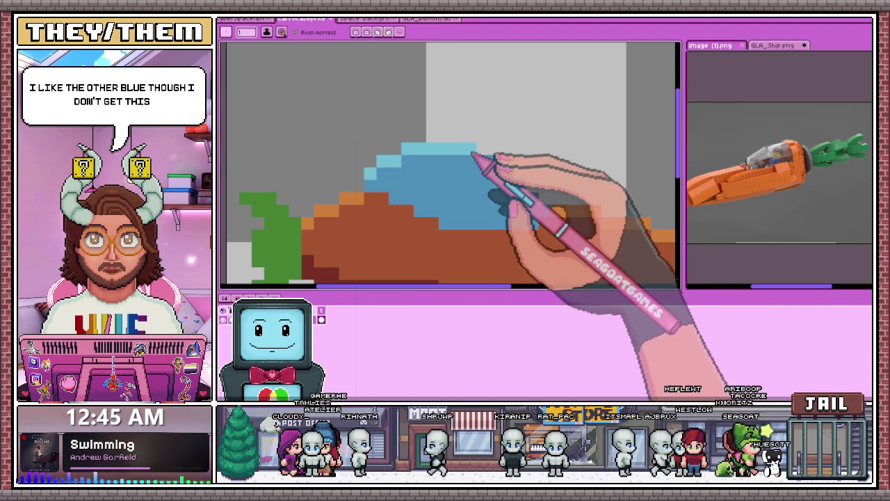
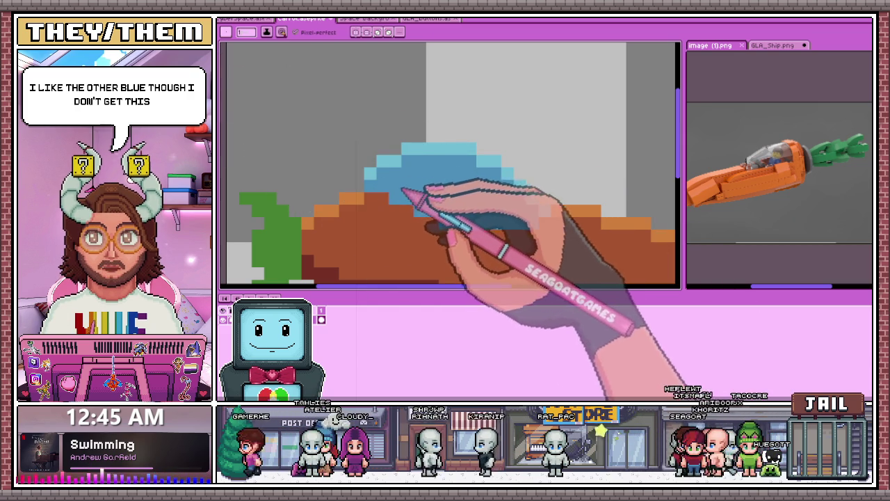
Step: Darken the cockpit's left-edge pixel and paint a dark-blue shading row along its bottom
left_click(370, 175)
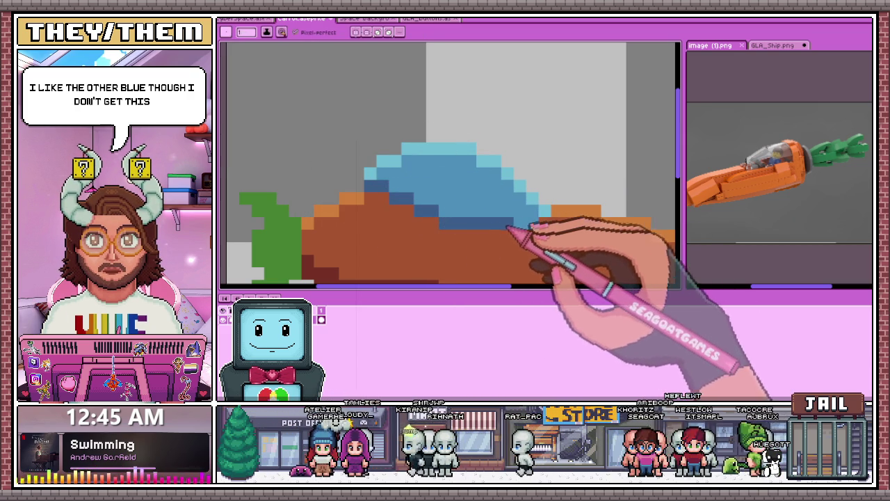
scroll(536, 226, "down", 4)
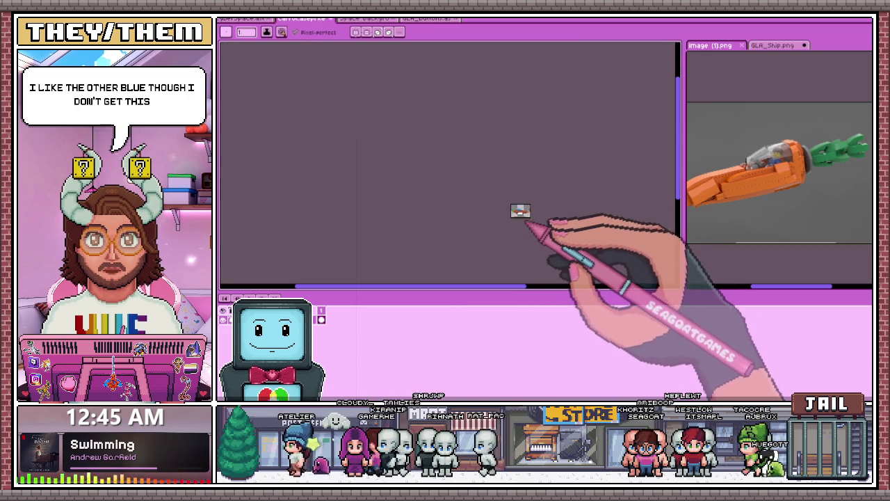
scroll(527, 225, "up", 2)
scroll(512, 193, "up", 2)
scroll(447, 189, "up", 1)
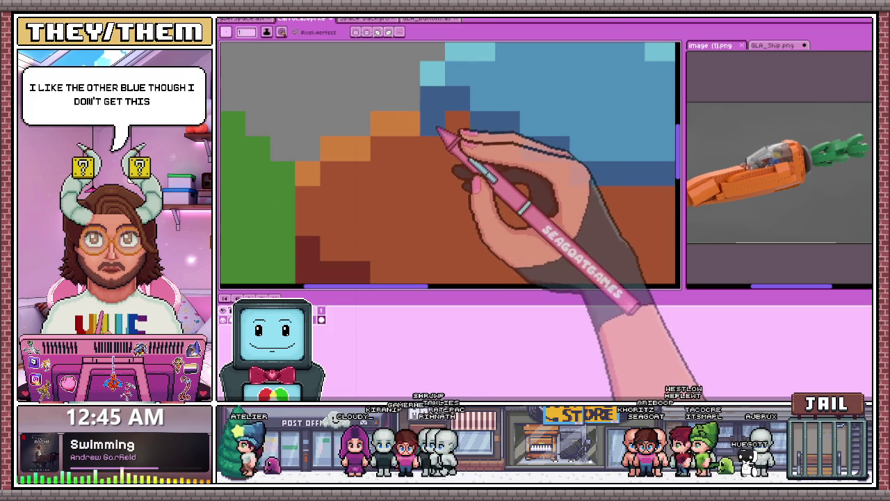
scroll(417, 183, "down", 1)
scroll(520, 189, "down", 2)
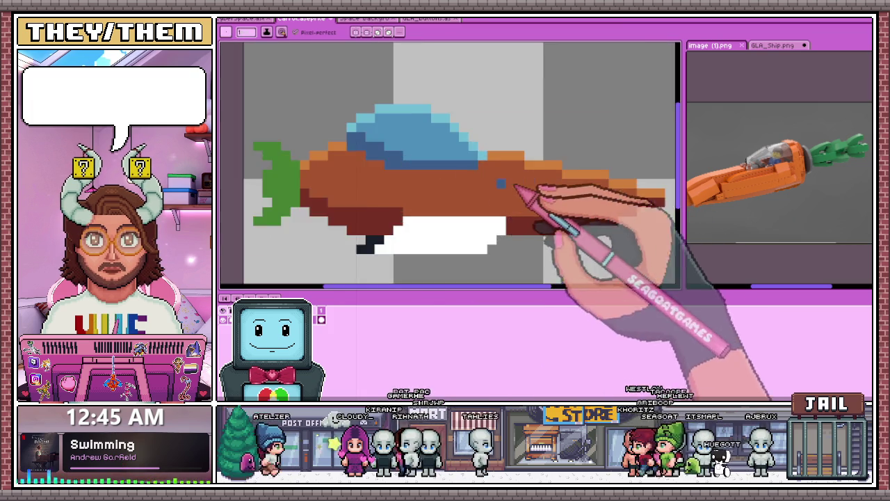
scroll(405, 173, "up", 3)
left_click_drag(404, 174, 482, 183)
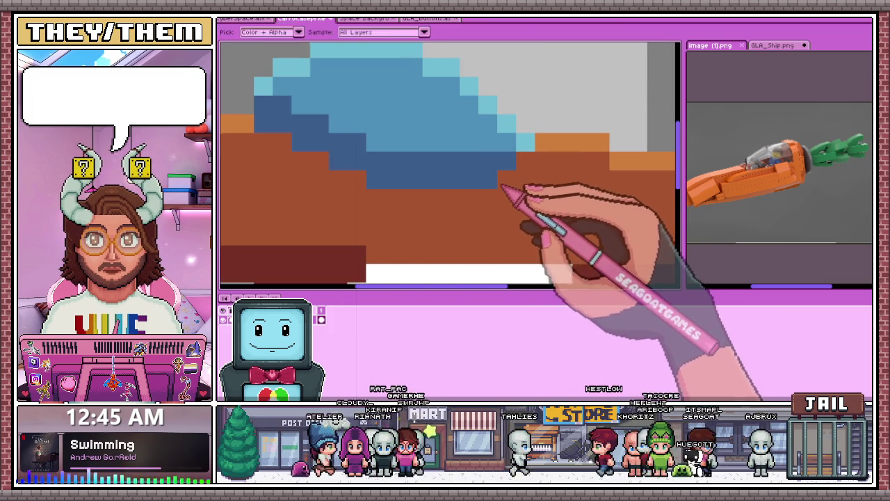
Step: Add a single brown pixel into the white underside of the ship
scroll(488, 179, "down", 2)
scroll(490, 176, "down", 3)
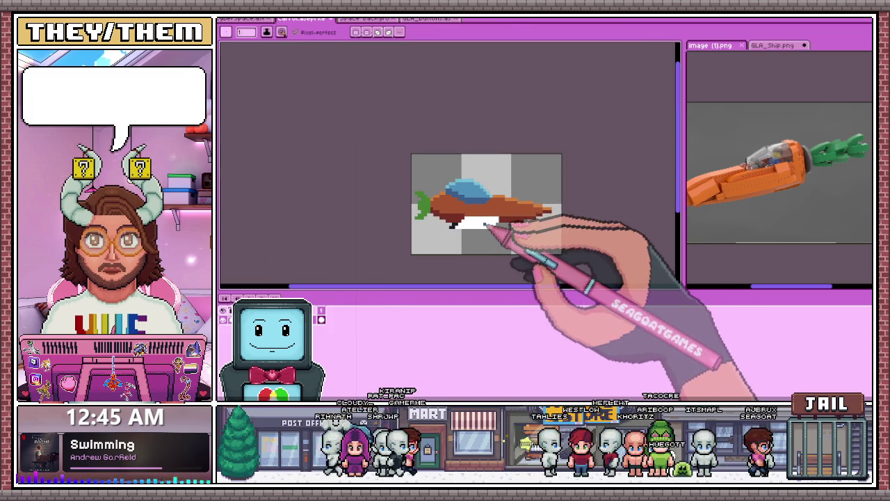
scroll(502, 223, "up", 2)
scroll(493, 199, "up", 2)
scroll(499, 207, "down", 2)
scroll(511, 202, "down", 1)
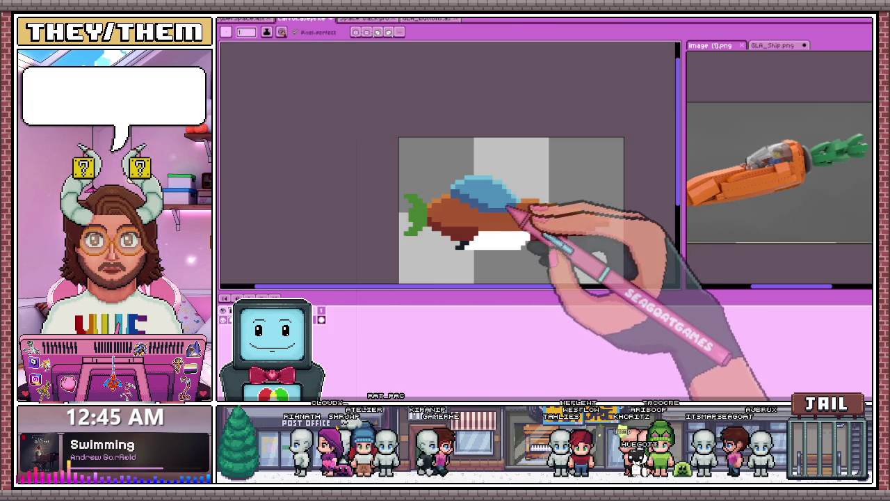
scroll(502, 230, "down", 1)
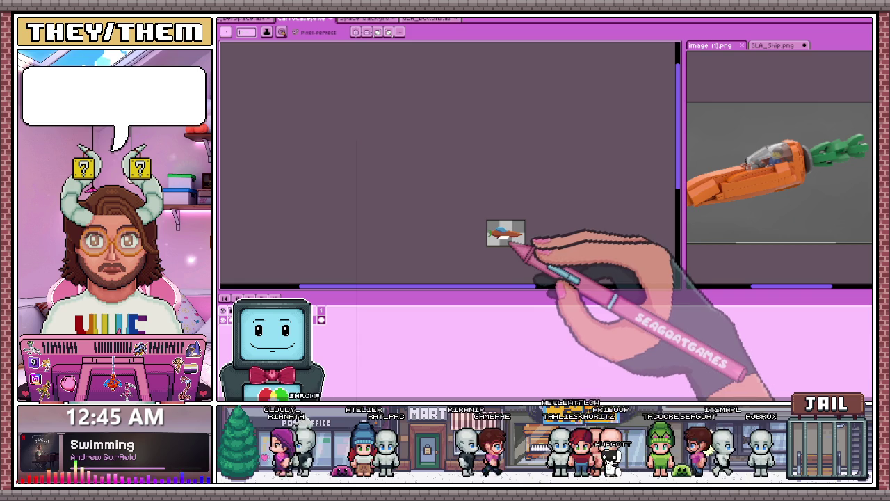
scroll(510, 242, "up", 3)
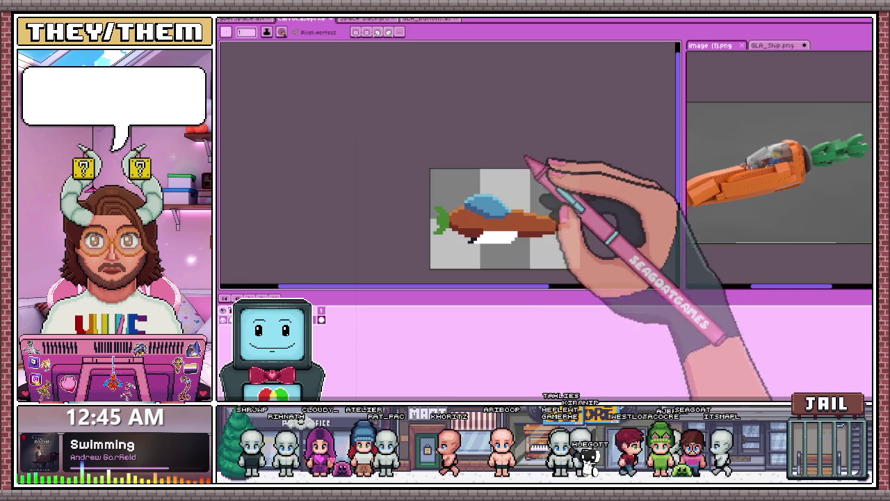
scroll(520, 209, "up", 1)
scroll(479, 195, "up", 2)
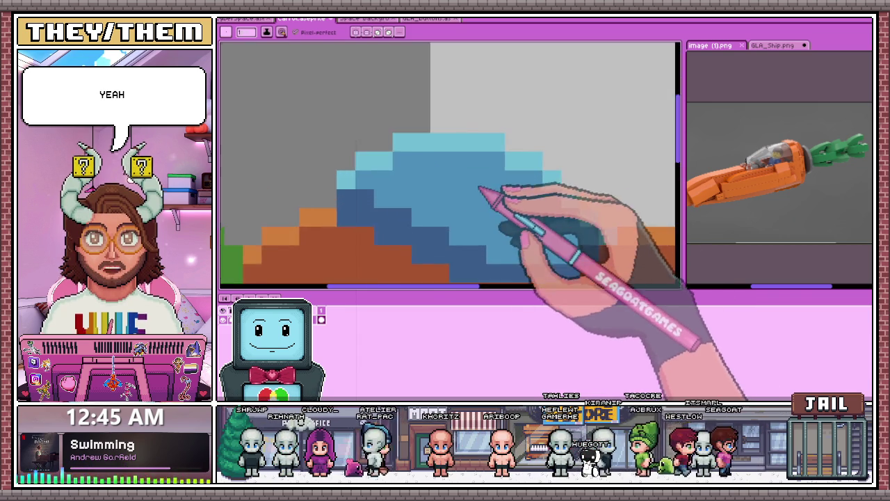
scroll(480, 196, "down", 2)
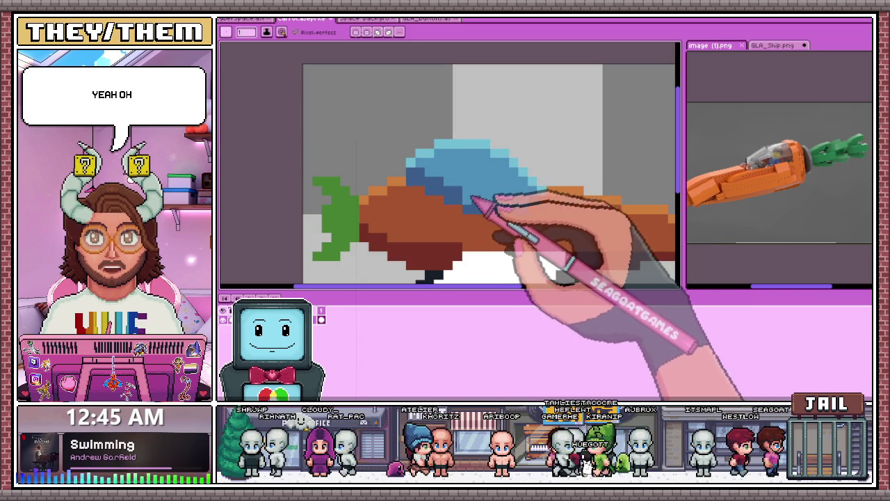
scroll(449, 174, "up", 1)
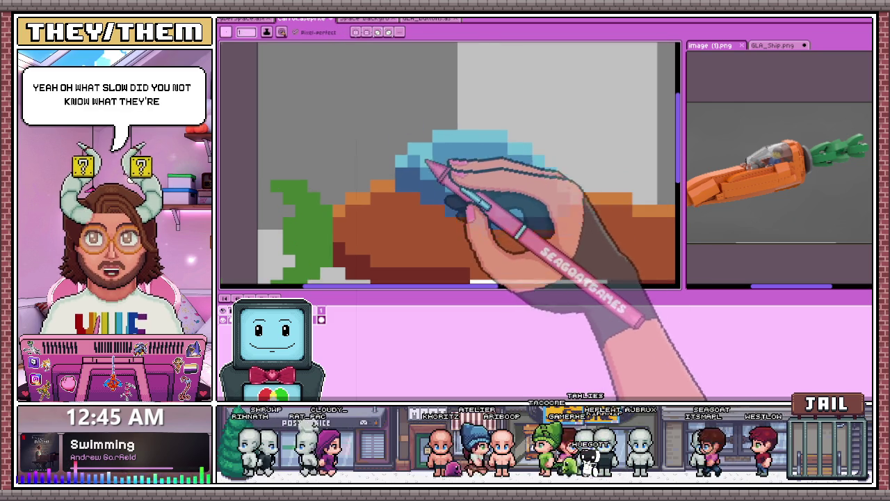
scroll(445, 170, "up", 2)
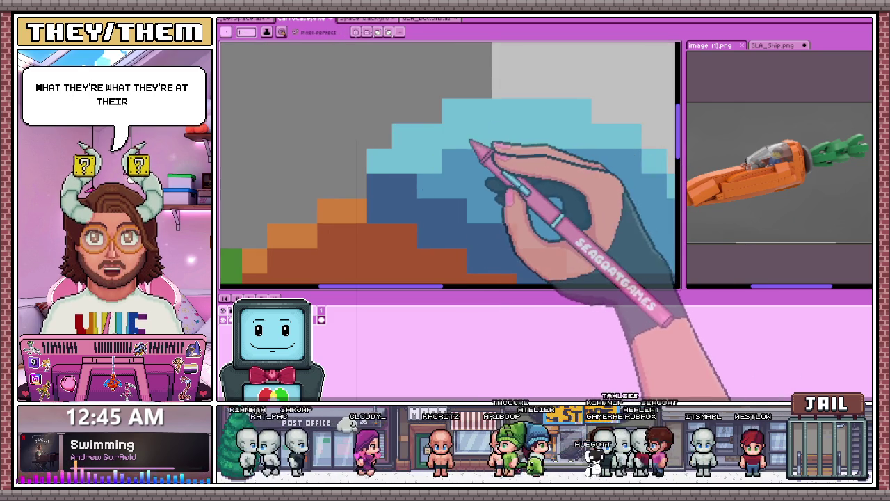
scroll(566, 208, "down", 2)
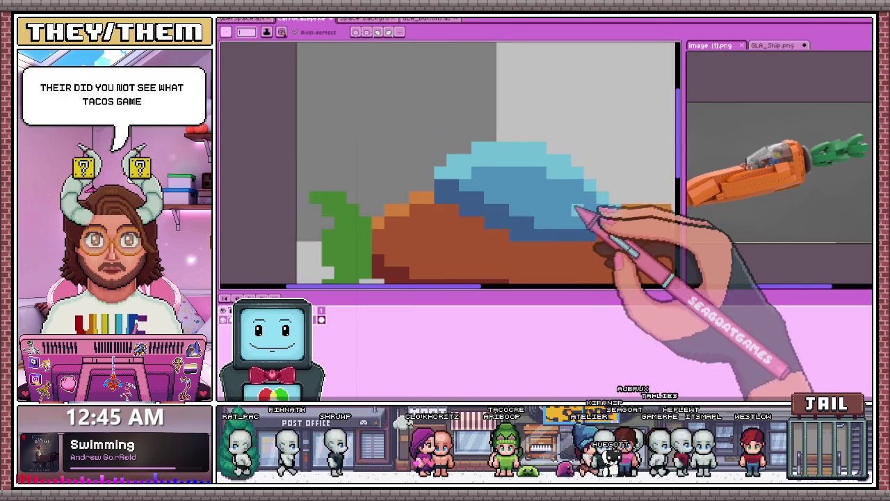
scroll(579, 183, "up", 2)
scroll(452, 181, "down", 3)
scroll(452, 178, "down", 3)
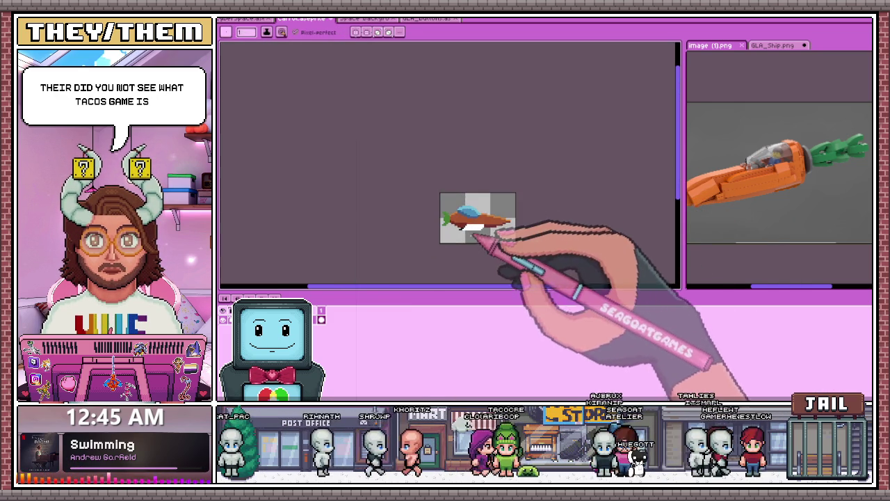
scroll(499, 219, "up", 2)
scroll(459, 213, "up", 1)
scroll(306, 191, "down", 3)
scroll(341, 196, "down", 1)
scroll(341, 196, "up", 1)
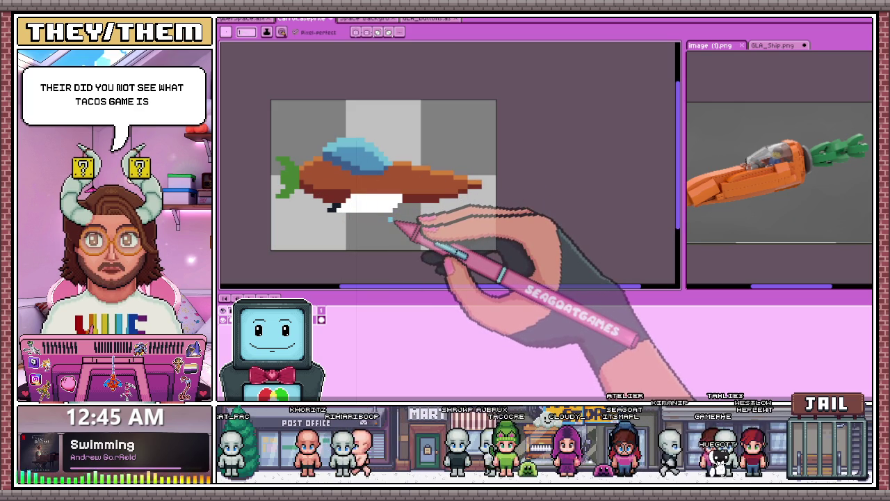
scroll(408, 209, "up", 2)
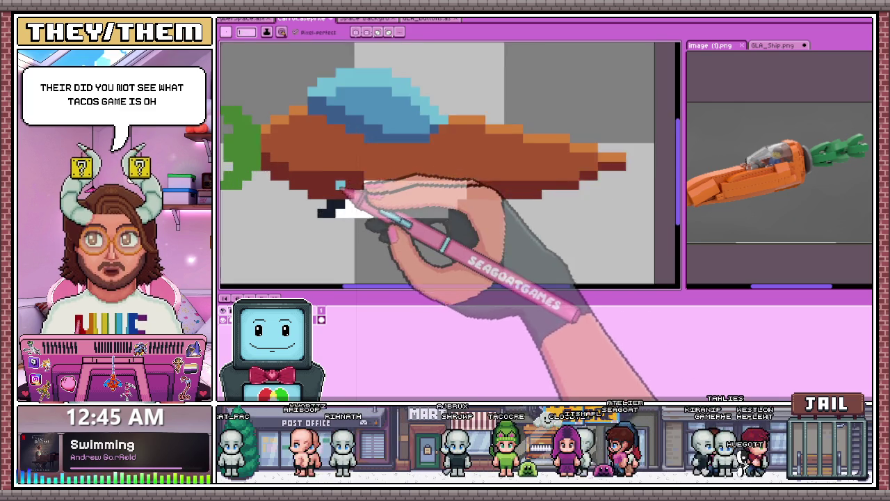
scroll(372, 183, "down", 2)
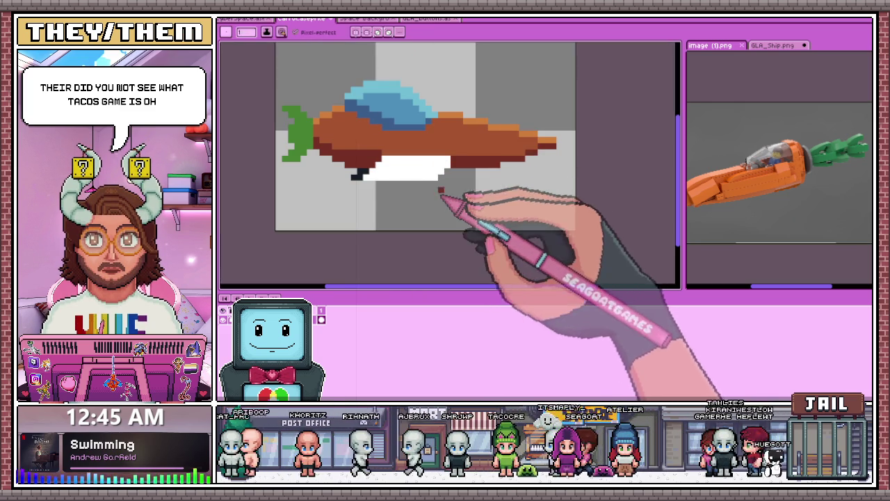
scroll(389, 151, "up", 3)
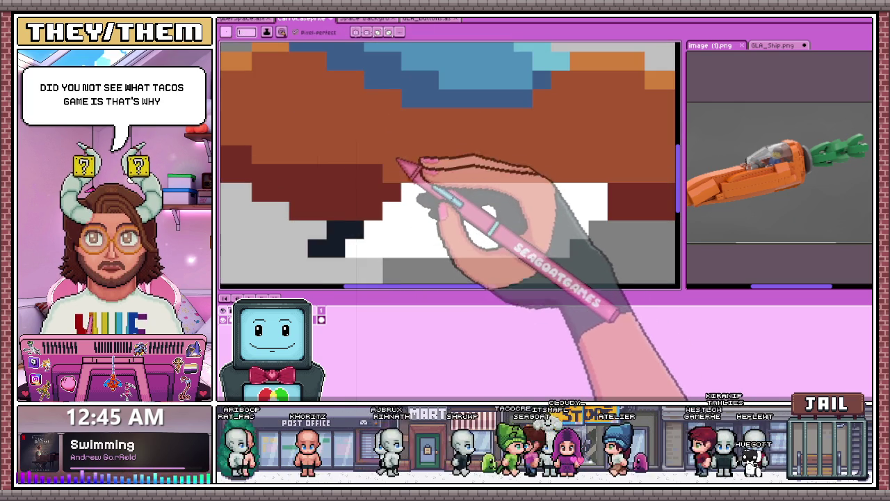
left_click(467, 192)
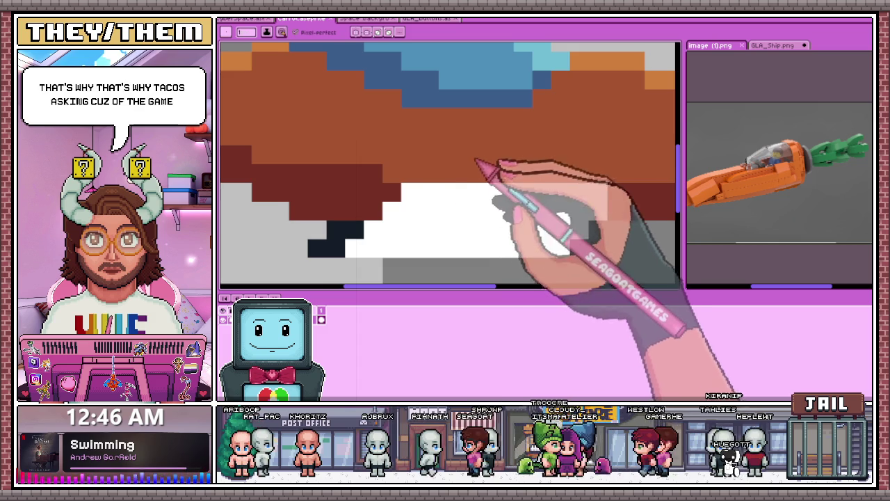
scroll(475, 162, "down", 3)
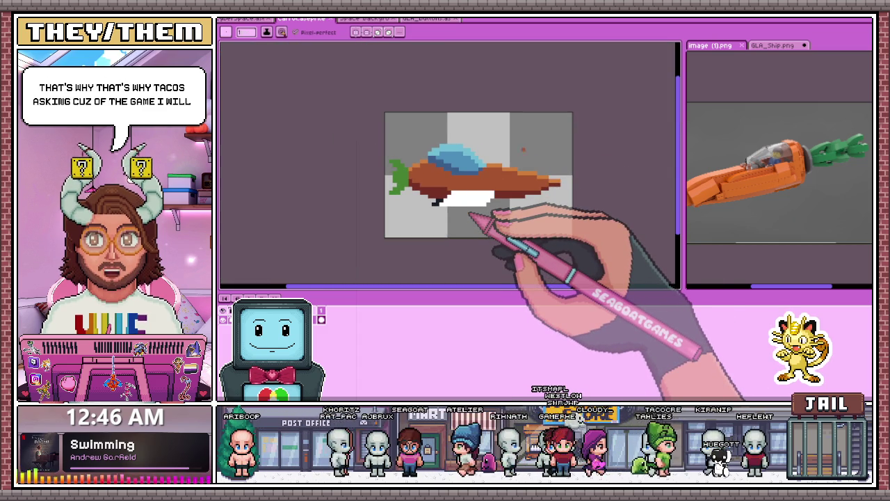
scroll(469, 217, "up", 3)
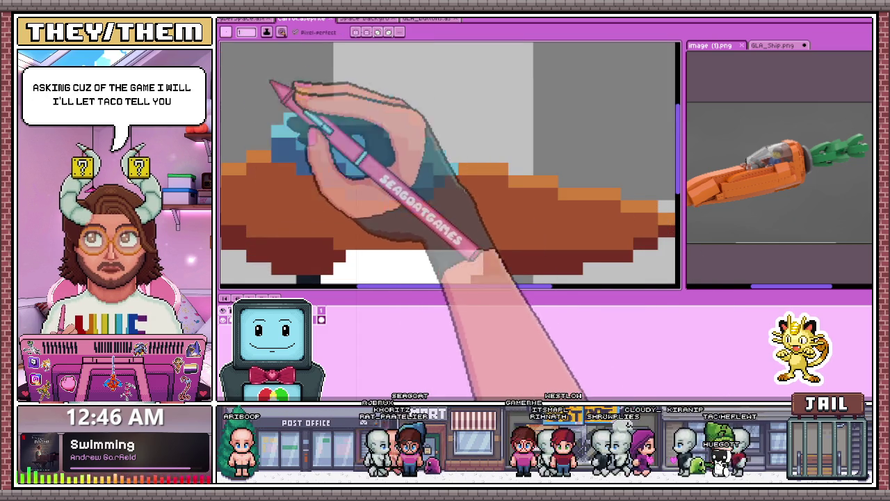
Step: Eyedrop the hull's orange and repaint the yellow highlight pixels at the hull's right end orange
scroll(484, 177, "up", 2)
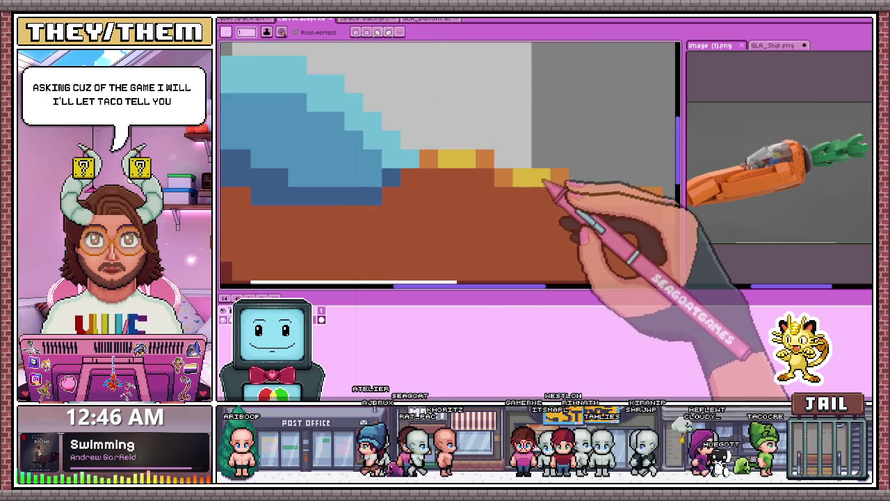
scroll(540, 187, "down", 4)
scroll(550, 181, "up", 1)
scroll(514, 157, "up", 3)
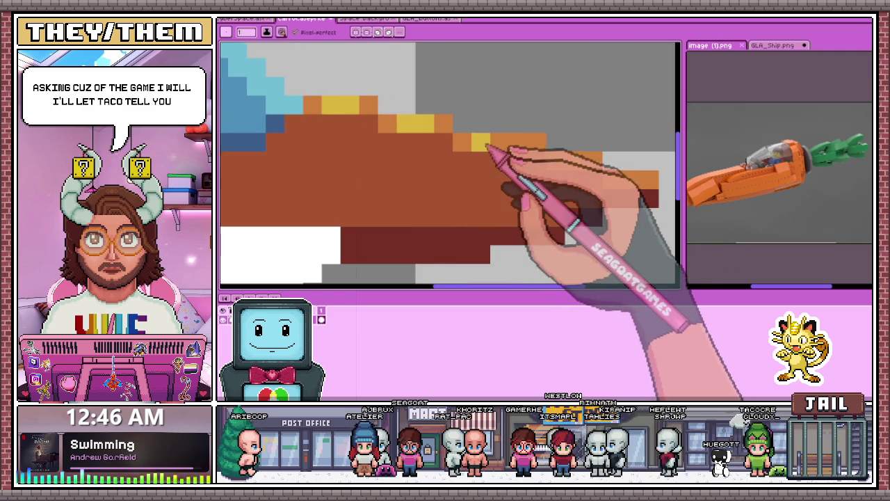
scroll(594, 198, "down", 2)
scroll(534, 219, "down", 2)
scroll(530, 218, "down", 2)
scroll(531, 220, "up", 2)
scroll(562, 228, "up", 2)
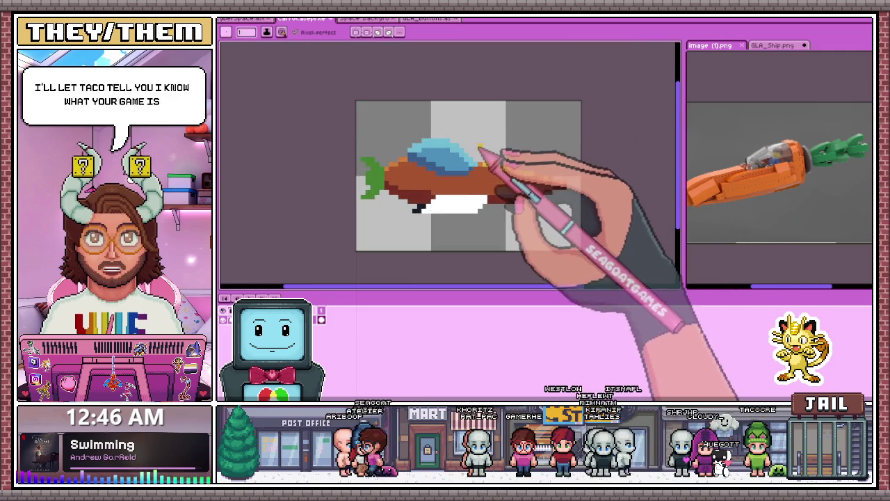
scroll(492, 188, "up", 2)
scroll(473, 174, "up", 1)
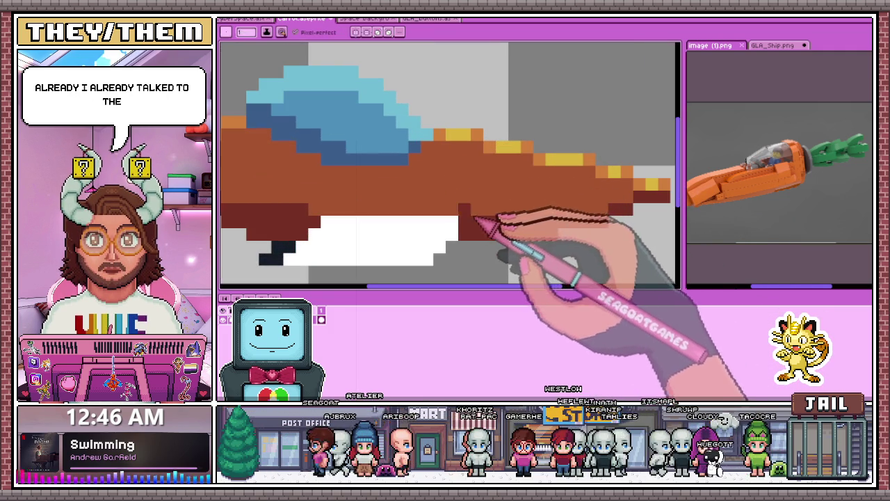
key("alt")
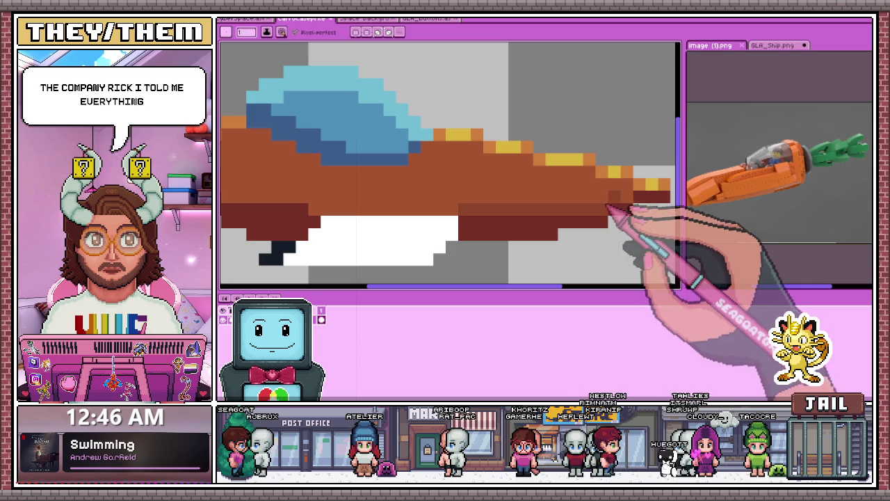
scroll(500, 208, "down", 3)
scroll(521, 205, "up", 2)
scroll(522, 203, "up", 1)
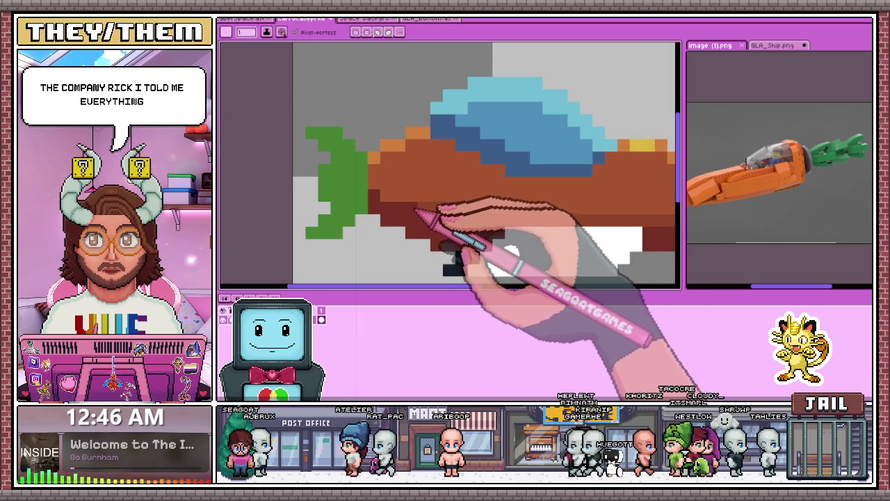
scroll(386, 193, "down", 1)
scroll(456, 231, "down", 2)
scroll(456, 236, "down", 1)
scroll(467, 237, "up", 3)
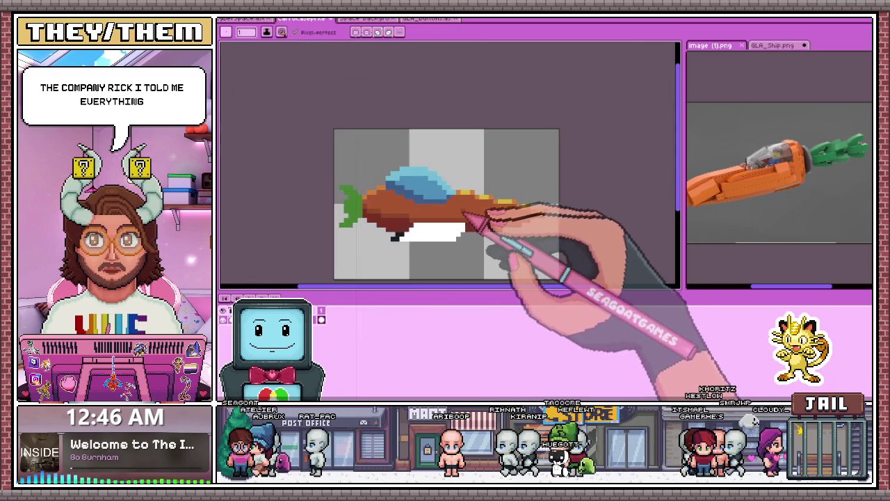
scroll(467, 209, "up", 2)
left_click_drag(481, 183, 662, 232)
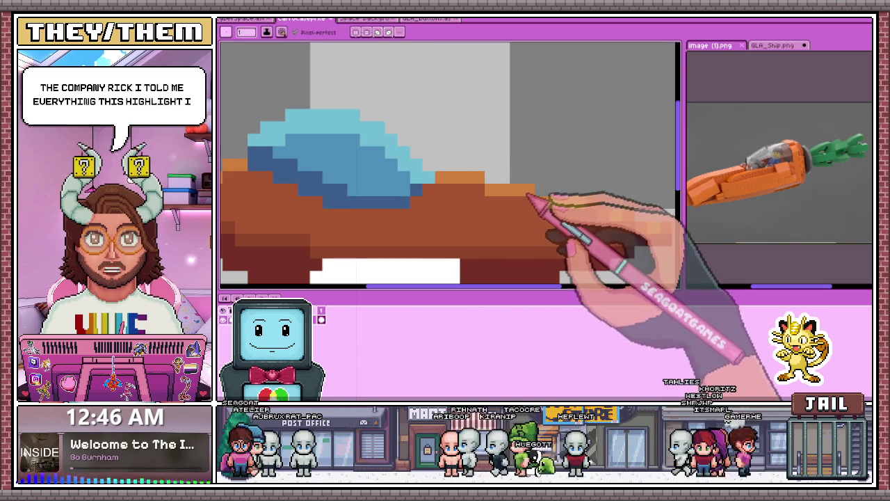
scroll(626, 223, "down", 3)
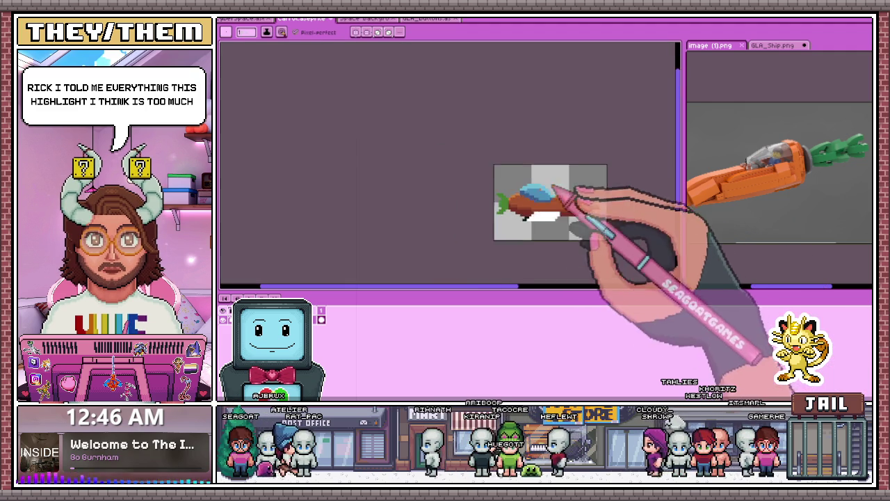
scroll(549, 199, "down", 1)
scroll(528, 199, "up", 2)
key("alt")
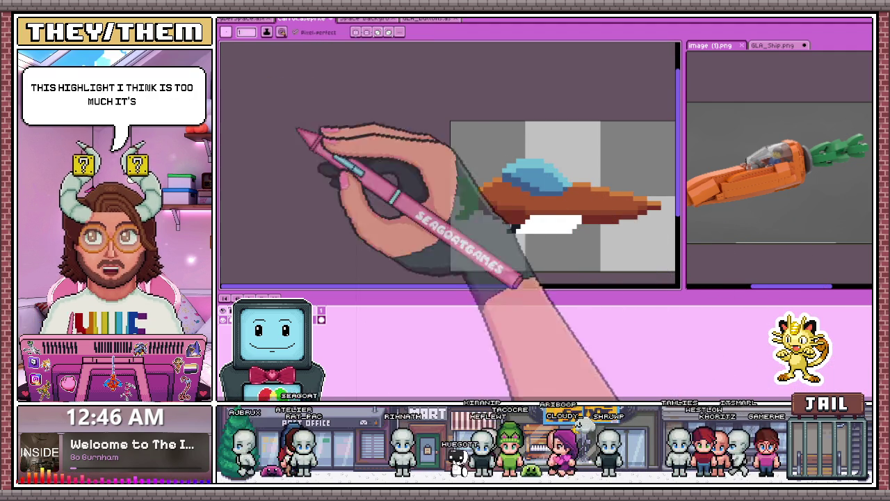
Step: Sample the leaf fin's green and recolour the dark fin pixel green
scroll(467, 222, "up", 3)
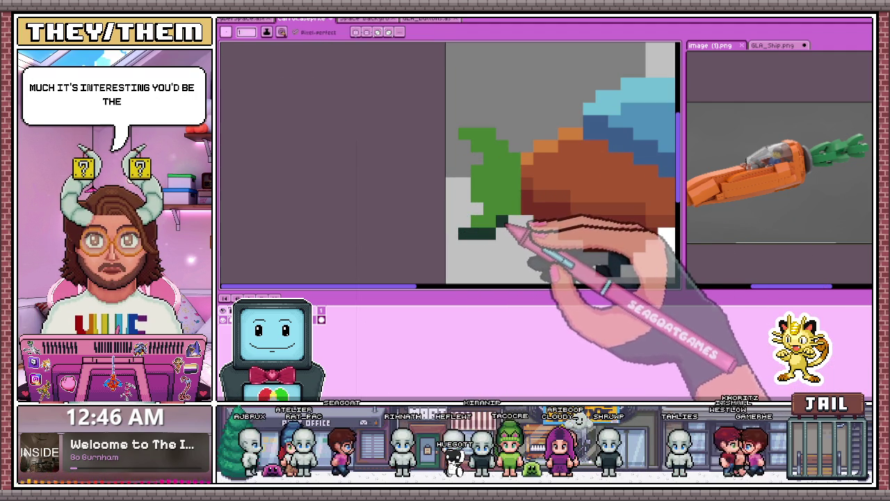
scroll(510, 224, "down", 2)
scroll(467, 178, "down", 1)
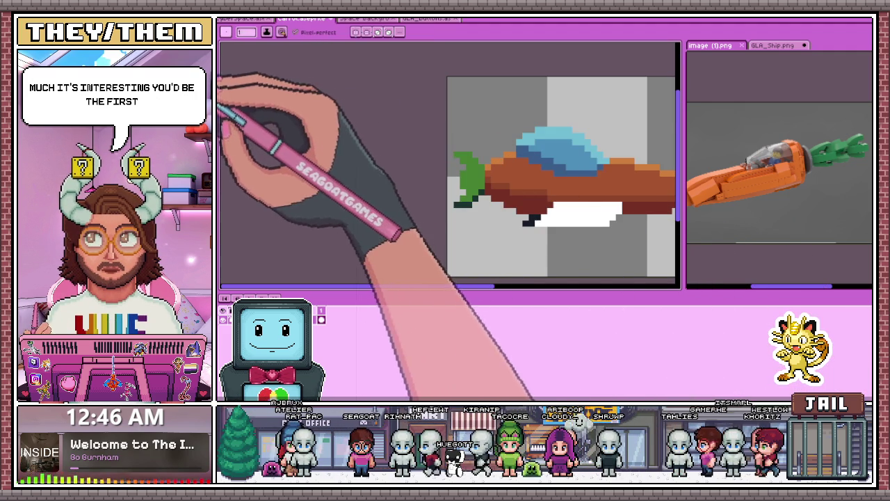
scroll(463, 168, "up", 3)
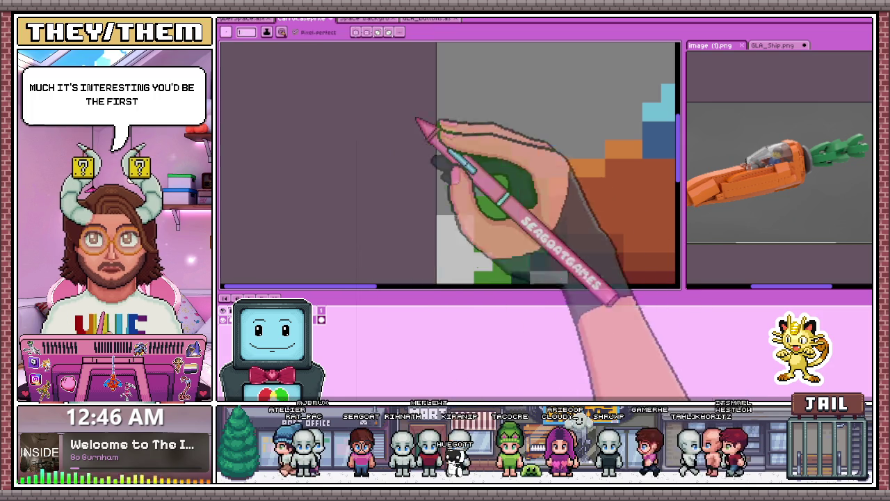
scroll(477, 179, "down", 1)
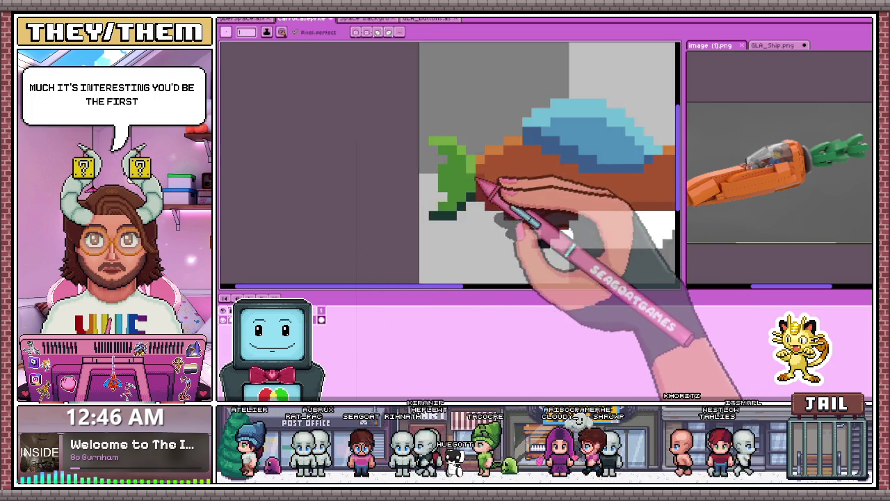
scroll(477, 180, "up", 1)
scroll(461, 238, "up", 1)
key("i")
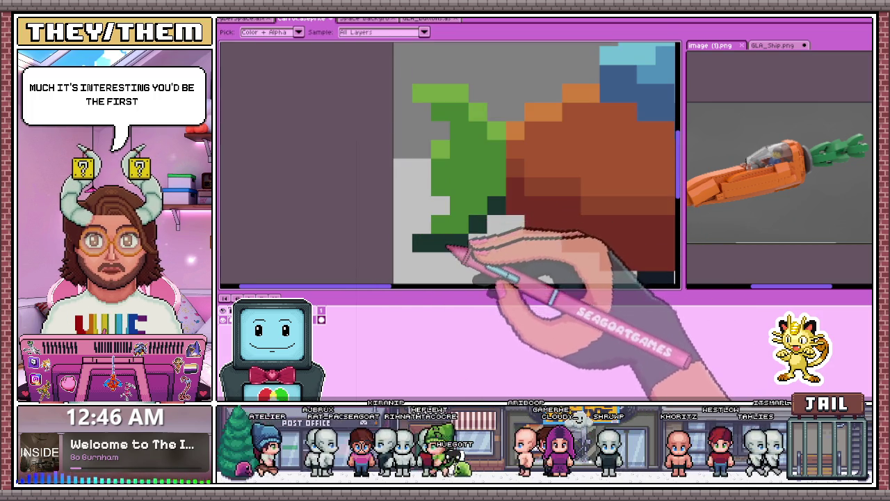
left_click(219, 82)
left_click(441, 242)
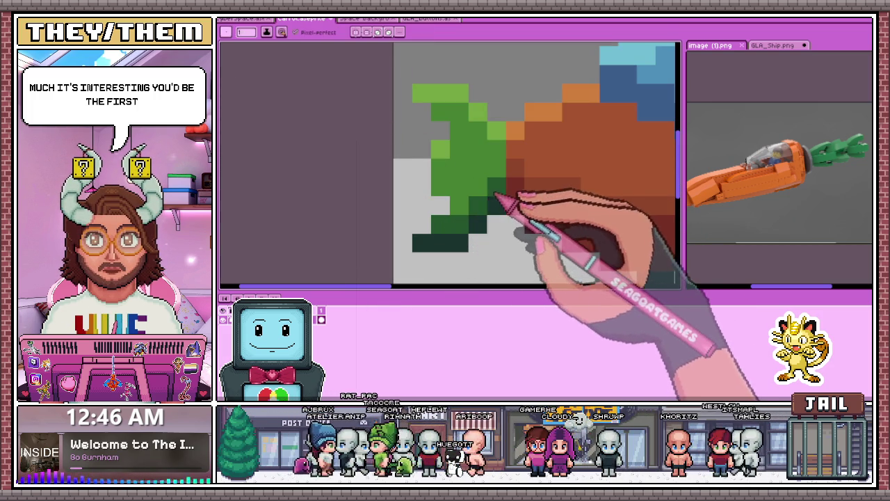
Step: Paint darker red-brown shading strokes along and across the carrot body's lower part
scroll(447, 190, "down", 3)
scroll(448, 234, "down", 3)
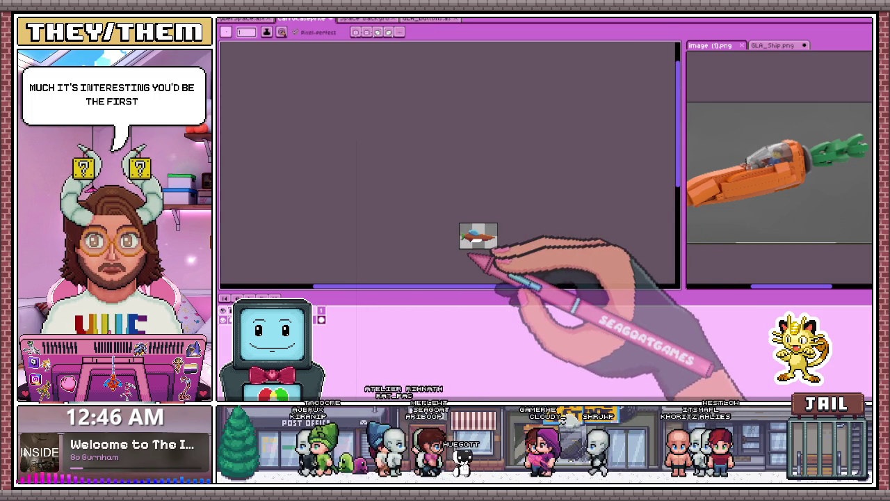
scroll(467, 223, "up", 3)
scroll(463, 198, "up", 2)
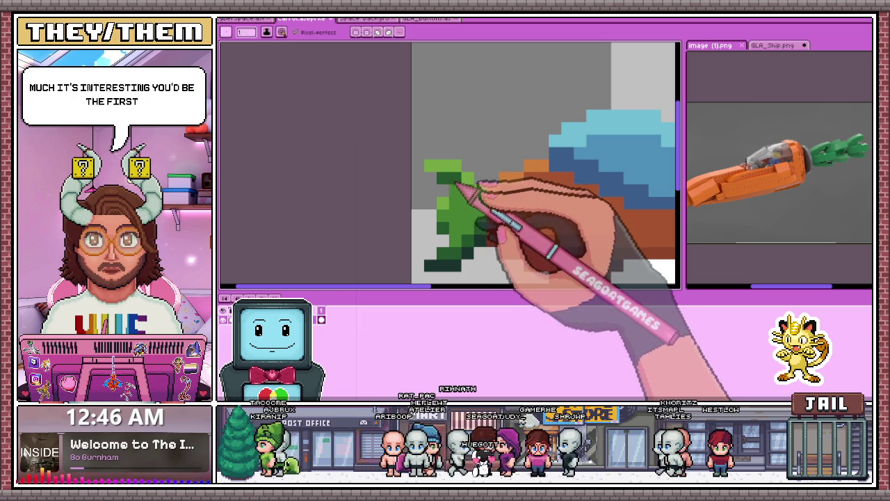
scroll(457, 220, "down", 3)
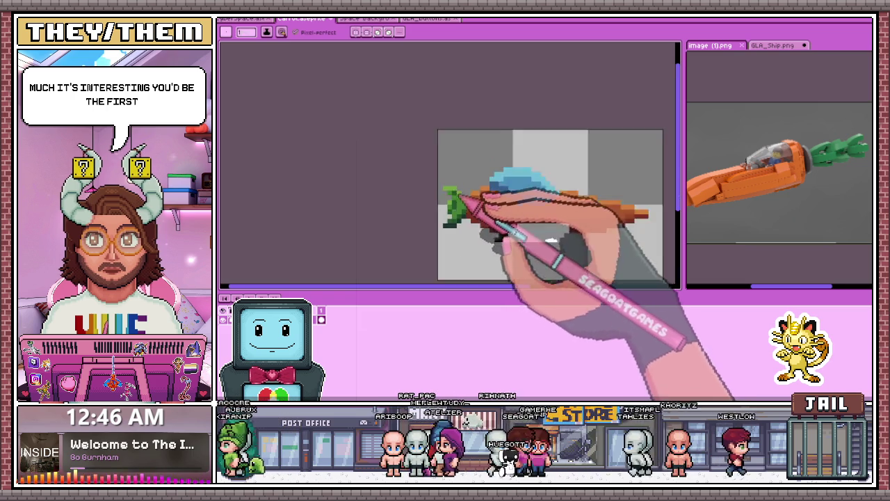
scroll(464, 257, "down", 3)
scroll(468, 256, "up", 2)
scroll(447, 229, "up", 2)
scroll(466, 242, "up", 2)
left_click_drag(405, 169, 457, 188)
left_click_drag(397, 198, 440, 231)
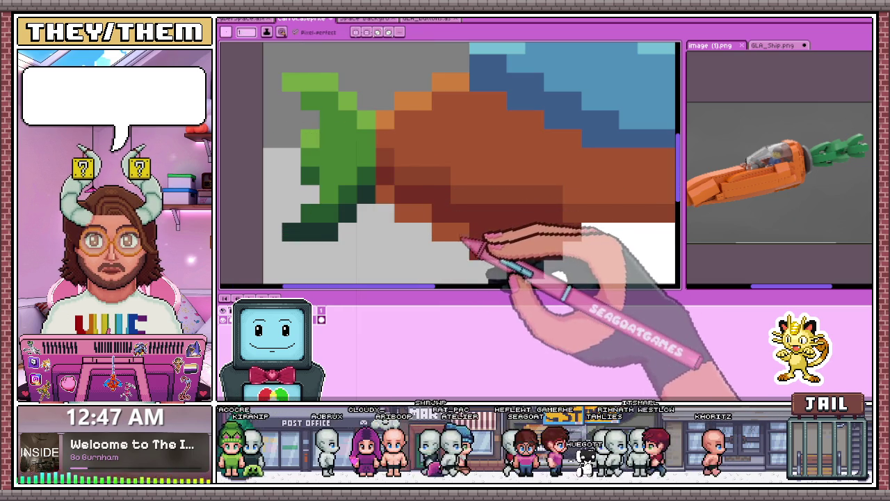
Step: Place a dark red pixel beneath the body with the Pencil
scroll(553, 256, "down", 3)
scroll(536, 228, "up", 2)
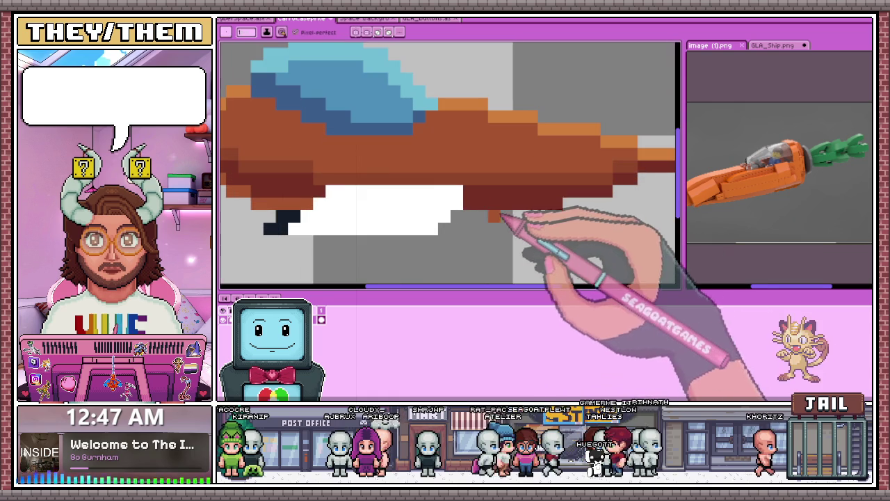
scroll(576, 209, "down", 2)
scroll(586, 208, "up", 2)
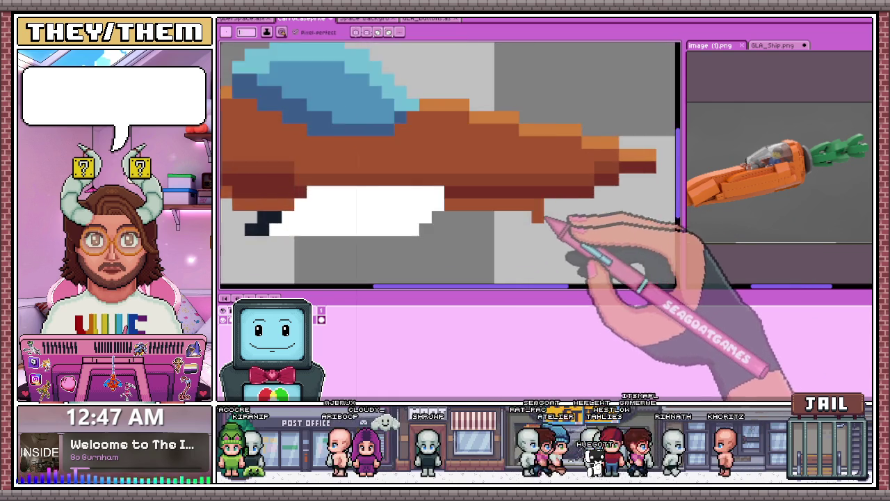
scroll(562, 215, "down", 3)
scroll(556, 223, "up", 1)
scroll(576, 199, "up", 2)
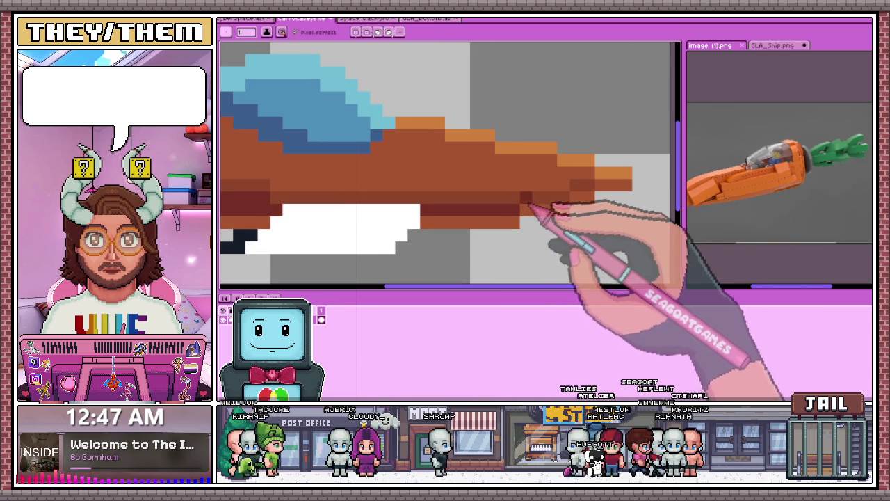
scroll(584, 199, "down", 3)
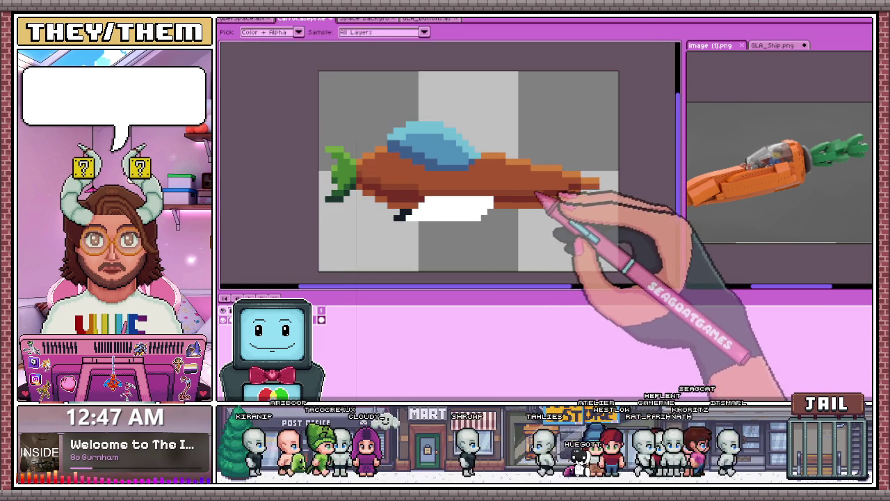
scroll(570, 195, "up", 4)
scroll(622, 186, "down", 3)
scroll(570, 209, "down", 2)
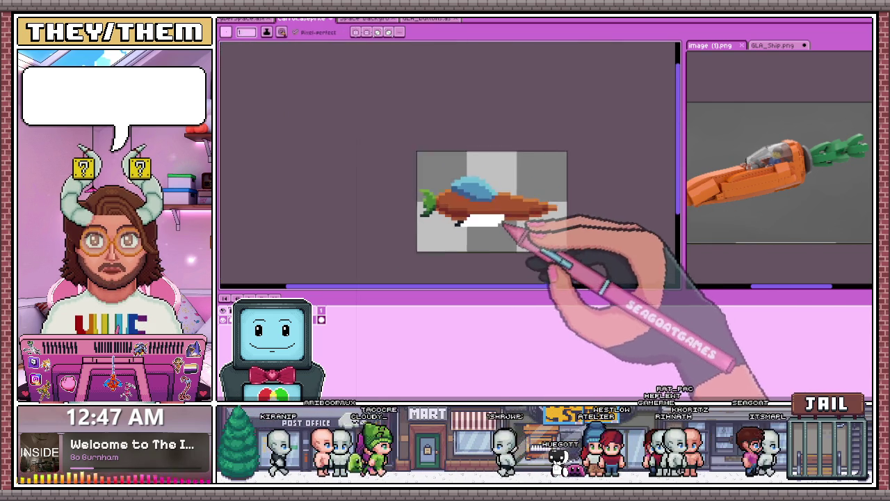
scroll(544, 238, "down", 2)
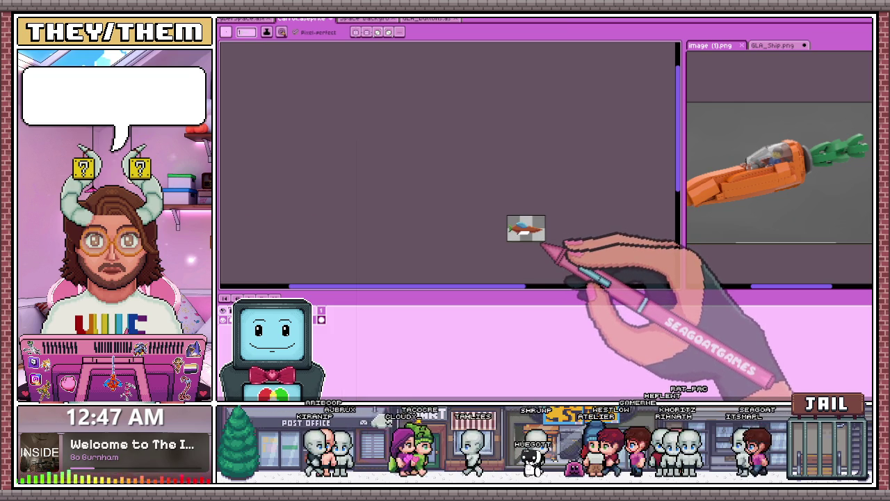
scroll(540, 246, "up", 2)
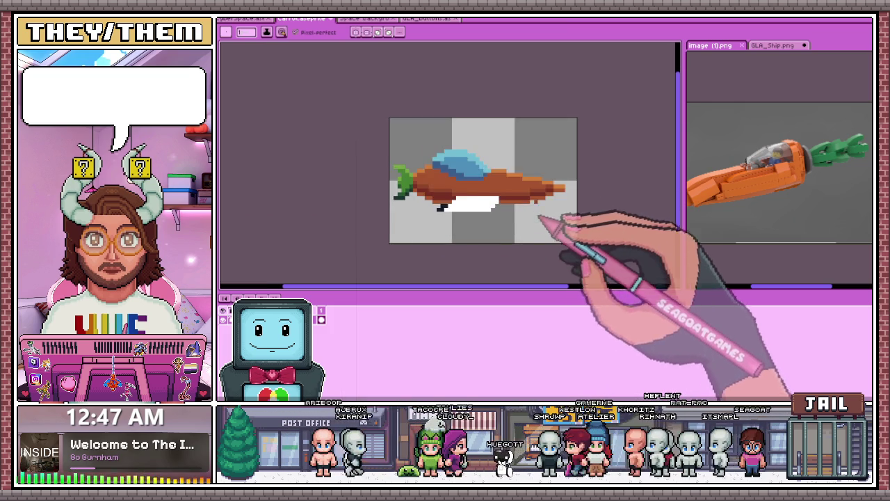
scroll(536, 219, "up", 2)
scroll(461, 182, "down", 1)
scroll(441, 223, "up", 1)
scroll(424, 195, "down", 1)
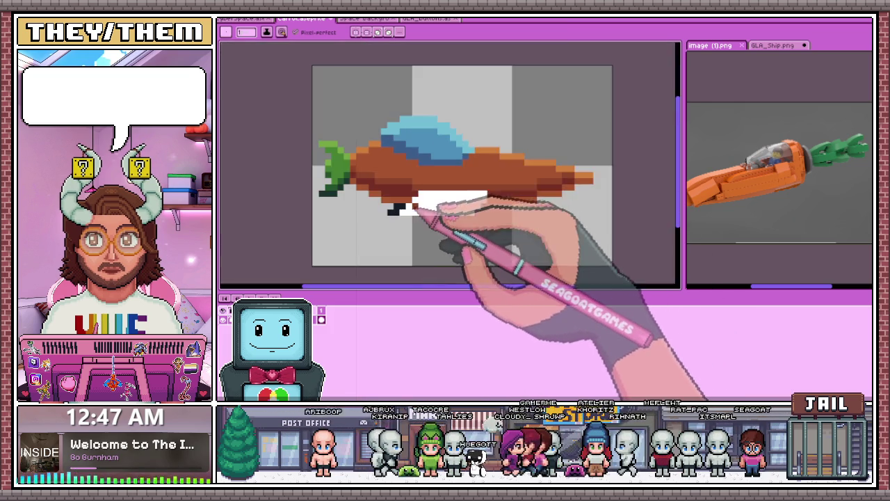
scroll(417, 194, "up", 2)
key("i")
key("b")
left_click(445, 202)
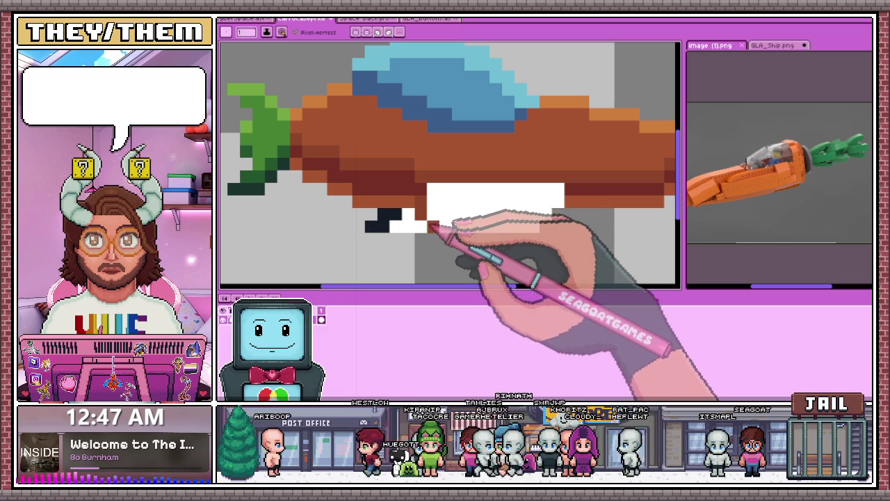
Step: Compare the sprite against the GLA_Ship.png and Lego carrot ship reference images
scroll(447, 172, "down", 3)
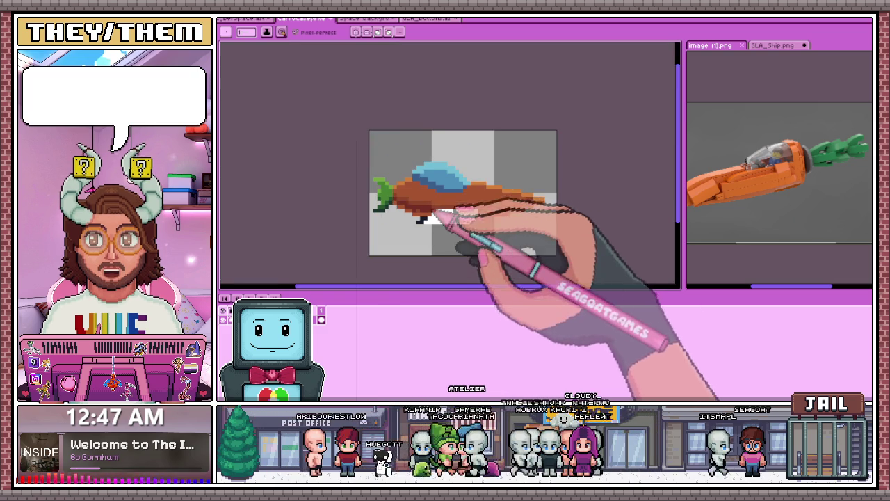
scroll(431, 215, "up", 1)
left_click(772, 45)
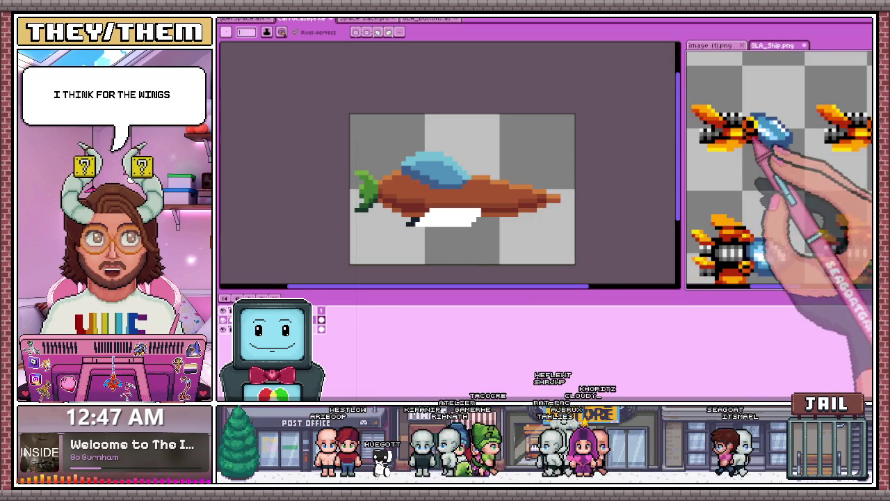
left_click(709, 45)
scroll(459, 209, "up", 1)
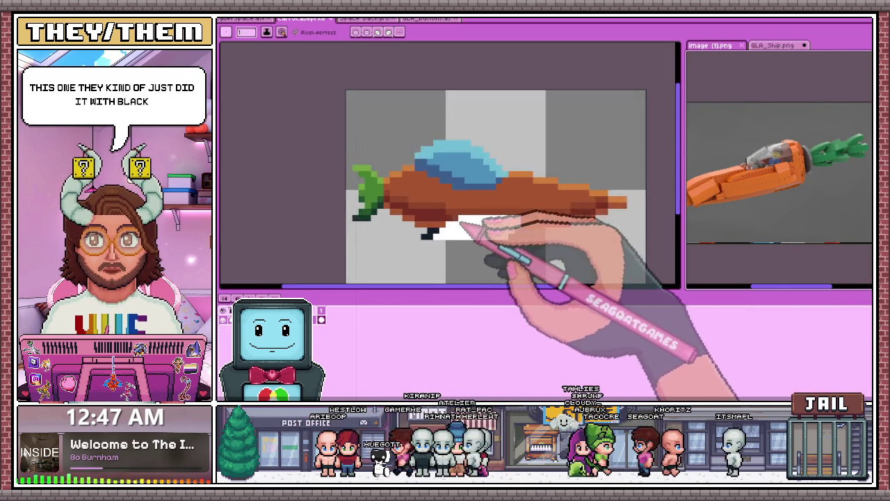
scroll(464, 228, "down", 1)
scroll(456, 208, "up", 2)
scroll(507, 192, "down", 2)
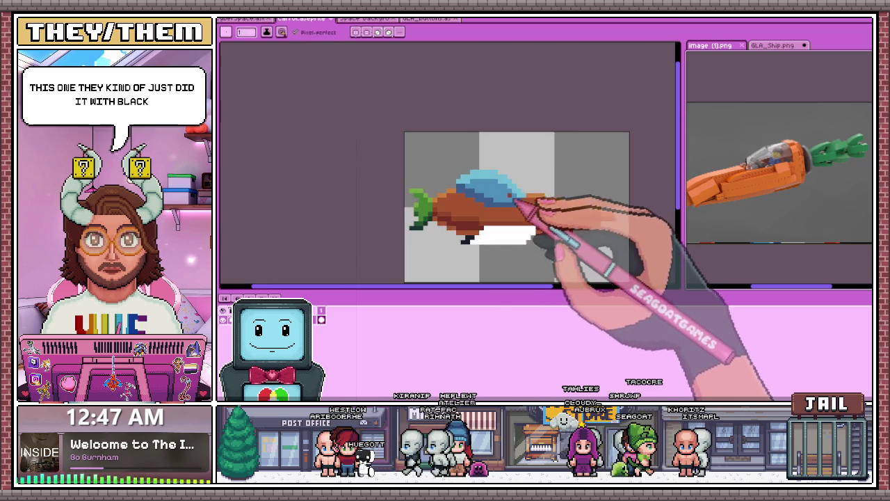
scroll(517, 204, "up", 1)
scroll(507, 199, "down", 1)
scroll(487, 216, "up", 3)
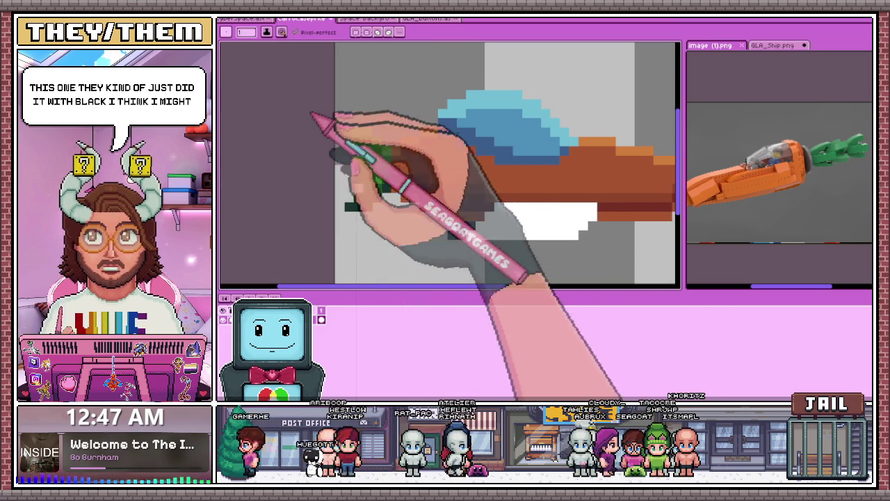
key("i")
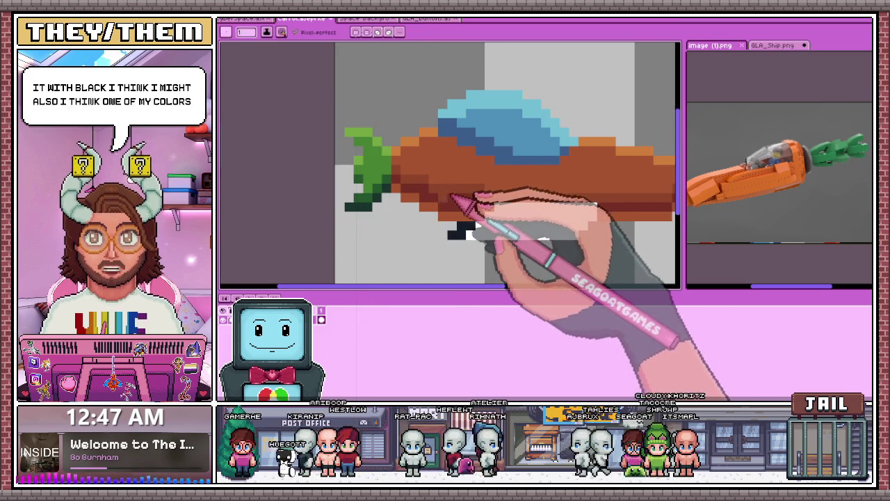
key("b")
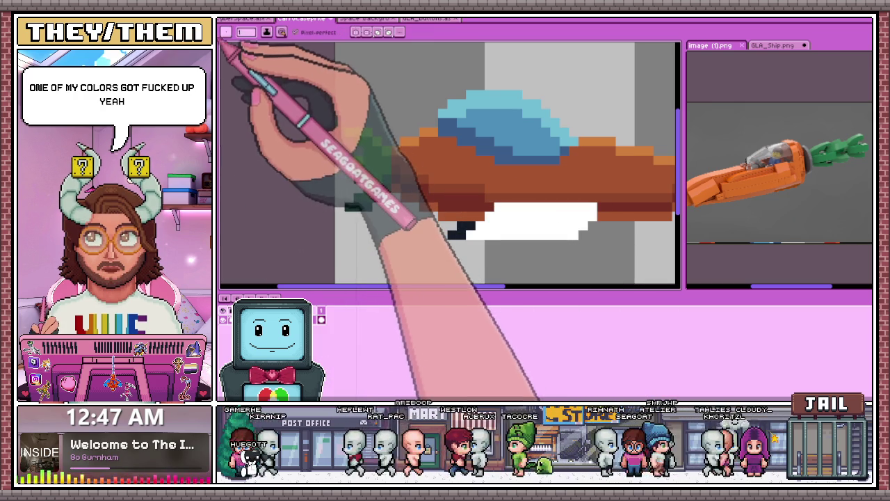
left_click(226, 39)
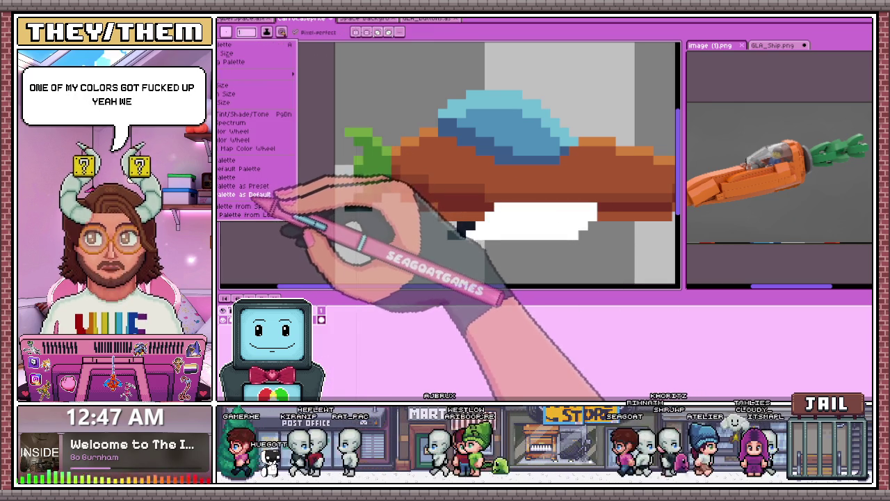
left_click(243, 191)
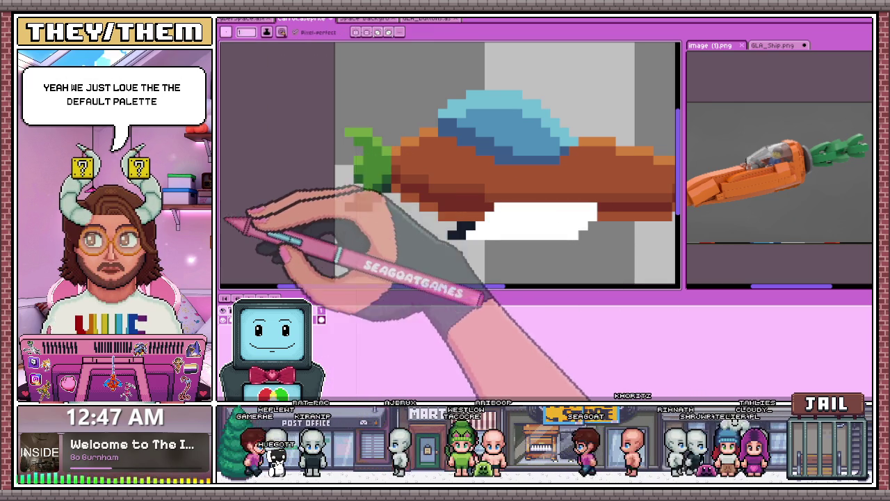
scroll(445, 209, "up", 2)
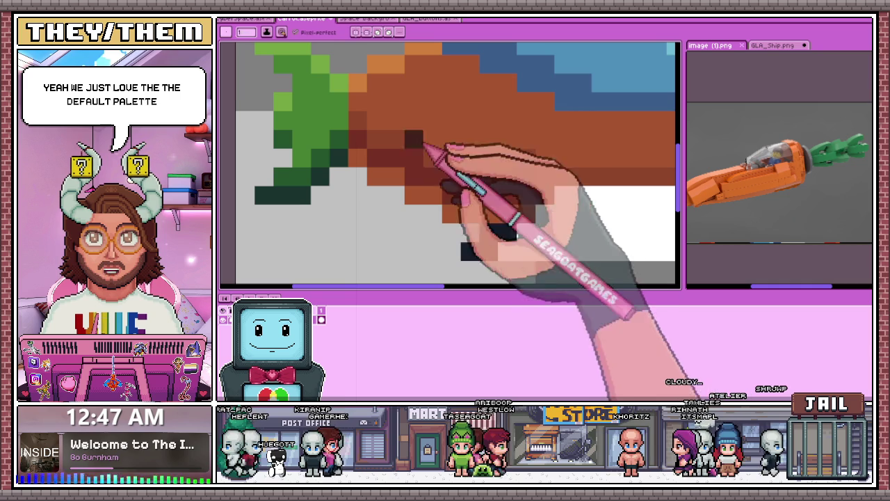
key("g")
left_click(451, 194)
scroll(457, 203, "down", 3)
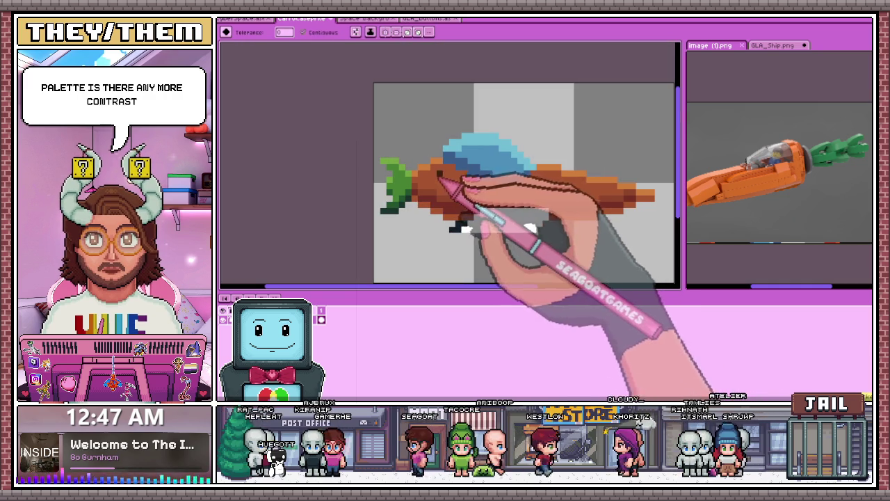
key("b")
scroll(438, 209, "up", 2)
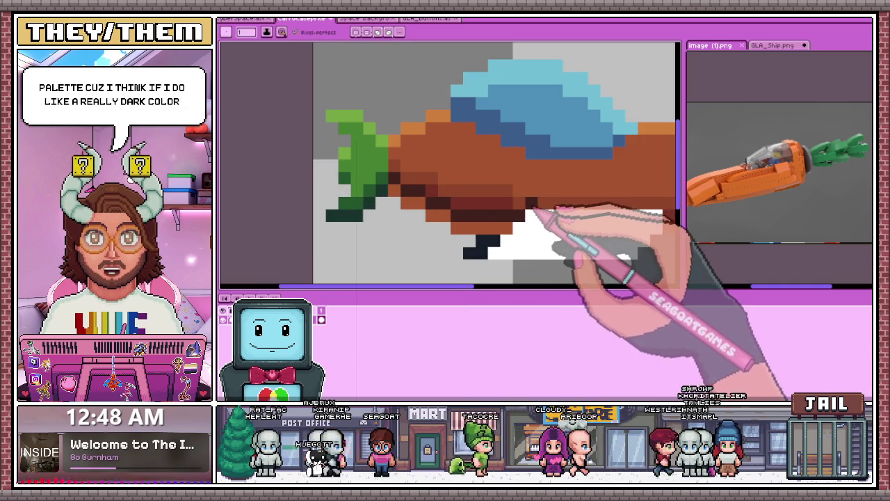
scroll(515, 184, "down", 3)
scroll(529, 199, "up", 3)
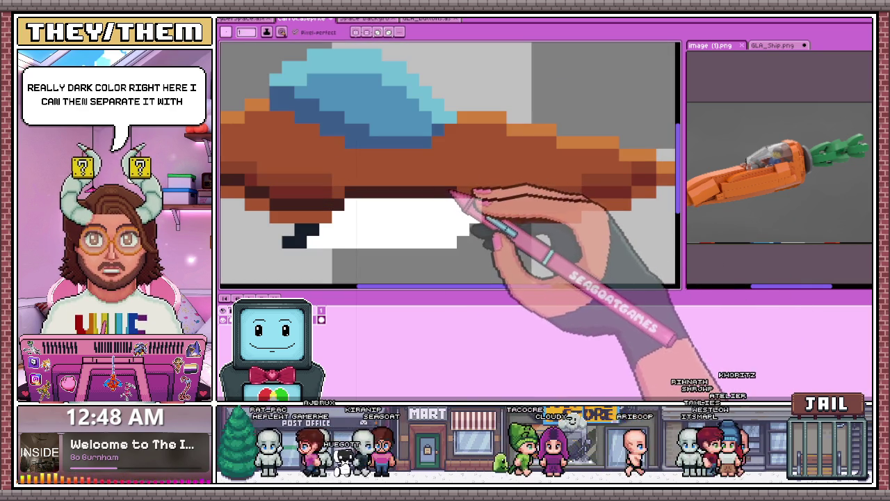
scroll(495, 213, "down", 2)
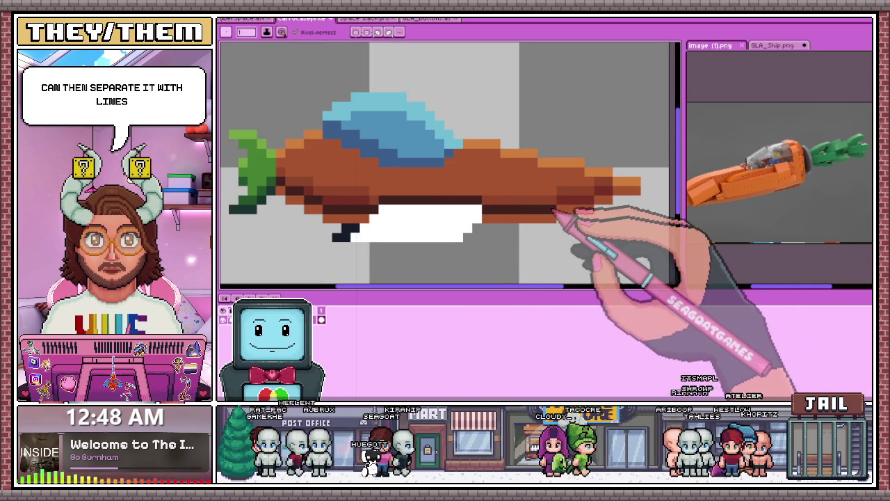
scroll(562, 222, "up", 3)
scroll(605, 205, "down", 2)
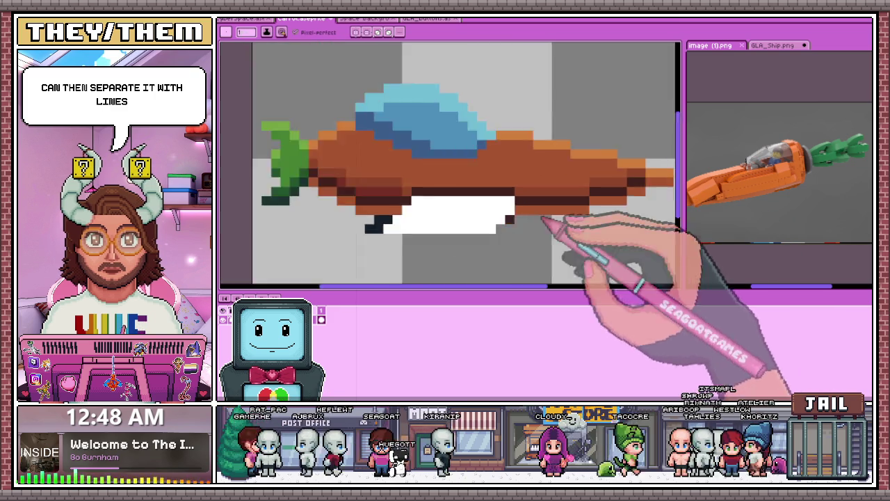
scroll(556, 219, "down", 2)
scroll(462, 223, "up", 2)
scroll(453, 195, "up", 2)
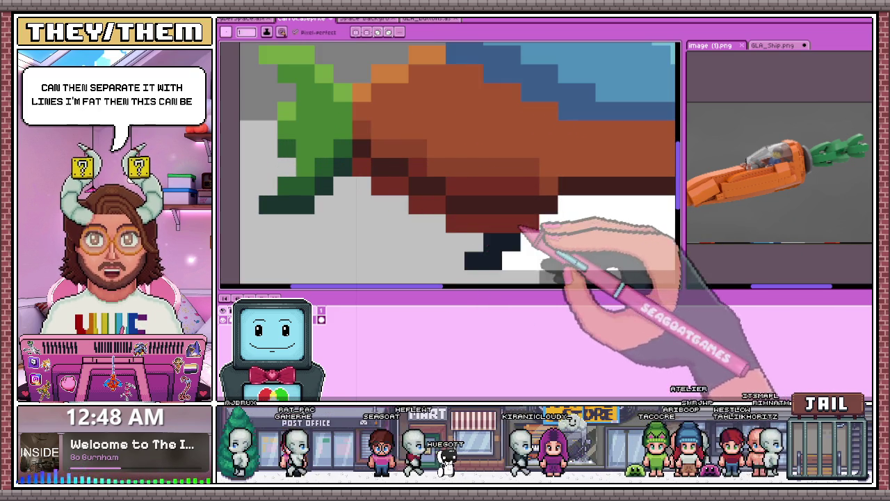
scroll(431, 226, "down", 2)
scroll(487, 215, "up", 2)
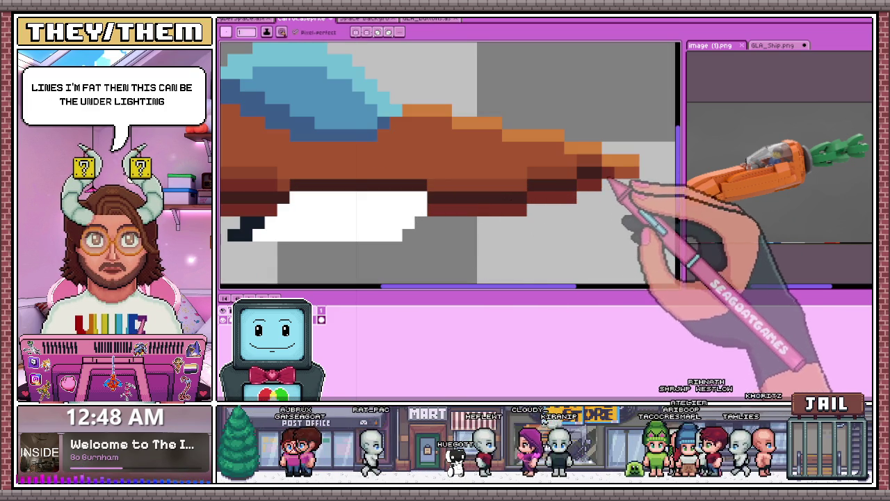
scroll(616, 188, "down", 3)
scroll(550, 222, "down", 3)
scroll(538, 240, "up", 2)
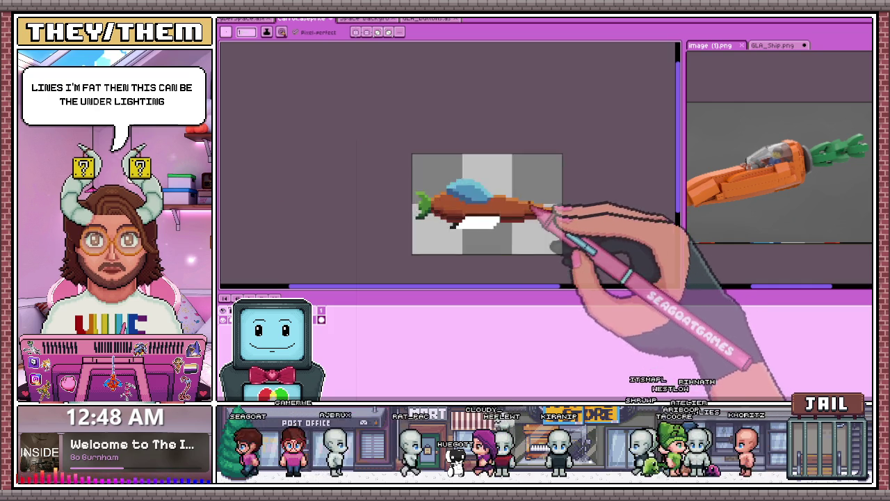
scroll(528, 247, "down", 3)
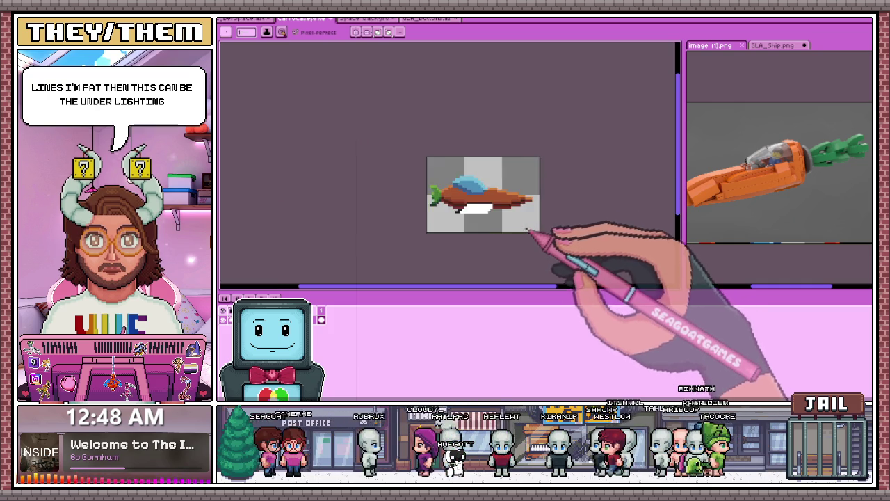
scroll(527, 232, "up", 2)
scroll(359, 178, "up", 2)
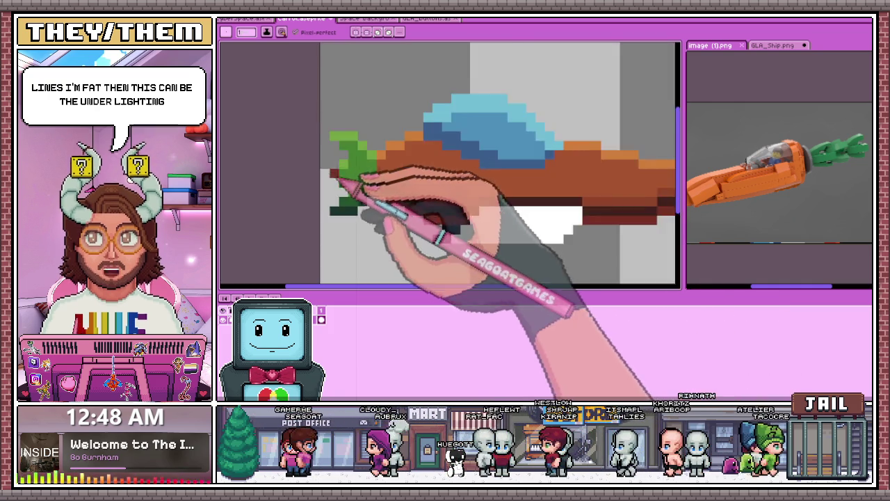
scroll(354, 149, "up", 1)
scroll(341, 178, "down", 3)
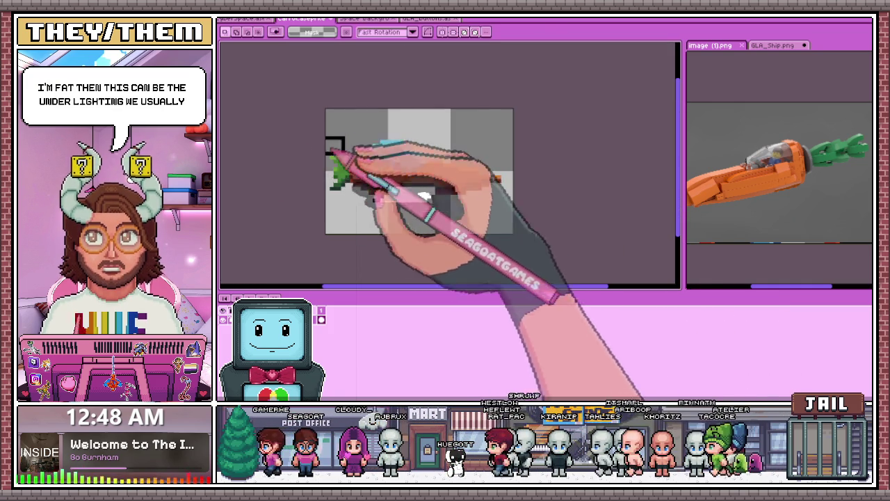
Step: Draw a rectangular marquee selection around the whole ship sprite
key("m")
left_click_drag(327, 134, 497, 199)
scroll(506, 183, "up", 2)
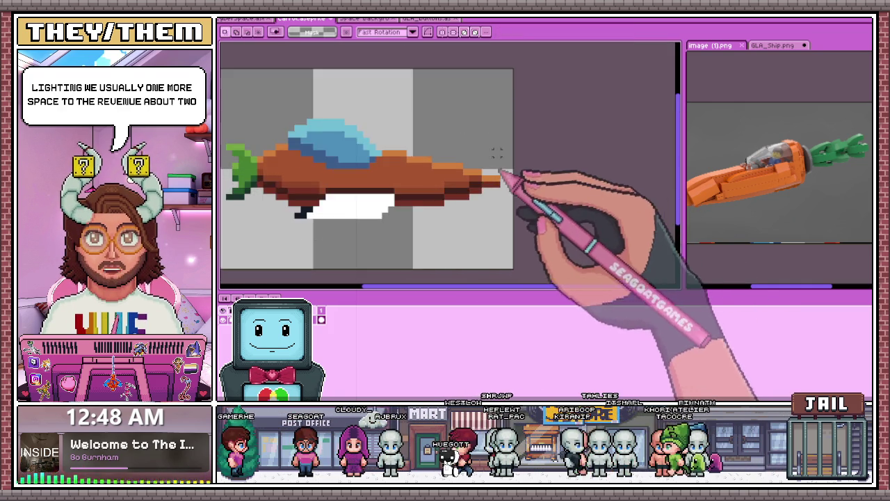
scroll(378, 185, "down", 1)
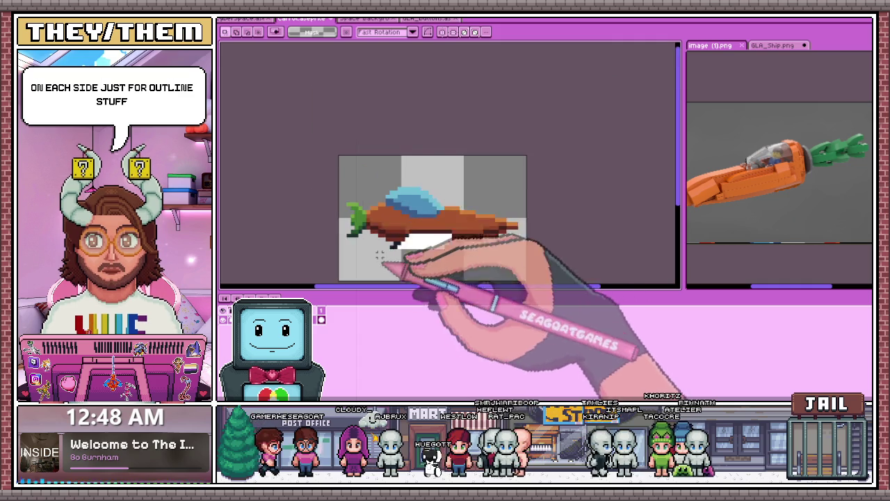
scroll(358, 209, "up", 1)
Step: Pick the hull's dark brown and draw a shadow line along the base of the blue cockpit
key("b")
scroll(376, 226, "up", 2)
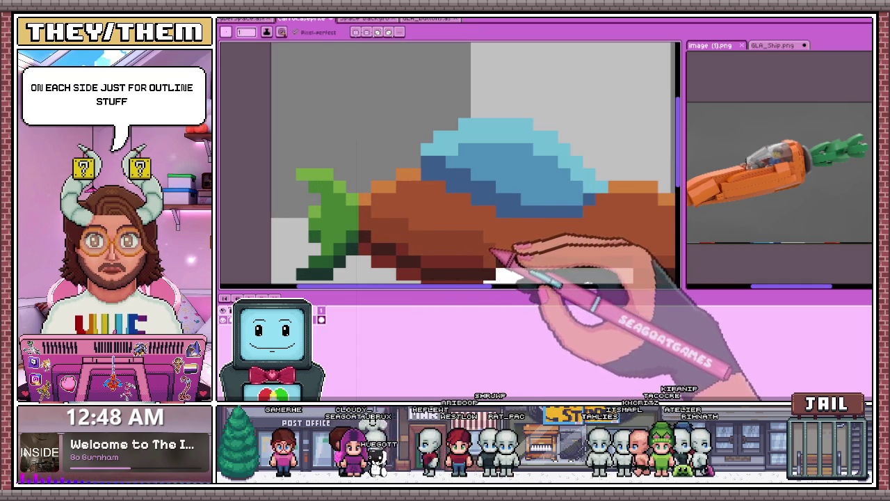
scroll(459, 229, "down", 2)
scroll(513, 238, "up", 1)
scroll(502, 221, "up", 1)
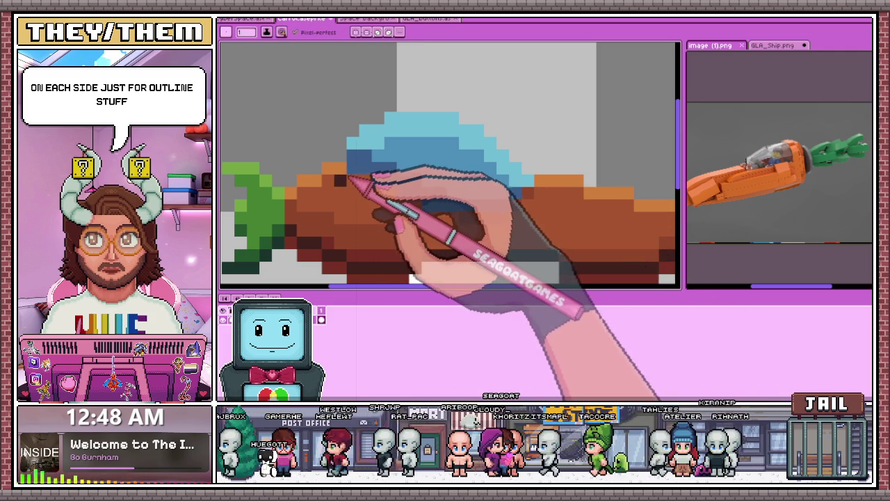
left_click_drag(348, 179, 448, 219)
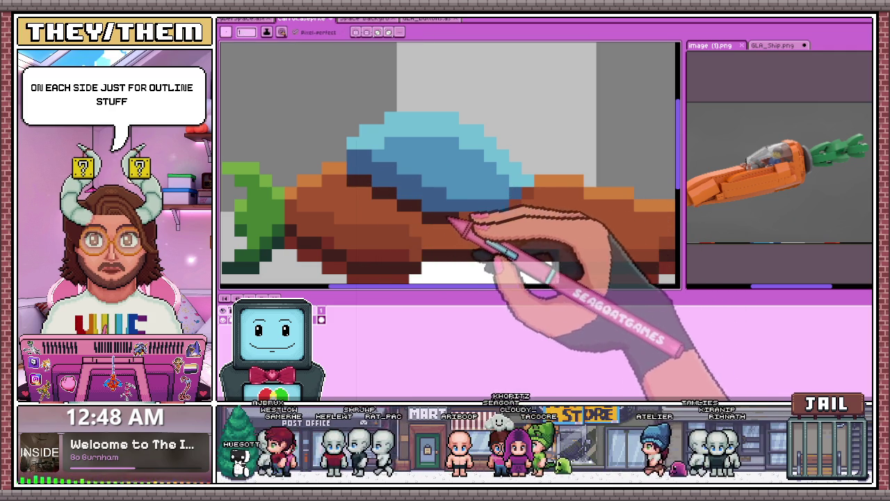
key("i")
left_click(411, 236, "alt")
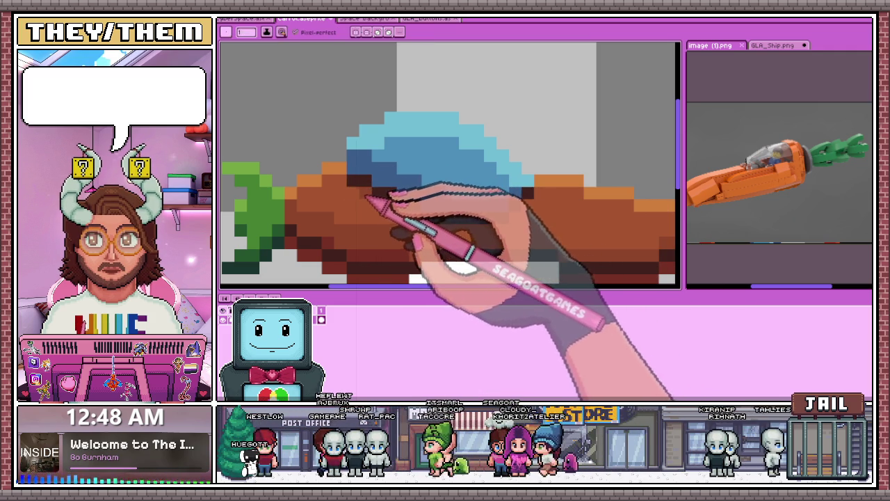
left_click_drag(366, 198, 521, 222)
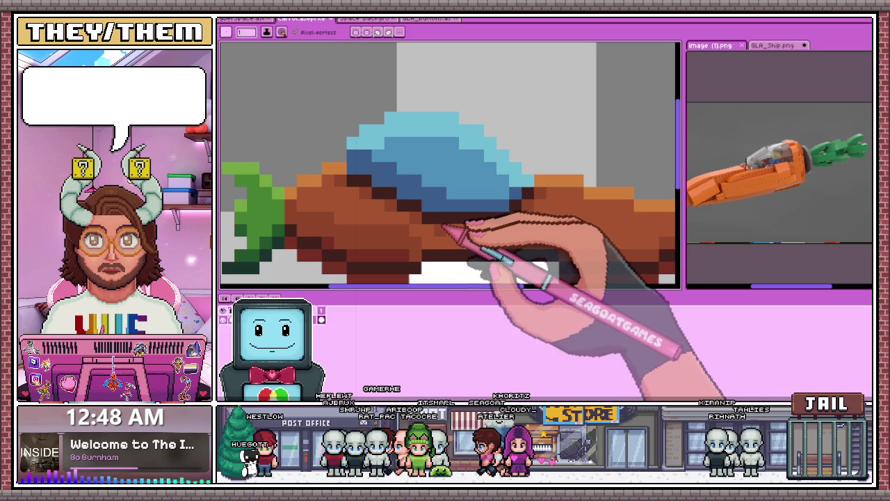
scroll(487, 226, "down", 3)
scroll(518, 233, "down", 3)
scroll(516, 261, "down", 2)
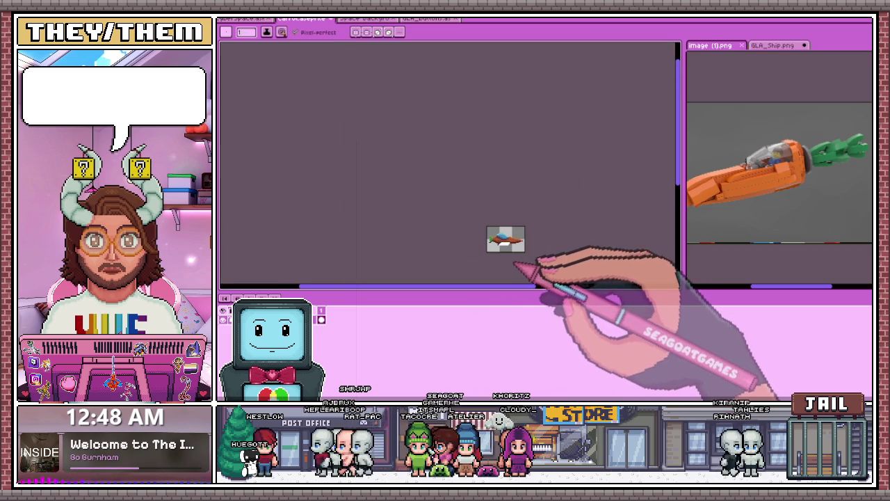
scroll(513, 261, "up", 1)
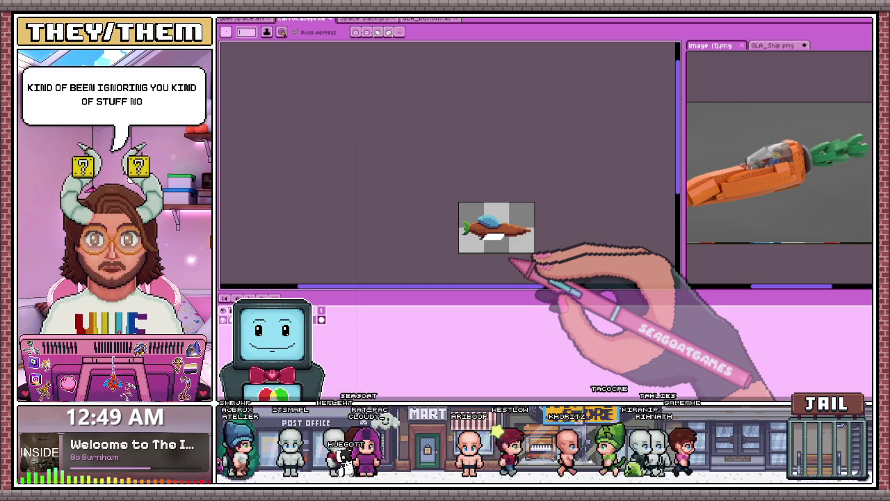
scroll(504, 256, "up", 1)
scroll(499, 252, "up", 1)
scroll(496, 250, "up", 1)
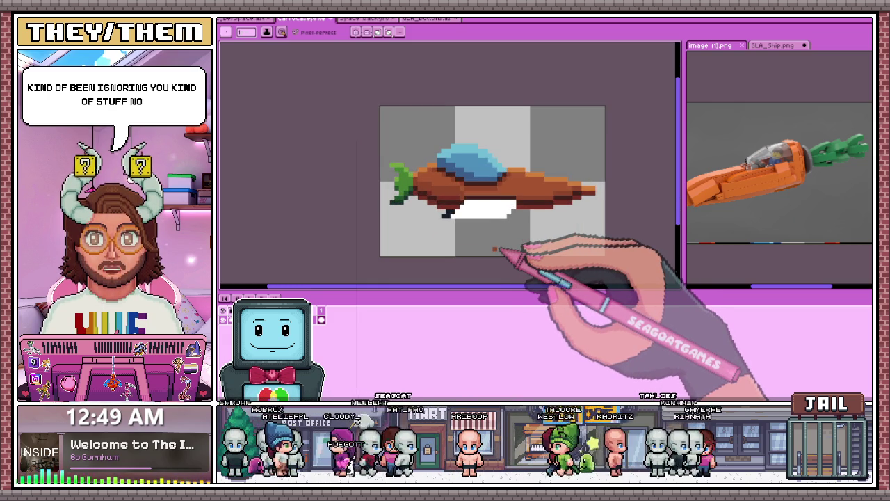
scroll(495, 251, "up", 1)
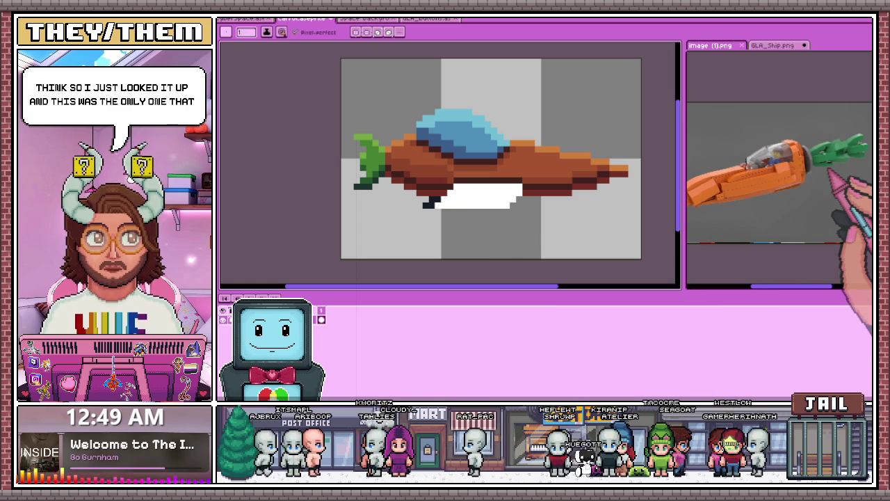
scroll(500, 185, "down", 2)
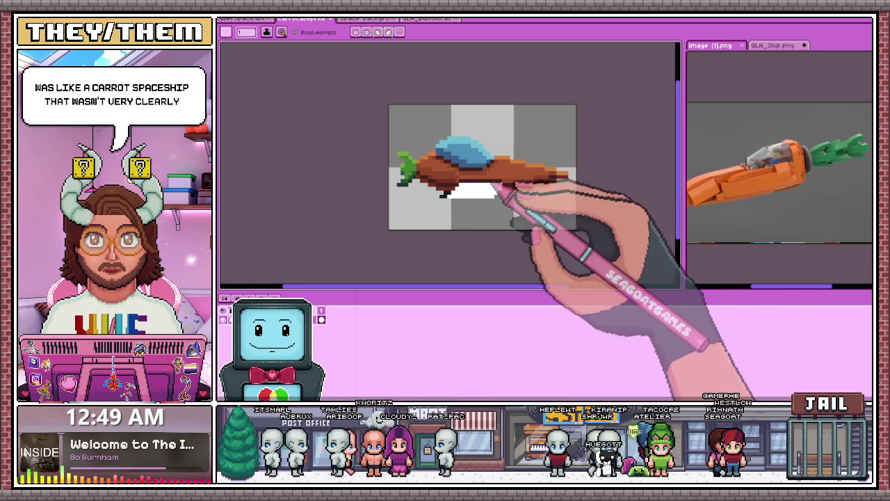
Step: Zoom in on the carrot ship's hull and try the fill bucket on its body colours
scroll(550, 185, "up", 1)
scroll(784, 193, "up", 2)
scroll(761, 189, "up", 2)
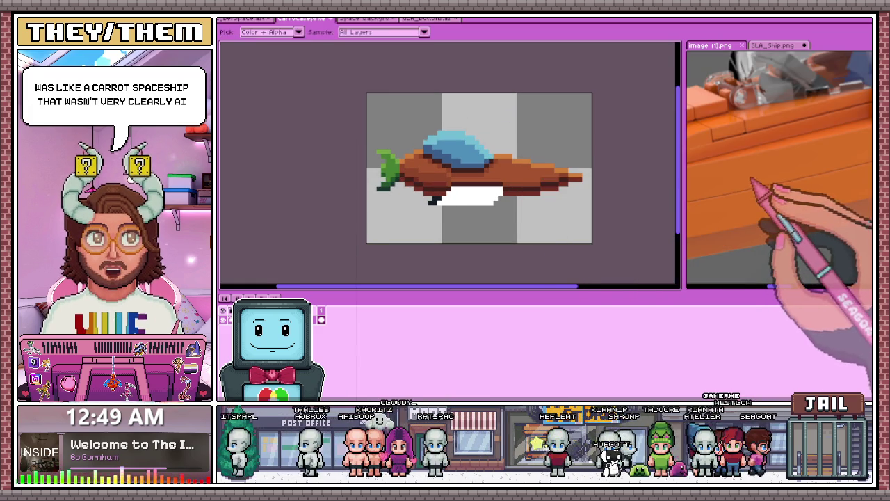
scroll(520, 182, "up", 2)
scroll(460, 193, "up", 2)
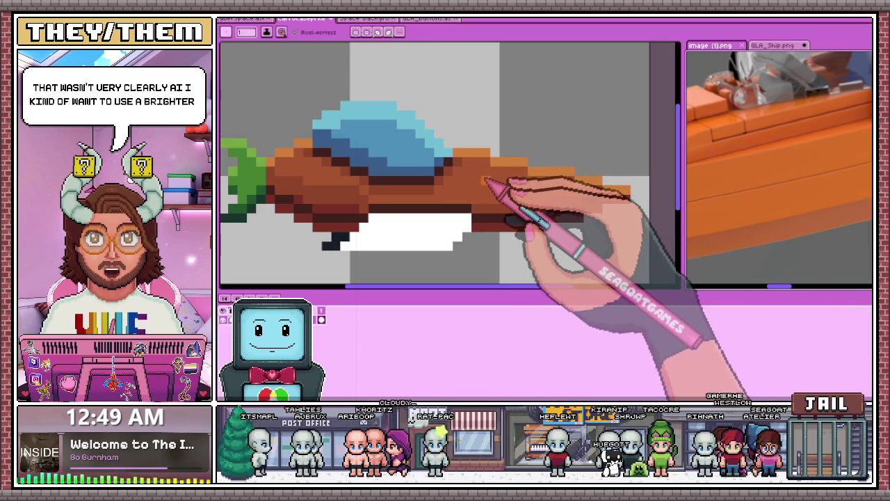
key("w")
scroll(487, 192, "down", 1)
scroll(413, 199, "up", 1)
scroll(423, 199, "down", 1)
scroll(441, 185, "down", 2)
scroll(465, 235, "down", 1)
scroll(473, 254, "up", 2)
scroll(477, 234, "up", 1)
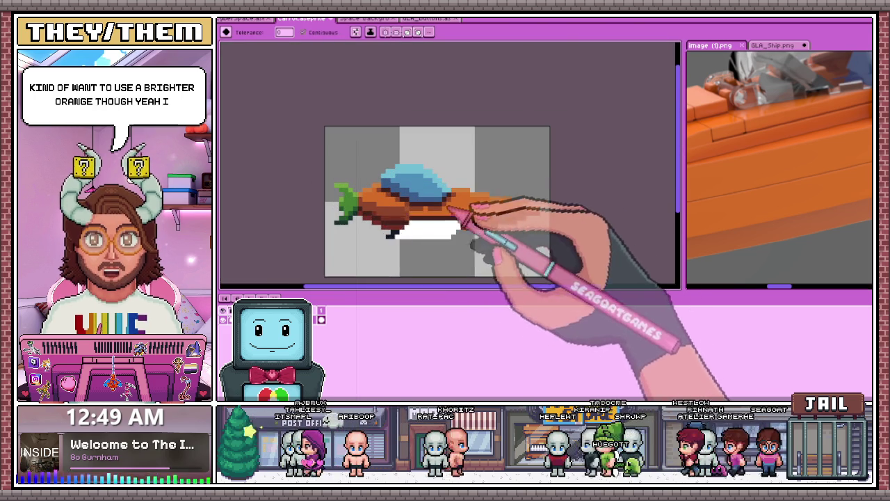
Step: Return to the pencil and inspect the hull stripe at several zoom levels
key("b")
scroll(460, 188, "up", 3)
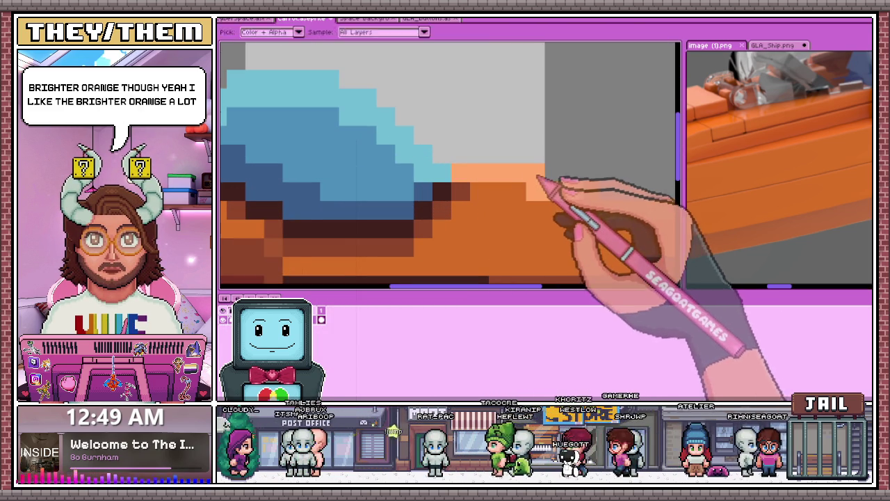
scroll(518, 198, "down", 2)
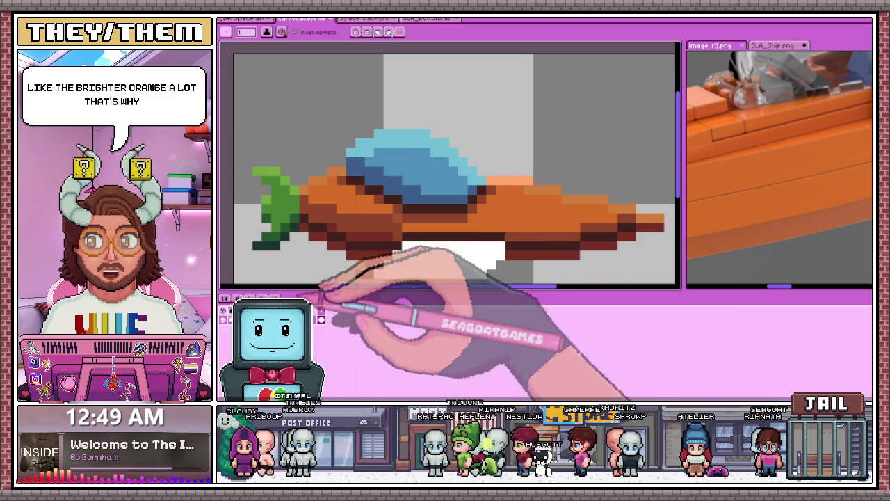
scroll(550, 209, "down", 2)
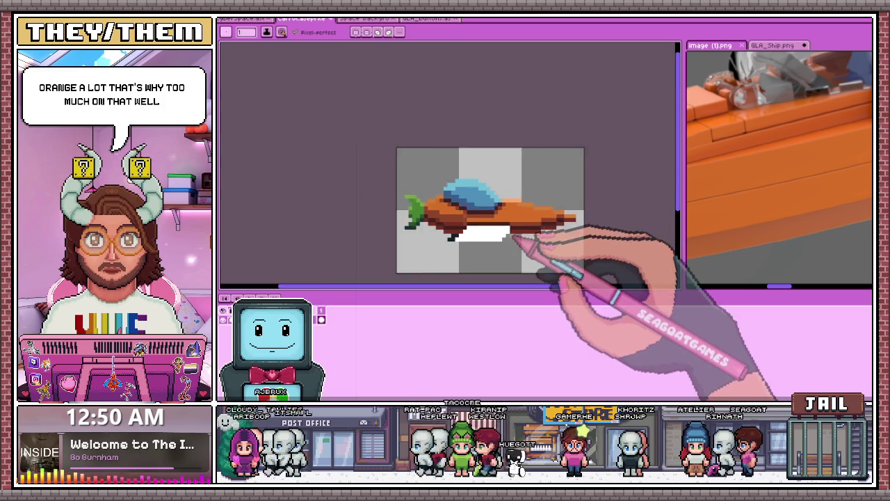
scroll(558, 237, "down", 2)
scroll(543, 250, "up", 1)
scroll(523, 242, "up", 1)
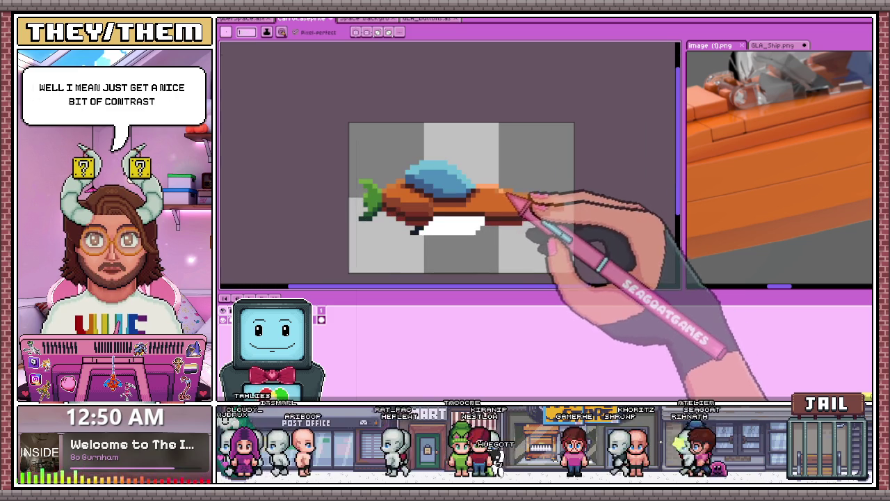
scroll(511, 196, "up", 3)
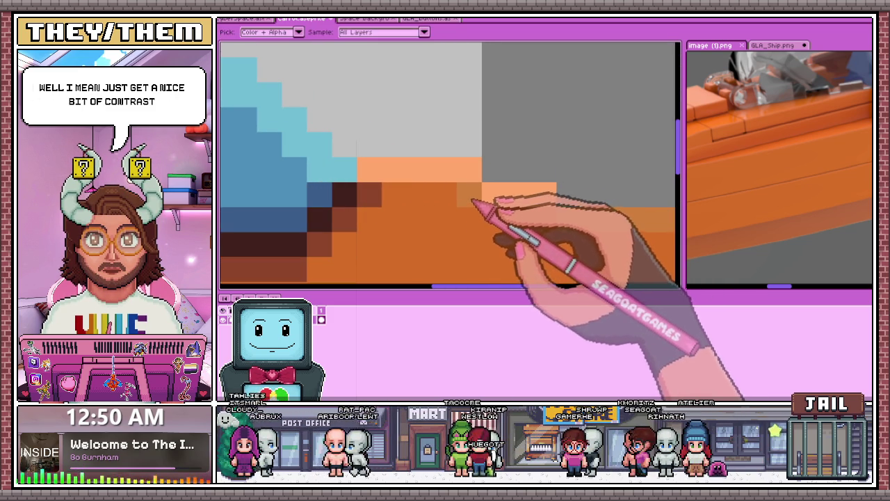
scroll(477, 199, "down", 2)
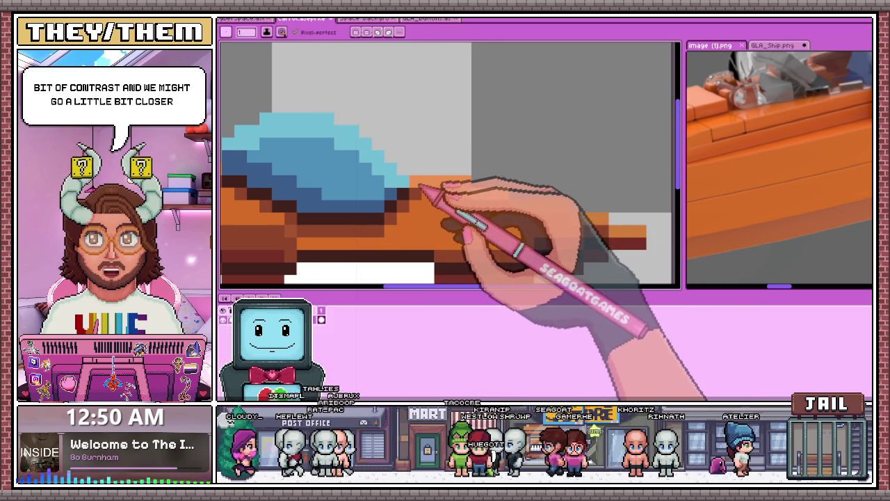
Step: Sample a body colour from the sprite with the eyedropper for the hull shading
left_click(474, 197, "alt")
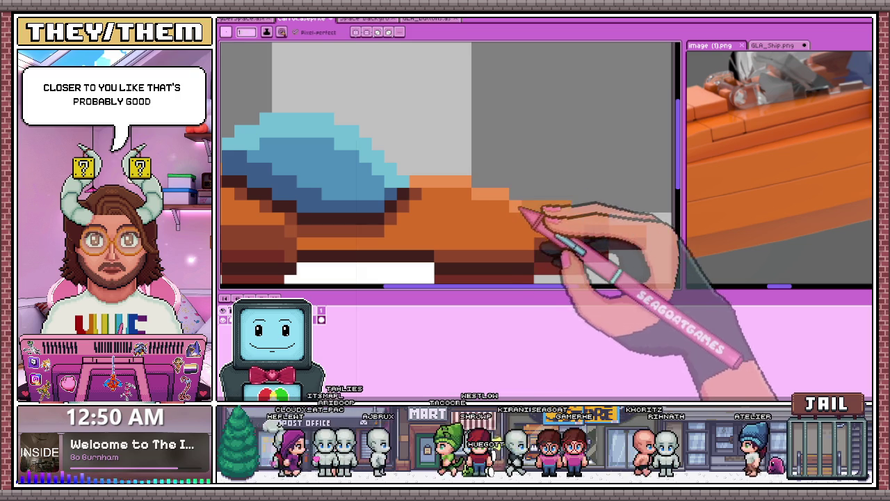
scroll(624, 228, "down", 2)
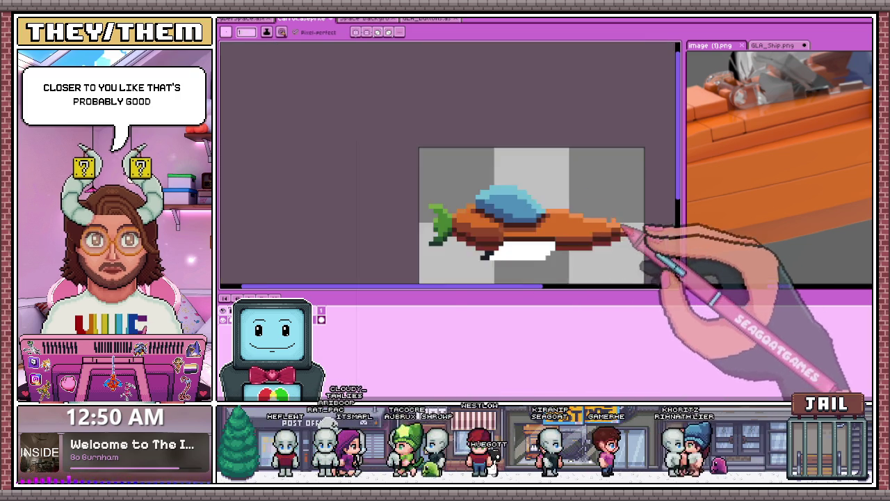
scroll(480, 236, "down", 3)
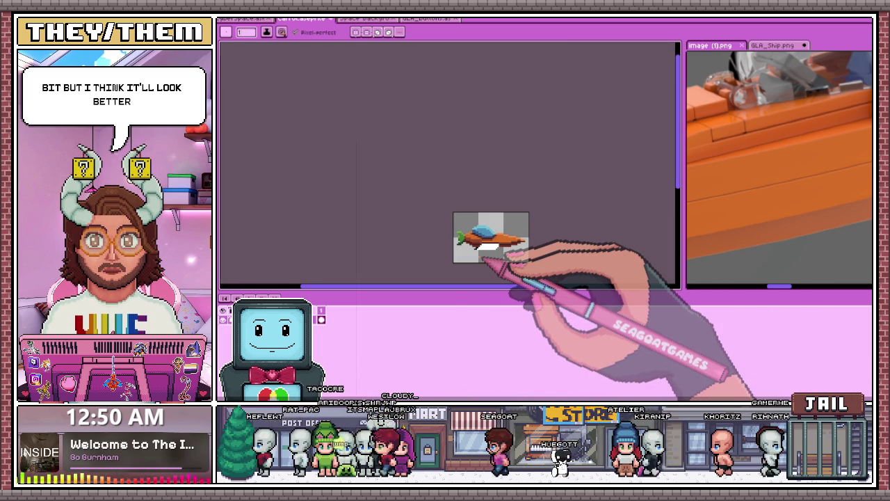
scroll(487, 208, "up", 1)
scroll(494, 223, "down", 1)
scroll(501, 223, "up", 2)
scroll(480, 195, "up", 2)
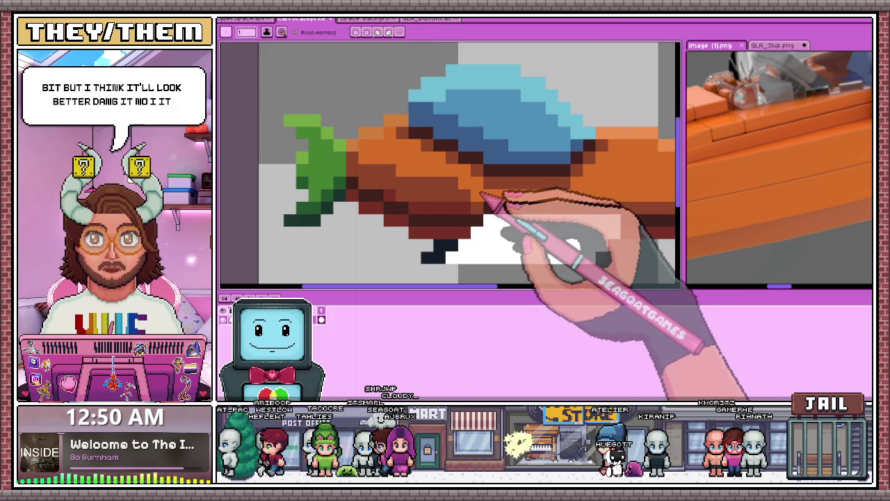
scroll(473, 195, "down", 1)
scroll(431, 230, "down", 2)
scroll(445, 214, "up", 1)
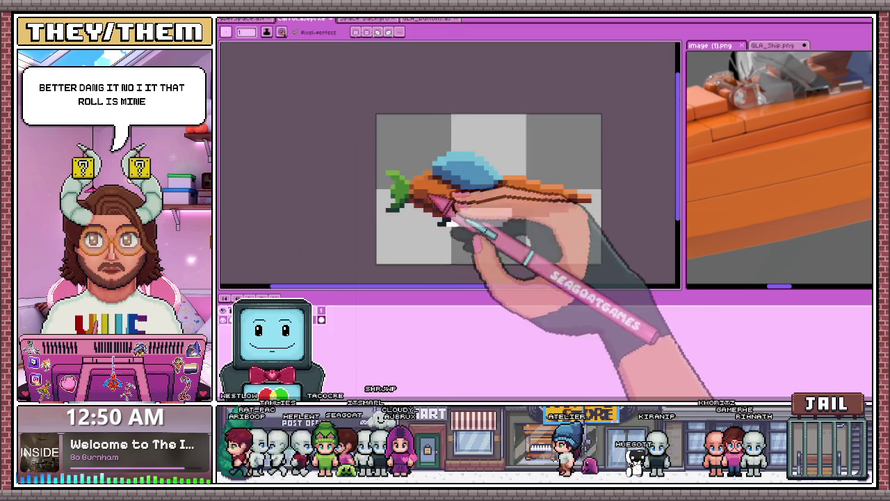
scroll(438, 208, "up", 2)
scroll(441, 199, "down", 1)
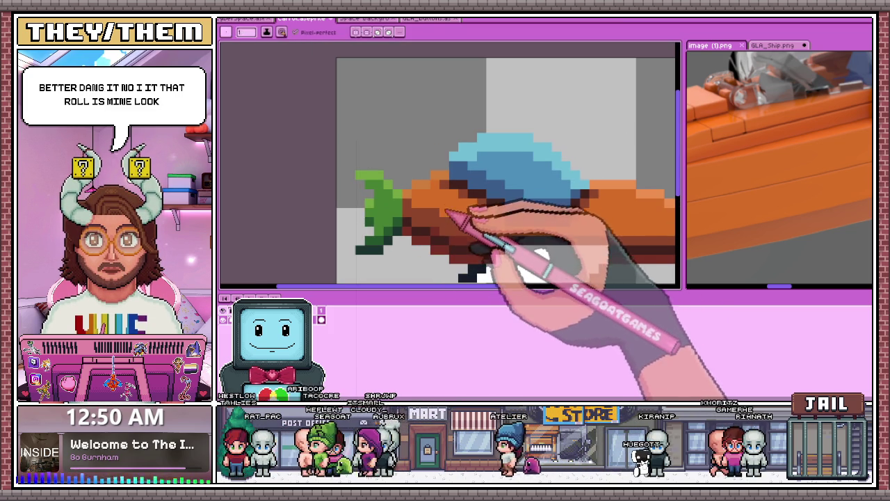
Step: Repaint pixels along the hull stripe with the pencil, zooming in and out to check
key("b")
scroll(435, 209, "down", 1)
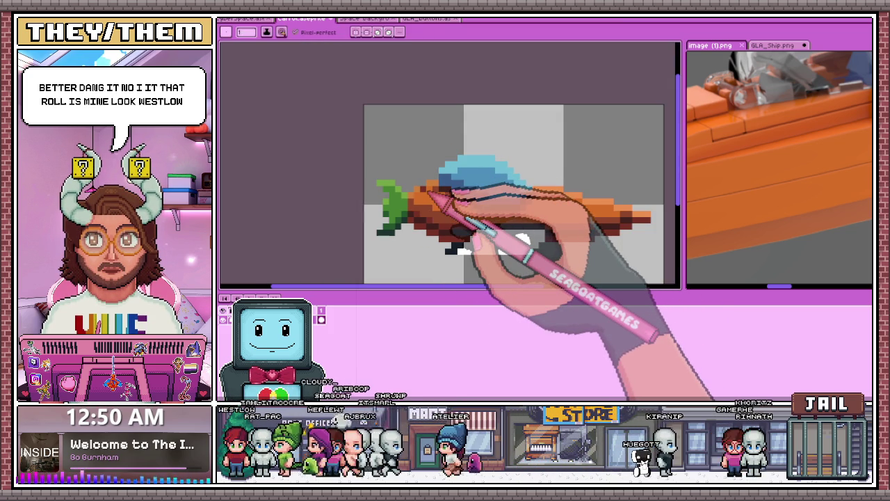
scroll(431, 195, "up", 1)
scroll(435, 196, "down", 1)
scroll(438, 196, "down", 1)
scroll(445, 197, "up", 1)
scroll(440, 195, "up", 2)
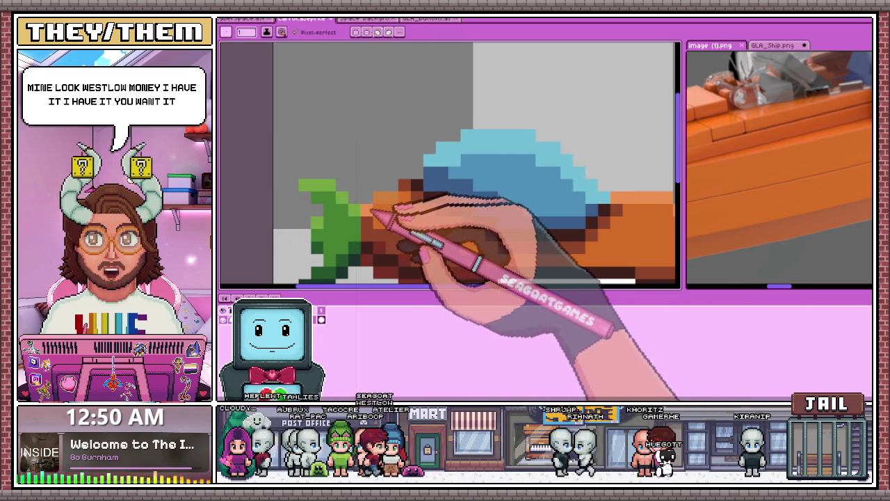
scroll(412, 237, "down", 2)
scroll(414, 258, "down", 2)
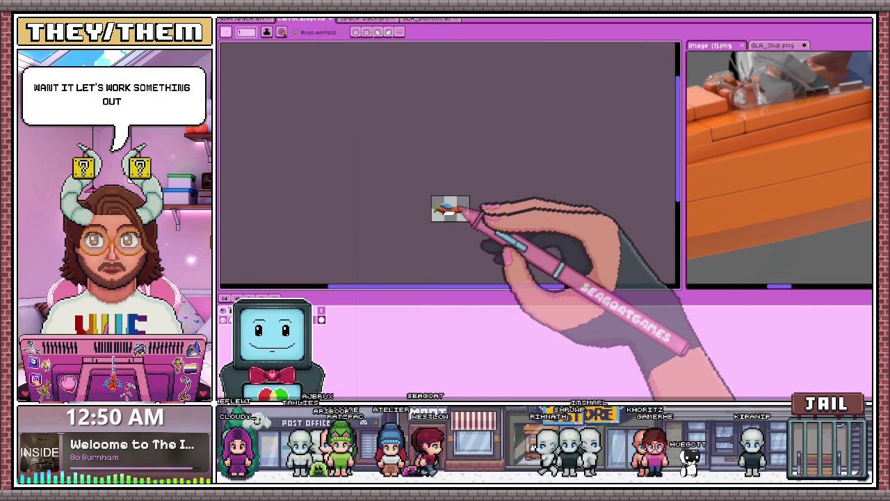
scroll(466, 210, "up", 4)
scroll(437, 218, "down", 2)
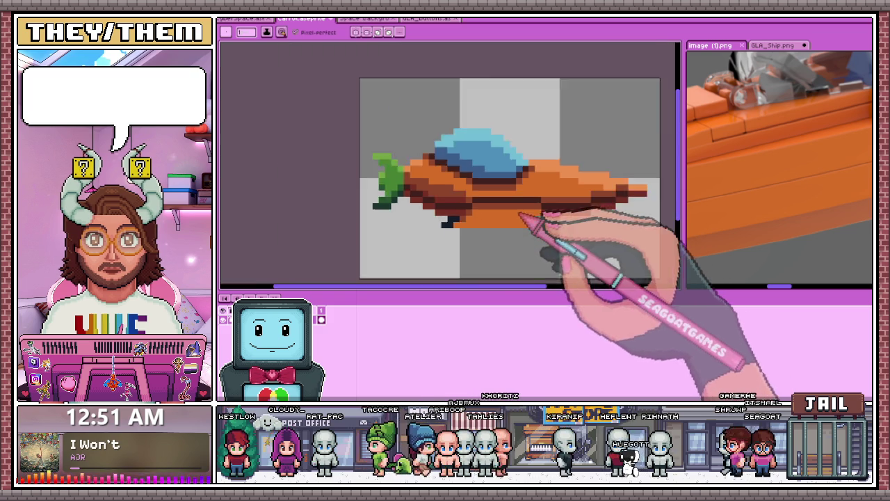
scroll(509, 251, "down", 1)
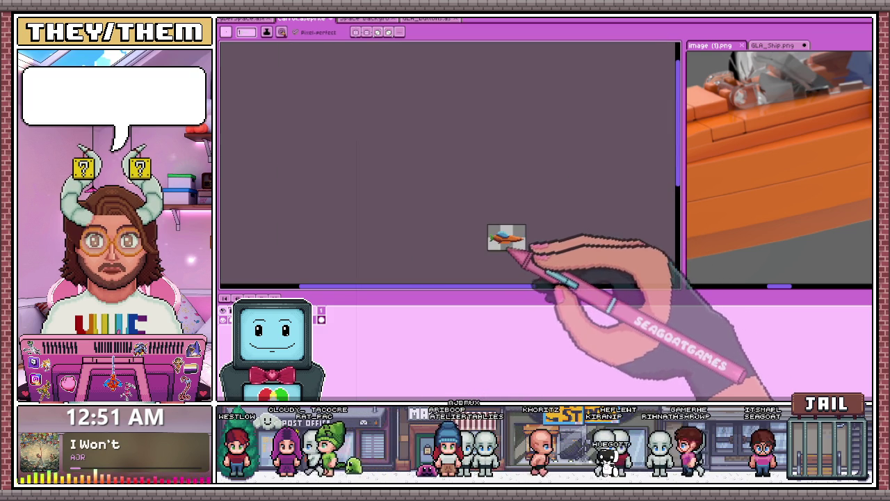
scroll(508, 250, "up", 3)
scroll(477, 256, "up", 1)
scroll(467, 234, "up", 2)
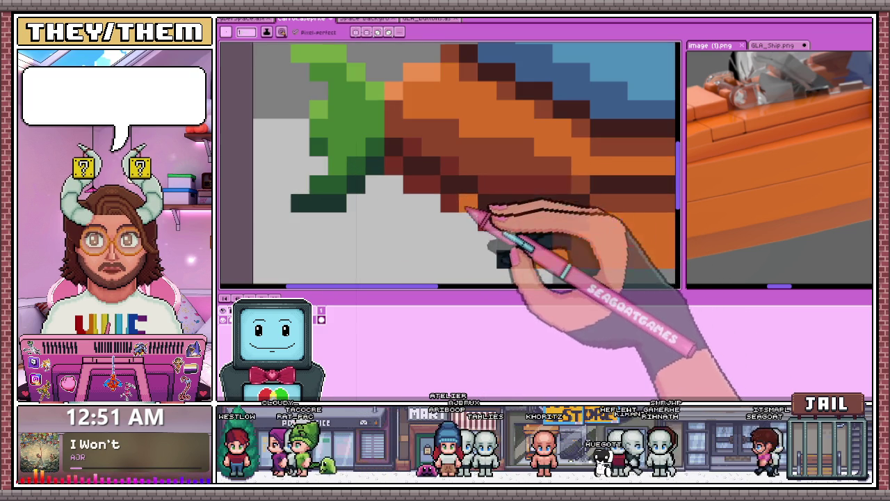
Step: Sample an orange body shade and a hull colour to paint the lower hull orange
left_click(492, 170, "alt")
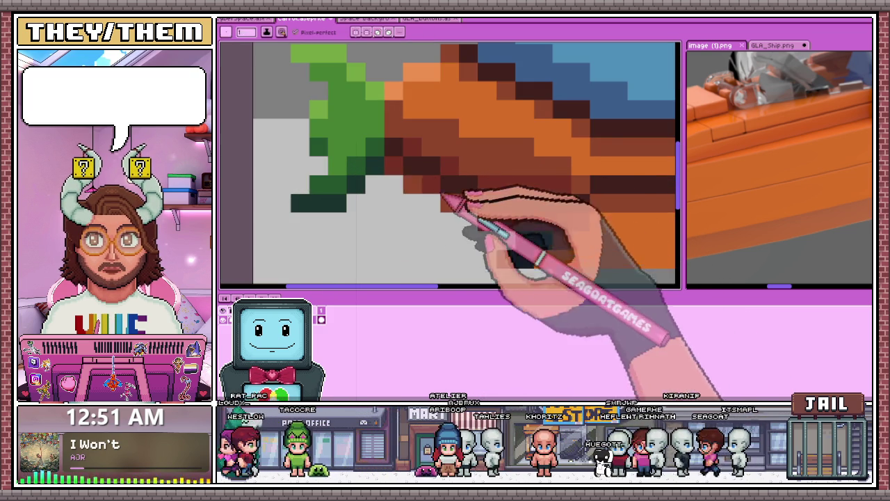
scroll(536, 234, "down", 3)
scroll(549, 222, "up", 3)
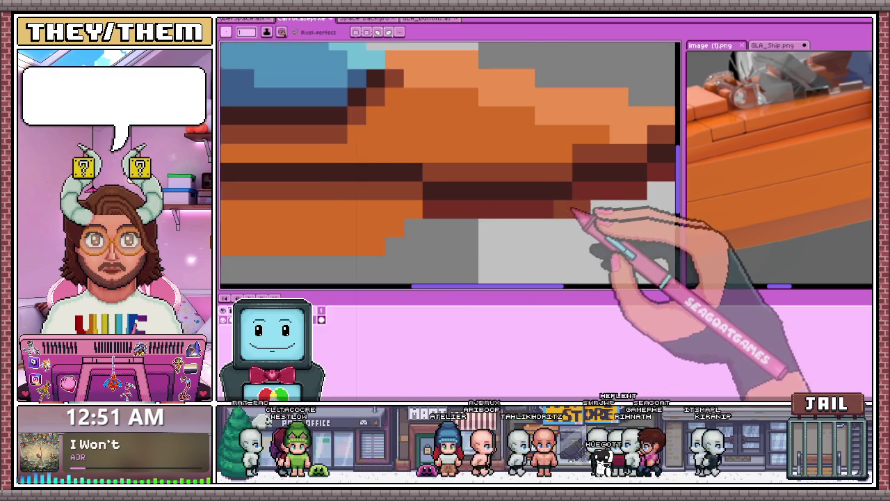
scroll(571, 209, "down", 2)
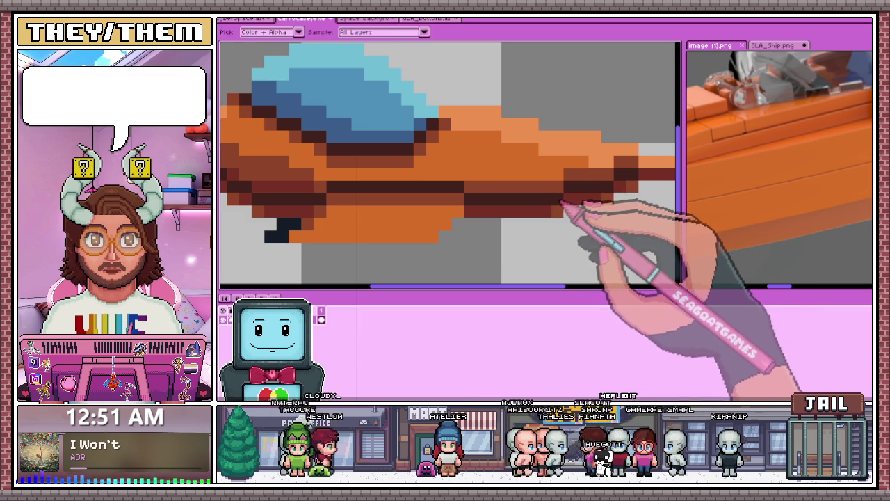
left_click(563, 203, "alt")
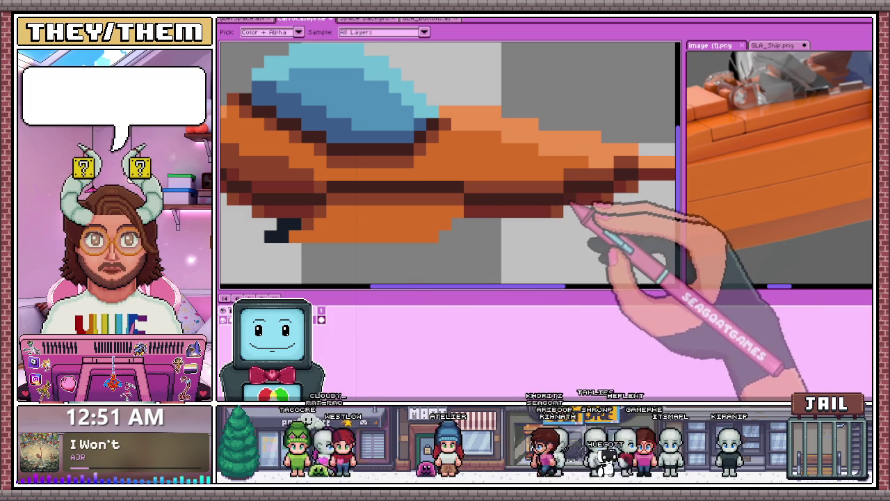
scroll(538, 222, "down", 2)
scroll(527, 238, "down", 1)
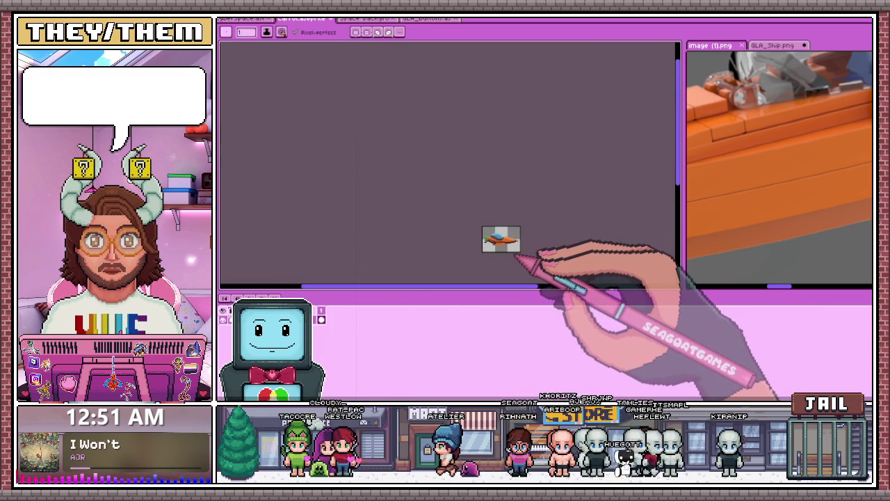
scroll(513, 256, "up", 2)
scroll(518, 232, "up", 2)
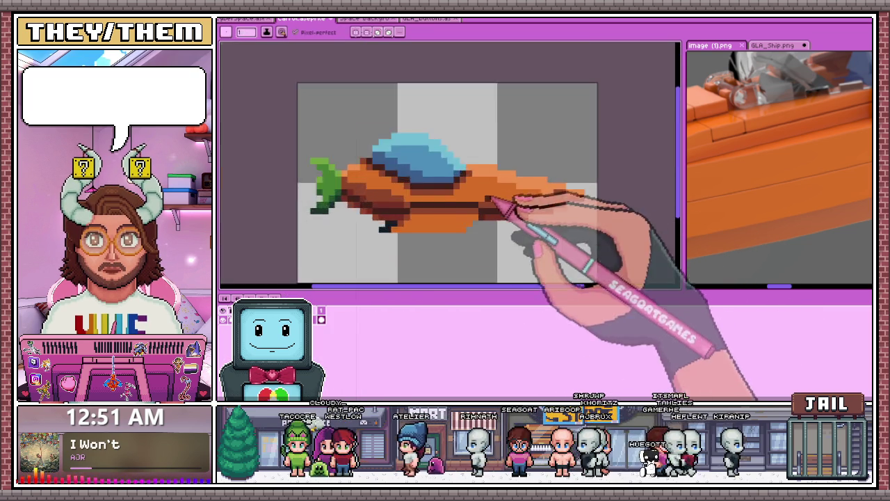
scroll(487, 234, "up", 1)
key("alt")
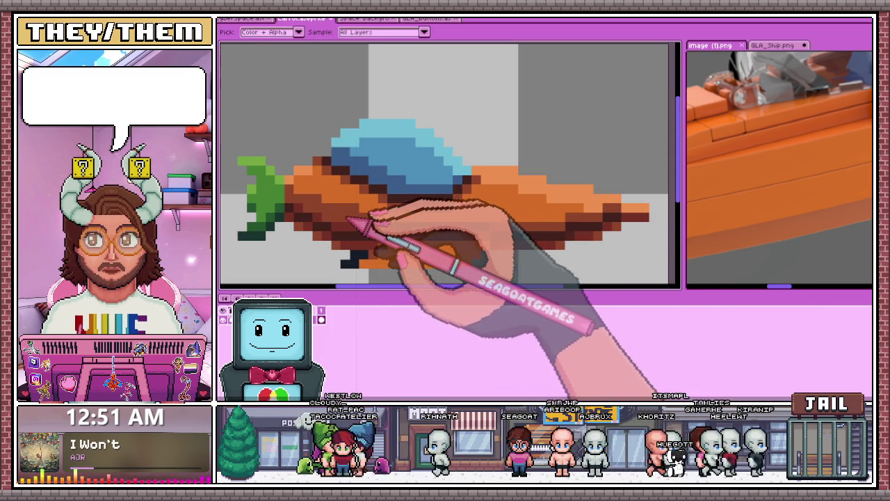
Step: Zoom in and out across the carrot ship to check the hull before flipping
key("alt")
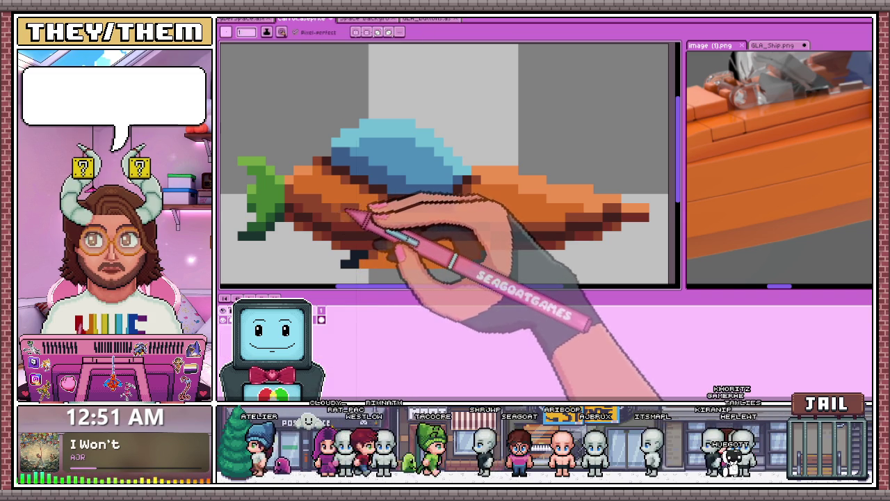
scroll(344, 209, "up", 1)
scroll(351, 216, "up", 1)
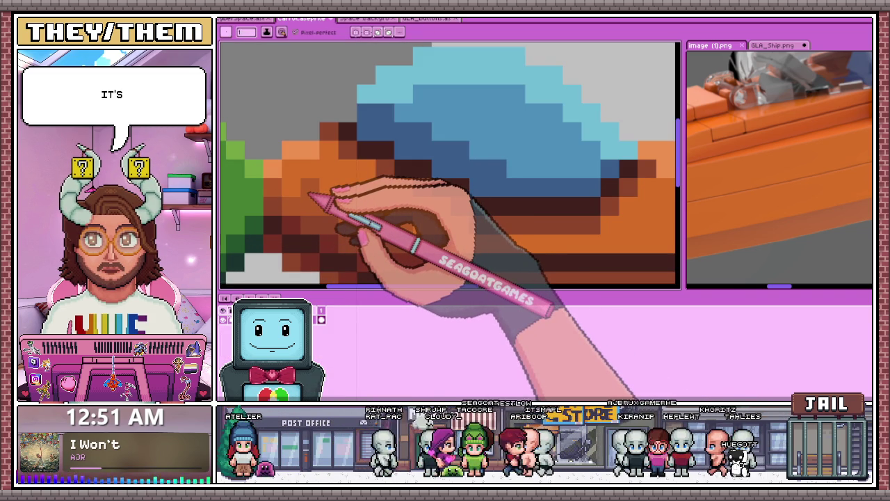
scroll(309, 196, "down", 1)
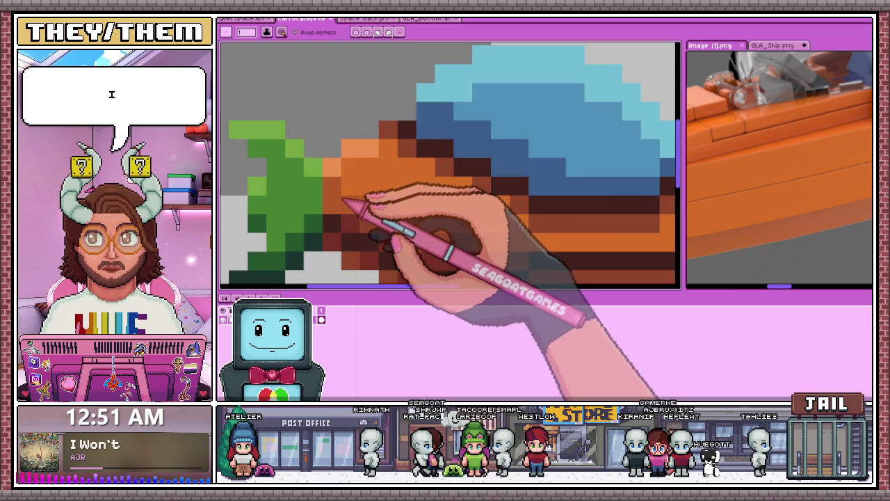
scroll(358, 198, "down", 2)
scroll(318, 188, "down", 1)
scroll(411, 245, "up", 1)
scroll(383, 186, "up", 1)
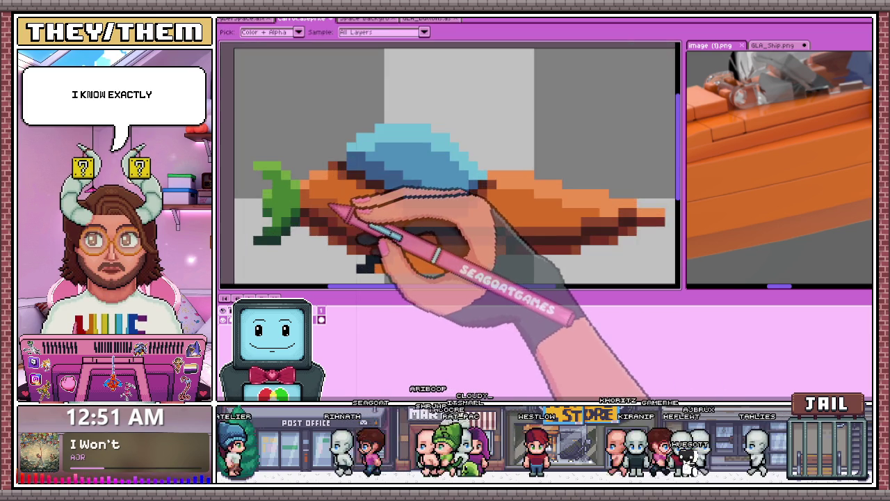
scroll(327, 196, "up", 1)
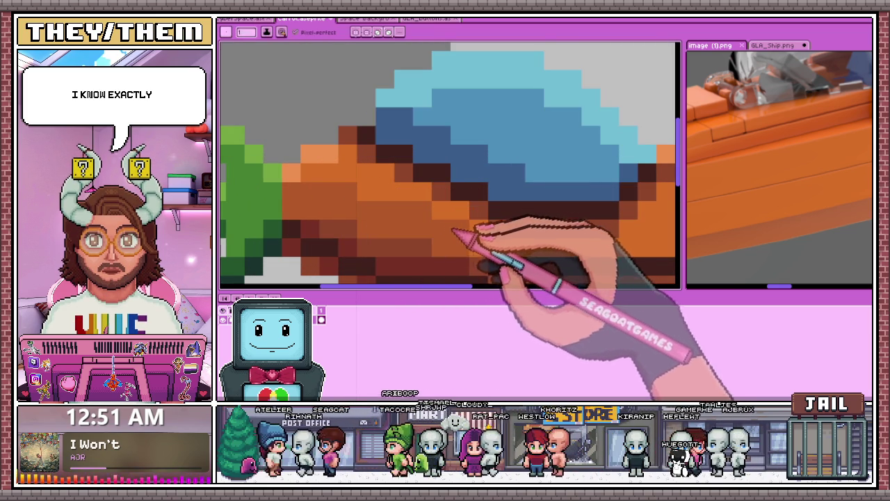
scroll(441, 209, "down", 1)
scroll(461, 248, "up", 1)
scroll(389, 216, "down", 3)
scroll(363, 213, "up", 3)
scroll(417, 229, "up", 1)
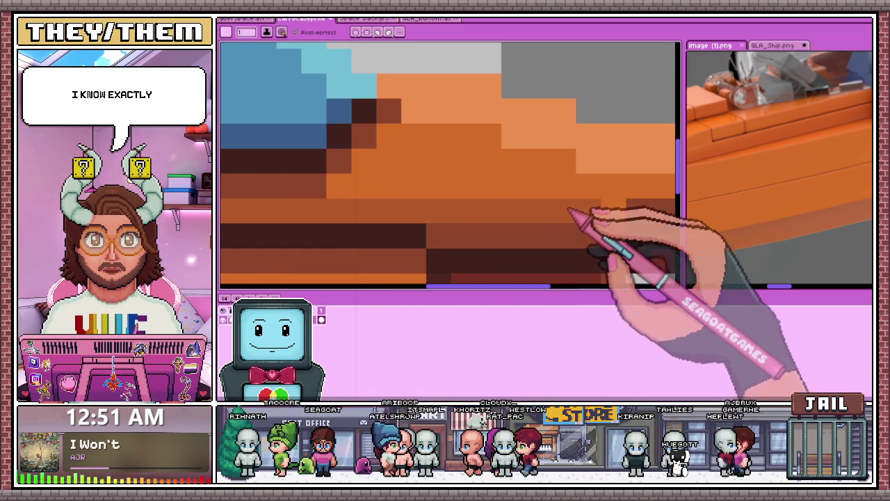
scroll(549, 217, "down", 2)
scroll(577, 212, "up", 2)
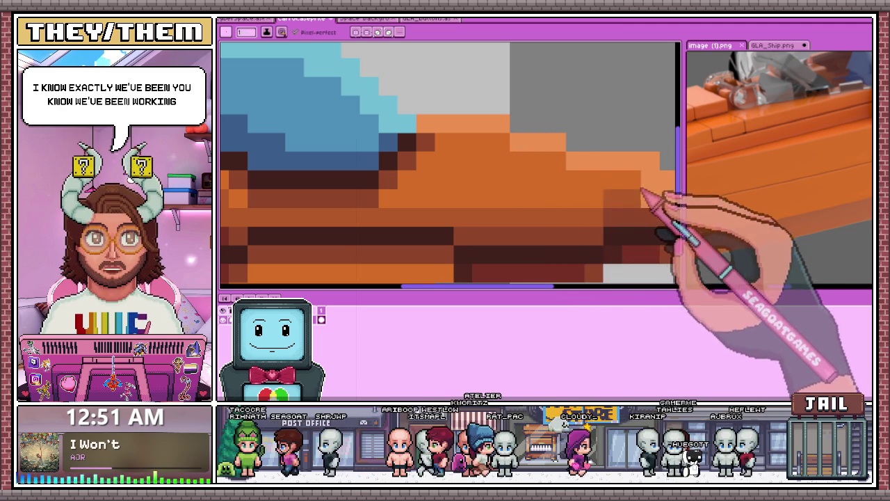
scroll(619, 208, "down", 2)
scroll(549, 209, "up", 3)
scroll(487, 188, "up", 1)
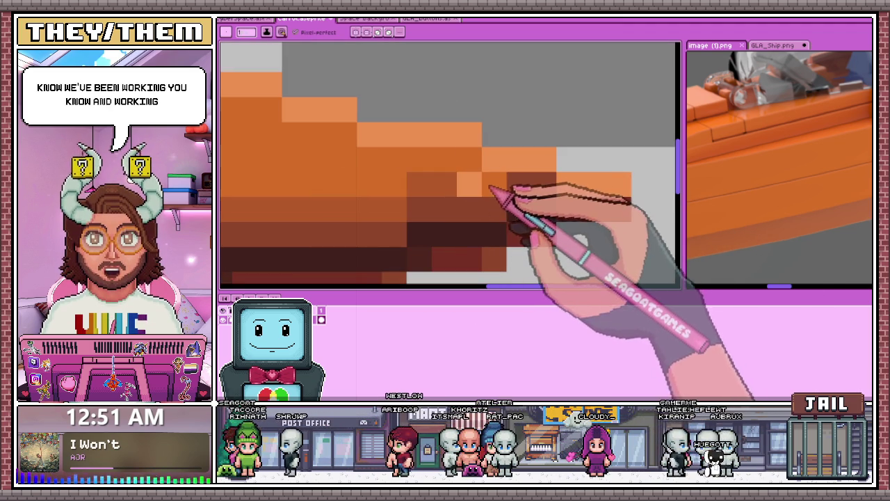
scroll(480, 189, "down", 1)
Step: Sample colours from the sprite with the eyedropper while zooming to review the ship
key("alt")
scroll(463, 185, "down", 1)
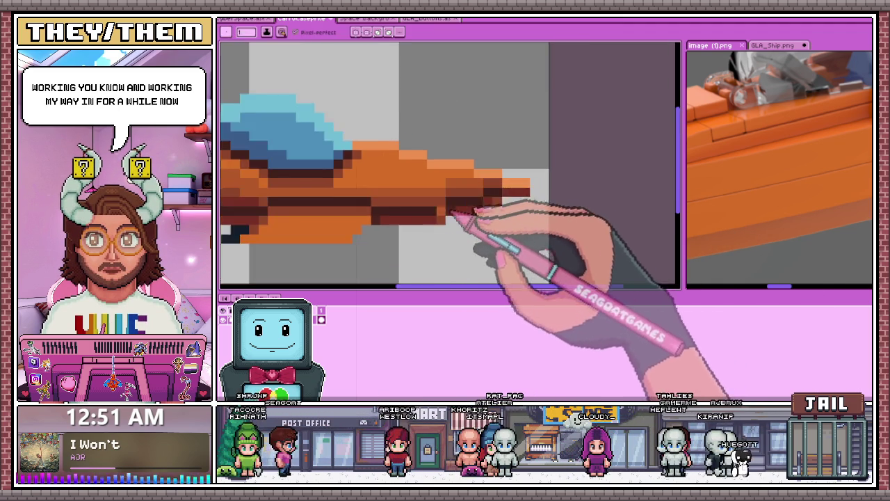
scroll(377, 199, "up", 2)
scroll(394, 213, "up", 1)
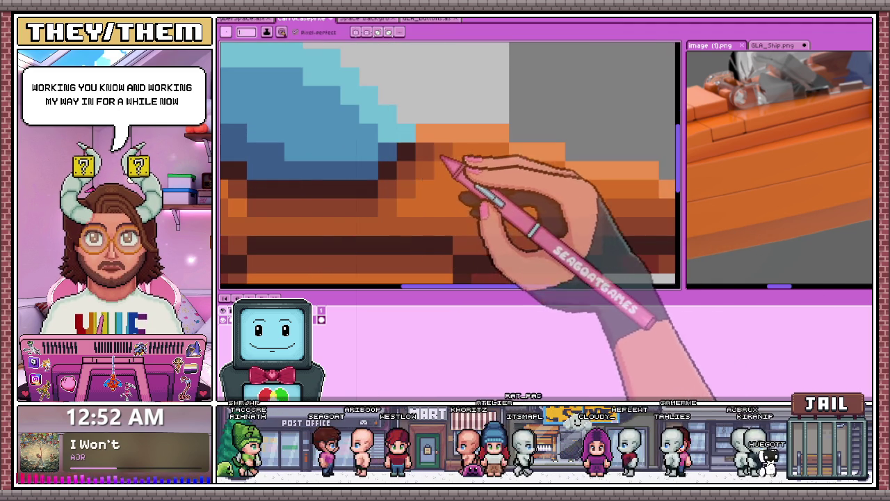
scroll(459, 181, "down", 5)
scroll(480, 223, "down", 3)
scroll(480, 212, "up", 4)
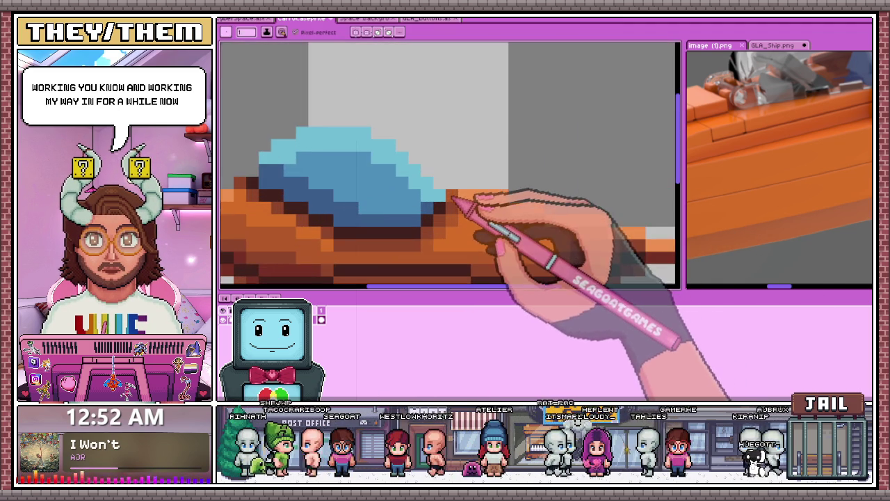
scroll(457, 196, "down", 3)
scroll(497, 208, "down", 1)
scroll(483, 248, "down", 3)
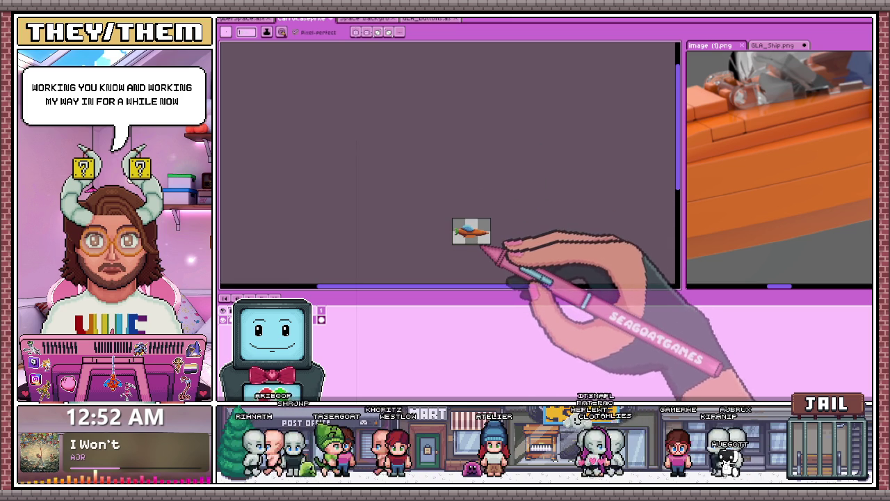
scroll(486, 246, "up", 3)
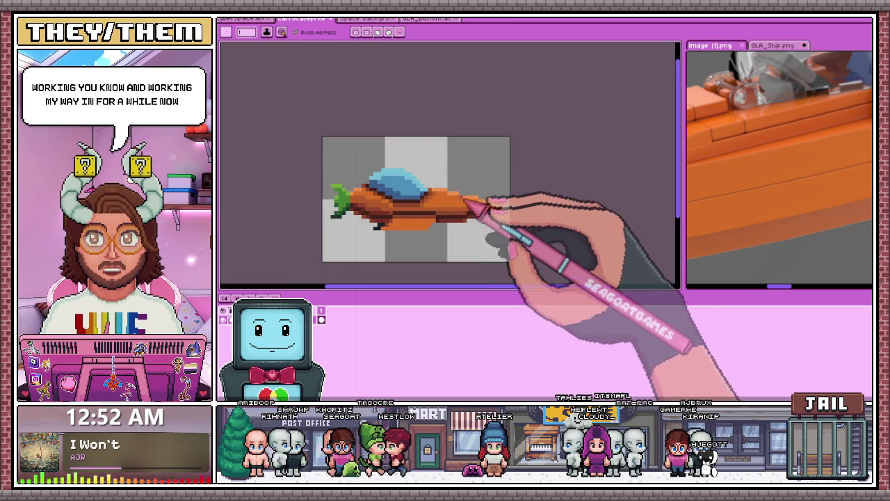
scroll(480, 243, "down", 3)
scroll(459, 240, "up", 2)
scroll(453, 240, "up", 1)
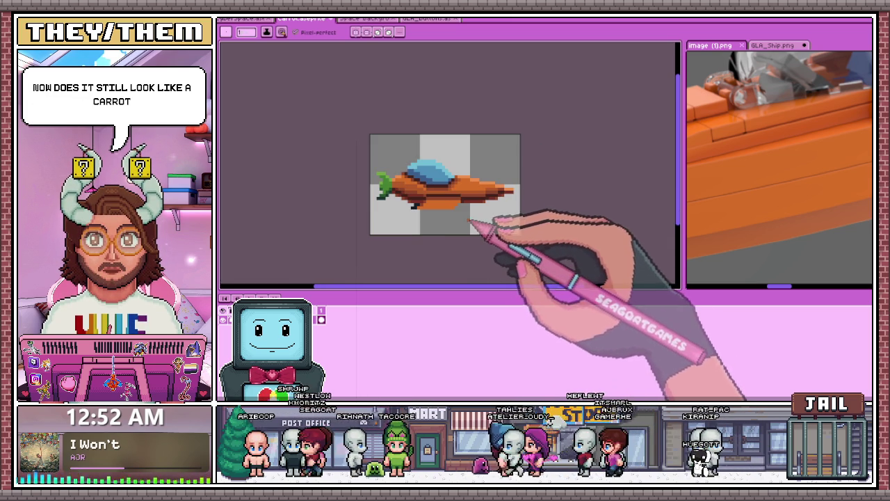
scroll(426, 209, "up", 2)
scroll(410, 221, "up", 1)
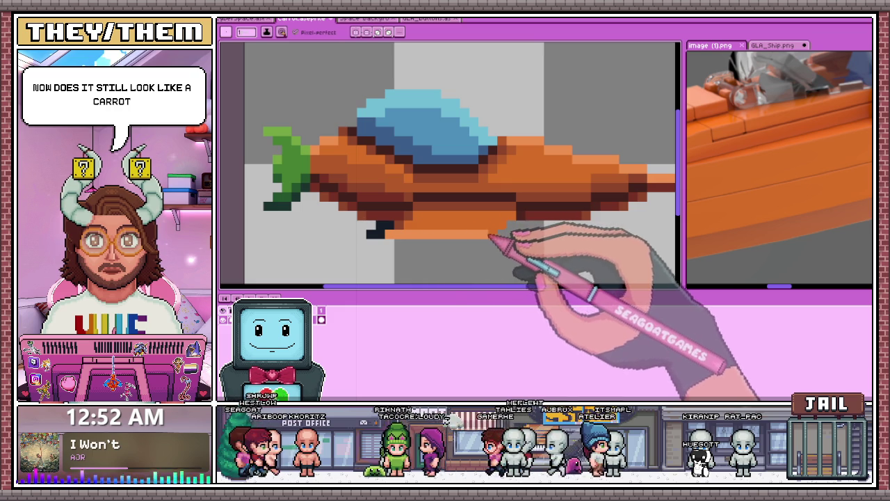
scroll(493, 243, "down", 2)
scroll(487, 265, "down", 3)
scroll(483, 275, "up", 3)
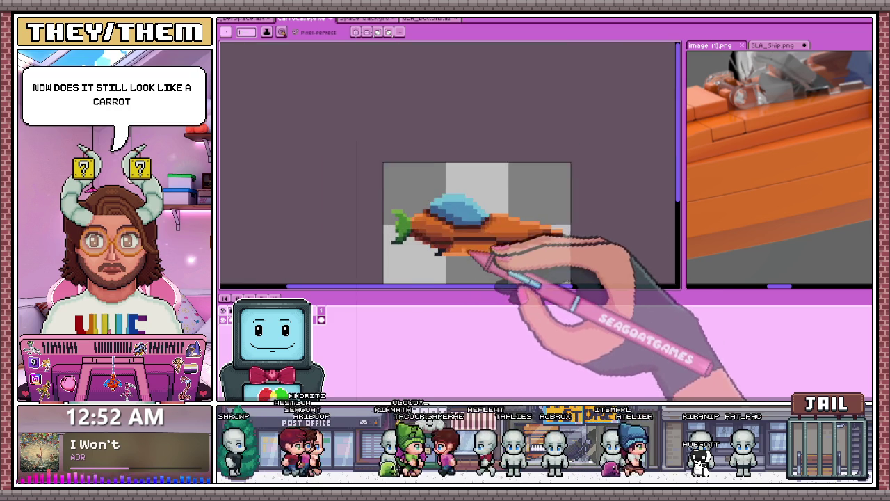
scroll(462, 249, "up", 1)
scroll(518, 247, "down", 1)
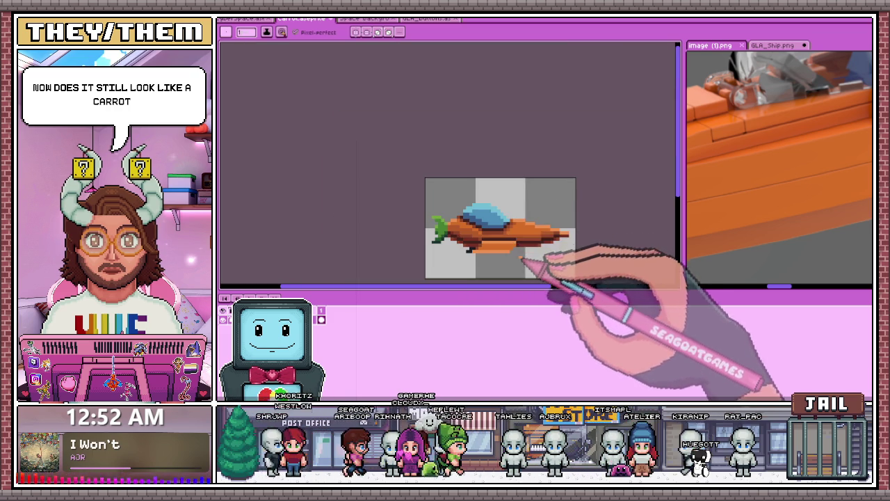
scroll(511, 254, "up", 1)
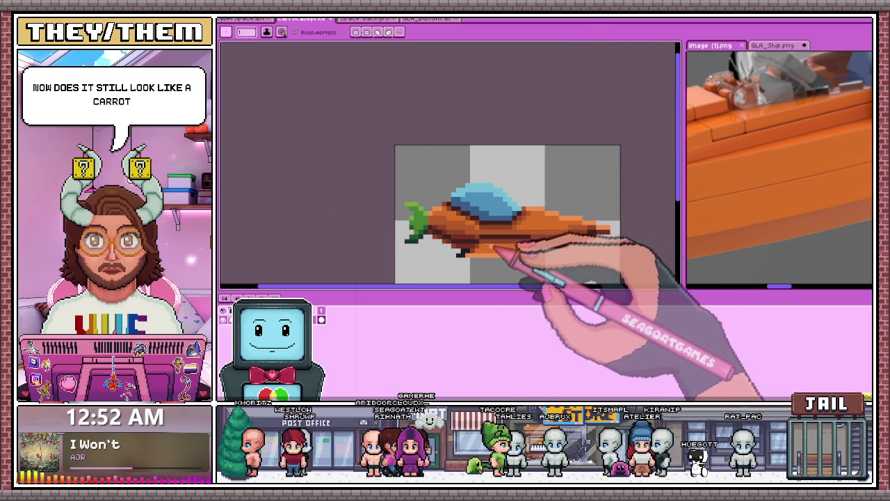
scroll(499, 247, "up", 2)
scroll(548, 247, "down", 2)
scroll(556, 240, "down", 1)
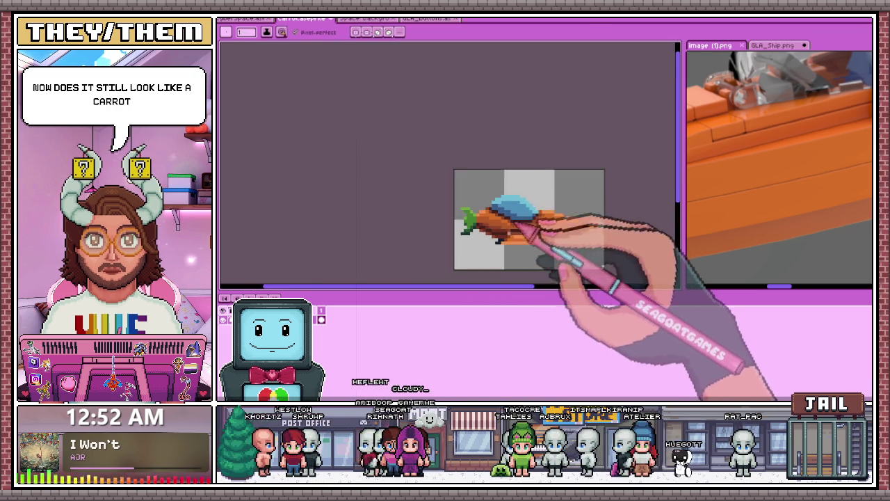
scroll(536, 278, "down", 1)
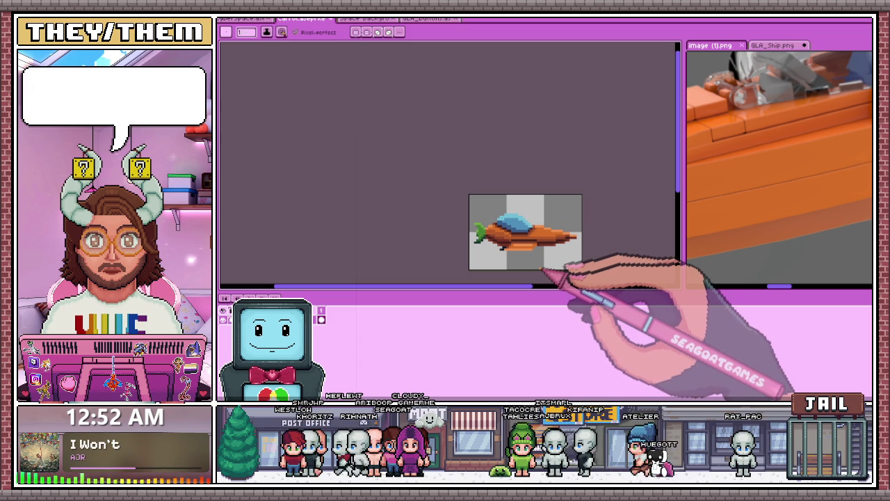
scroll(588, 245, "down", 1)
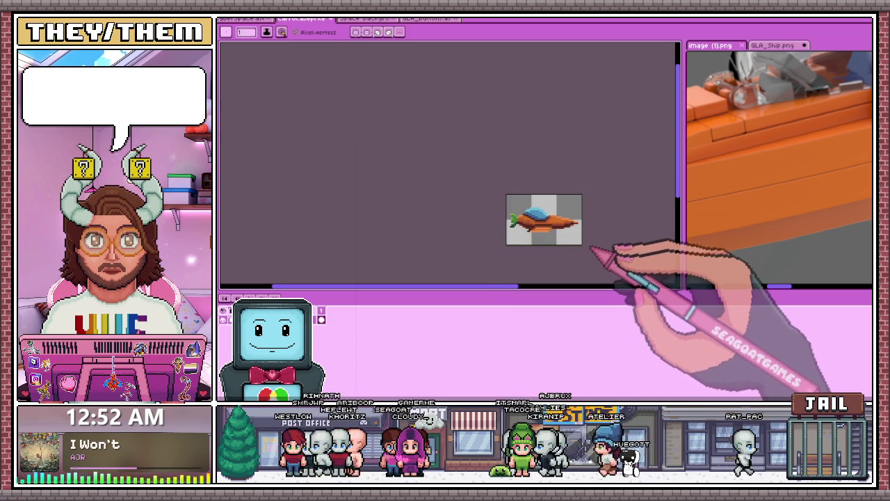
scroll(586, 208, "up", 2)
scroll(566, 189, "down", 2)
scroll(566, 198, "up", 1)
scroll(486, 216, "down", 1)
Step: With the pencil, paint white outline pixels around the ship's pointed nose tip
scroll(476, 216, "up", 2)
scroll(463, 209, "up", 2)
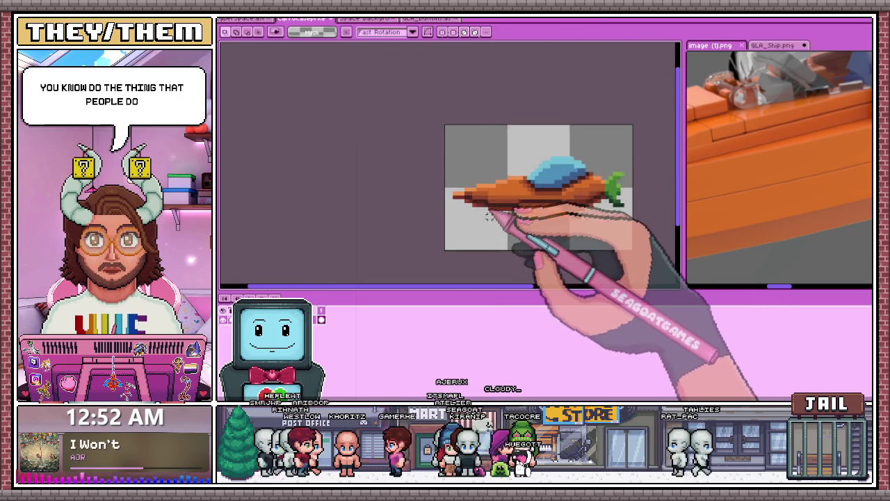
scroll(452, 202, "up", 1)
scroll(445, 196, "up", 1)
scroll(455, 187, "up", 1)
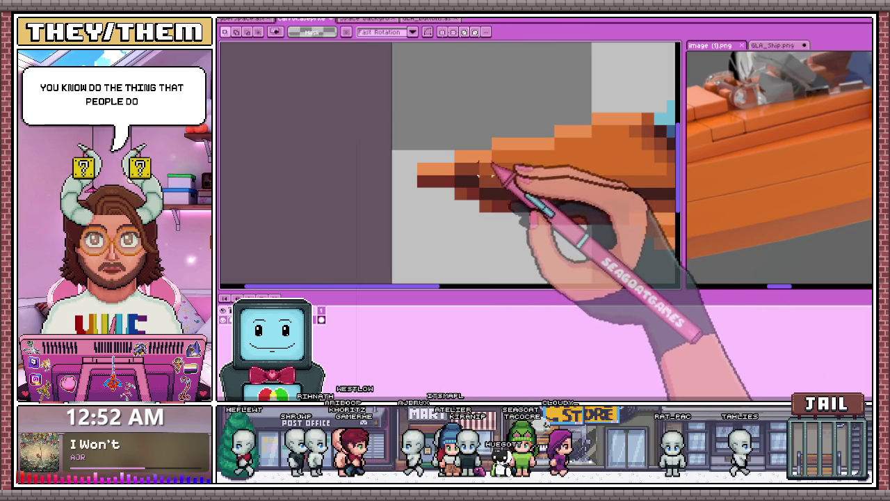
key("b")
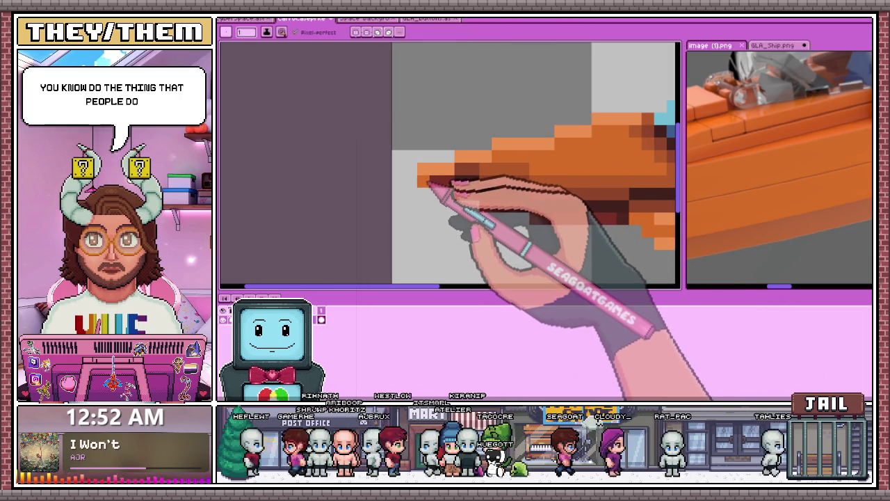
scroll(455, 191, "down", 2)
scroll(464, 196, "up", 2)
scroll(462, 195, "up", 1)
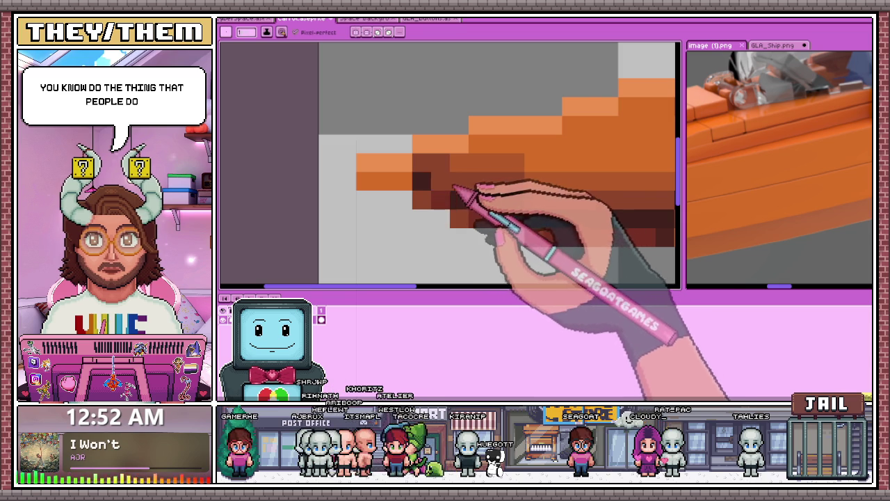
scroll(508, 205, "down", 2)
scroll(515, 204, "down", 1)
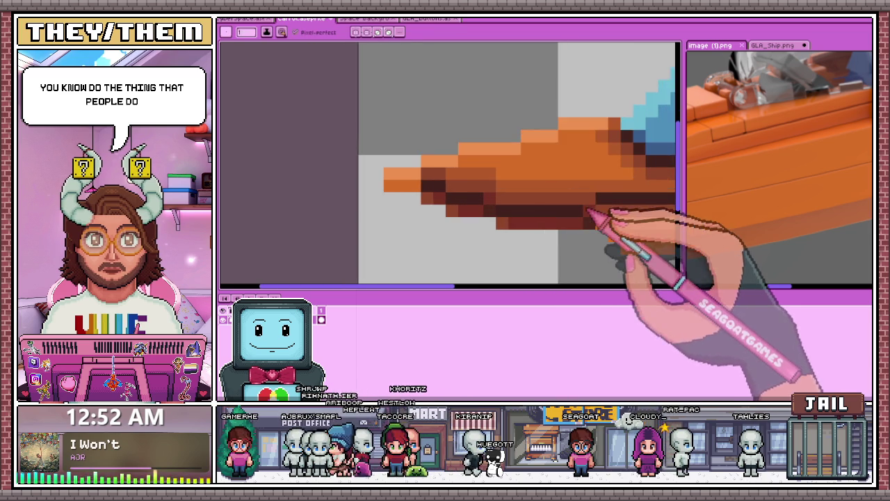
scroll(512, 229, "down", 2)
scroll(536, 248, "down", 2)
scroll(534, 251, "down", 1)
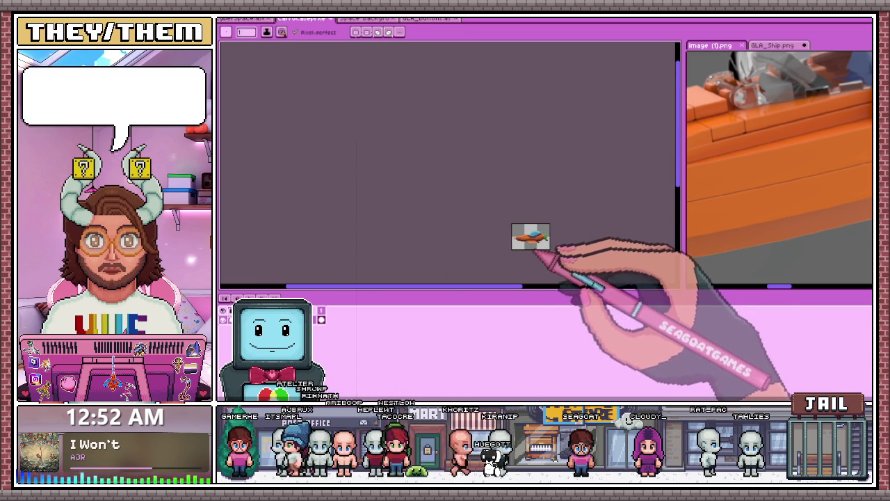
scroll(556, 237, "up", 3)
scroll(594, 207, "up", 2)
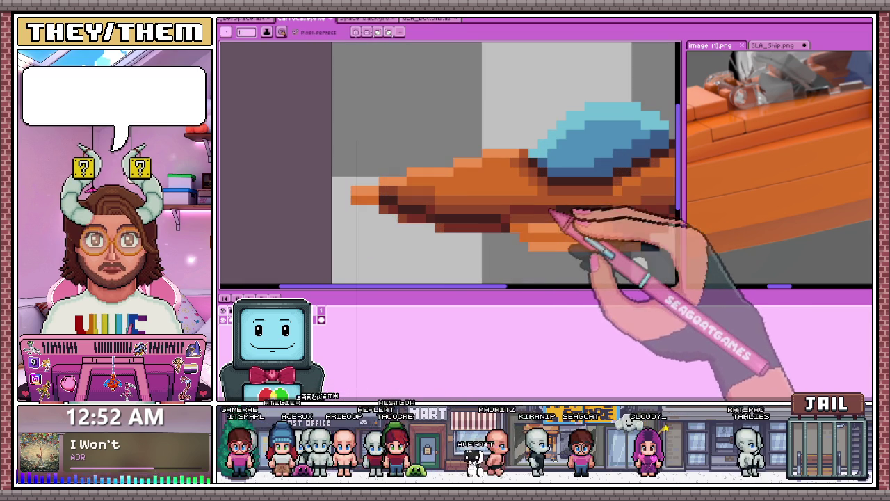
scroll(612, 215, "down", 3)
scroll(533, 202, "down", 2)
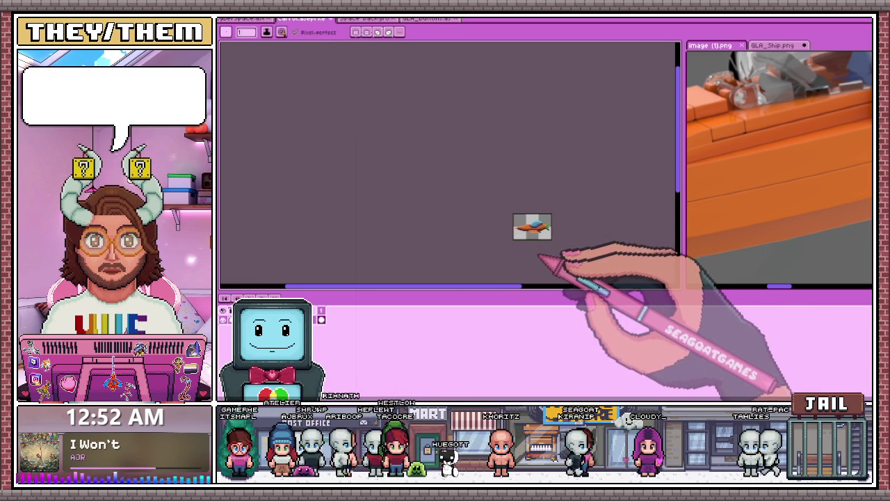
scroll(535, 239, "up", 3)
scroll(513, 199, "up", 2)
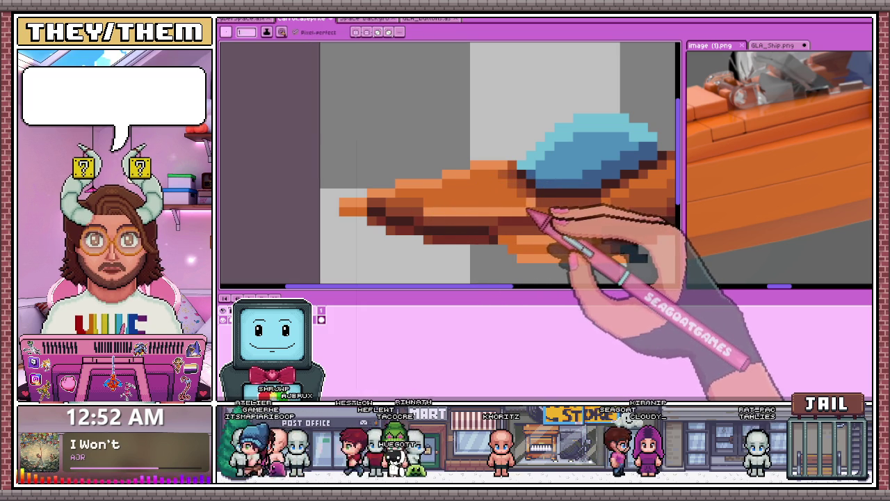
scroll(533, 210, "down", 3)
scroll(528, 236, "down", 2)
scroll(520, 246, "down", 1)
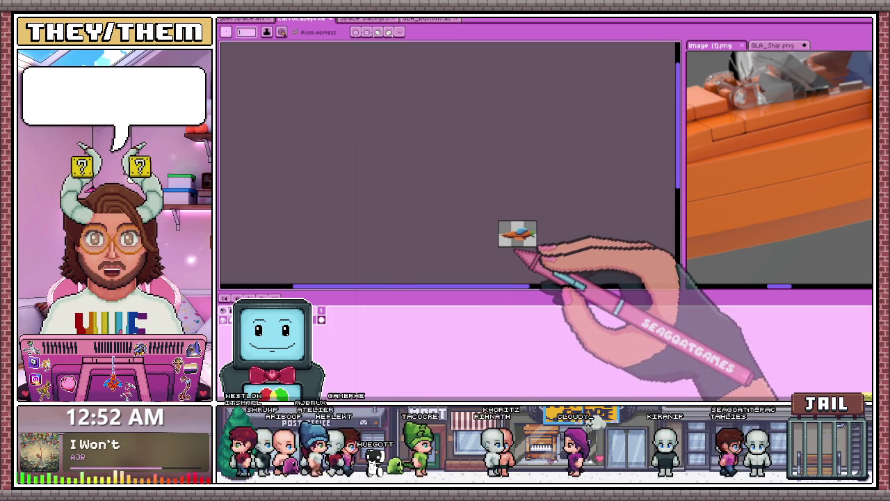
scroll(525, 240, "up", 1)
scroll(535, 226, "up", 2)
scroll(525, 232, "up", 1)
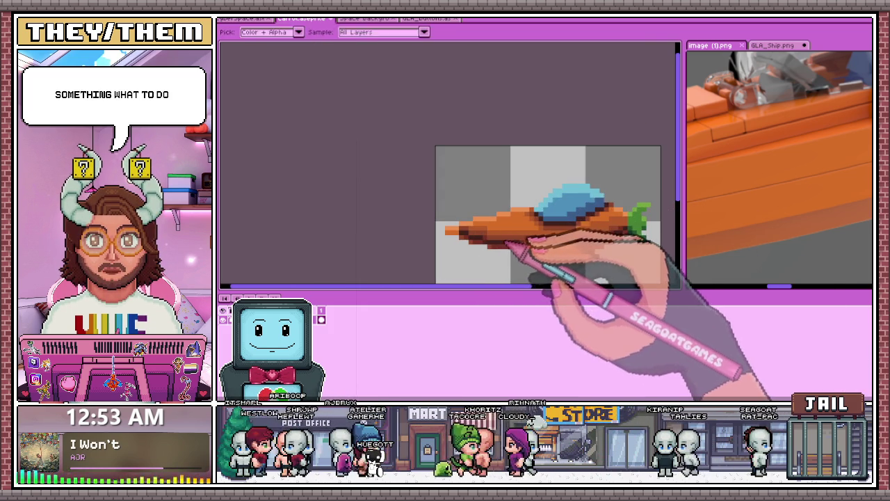
scroll(506, 244, "up", 2)
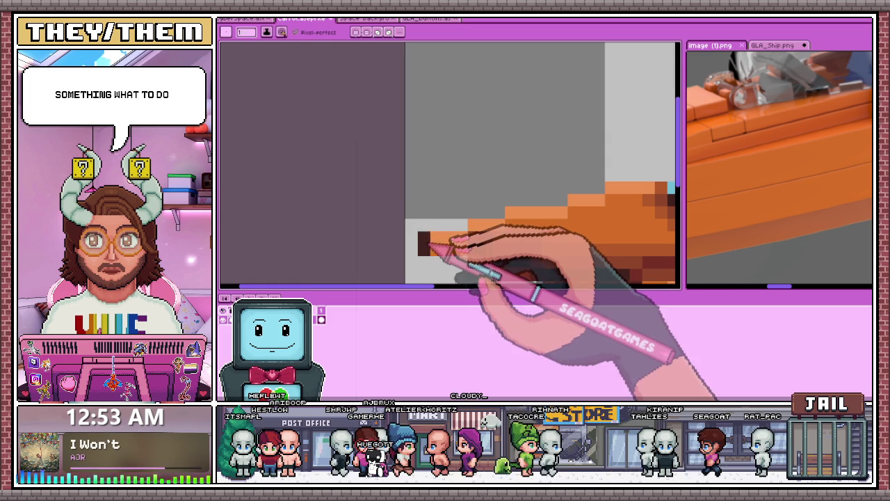
left_click(424, 249)
left_click_drag(423, 249, 424, 237)
left_click(440, 226)
Step: Draw a white outline line across the top of the blue cockpit
scroll(478, 215, "down", 2)
scroll(447, 192, "up", 1)
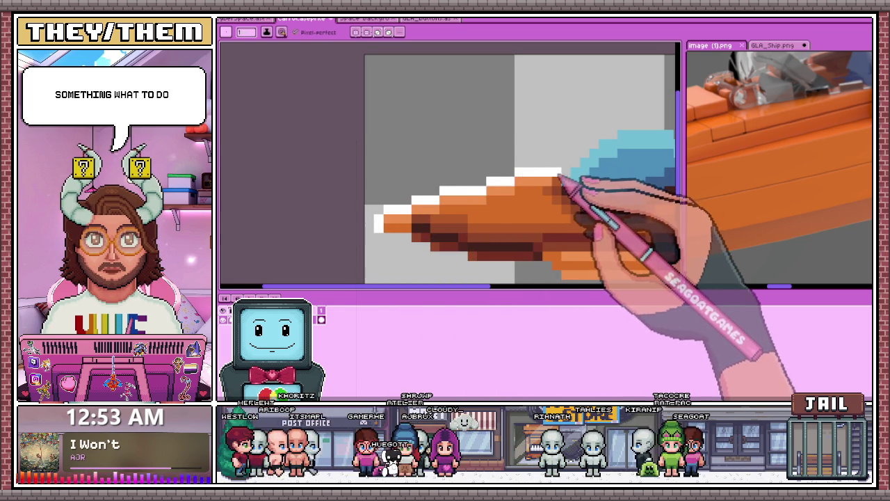
scroll(528, 180, "down", 1)
scroll(538, 189, "up", 2)
scroll(540, 190, "down", 3)
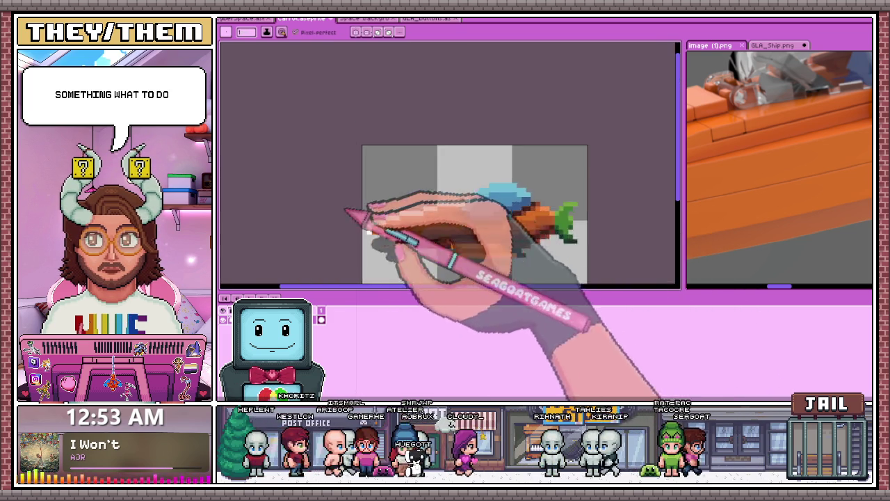
scroll(365, 209, "up", 2)
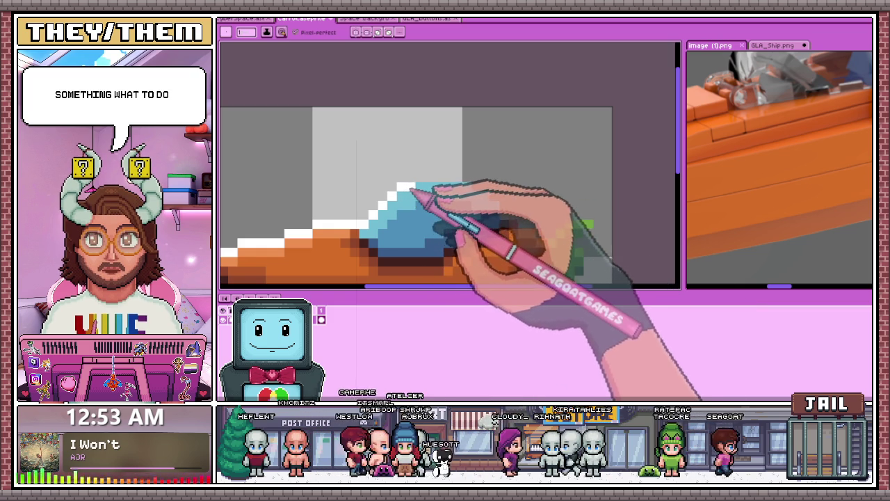
left_click_drag(421, 178, 470, 178)
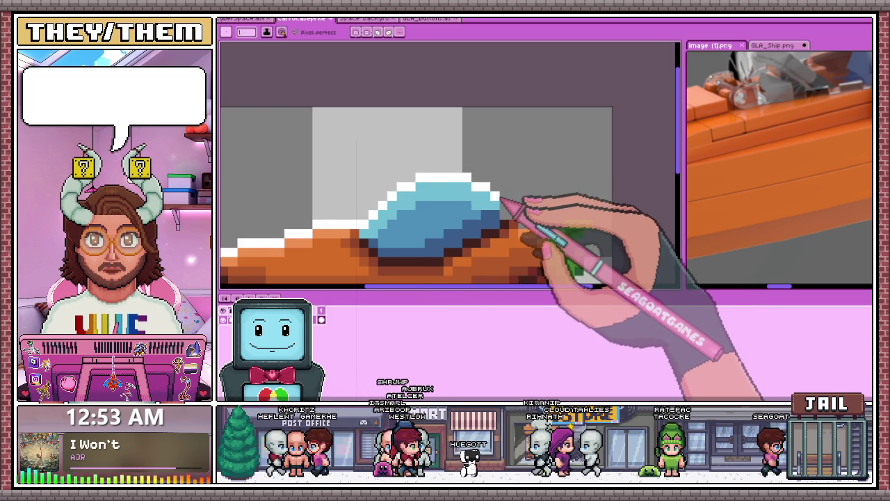
Step: Outline the ship's lower front edge in white
scroll(520, 217, "up", 1)
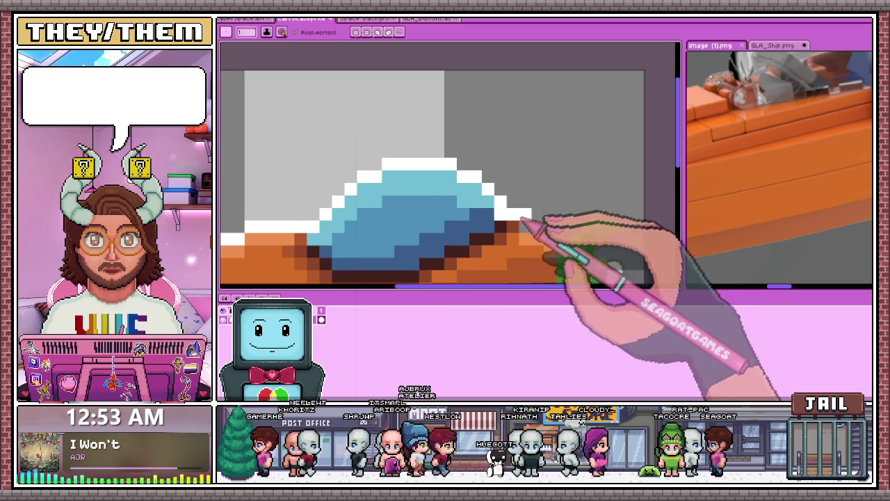
scroll(556, 238, "down", 2)
scroll(362, 225, "up", 2)
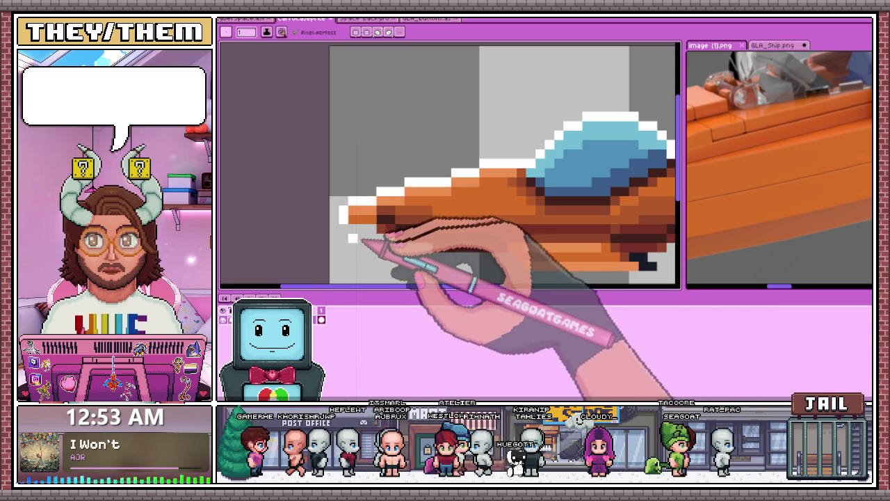
left_click_drag(389, 240, 482, 258)
scroll(431, 209, "down", 3)
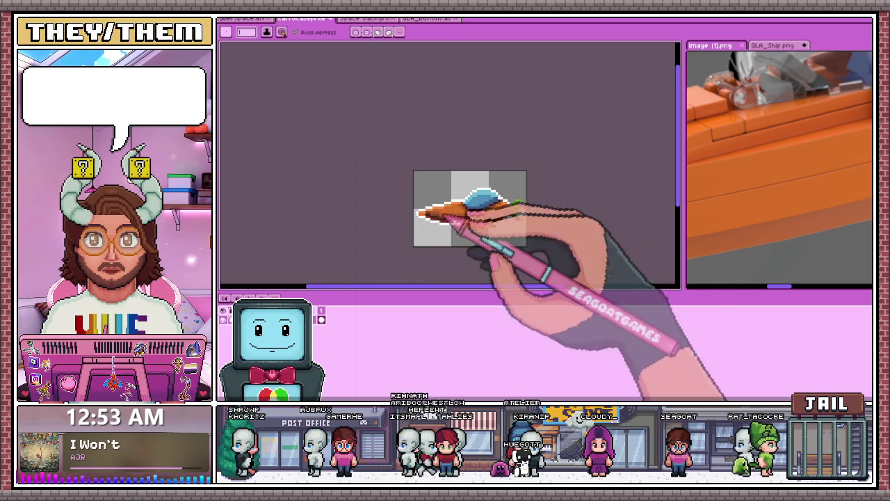
scroll(453, 222, "up", 2)
scroll(421, 201, "up", 2)
Step: Eyedrop a hull colour and add an orange row under the belly plus a dark pixel under the rear
key("i")
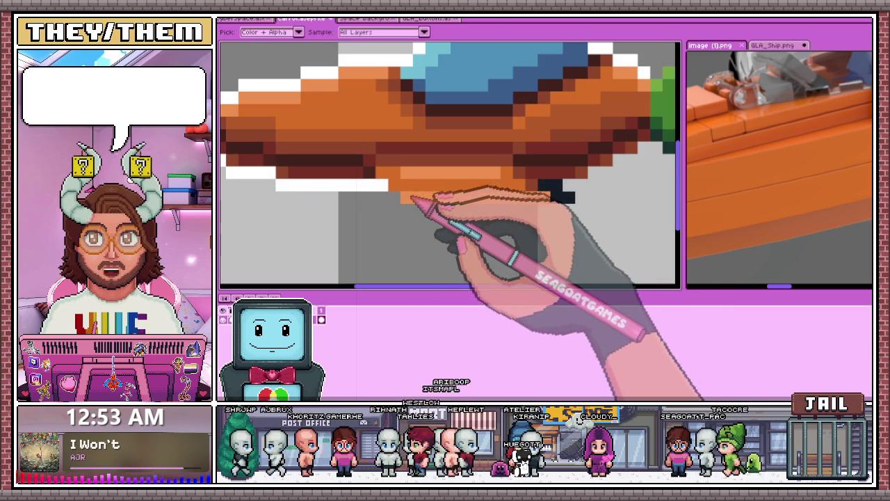
key("b")
left_click_drag(408, 201, 544, 217)
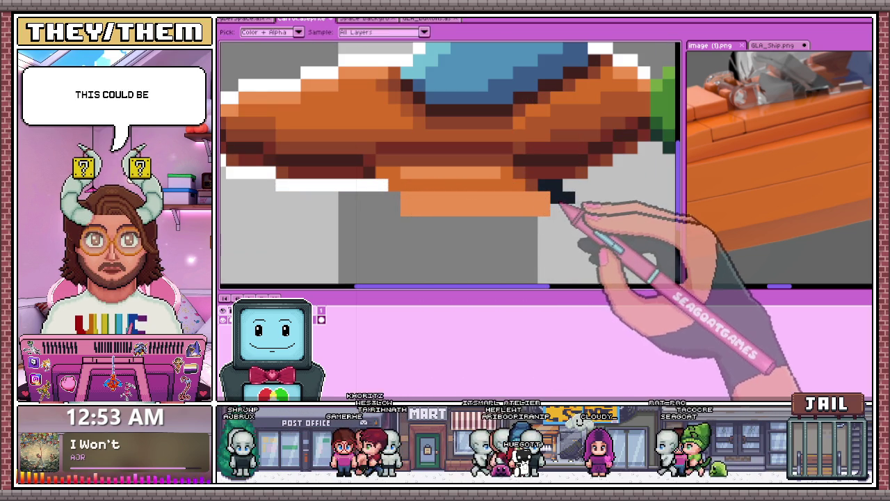
left_click(564, 208)
Step: Eyedrop white and draw a diagonal white outline under the ship
scroll(507, 278, "down", 3)
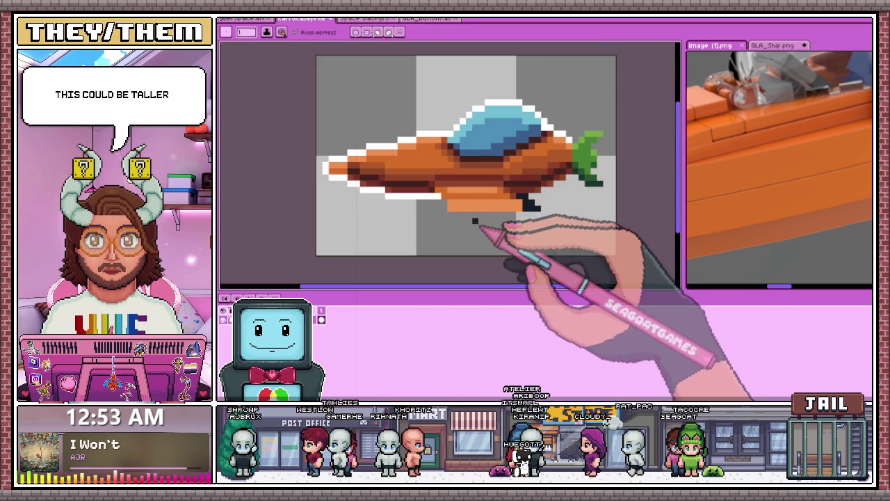
scroll(424, 199, "up", 4)
key("i")
key("b")
left_click_drag(407, 183, 422, 197)
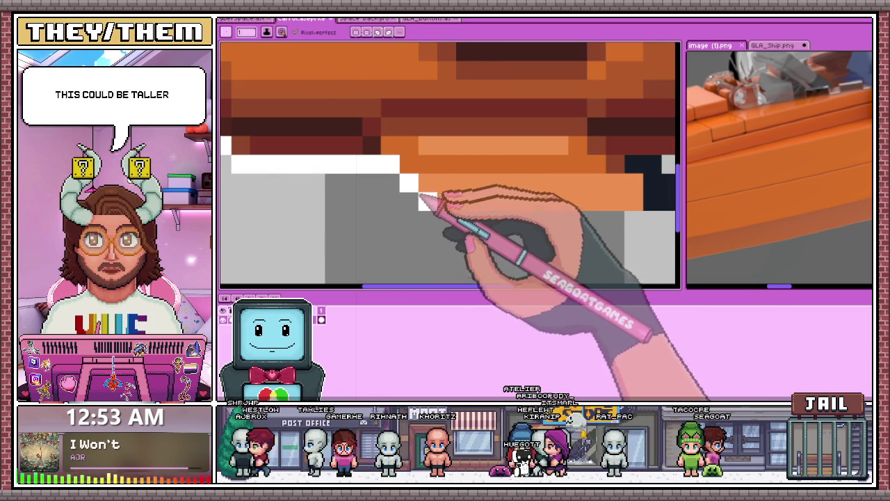
Step: Extend the white outline up and around the green leaf fin at the tail
scroll(481, 219, "down", 3)
scroll(512, 222, "up", 1)
scroll(471, 217, "up", 1)
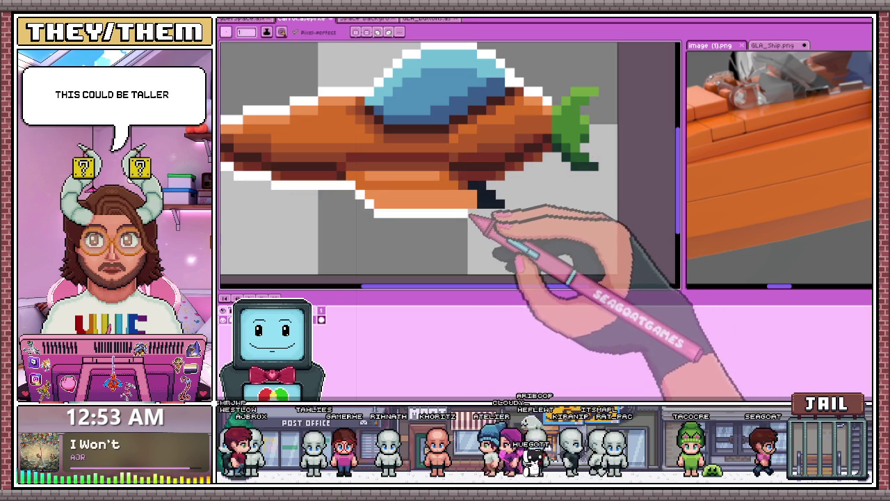
scroll(502, 202, "up", 2)
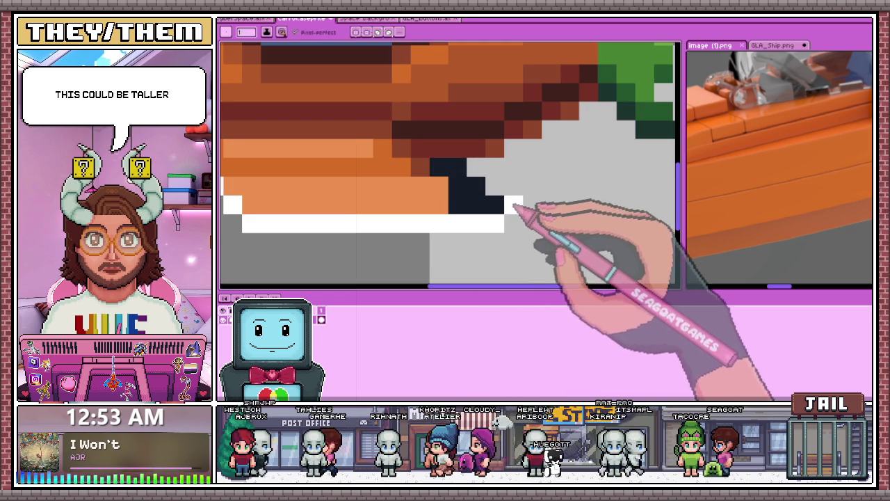
scroll(479, 208, "down", 3)
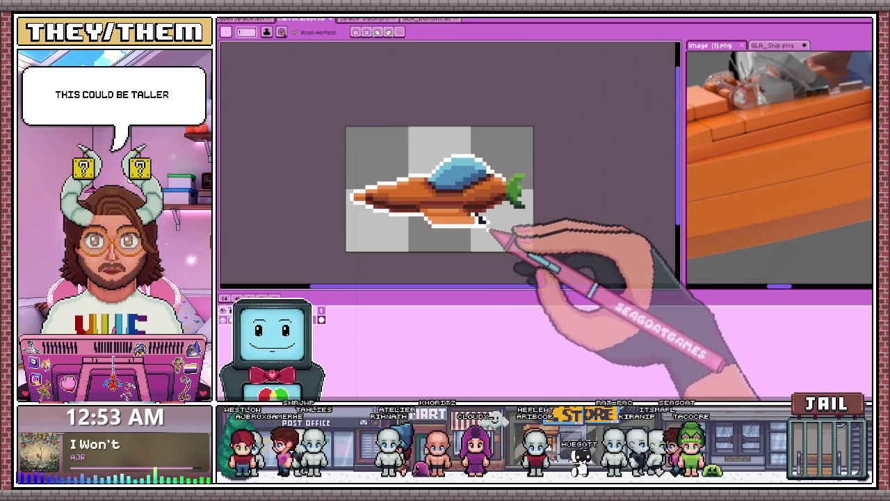
scroll(495, 221, "up", 1)
scroll(494, 211, "up", 2)
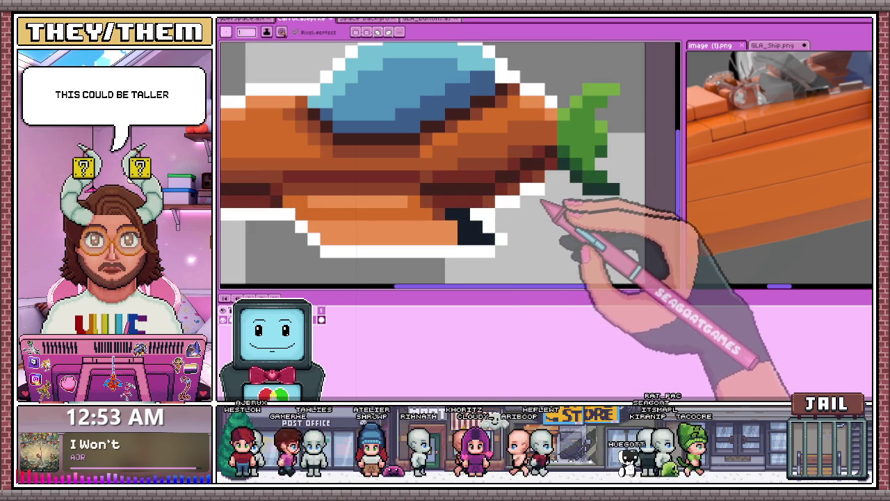
mouse_move(593, 202)
left_mouse_down()
mouse_move(626, 198)
mouse_move(616, 145)
mouse_move(629, 94)
left_mouse_up()
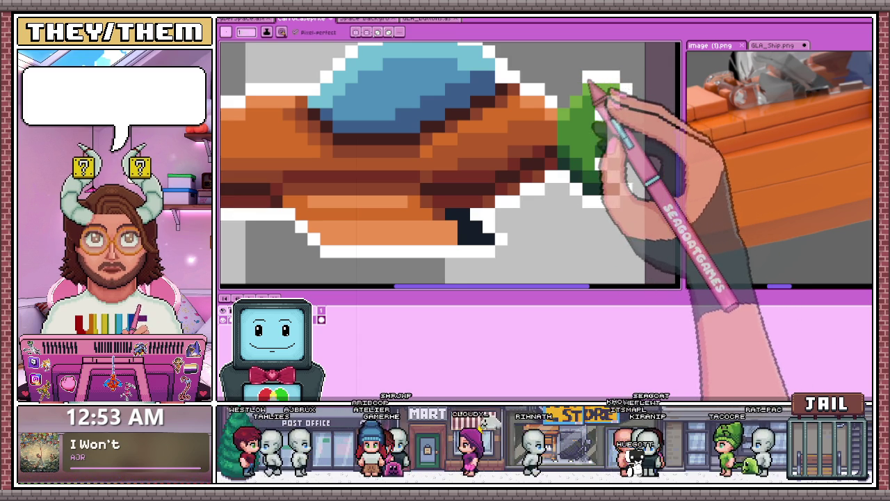
scroll(584, 105, "down", 3)
scroll(549, 200, "down", 2)
scroll(529, 205, "down", 2)
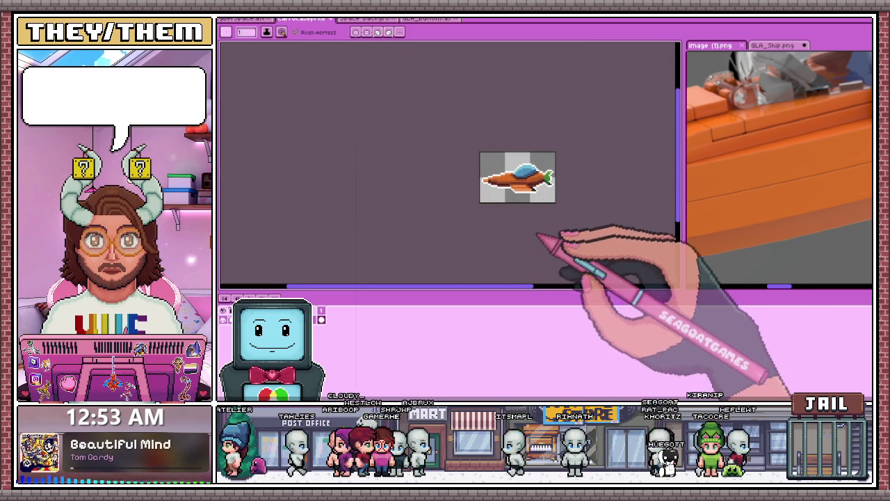
Step: Zoom in and out on the ship's orange nose to inspect its silhouette and shading
scroll(550, 215, "up", 1)
scroll(561, 185, "up", 1)
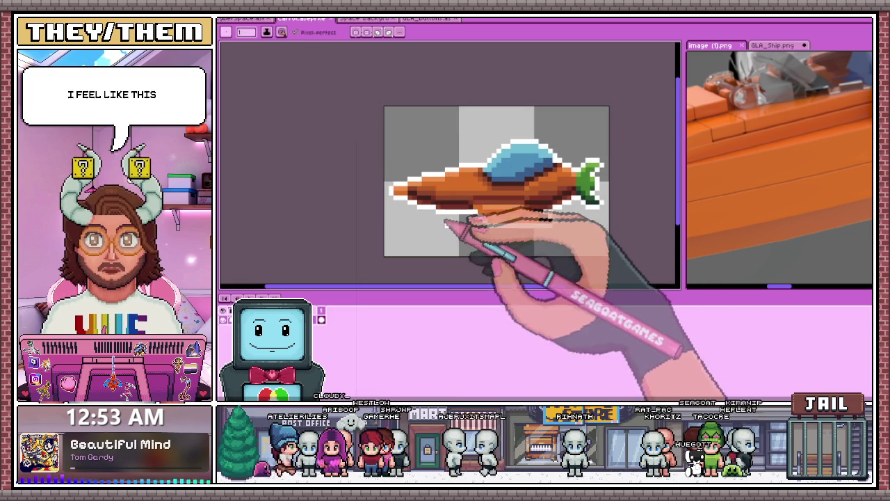
scroll(487, 222, "up", 1)
scroll(507, 212, "up", 1)
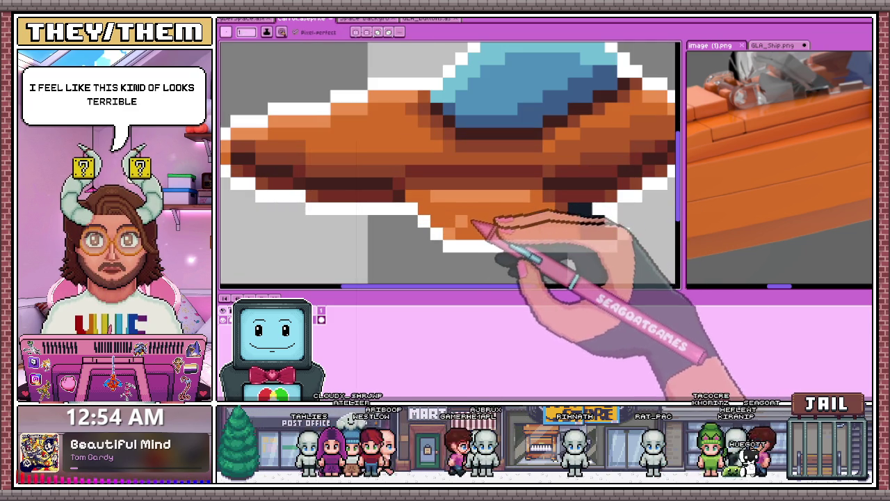
scroll(499, 247, "down", 2)
scroll(499, 268, "down", 2)
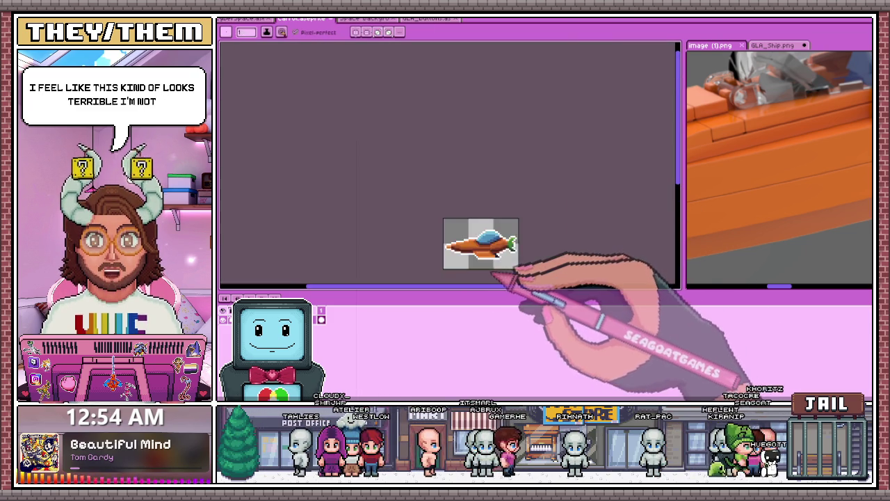
scroll(491, 281, "down", 1)
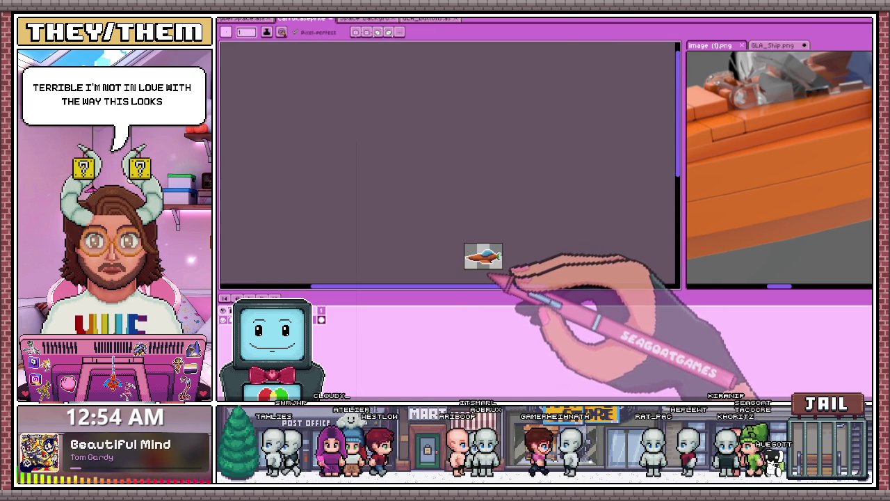
scroll(503, 266, "up", 2)
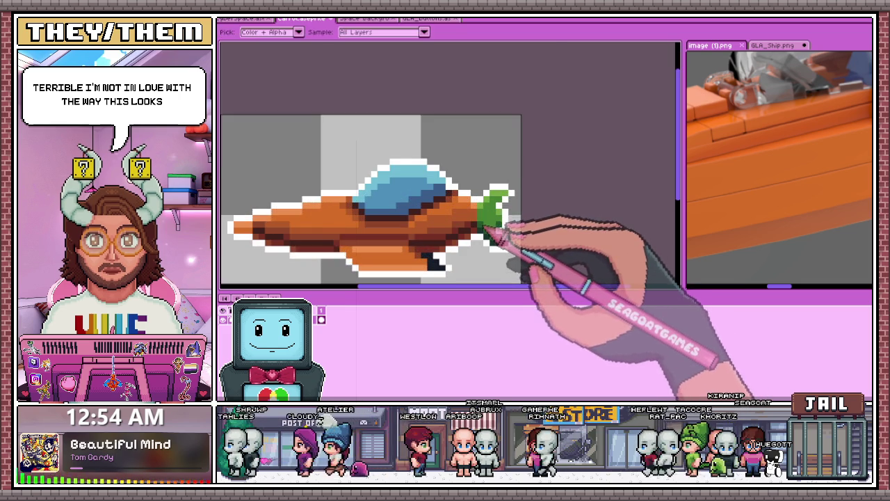
scroll(484, 228, "up", 2)
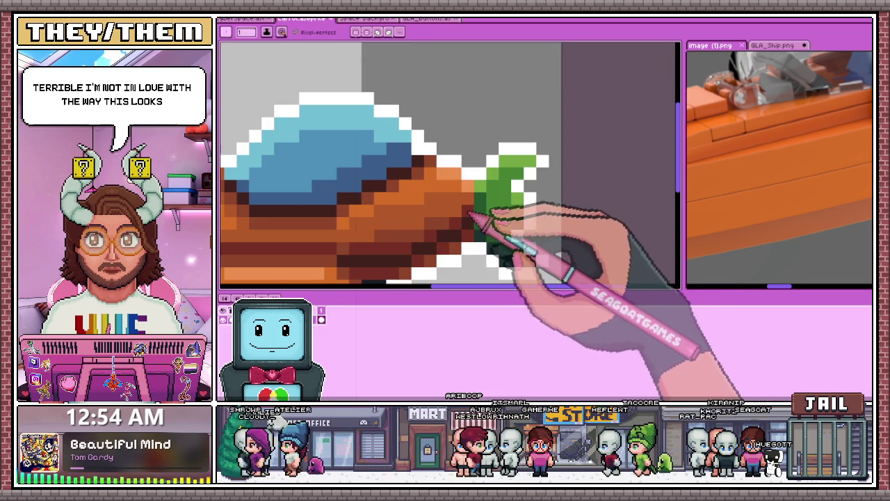
scroll(479, 230, "down", 3)
scroll(466, 260, "down", 2)
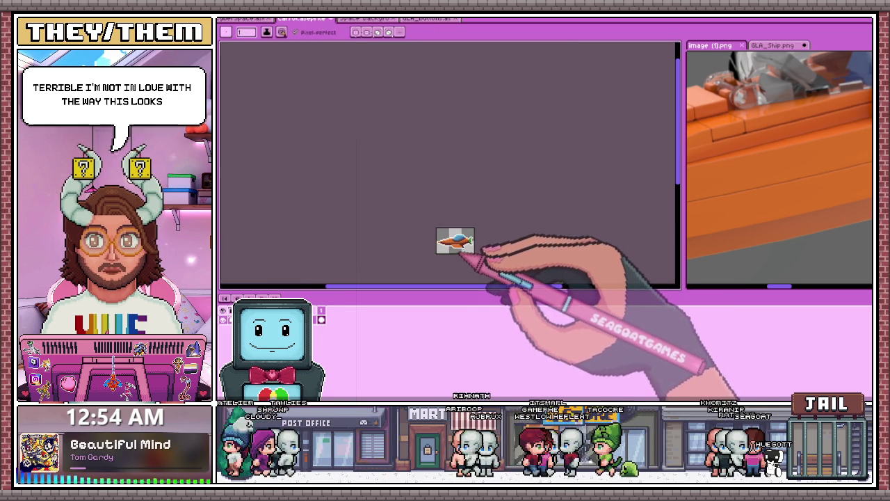
scroll(464, 255, "up", 2)
scroll(462, 259, "up", 2)
scroll(458, 268, "down", 1)
scroll(456, 273, "down", 1)
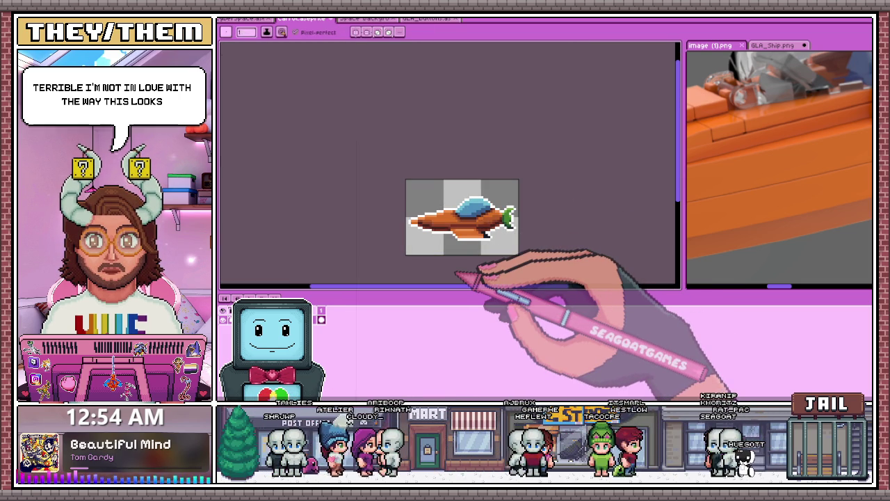
scroll(459, 275, "up", 1)
scroll(444, 209, "up", 2)
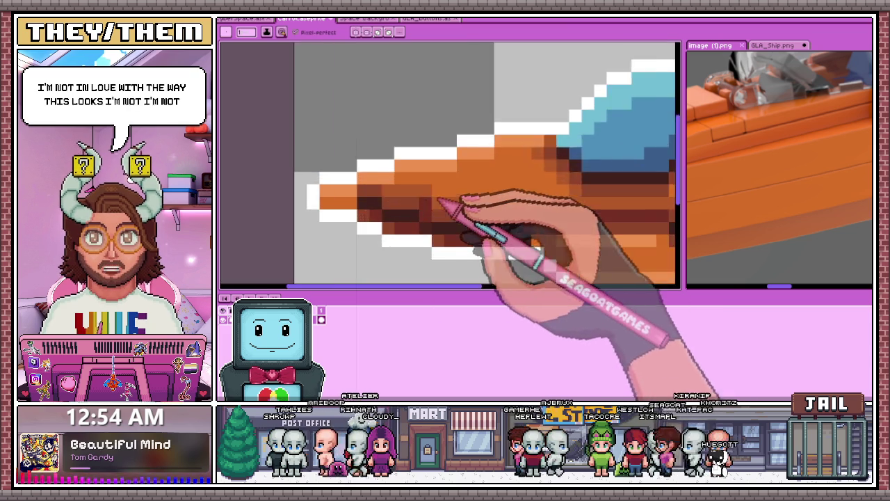
scroll(421, 200, "up", 1)
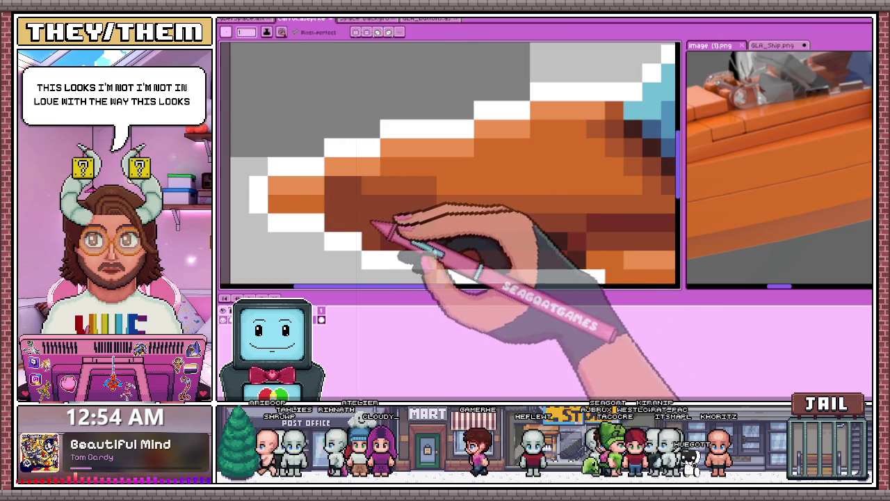
scroll(495, 260, "down", 3)
scroll(499, 266, "up", 2)
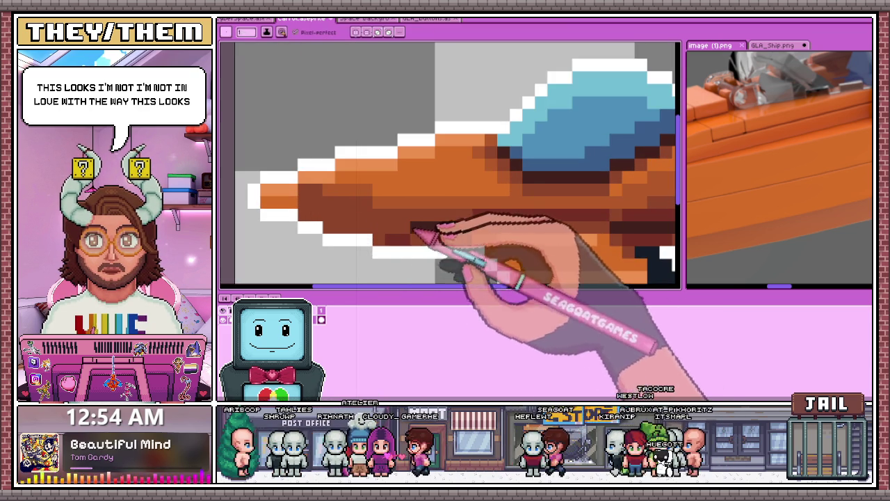
scroll(487, 240, "down", 3)
scroll(500, 243, "up", 1)
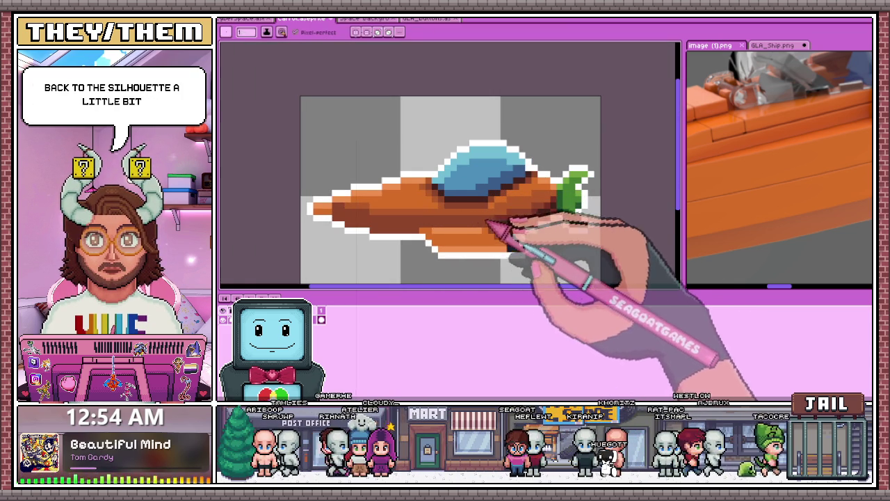
scroll(511, 233, "up", 2)
scroll(490, 238, "up", 1)
scroll(523, 242, "down", 2)
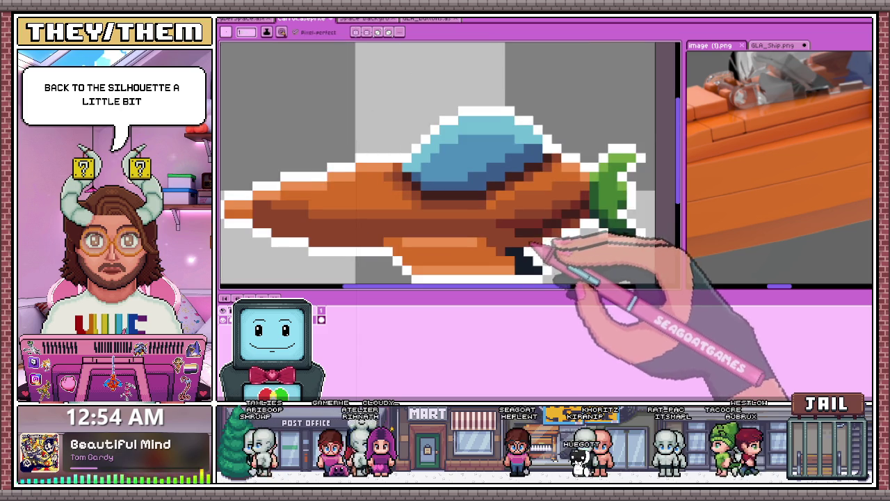
scroll(533, 243, "up", 1)
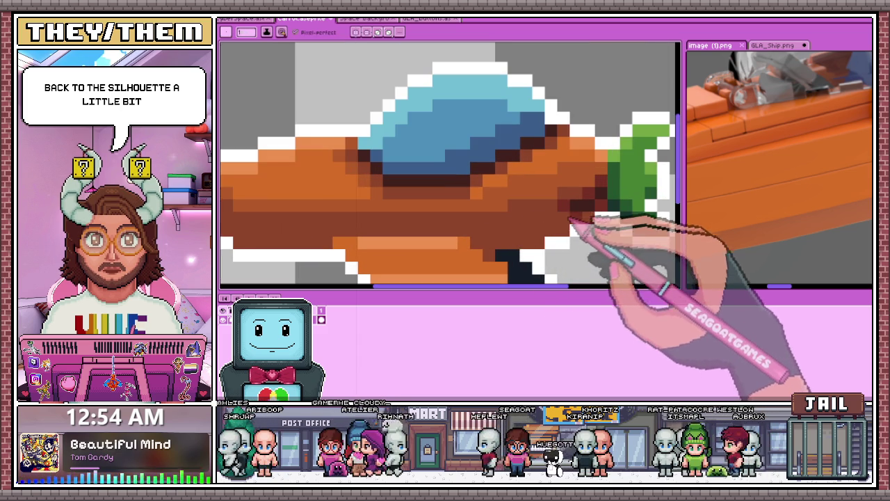
scroll(590, 218, "down", 4)
scroll(526, 264, "down", 1)
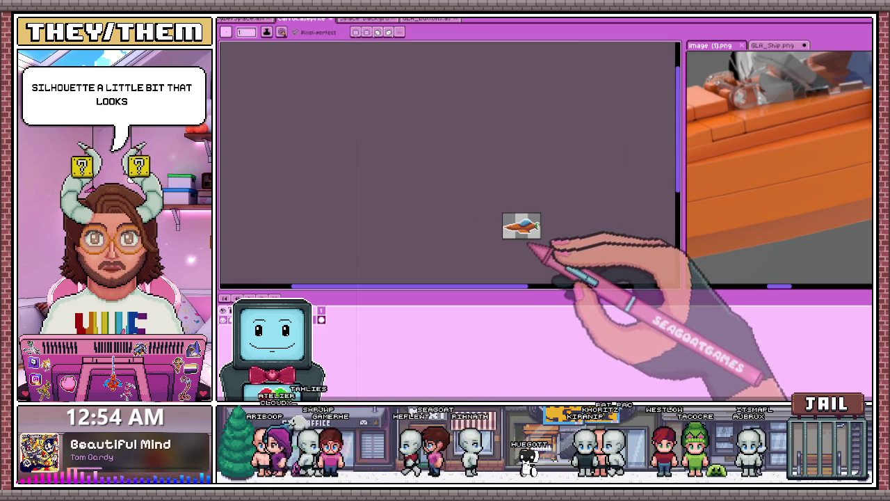
Step: Zoom and pan around the blue cockpit and orange hull to check their pixel shading
scroll(532, 248, "up", 3)
scroll(507, 235, "up", 2)
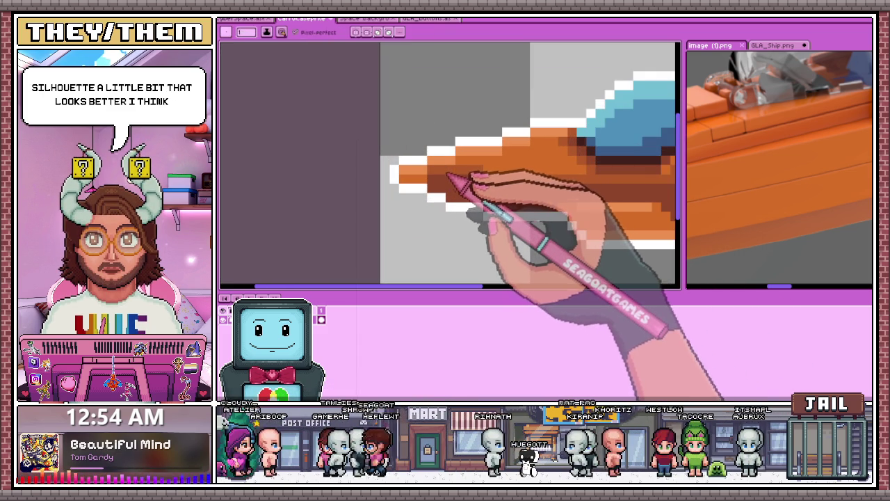
scroll(479, 185, "right", 1)
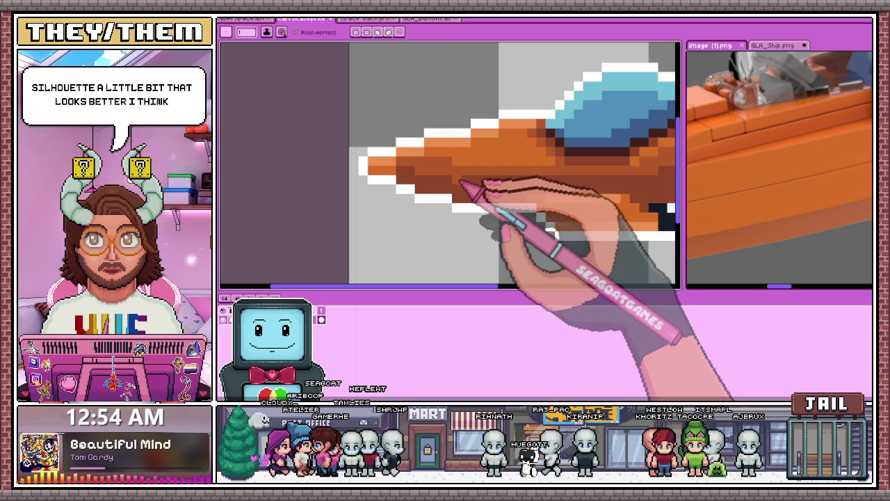
scroll(643, 195, "down", 2)
scroll(598, 198, "right", 1)
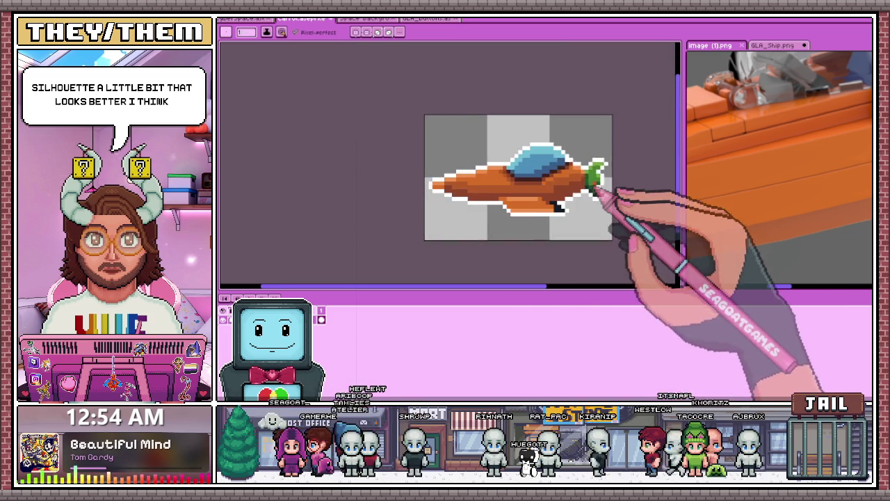
scroll(556, 196, "up", 1)
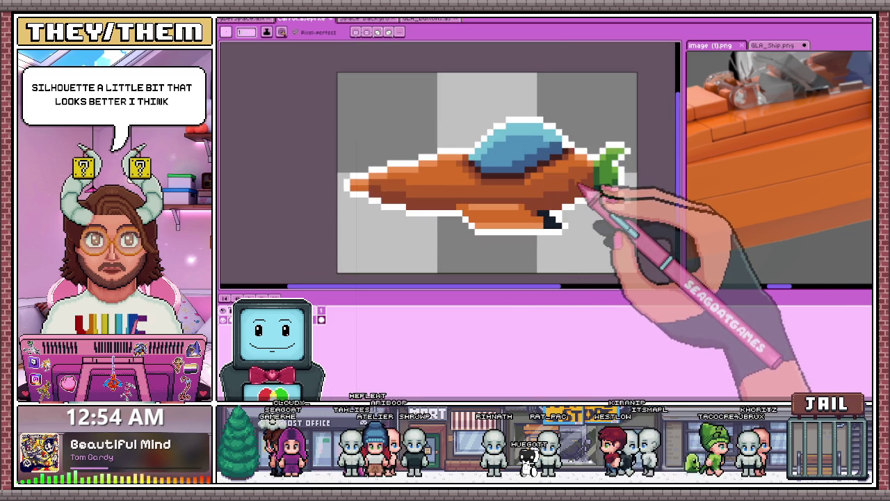
scroll(589, 182, "down", 1)
scroll(560, 234, "down", 2)
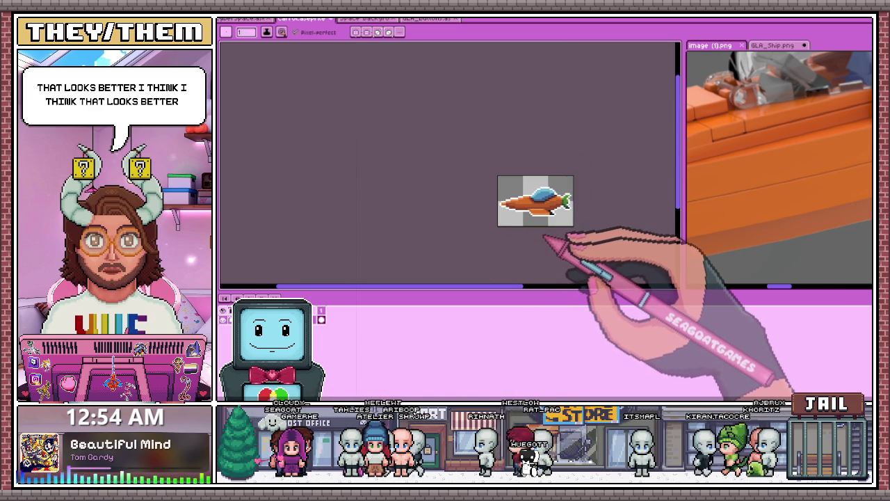
scroll(543, 235, "up", 2)
scroll(514, 199, "up", 2)
scroll(486, 196, "up", 1)
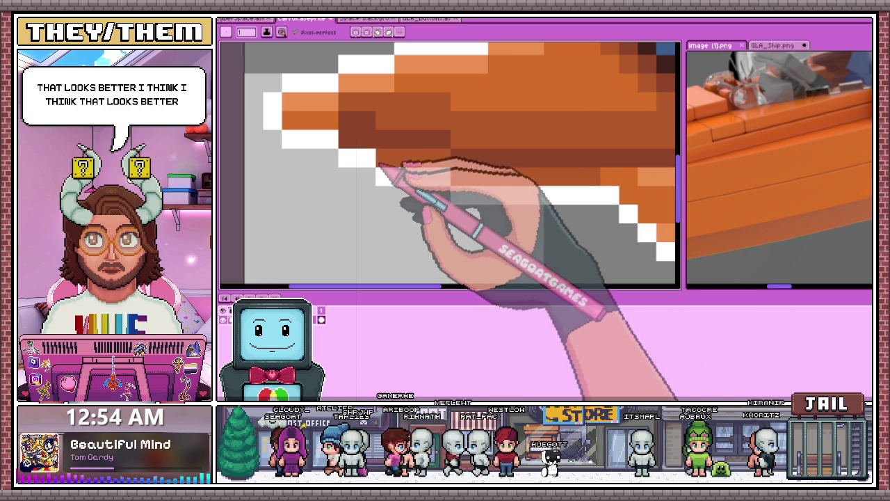
scroll(536, 198, "down", 2)
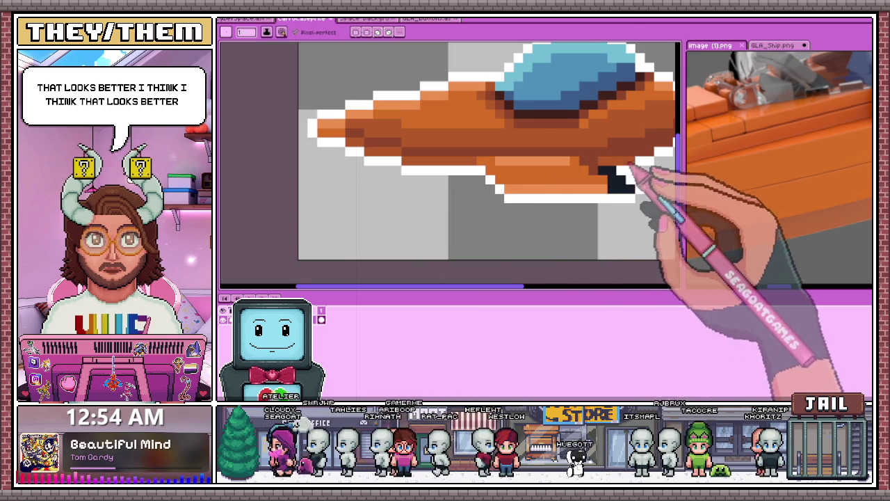
scroll(574, 171, "down", 1)
scroll(571, 168, "up", 2)
scroll(626, 173, "down", 2)
scroll(587, 164, "down", 1)
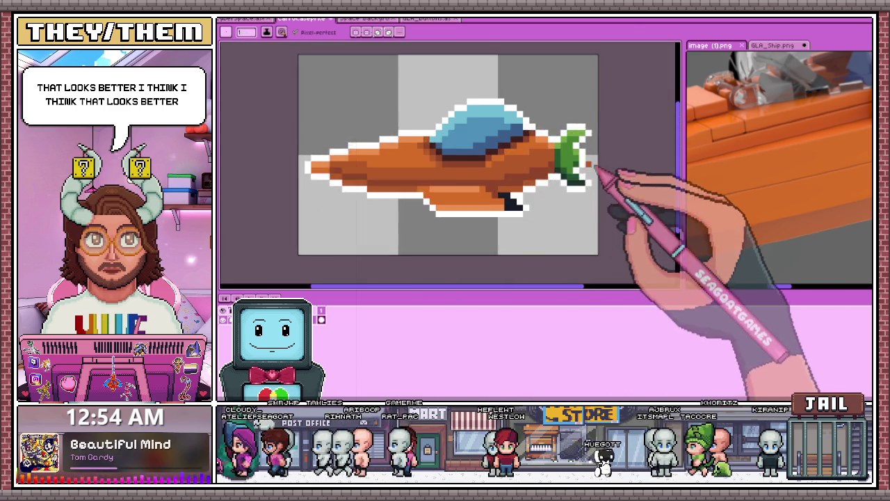
scroll(549, 173, "up", 2)
scroll(532, 184, "down", 1)
scroll(549, 209, "down", 2)
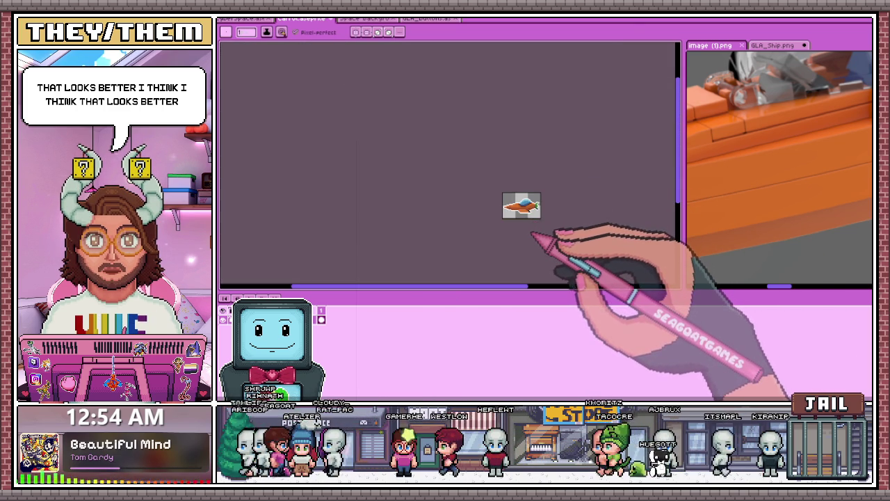
scroll(532, 236, "up", 2)
scroll(455, 233, "up", 2)
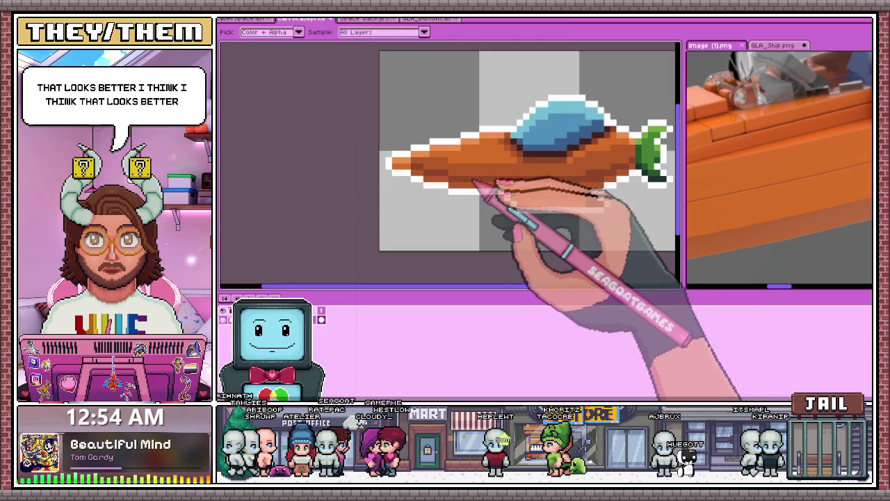
scroll(433, 188, "up", 2)
scroll(434, 153, "up", 1)
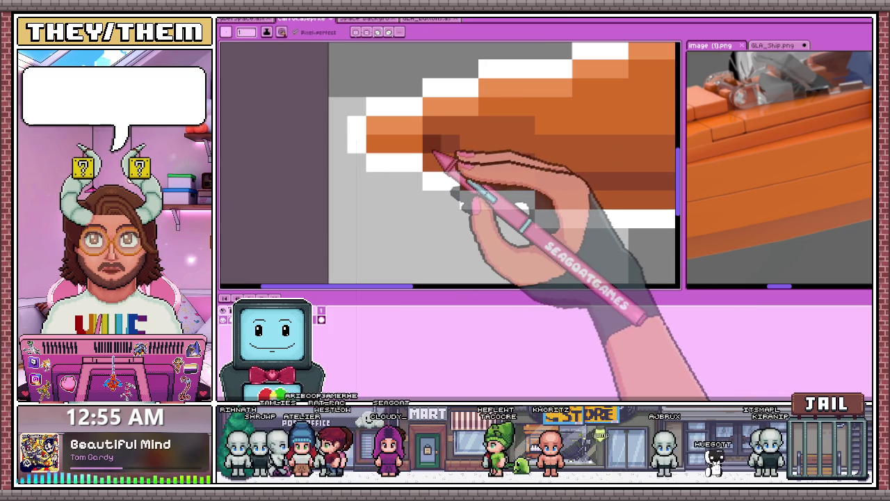
scroll(438, 153, "down", 1)
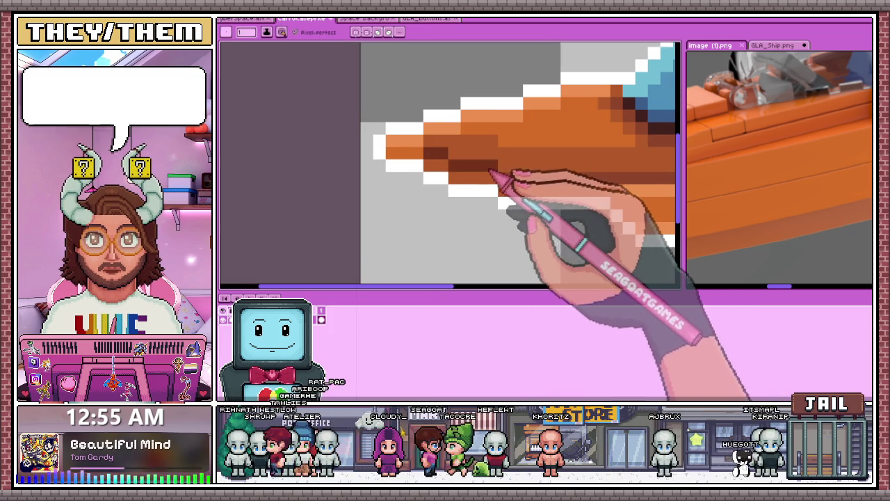
scroll(482, 172, "down", 3)
scroll(421, 244, "up", 1)
scroll(473, 234, "down", 2)
scroll(482, 210, "up", 1)
scroll(477, 258, "up", 1)
scroll(529, 236, "up", 2)
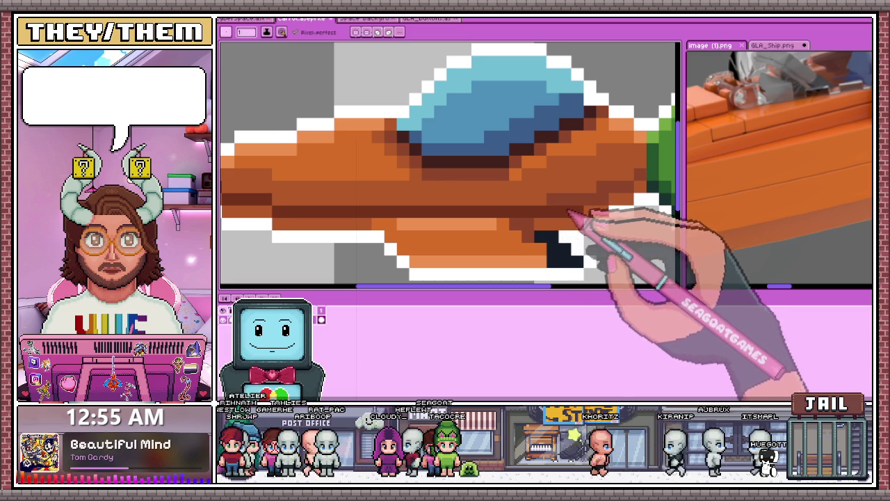
scroll(572, 214, "down", 1)
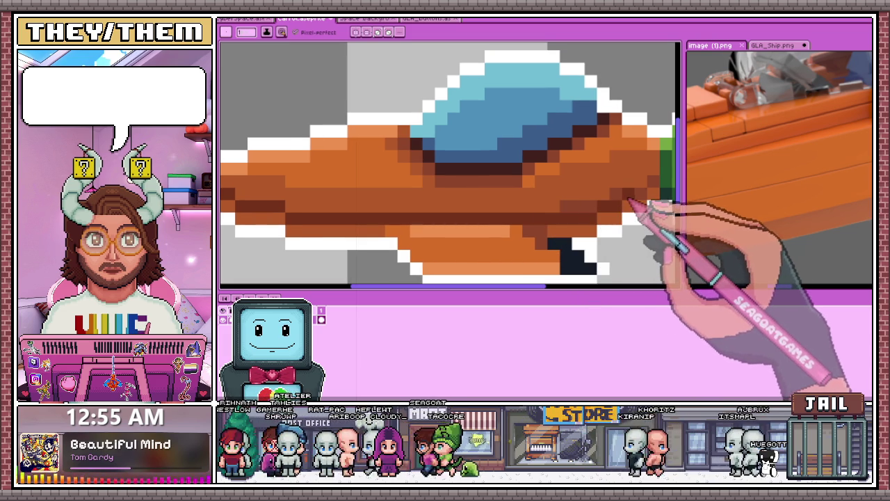
scroll(639, 198, "down", 1)
scroll(528, 212, "down", 2)
scroll(481, 224, "down", 2)
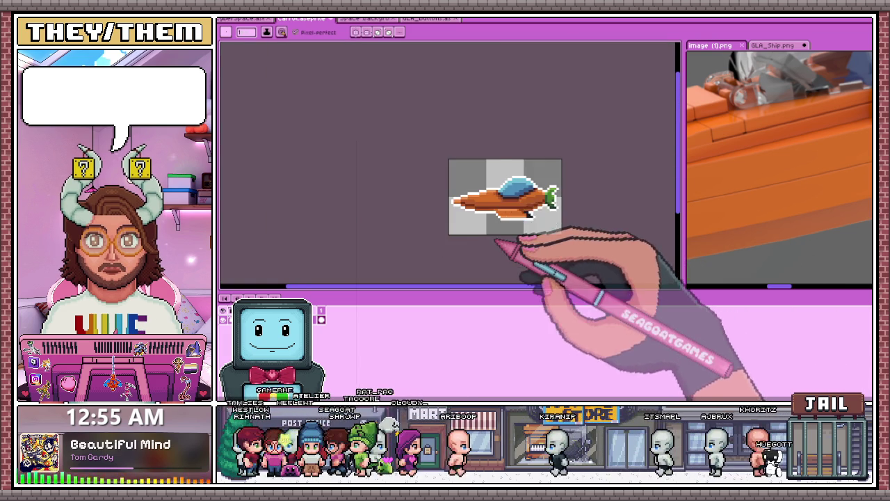
scroll(504, 209, "up", 3)
scroll(509, 187, "up", 2)
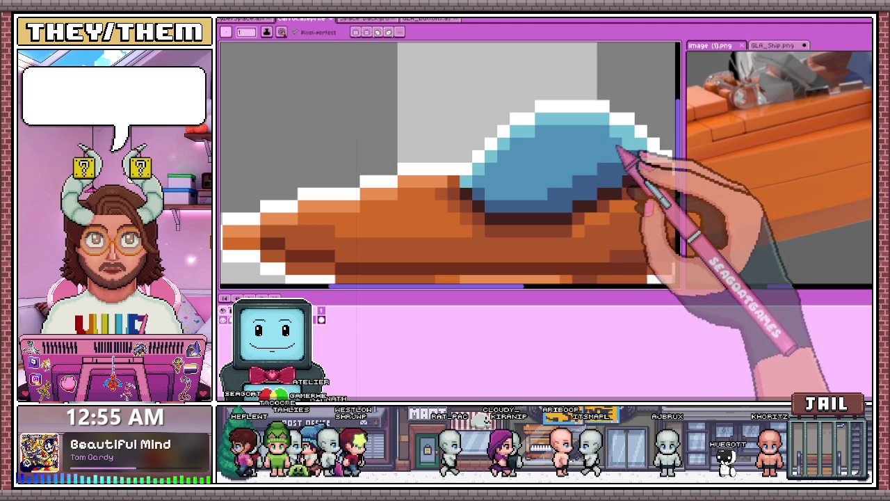
scroll(612, 149, "down", 1)
scroll(577, 181, "down", 2)
scroll(554, 191, "up", 3)
scroll(549, 193, "up", 1)
scroll(546, 194, "down", 4)
scroll(535, 196, "up", 2)
scroll(529, 196, "up", 2)
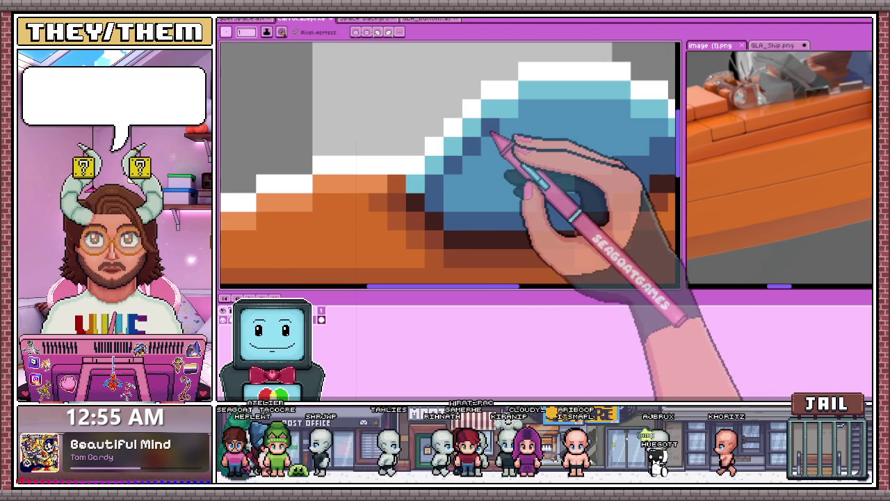
scroll(612, 202, "down", 3)
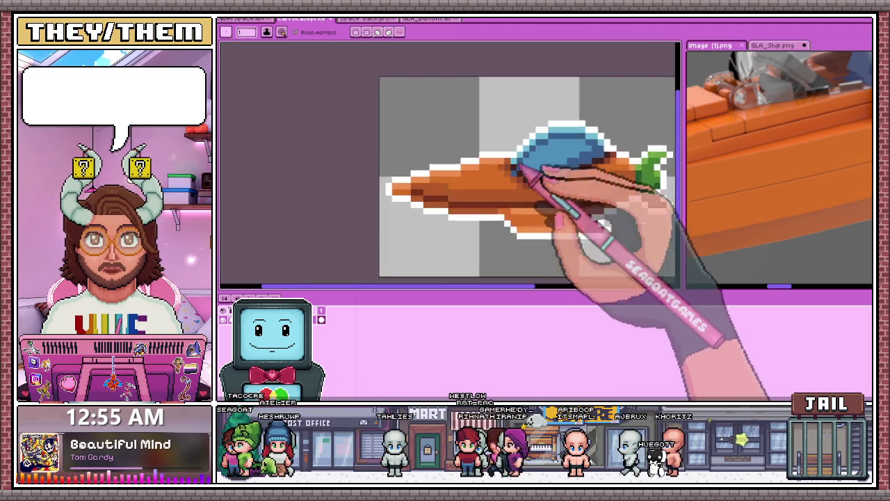
scroll(567, 196, "down", 2)
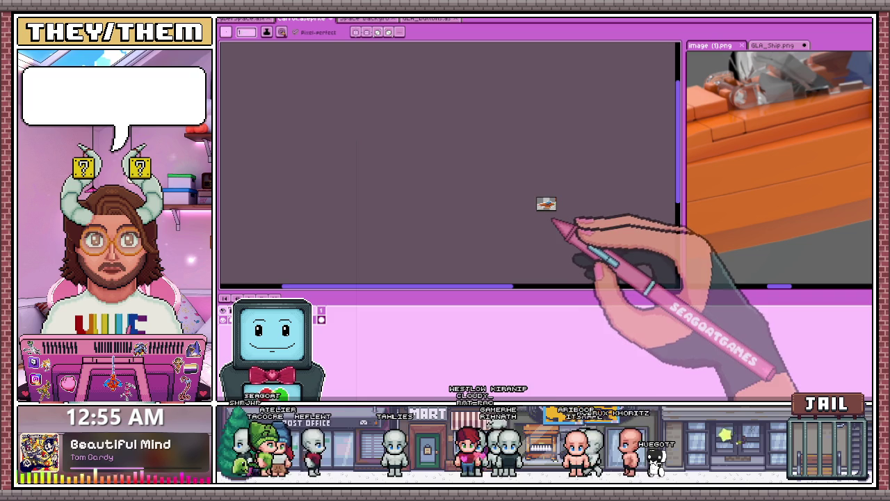
scroll(569, 209, "up", 2)
scroll(550, 183, "up", 2)
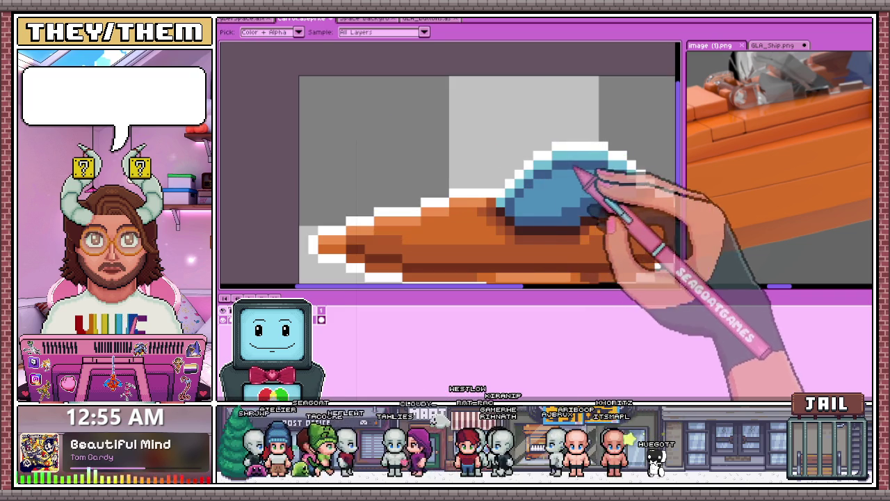
scroll(534, 188, "down", 2)
scroll(536, 236, "down", 2)
scroll(546, 234, "up", 2)
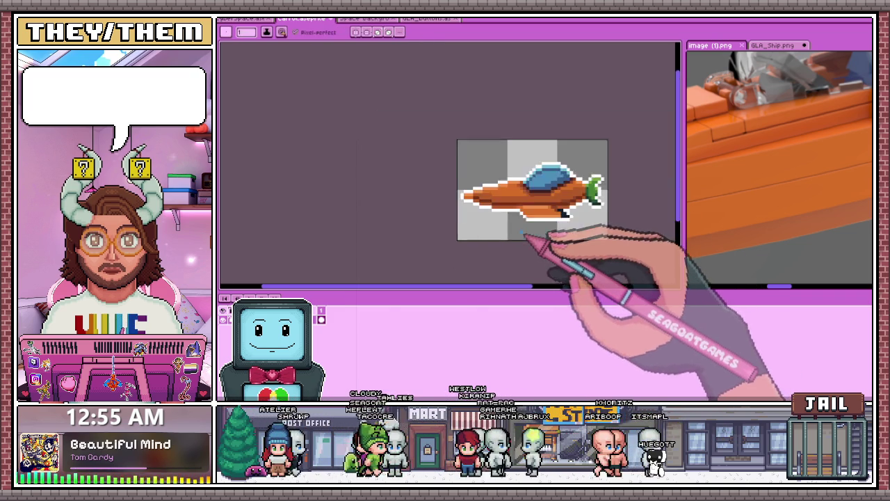
scroll(501, 197, "up", 2)
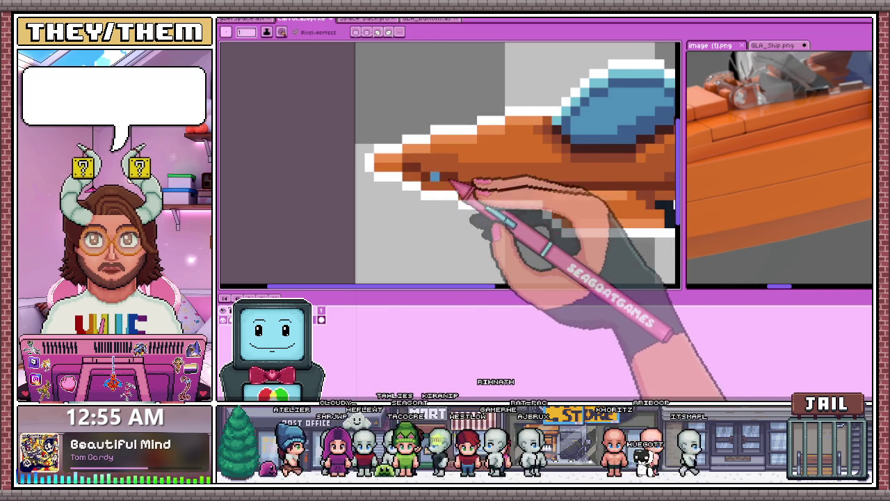
scroll(452, 174, "down", 1)
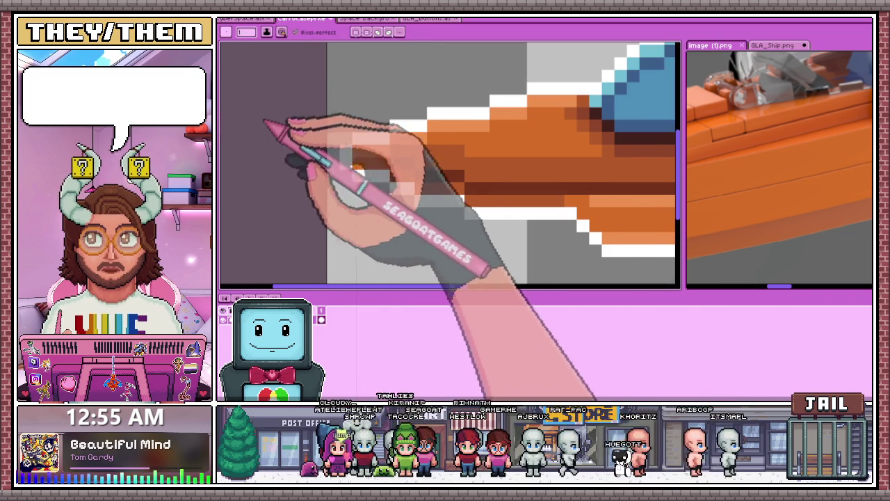
scroll(452, 194, "down", 3)
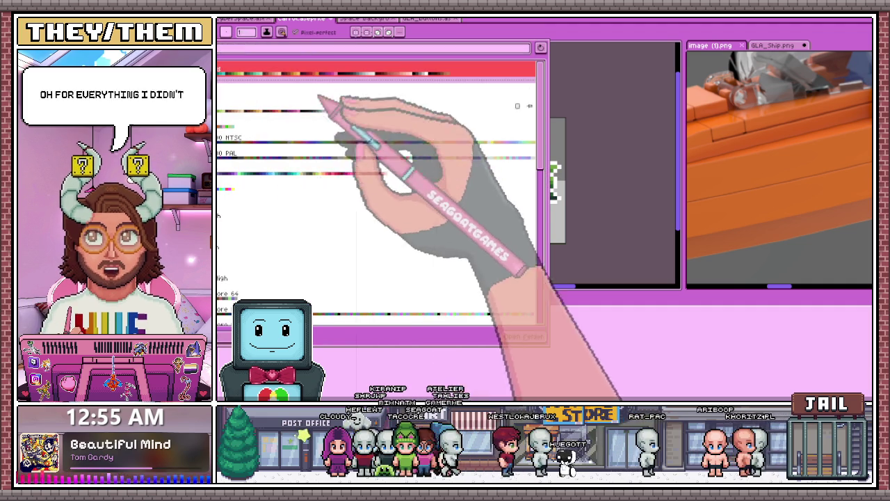
Step: Reload Aseprite's Default palette, then zoom in to inspect the hull stripe shading
left_click(221, 36)
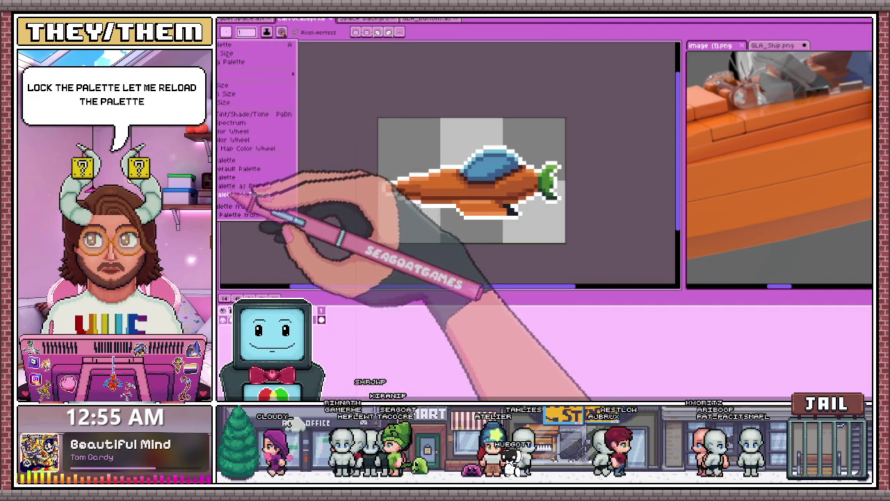
left_click(236, 169)
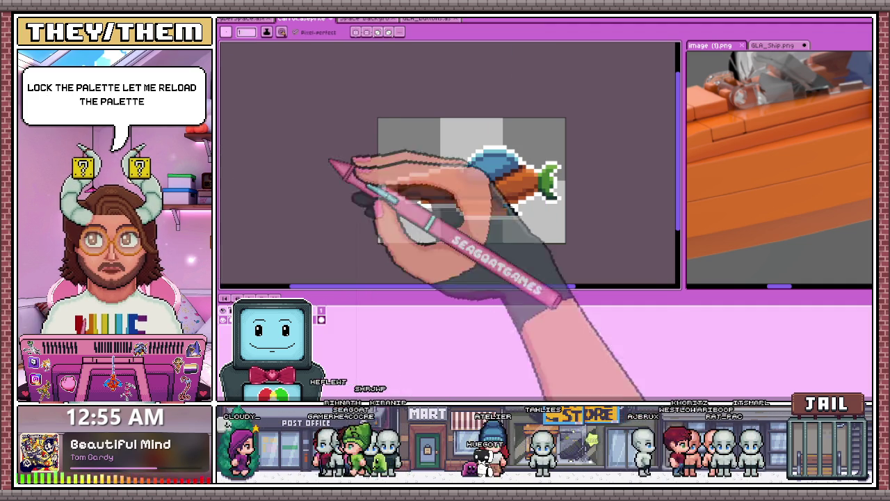
scroll(453, 199, "up", 5)
scroll(348, 153, "down", 2)
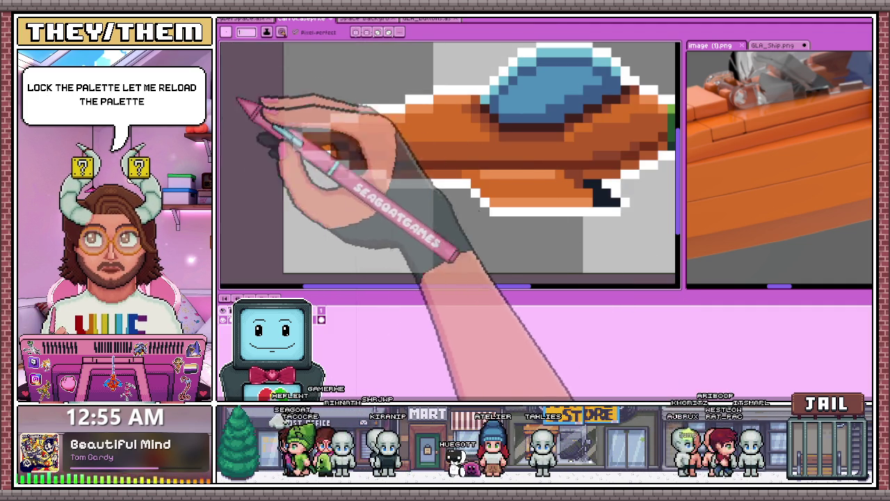
scroll(417, 160, "up", 2)
scroll(381, 166, "up", 2)
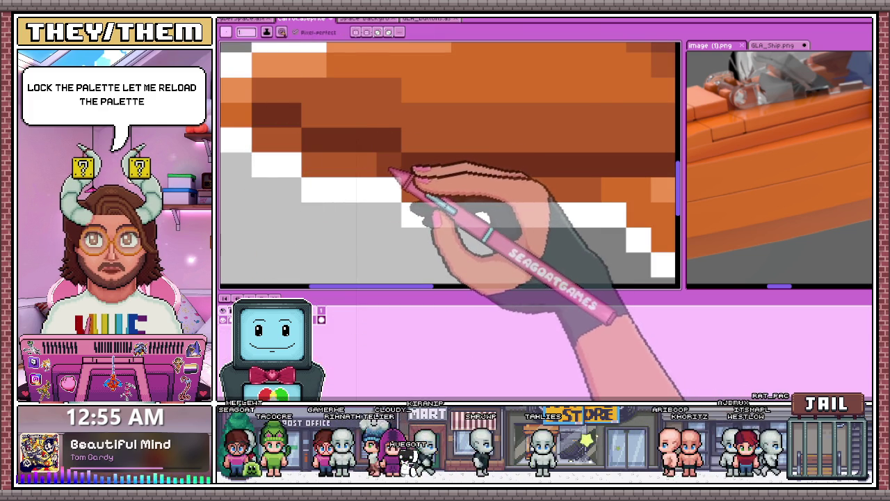
scroll(391, 168, "down", 2)
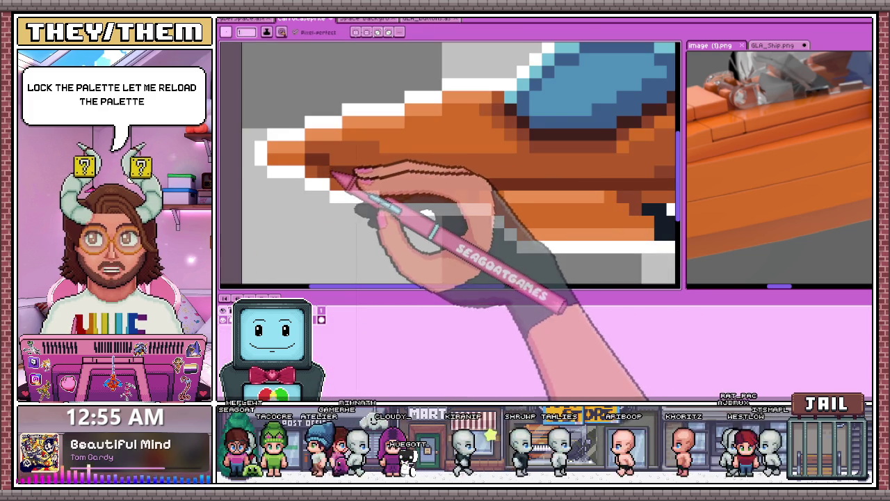
scroll(340, 181, "down", 2)
scroll(445, 186, "up", 2)
scroll(389, 189, "up", 2)
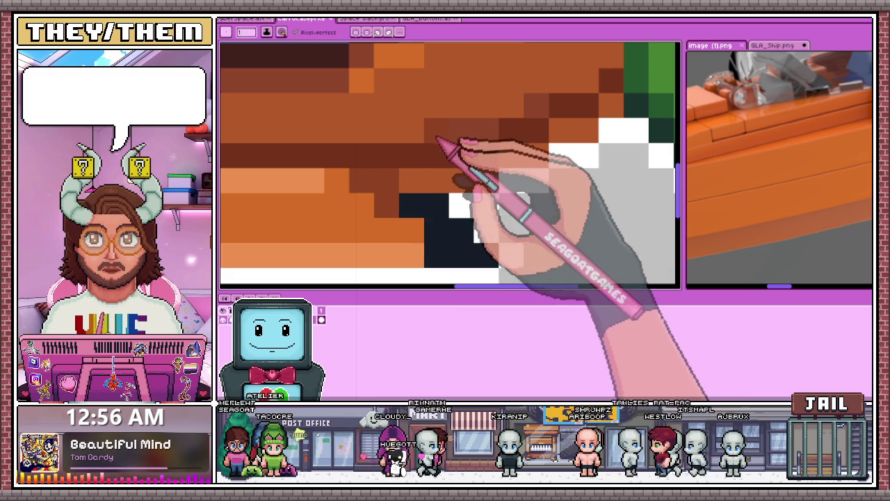
Step: Use the Magic Wand with Contiguous off to select every hull pixel of that orange shade
key("w")
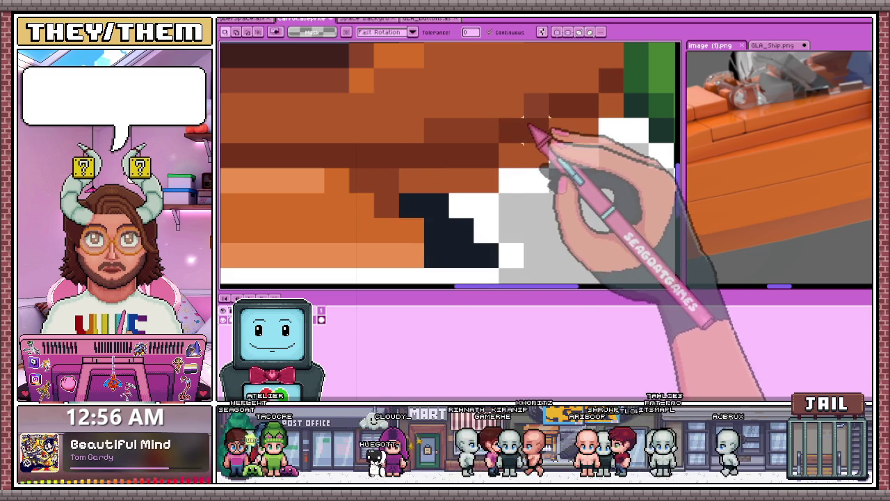
scroll(534, 104, "down", 4)
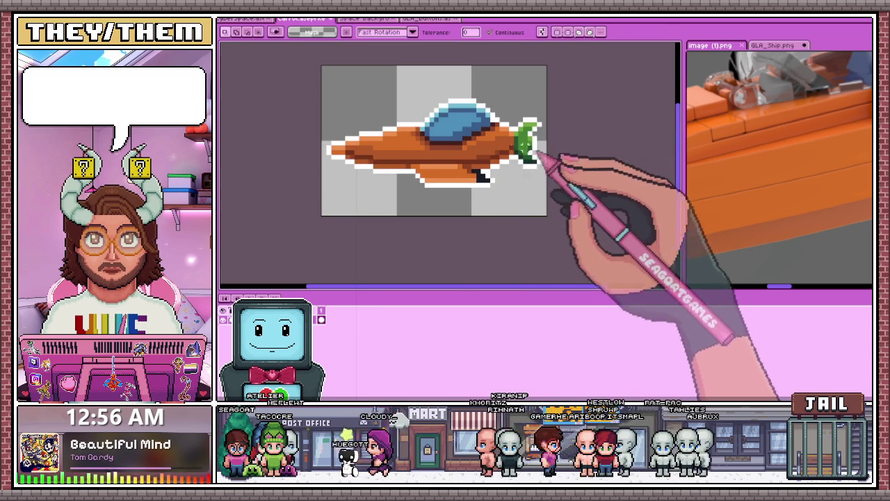
scroll(507, 153, "up", 2)
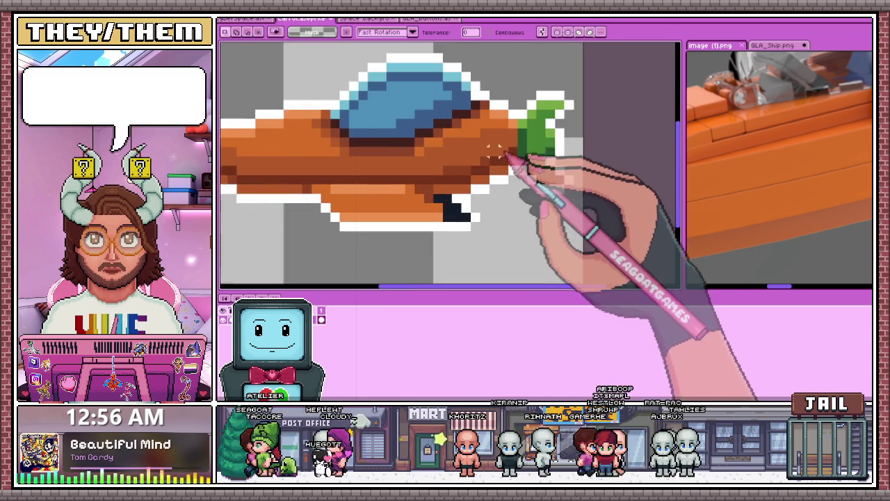
scroll(487, 160, "up", 1)
left_click(481, 161)
scroll(494, 181, "down", 3)
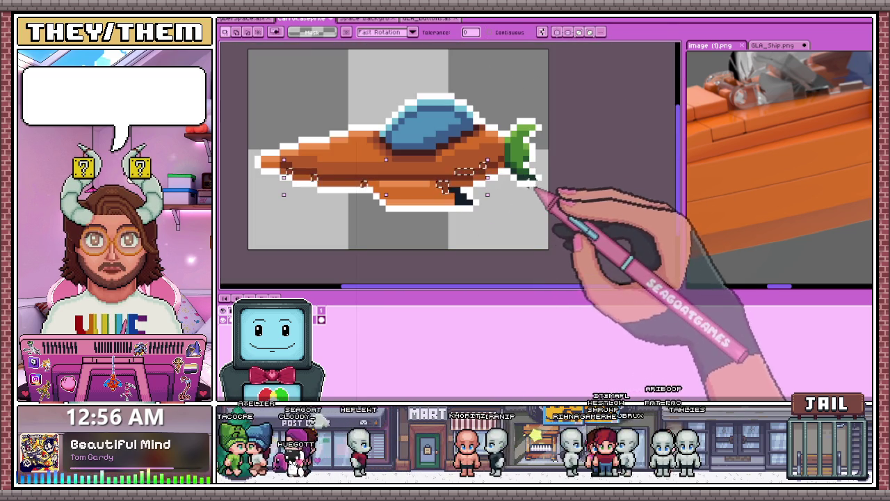
scroll(470, 140, "up", 2)
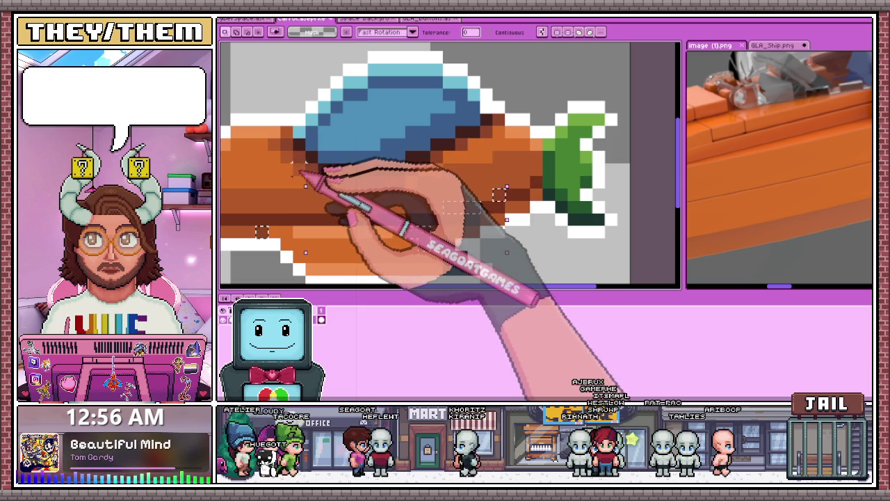
scroll(508, 191, "down", 2)
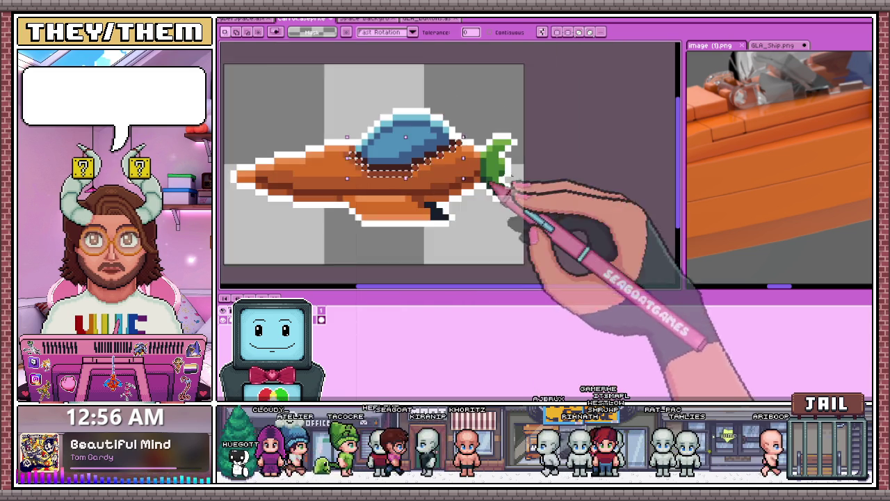
scroll(439, 209, "up", 2)
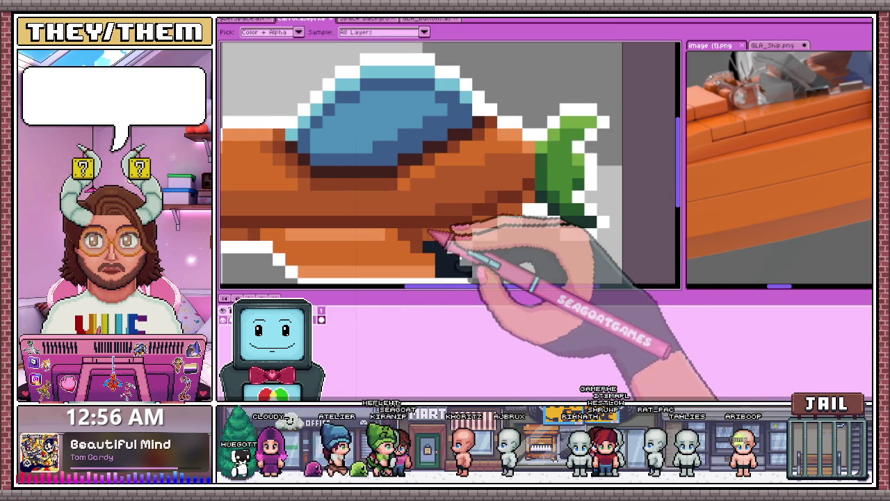
key("w")
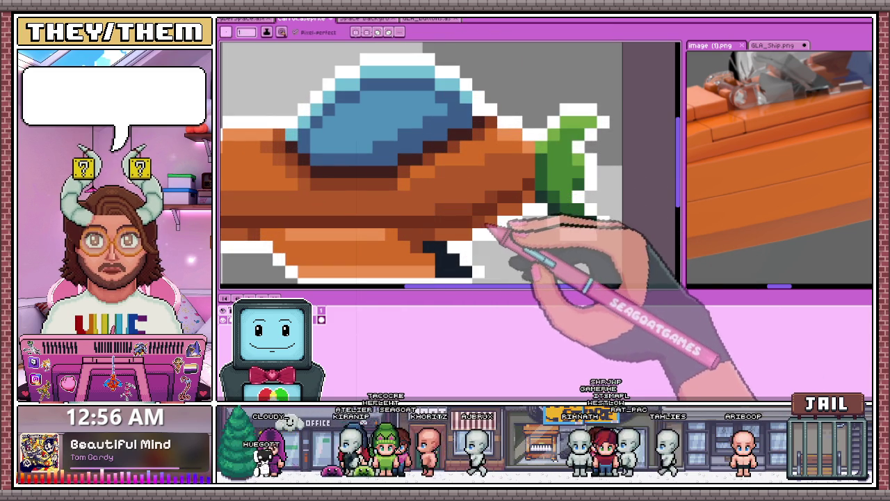
scroll(495, 252, "down", 3)
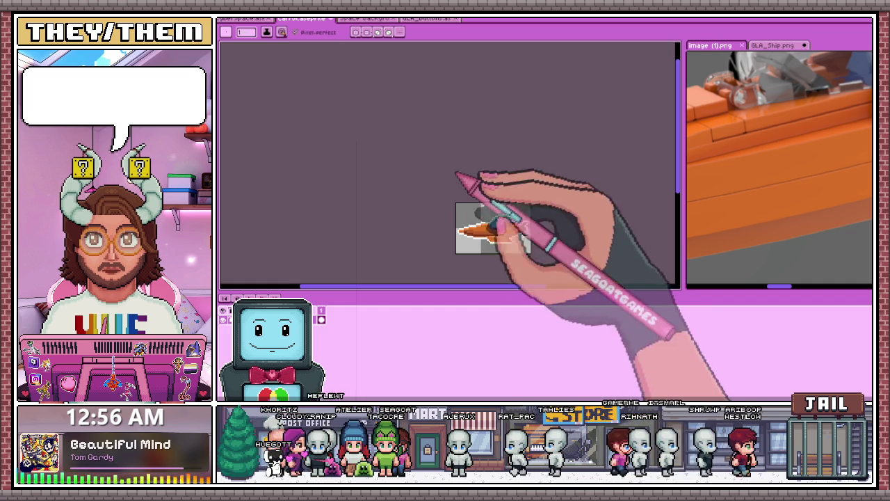
scroll(483, 229, "up", 2)
scroll(520, 199, "up", 2)
scroll(465, 174, "down", 1)
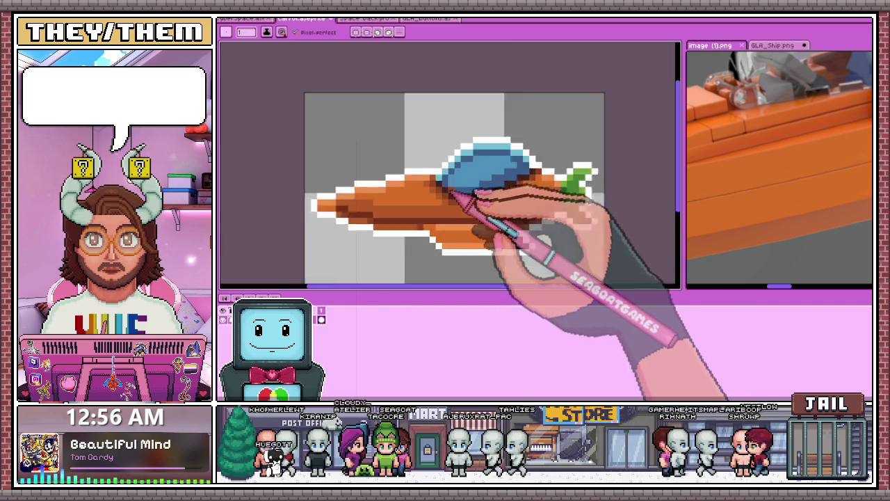
scroll(471, 193, "up", 1)
scroll(473, 204, "down", 1)
scroll(453, 218, "up", 2)
scroll(476, 178, "down", 2)
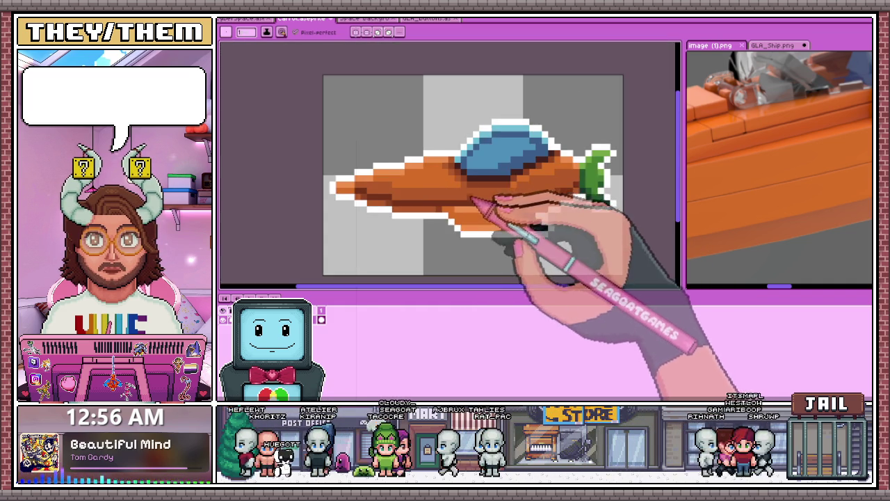
scroll(475, 189, "up", 2)
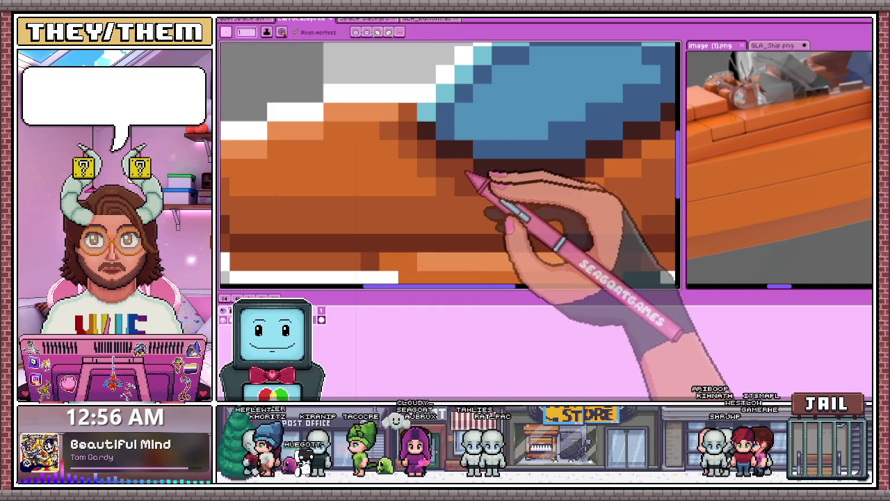
scroll(459, 202, "down", 2)
scroll(477, 212, "down", 2)
scroll(466, 219, "up", 2)
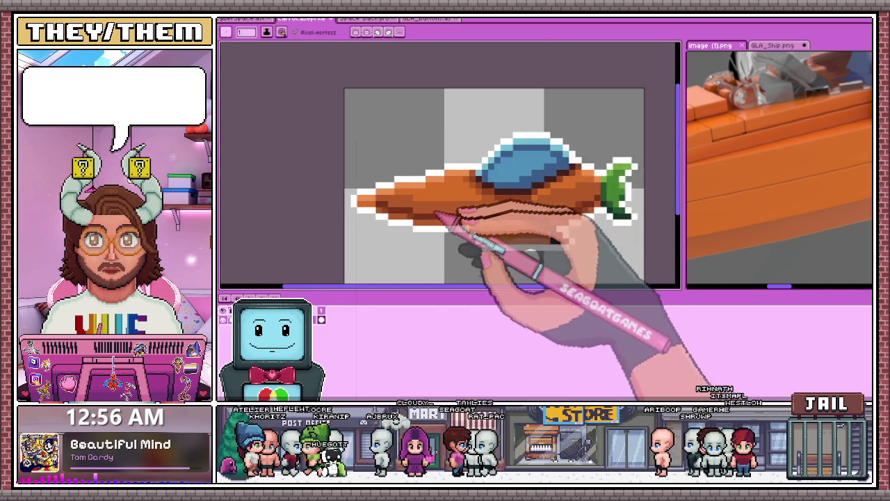
scroll(424, 208, "up", 2)
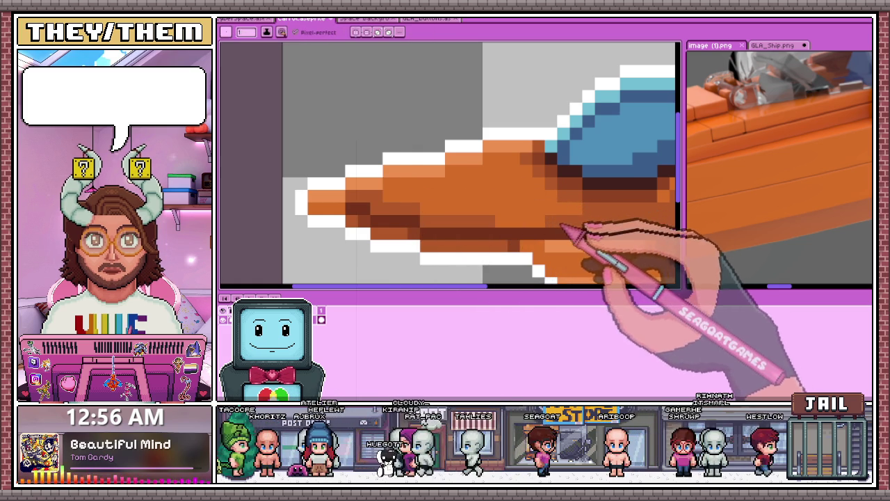
scroll(564, 226, "down", 1)
scroll(514, 232, "down", 2)
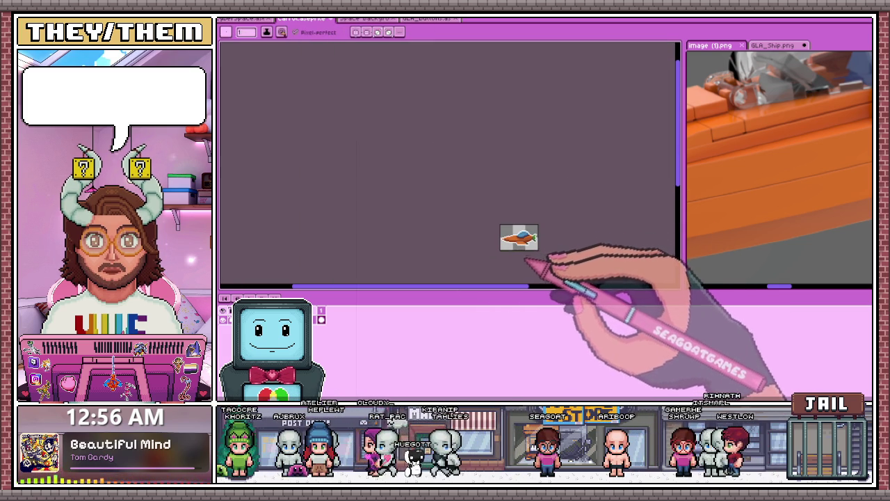
scroll(556, 246, "up", 2)
scroll(528, 222, "up", 2)
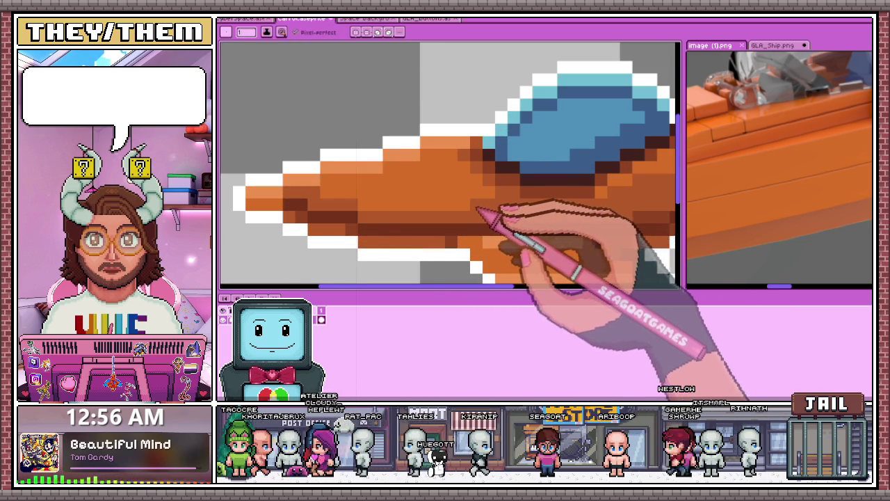
scroll(477, 208, "down", 1)
scroll(478, 239, "down", 1)
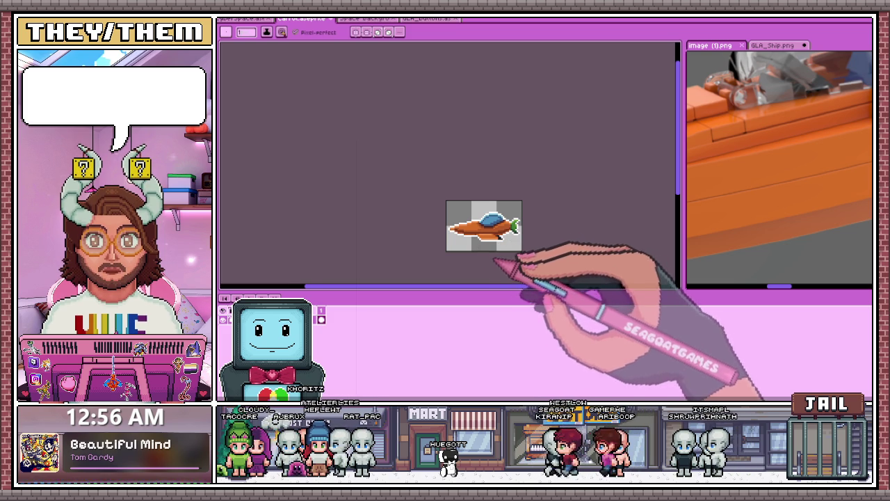
scroll(496, 253, "up", 1)
scroll(487, 227, "up", 1)
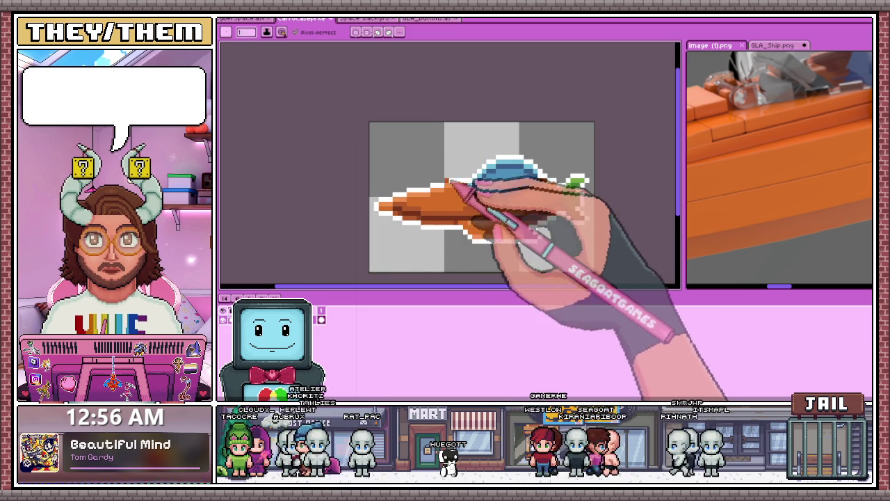
scroll(417, 236, "down", 1)
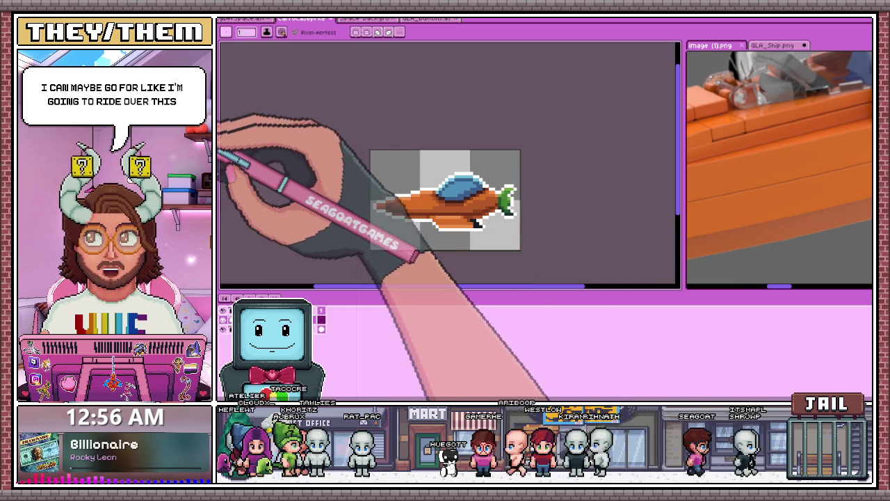
Step: Paint the dark teal stripe from the nose back along the ship's underside
scroll(493, 143, "up", 1)
scroll(473, 155, "up", 2)
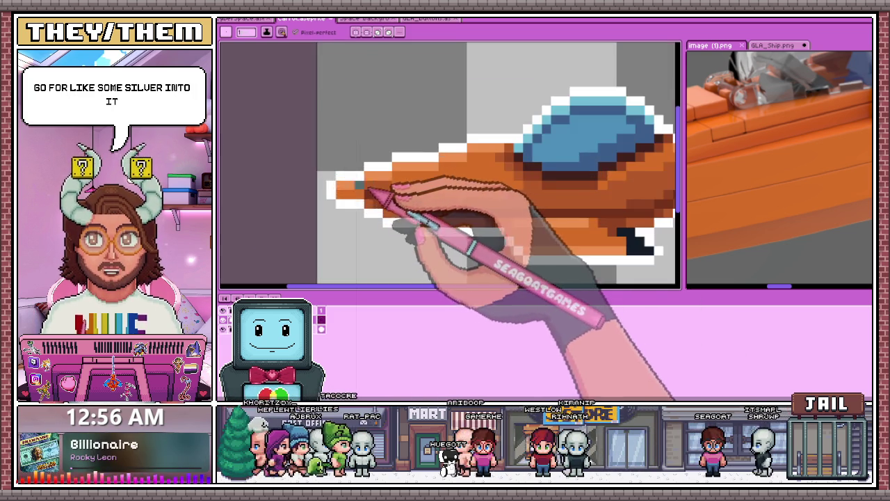
scroll(387, 199, "up", 1)
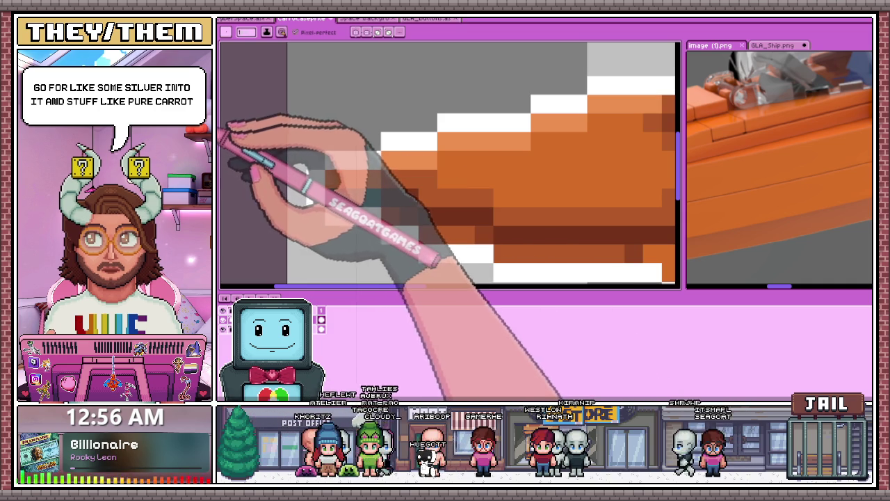
left_click_drag(334, 197, 397, 201)
scroll(403, 208, "down", 2)
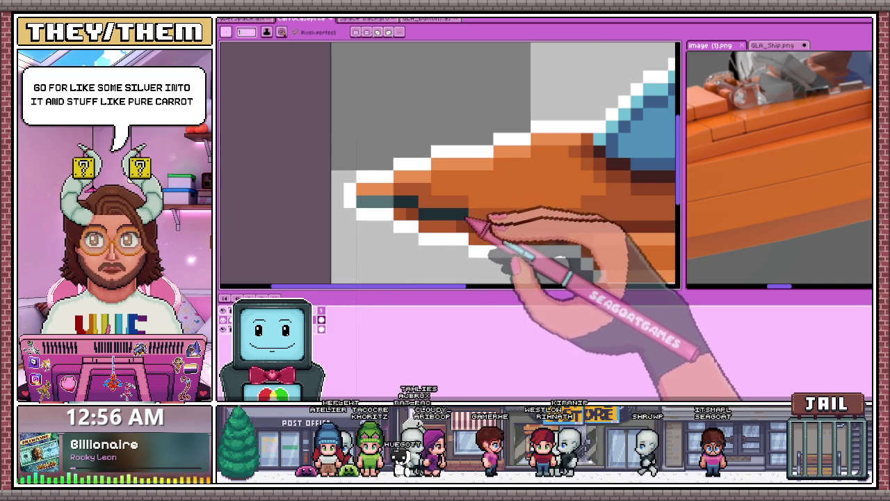
scroll(487, 219, "down", 2)
scroll(379, 191, "up", 1)
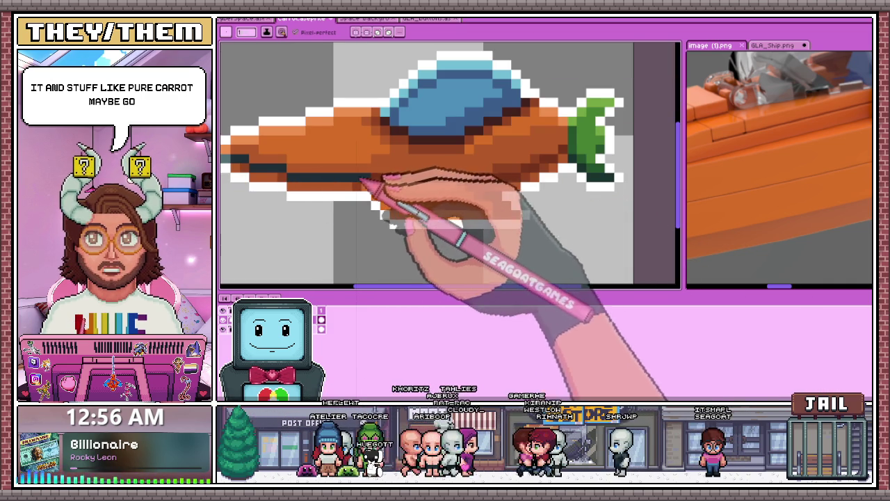
left_click_drag(372, 182, 490, 185)
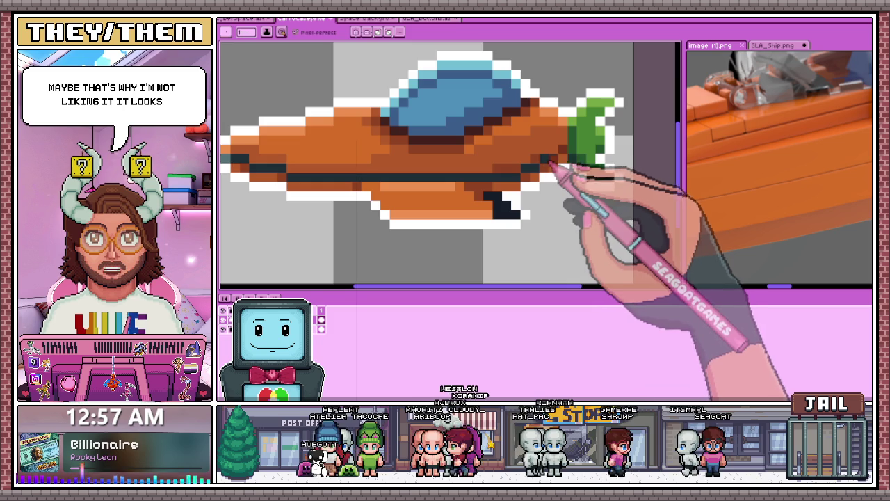
Step: Add dark teal pixels to the rear of the lower hull and sample a ship colour
scroll(542, 177, "down", 2)
scroll(560, 165, "down", 2)
scroll(469, 231, "down", 2)
scroll(480, 223, "up", 1)
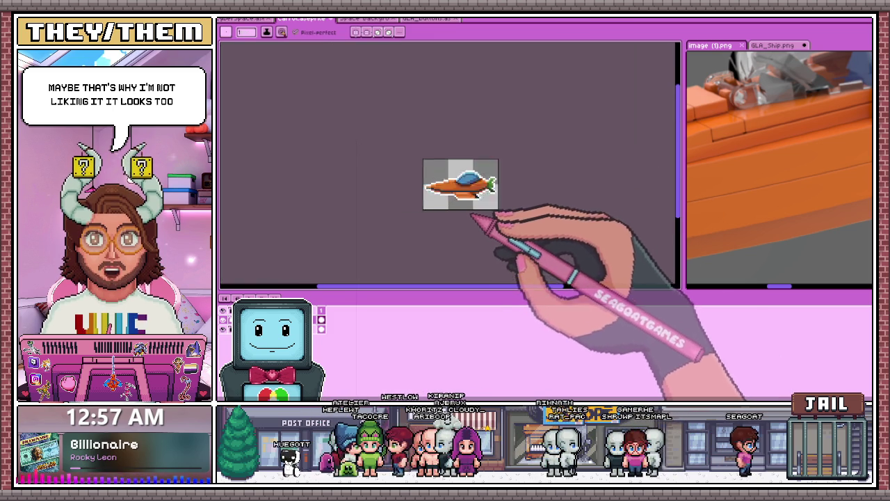
scroll(313, 160, "up", 1)
scroll(439, 171, "up", 2)
scroll(431, 181, "up", 2)
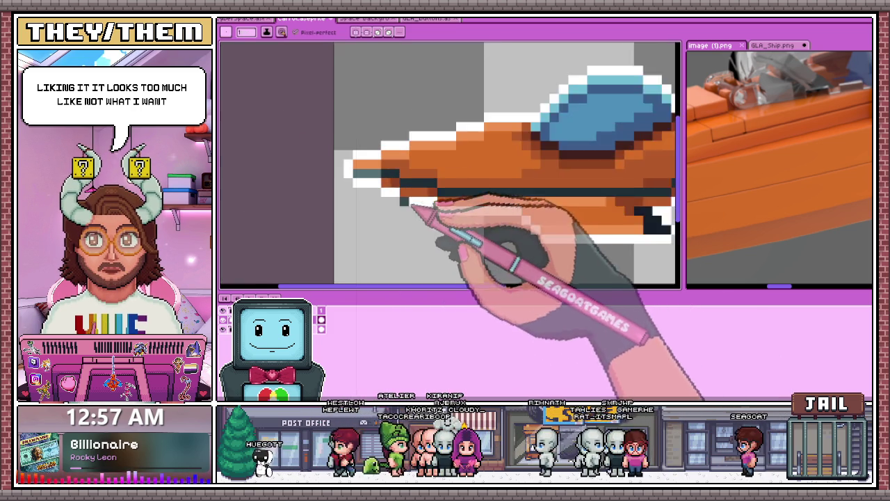
scroll(421, 196, "up", 1)
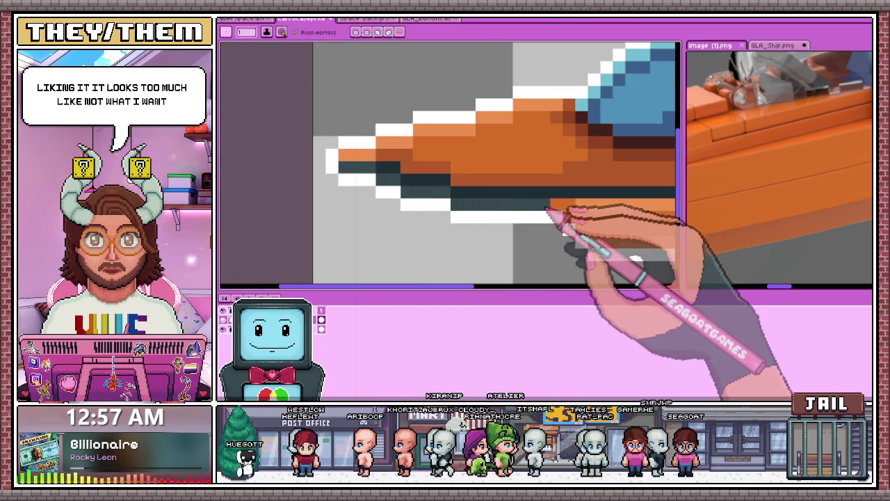
scroll(549, 208, "down", 4)
scroll(501, 199, "up", 3)
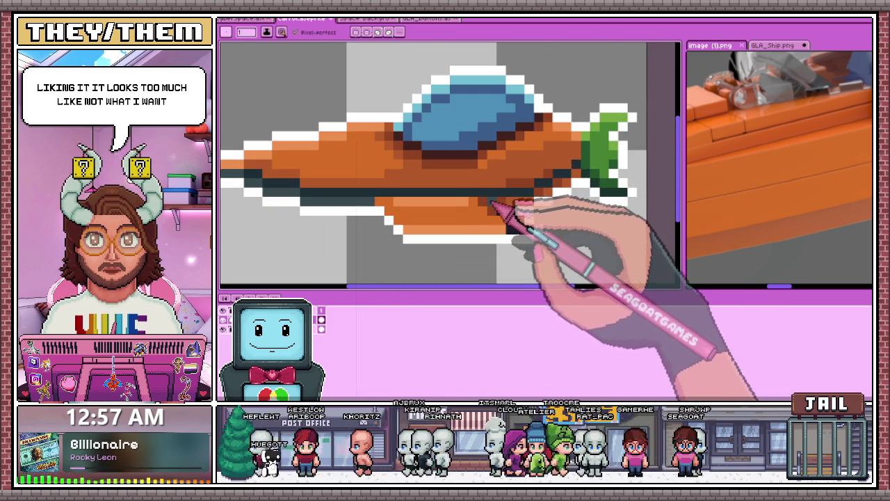
scroll(492, 203, "up", 2)
left_click_drag(477, 201, 512, 201)
key("alt")
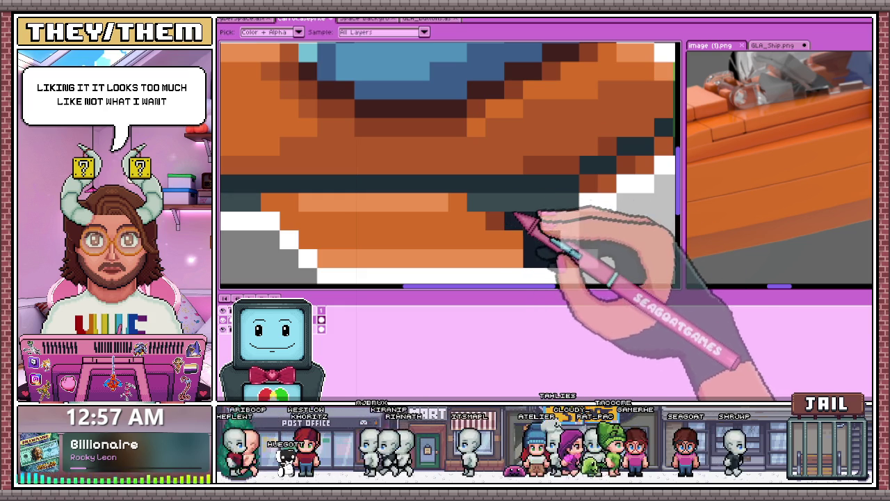
scroll(529, 219, "down", 2)
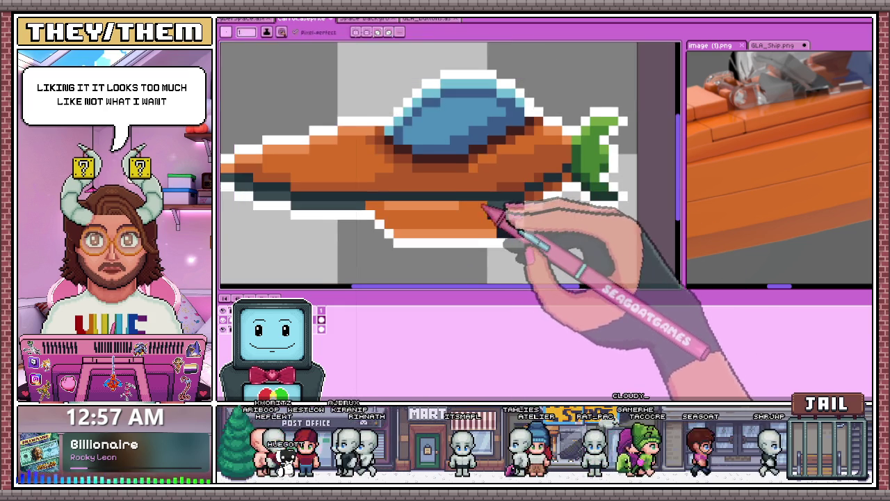
scroll(531, 203, "up", 1)
scroll(562, 189, "down", 2)
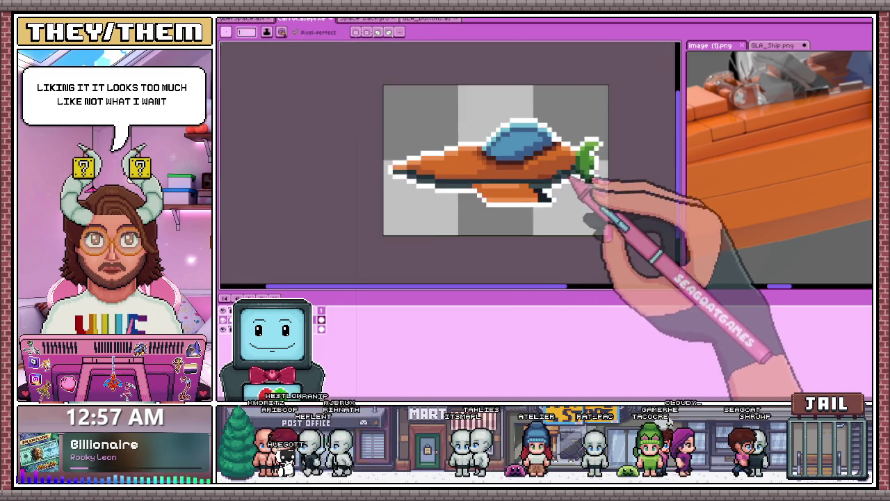
scroll(594, 170, "down", 2)
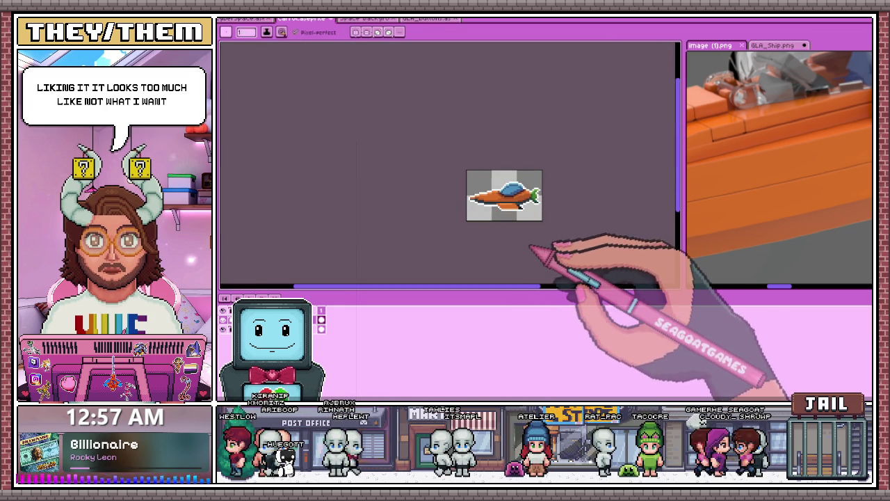
scroll(560, 209, "up", 2)
scroll(501, 194, "up", 2)
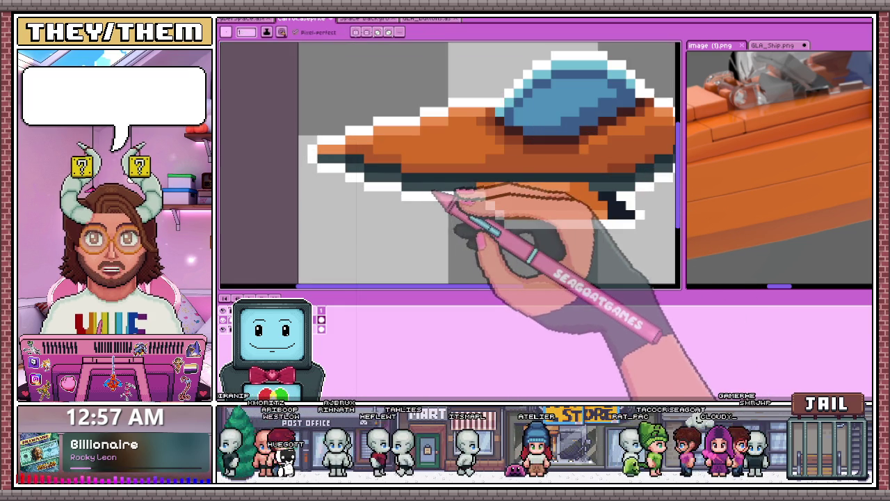
key("i")
left_click(375, 179)
key("b")
scroll(417, 188, "down", 2)
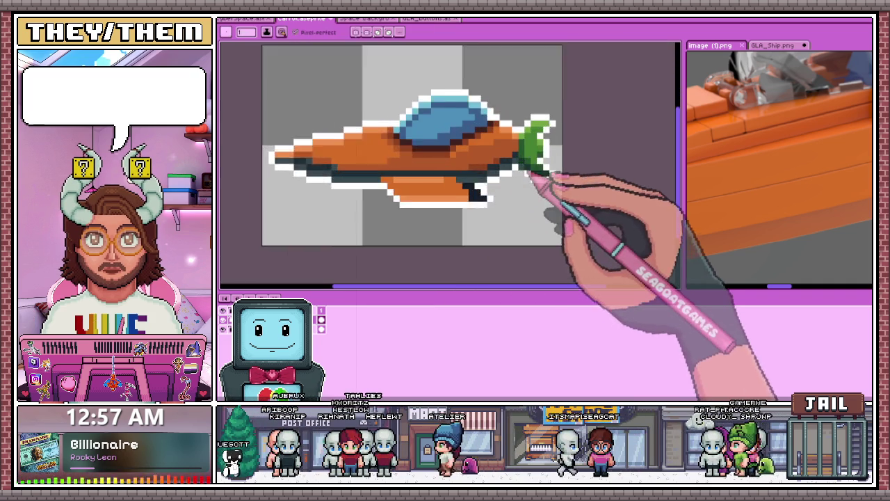
scroll(507, 177, "up", 3)
scroll(505, 182, "down", 2)
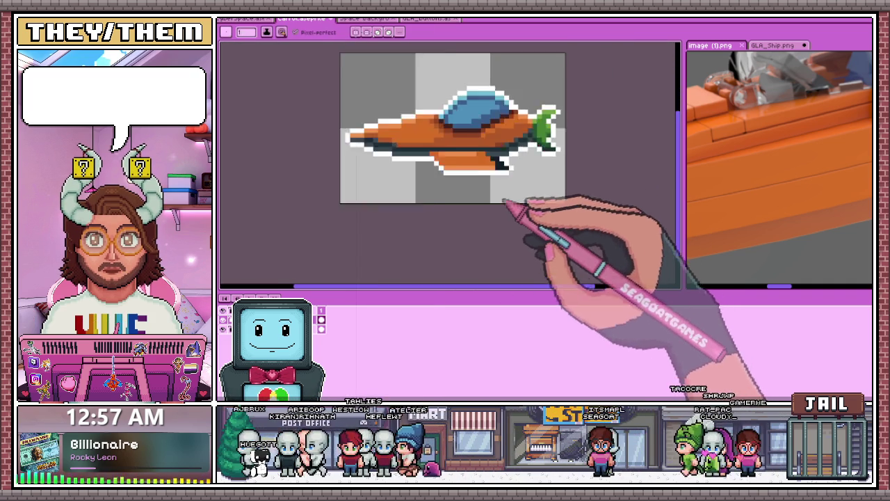
scroll(510, 208, "down", 2)
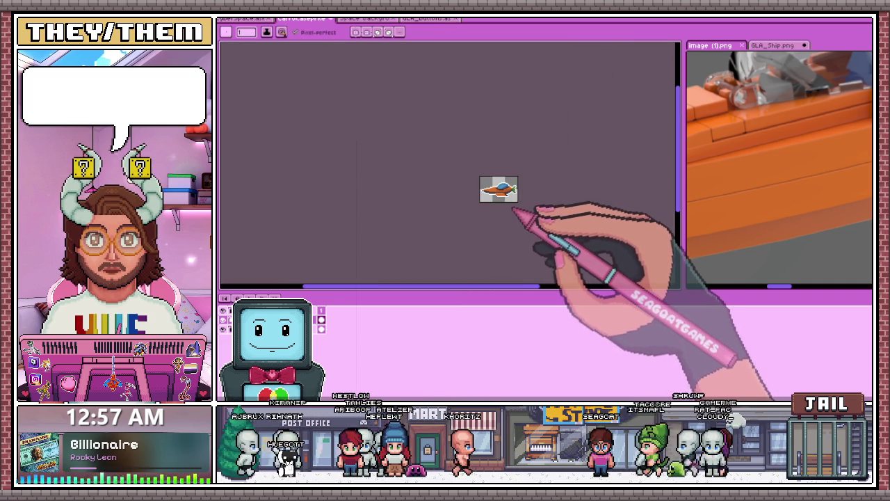
scroll(490, 202, "down", 1)
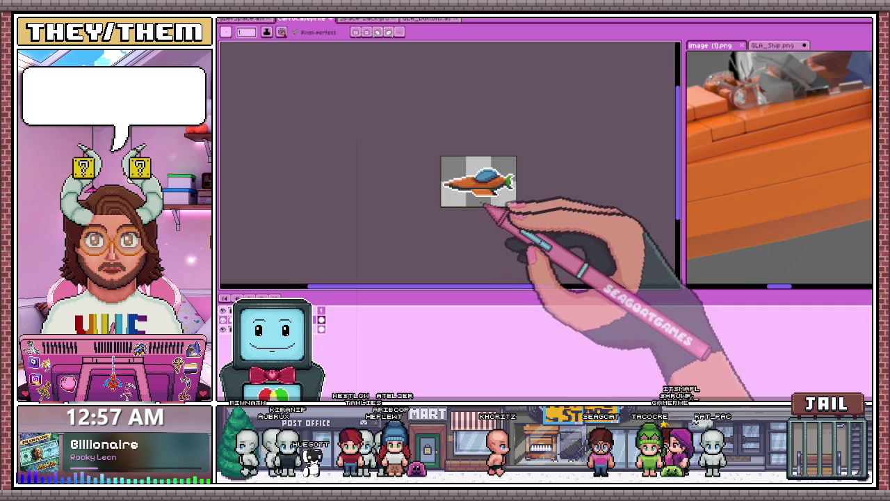
scroll(487, 207, "up", 2)
Step: Select the lower hull section with the Rectangular Marquee and move it up beneath the dark stripe
key("m")
scroll(479, 174, "up", 1)
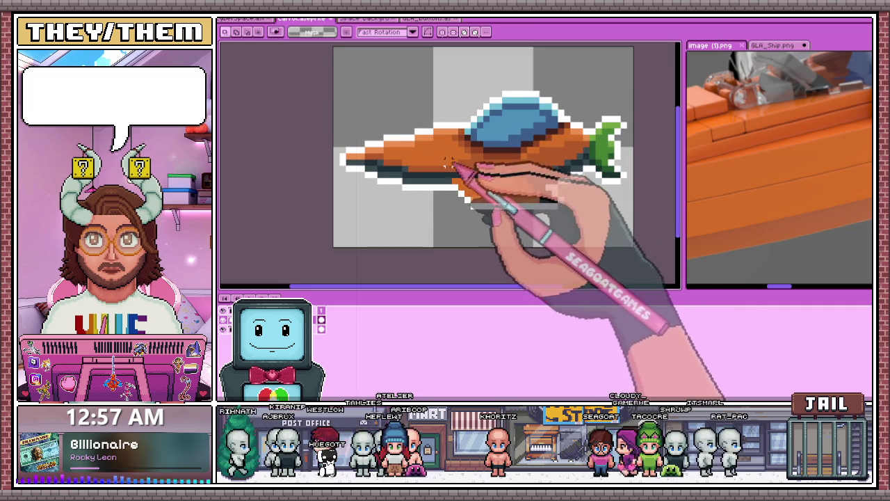
left_click_drag(447, 165, 556, 226)
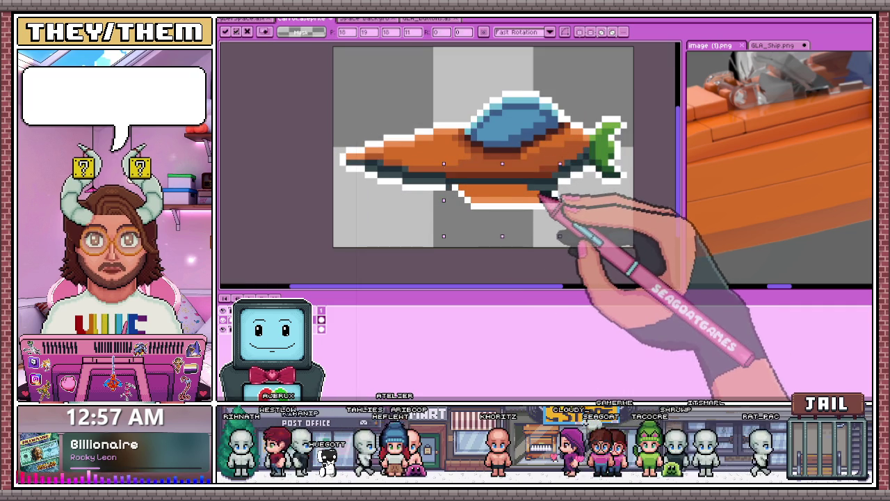
left_click_drag(443, 152, 559, 225)
scroll(483, 271, "down", 2)
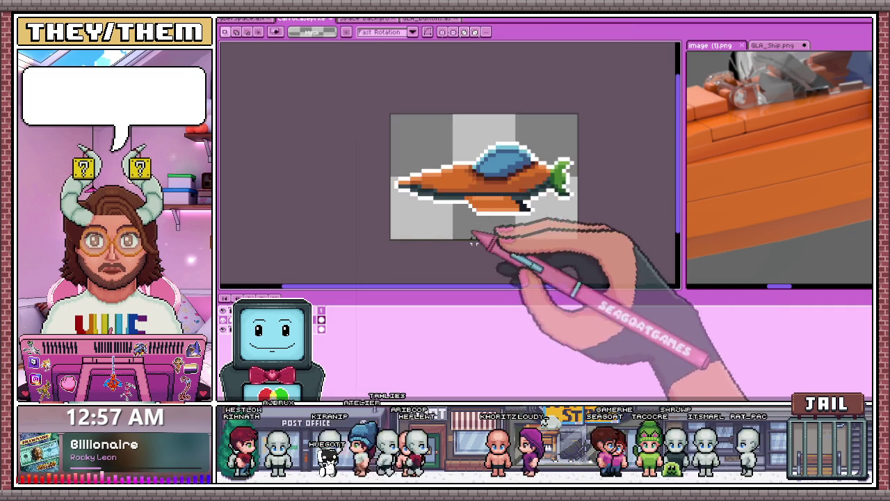
scroll(477, 240, "down", 1)
left_click(321, 320)
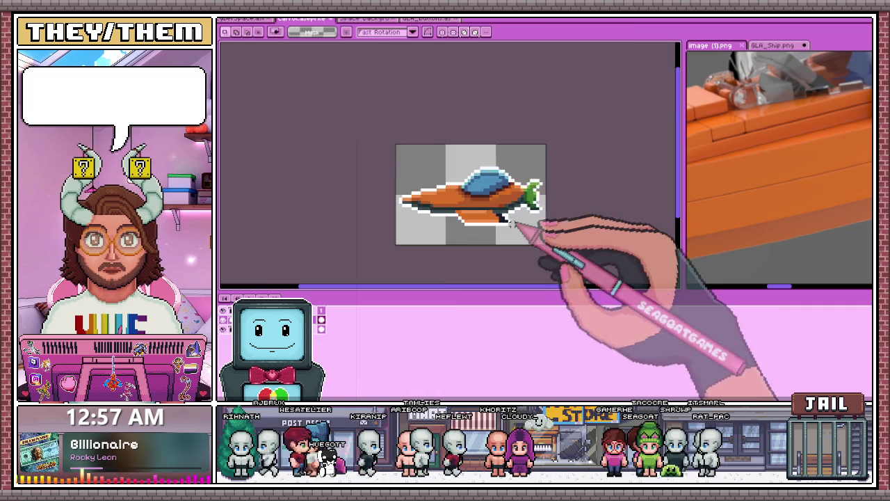
scroll(508, 216, "up", 2)
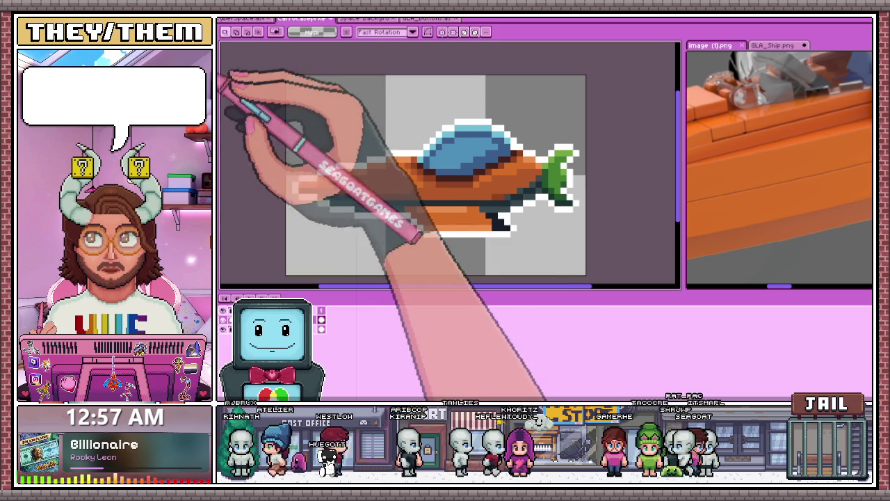
key("b")
scroll(393, 205, "up", 2)
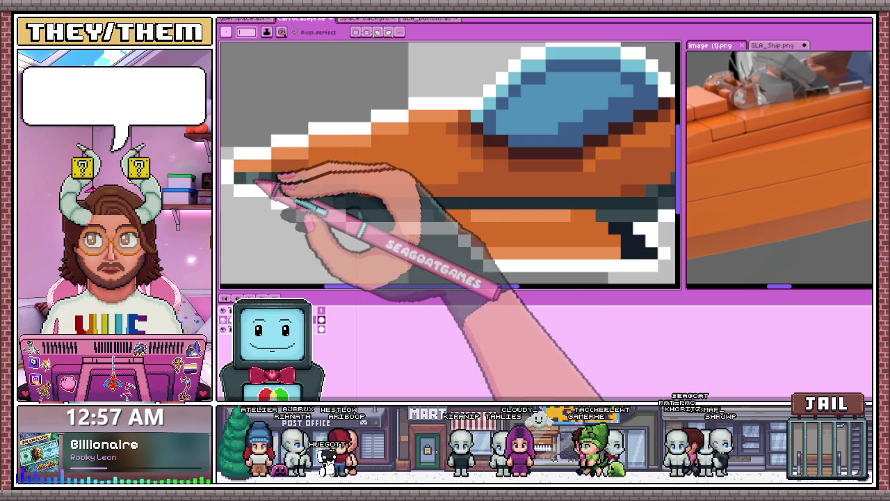
scroll(292, 184, "down", 2)
scroll(412, 234, "down", 1)
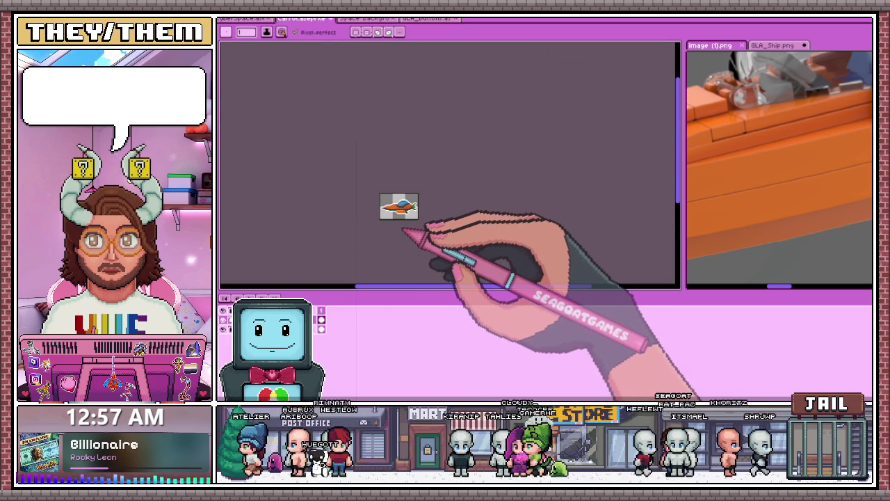
scroll(417, 212, "up", 3)
scroll(414, 203, "up", 2)
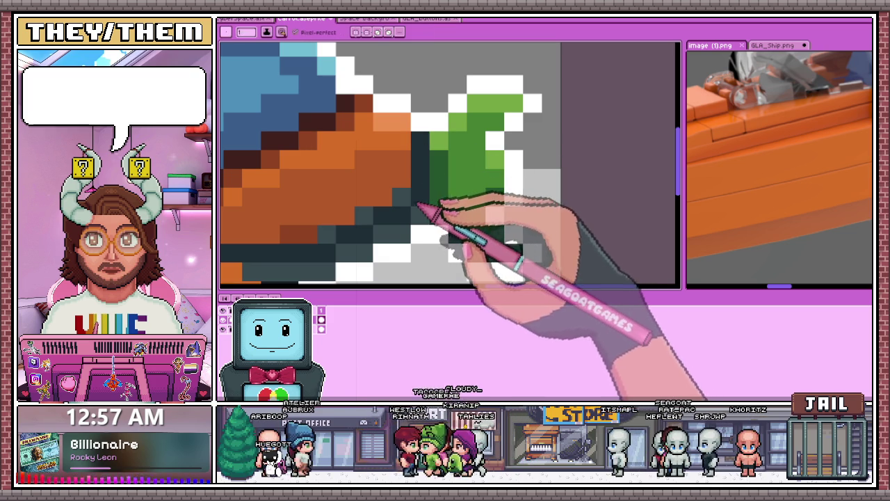
key("b")
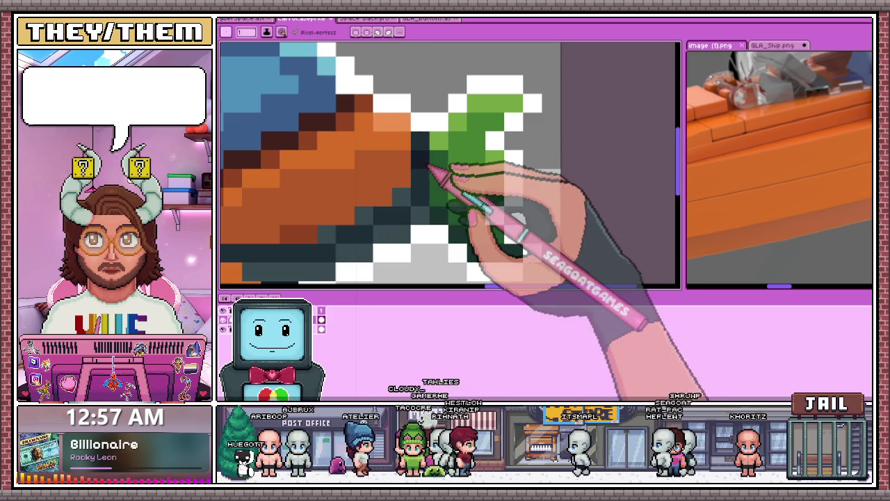
scroll(426, 166, "down", 2)
scroll(428, 169, "up", 2)
scroll(434, 170, "up", 1)
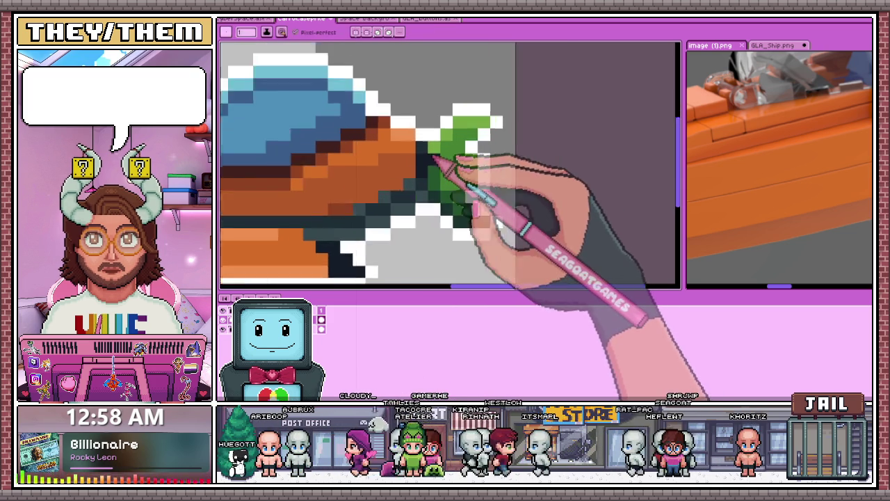
scroll(441, 170, "up", 1)
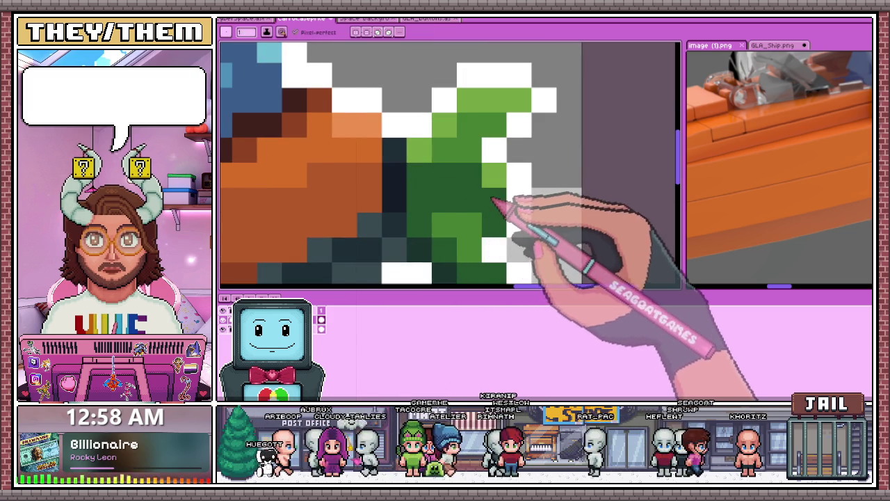
scroll(489, 202, "down", 1)
scroll(485, 203, "up", 1)
scroll(501, 178, "down", 2)
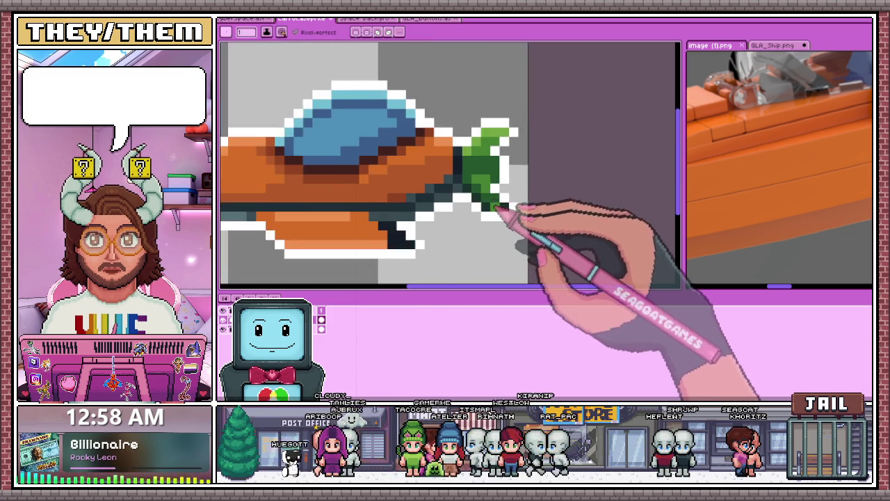
scroll(497, 204, "up", 2)
key("alt")
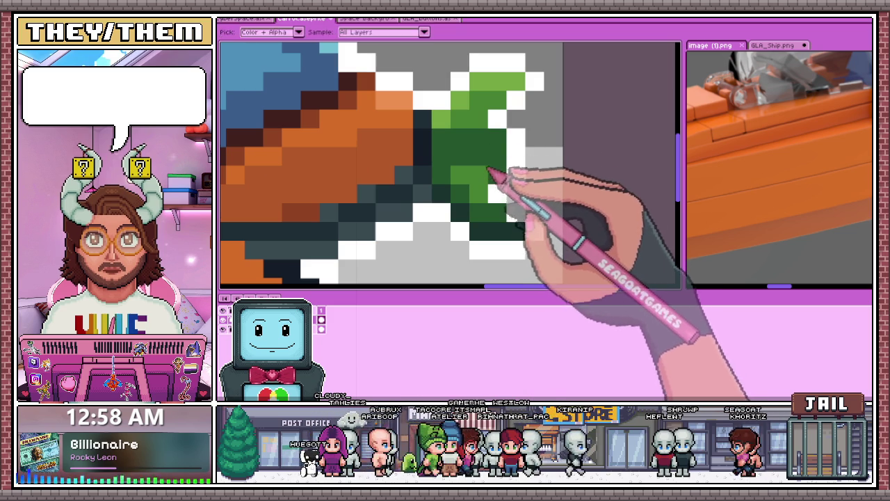
scroll(506, 143, "down", 2)
scroll(511, 194, "up", 2)
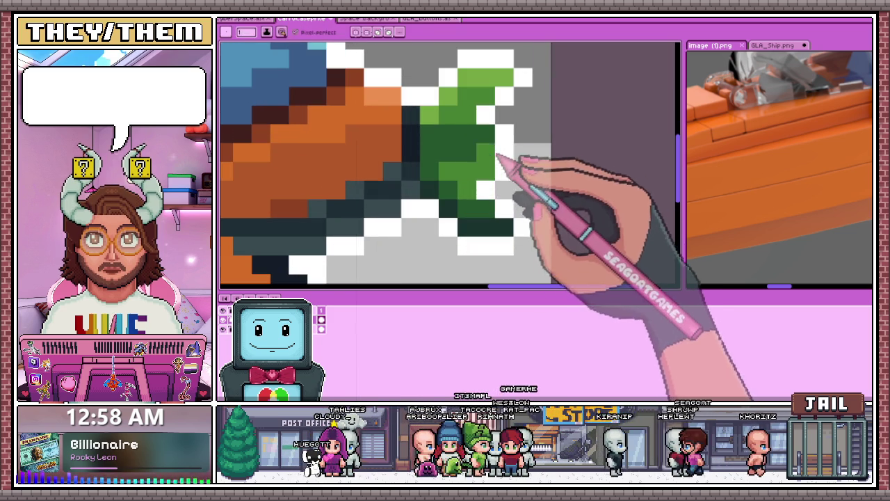
left_click(477, 191, "alt")
scroll(484, 143, "down", 1)
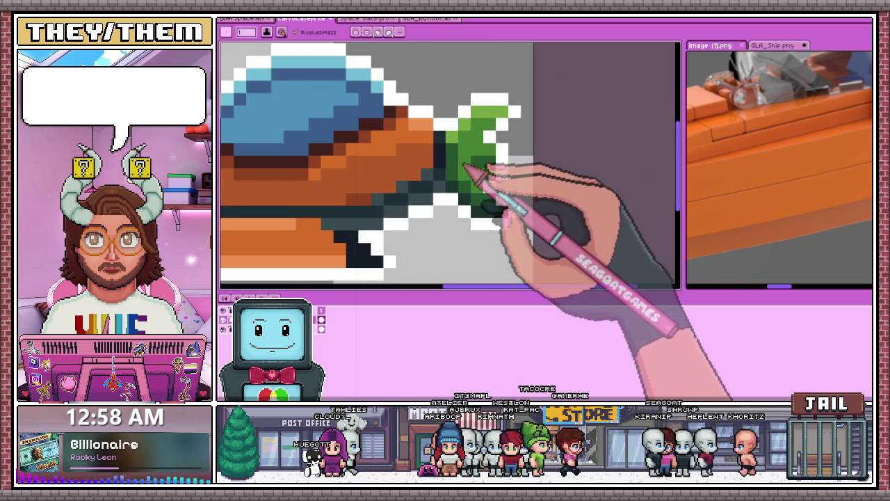
scroll(470, 158, "down", 1)
scroll(477, 167, "down", 1)
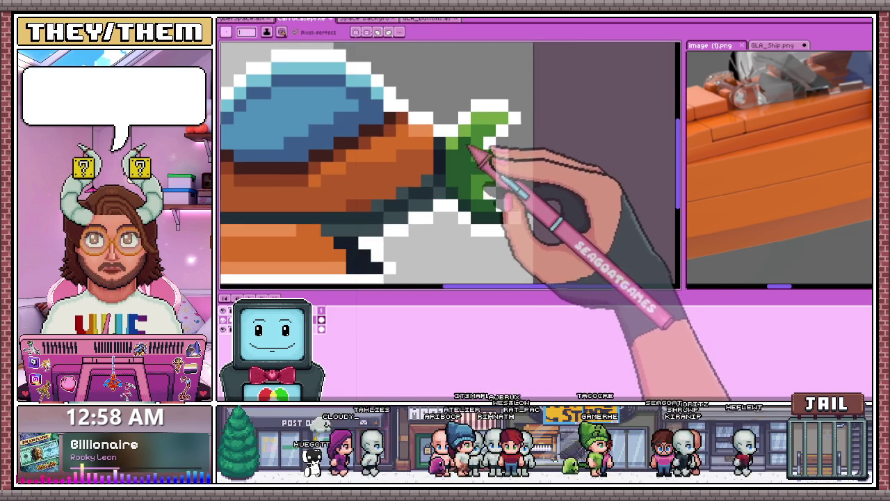
scroll(490, 181, "down", 3)
scroll(493, 191, "down", 2)
scroll(486, 191, "up", 2)
scroll(482, 188, "up", 6)
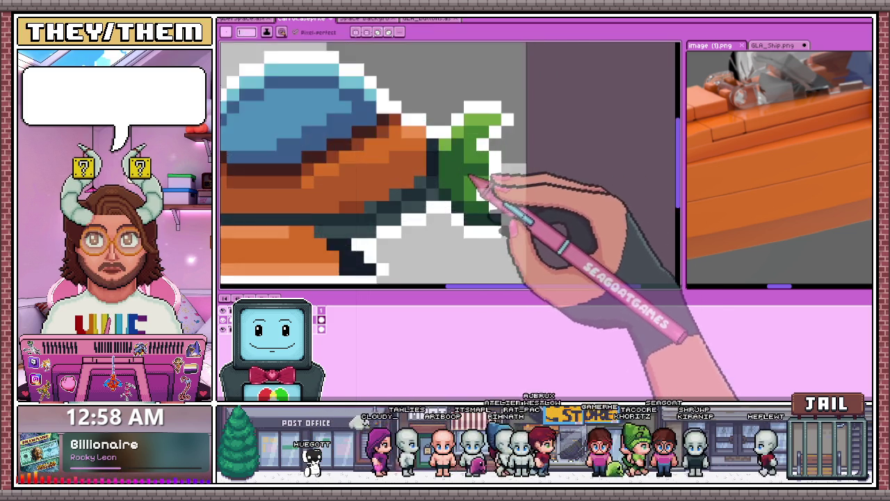
key("alt")
scroll(479, 170, "down", 1)
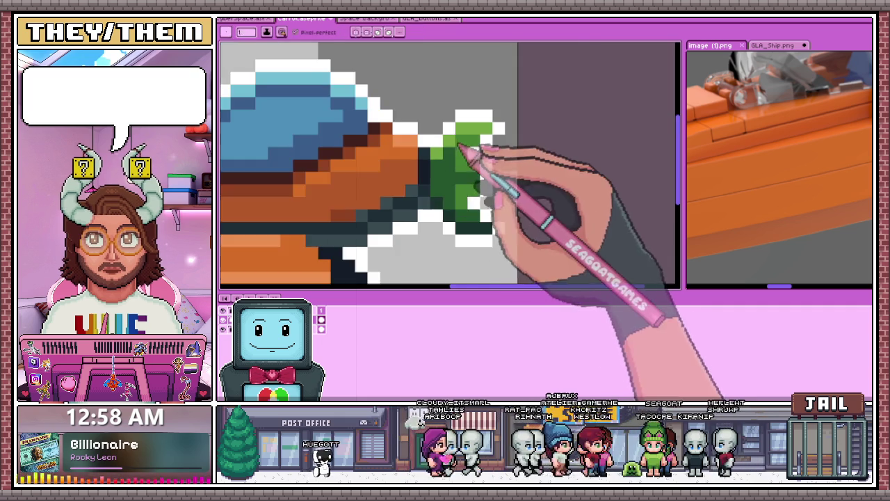
scroll(474, 158, "up", 1)
scroll(479, 174, "down", 1)
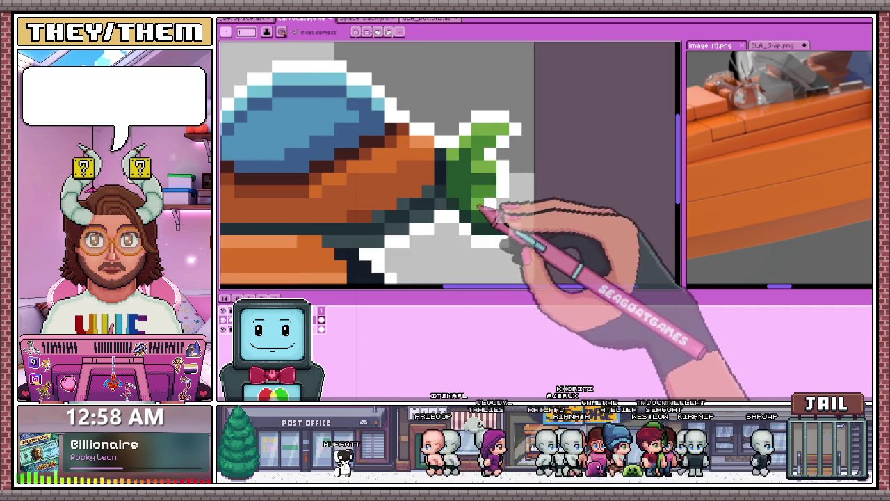
scroll(480, 209, "up", 1)
key("alt")
scroll(487, 194, "down", 1)
key("alt")
scroll(476, 139, "down", 2)
scroll(470, 178, "down", 3)
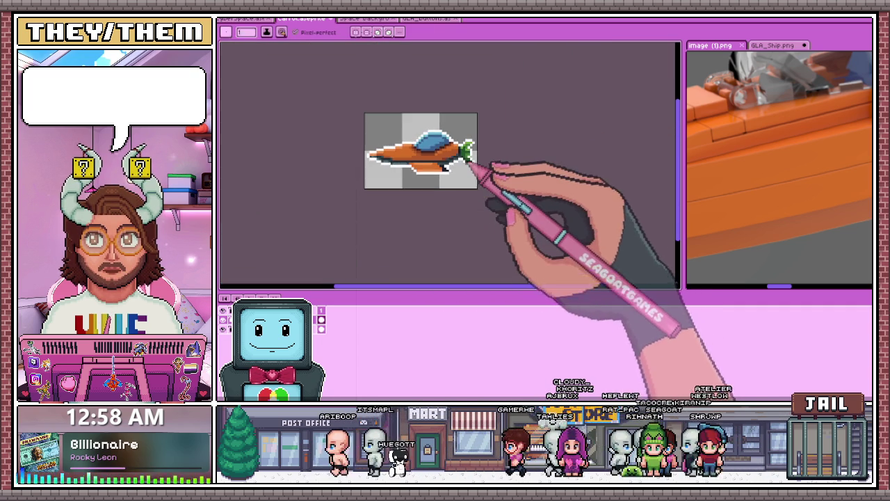
scroll(470, 180, "down", 2)
scroll(471, 178, "up", 3)
scroll(466, 148, "up", 2)
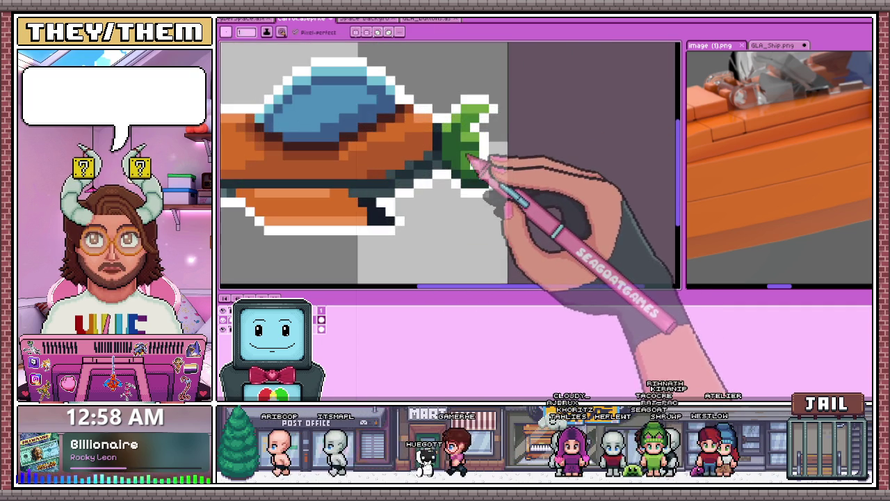
scroll(476, 159, "up", 1)
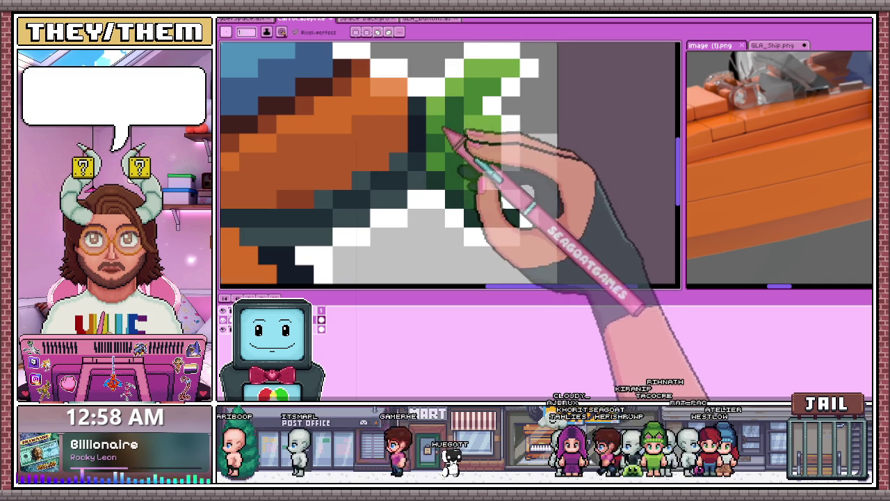
scroll(454, 139, "down", 1)
scroll(473, 179, "down", 2)
scroll(486, 194, "down", 2)
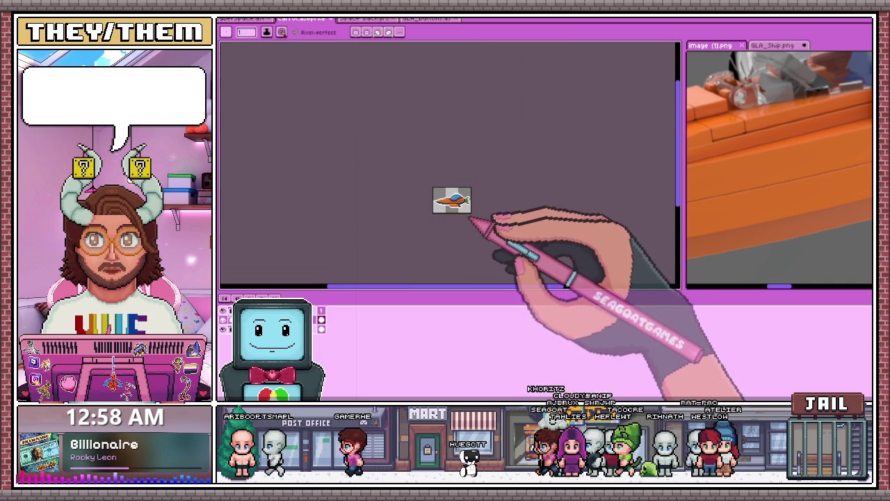
scroll(470, 216, "up", 2)
scroll(472, 216, "up", 1)
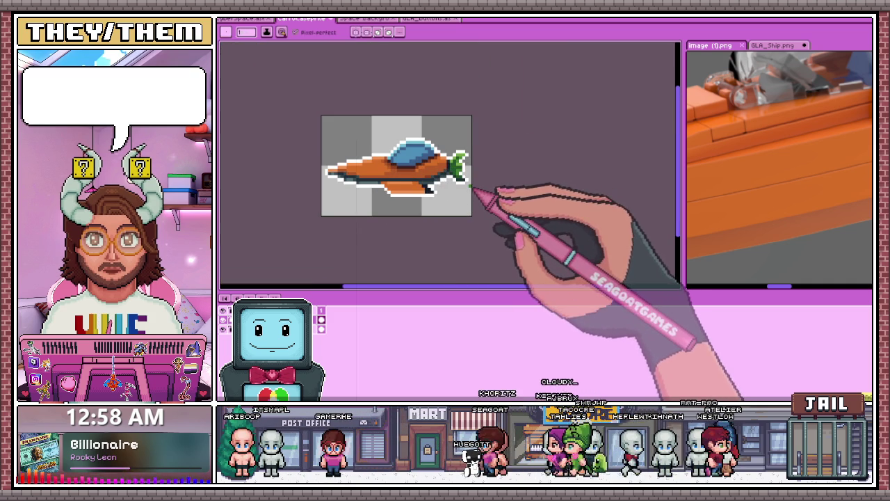
scroll(471, 178, "up", 3)
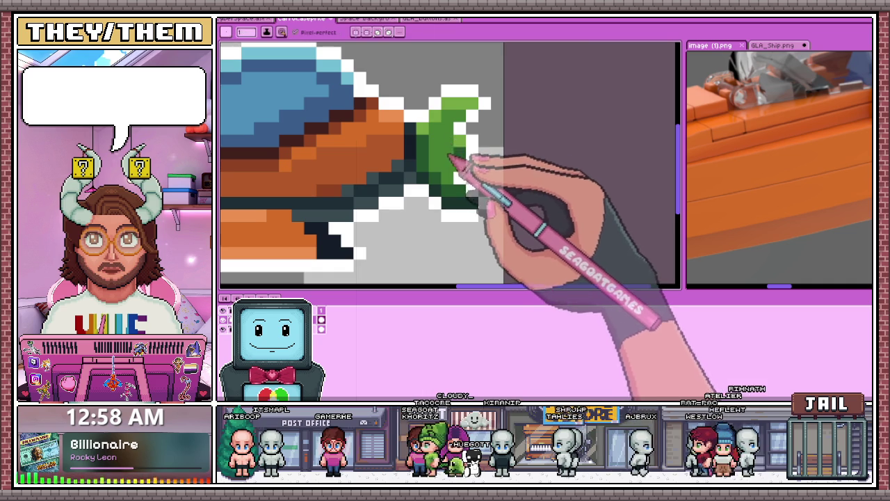
scroll(461, 145, "down", 3)
scroll(453, 155, "up", 3)
scroll(453, 174, "down", 3)
scroll(461, 216, "up", 3)
scroll(459, 181, "down", 3)
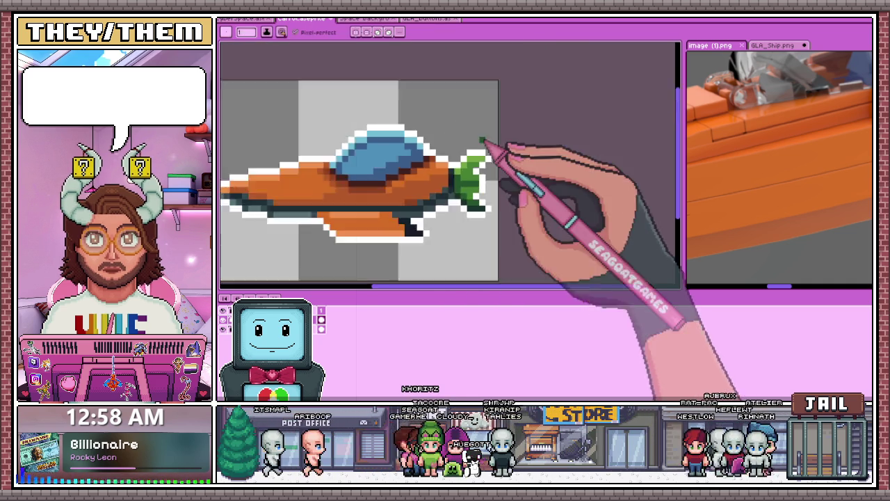
scroll(486, 160, "down", 2)
scroll(485, 212, "up", 2)
scroll(495, 200, "up", 2)
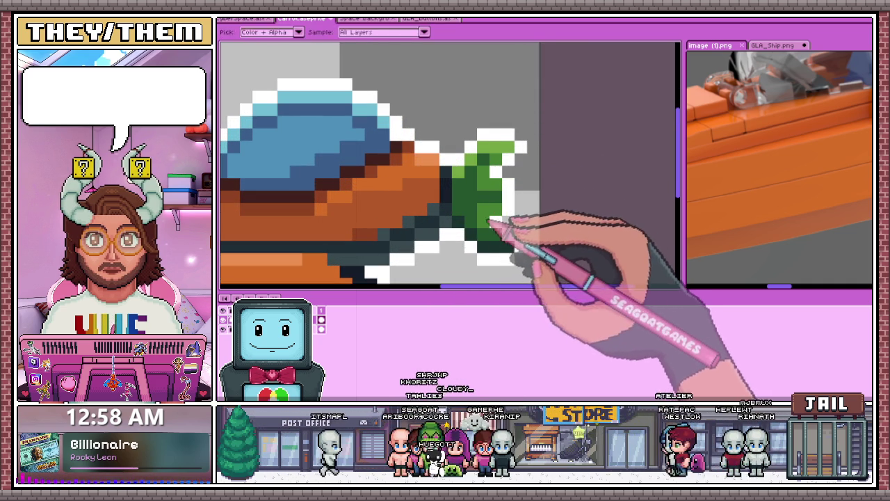
Step: Toggle between the Pencil and Eyedropper while zooming in on the leaf fin at the nose
key("b")
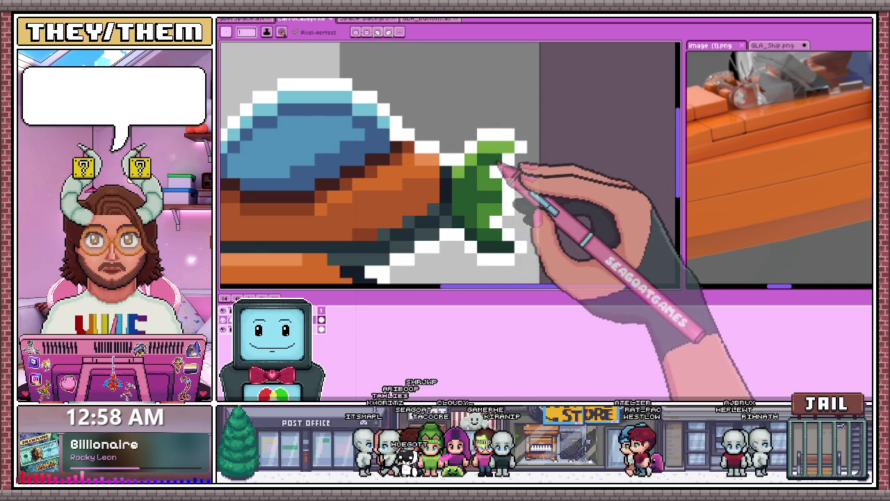
scroll(504, 195, "down", 3)
scroll(511, 215, "up", 1)
scroll(507, 181, "up", 2)
key("i")
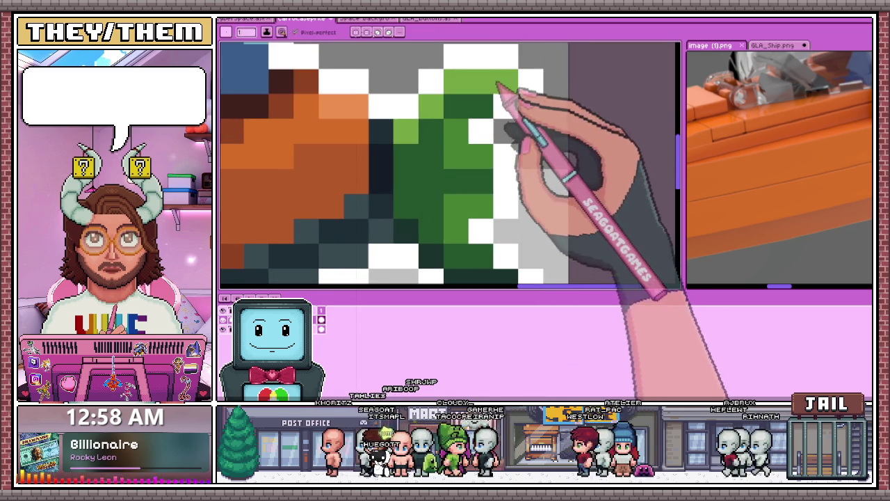
scroll(498, 85, "down", 1)
scroll(458, 176, "up", 1)
key("b")
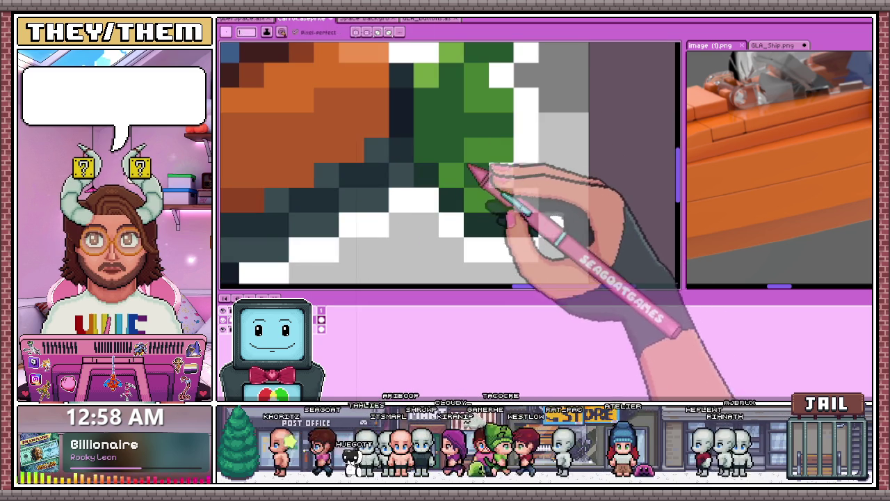
scroll(453, 179, "down", 4)
scroll(496, 199, "down", 2)
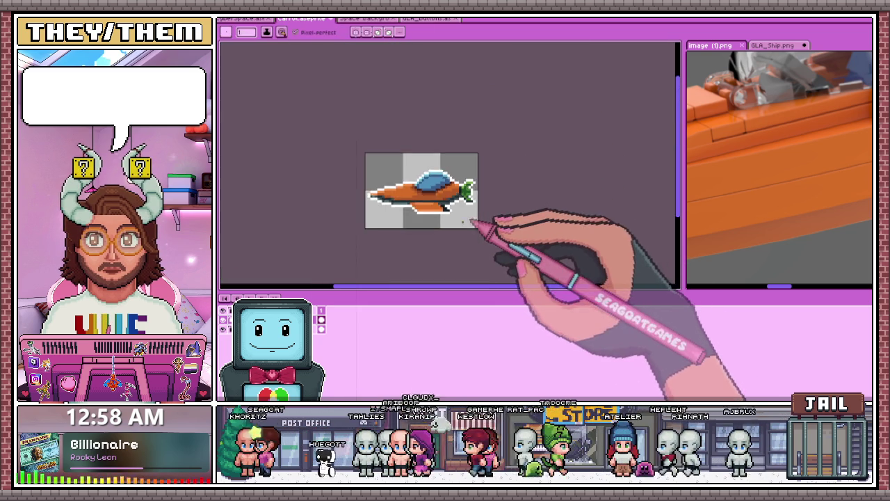
scroll(497, 238, "down", 2)
scroll(459, 208, "up", 3)
scroll(453, 202, "up", 2)
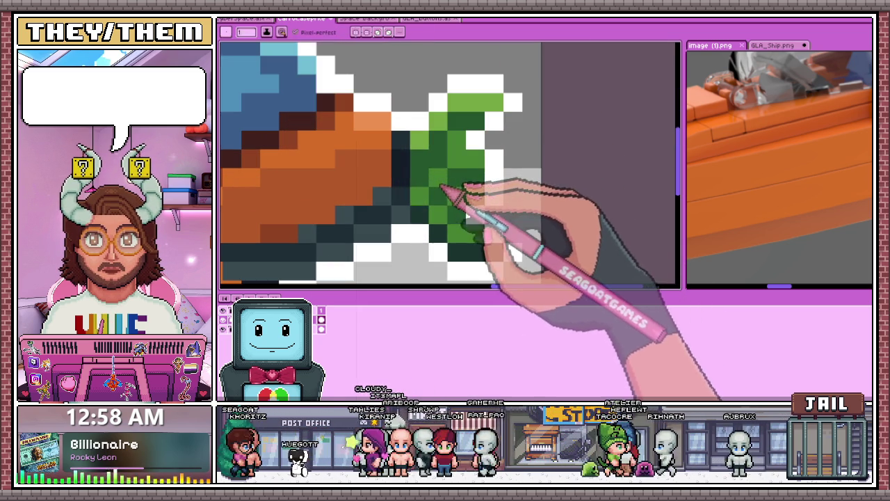
scroll(469, 224, "down", 4)
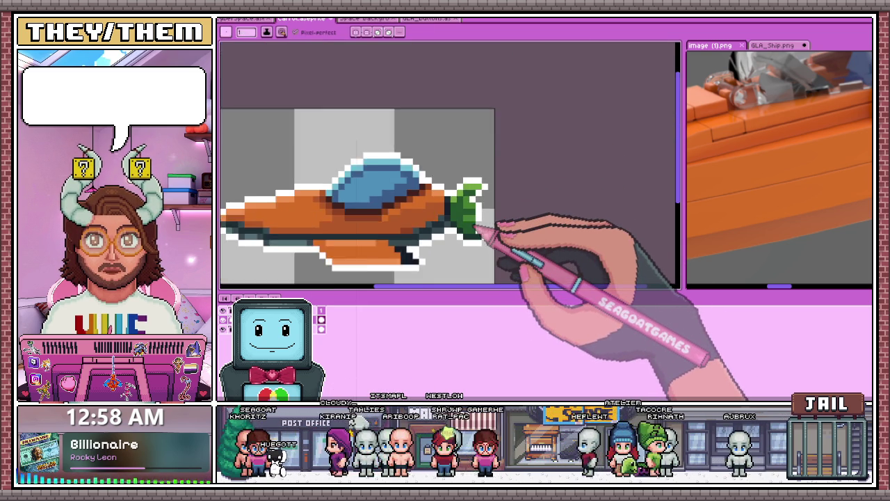
scroll(469, 220, "up", 1)
scroll(445, 240, "up", 3)
scroll(421, 261, "up", 2)
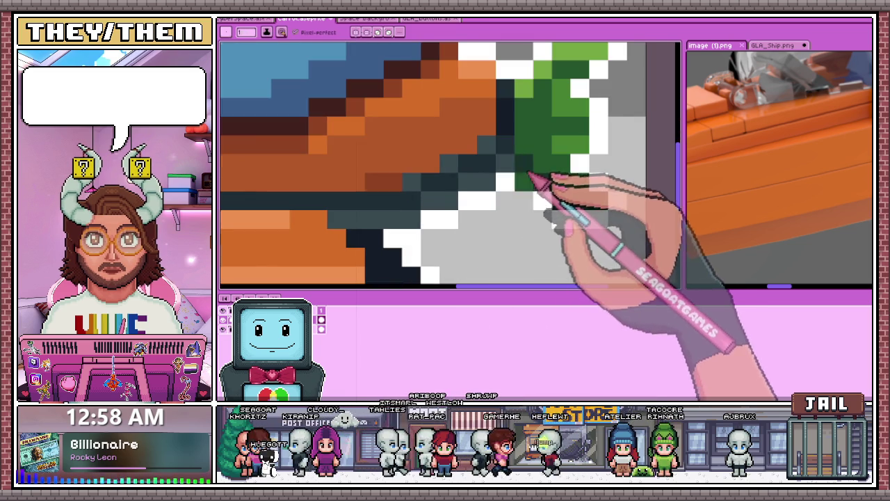
scroll(487, 174, "down", 2)
scroll(459, 163, "up", 2)
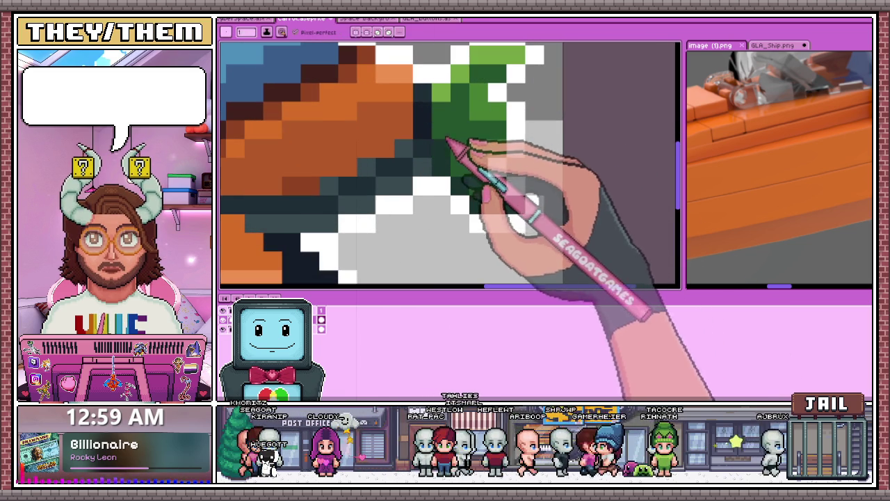
scroll(445, 137, "down", 1)
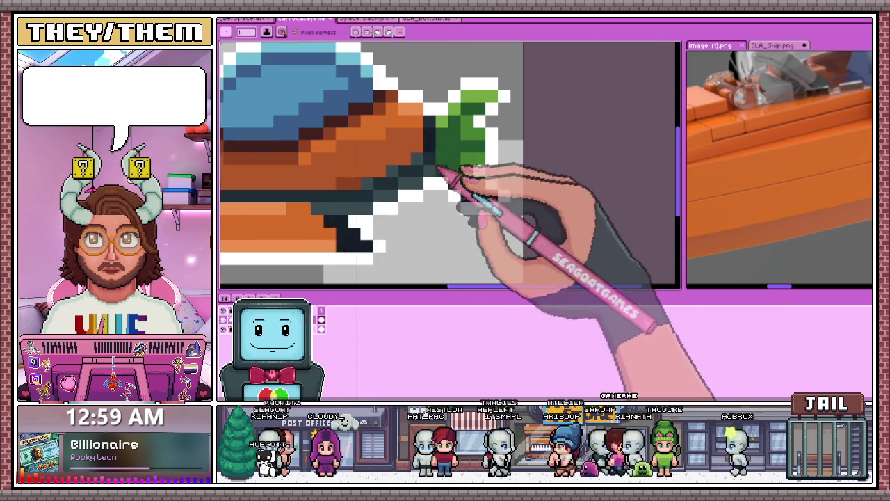
scroll(440, 168, "up", 1)
Step: Pick the light green and paint it over the dark green strip of the nose fin
key("alt")
scroll(477, 116, "down", 2)
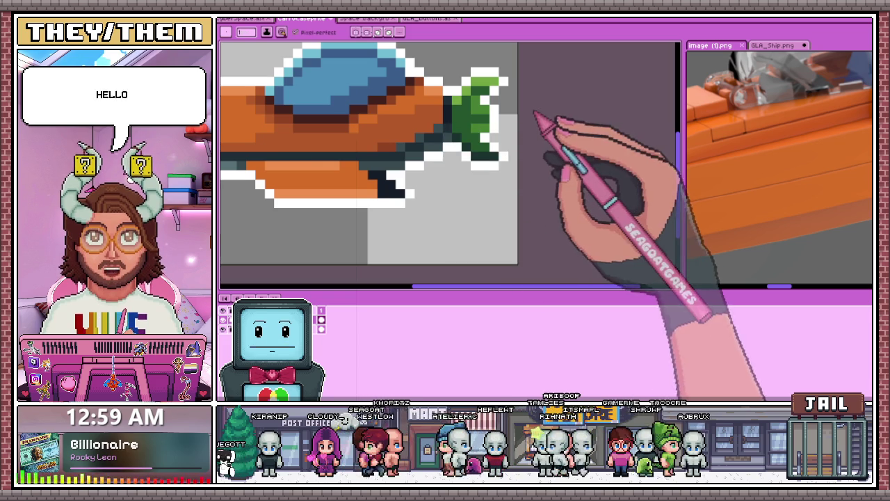
scroll(514, 139, "down", 2)
scroll(417, 152, "down", 1)
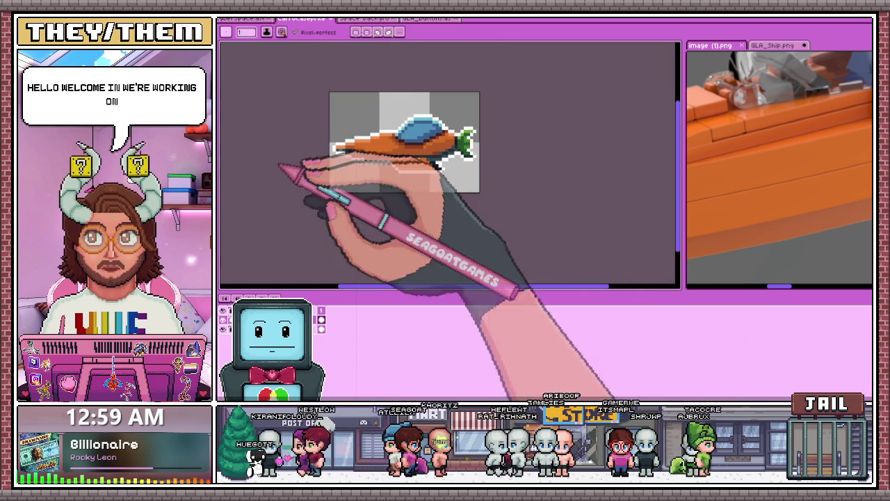
scroll(476, 149, "up", 2)
scroll(455, 153, "up", 3)
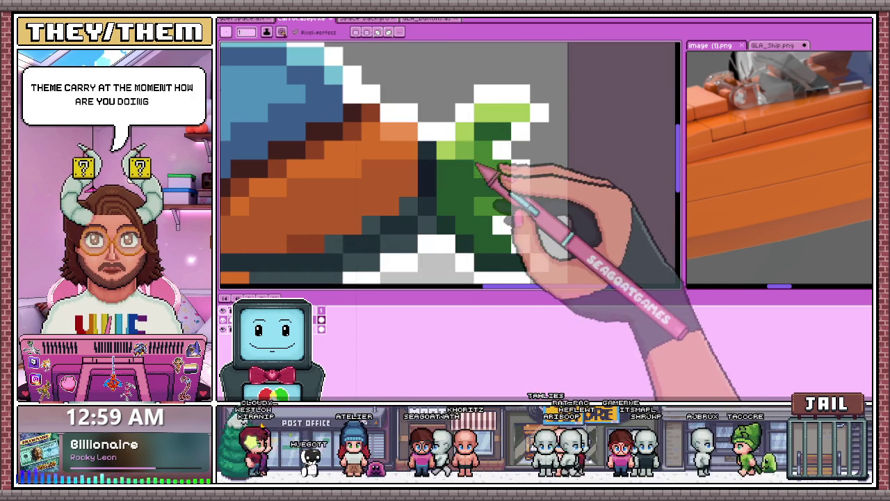
left_click_drag(497, 171, 488, 220)
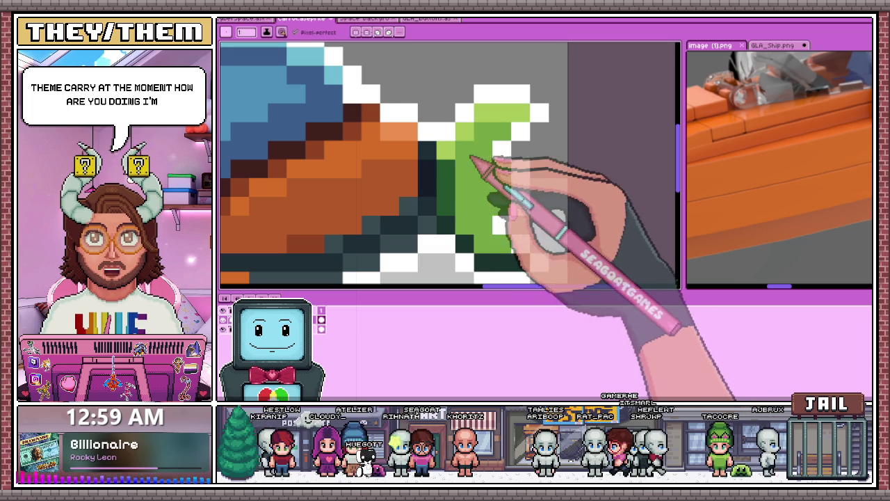
scroll(455, 203, "down", 2)
scroll(471, 199, "up", 1)
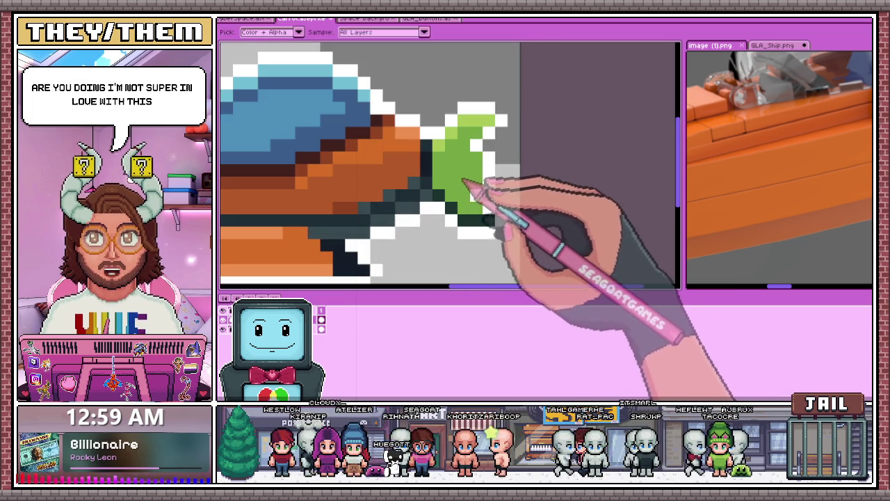
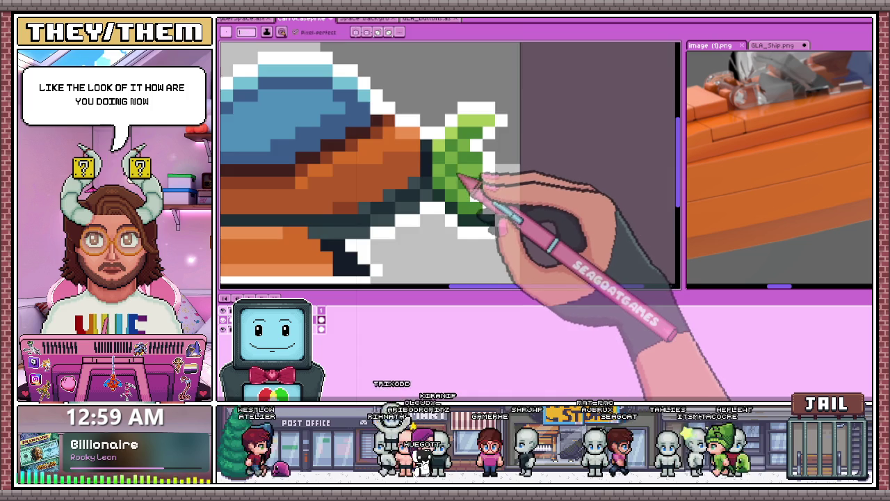
Step: Paint dark green along the green fin's top and right edges, plus one pixel below it
scroll(460, 176, "down", 3)
scroll(480, 192, "down", 2)
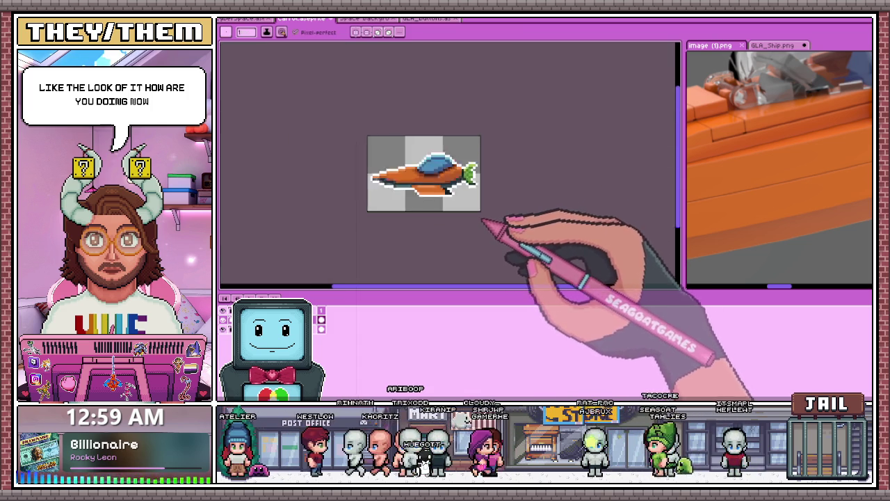
scroll(483, 219, "up", 3)
scroll(474, 139, "up", 2)
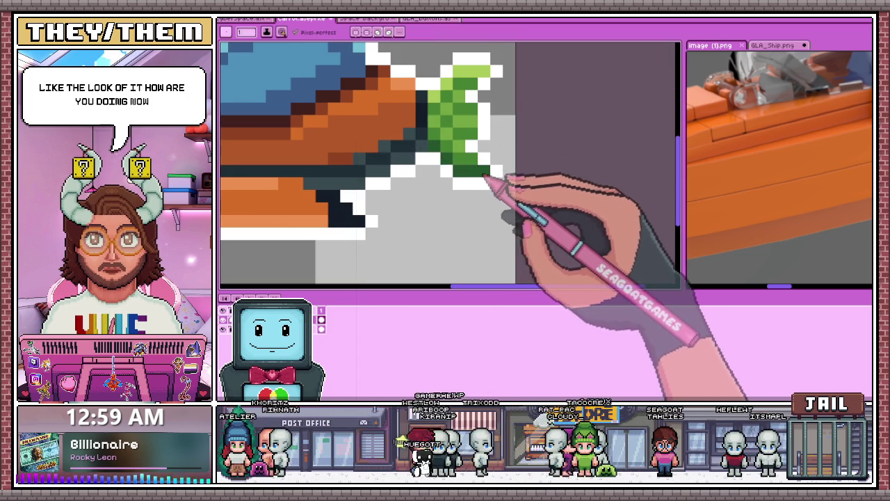
scroll(463, 146, "down", 3)
scroll(467, 149, "up", 4)
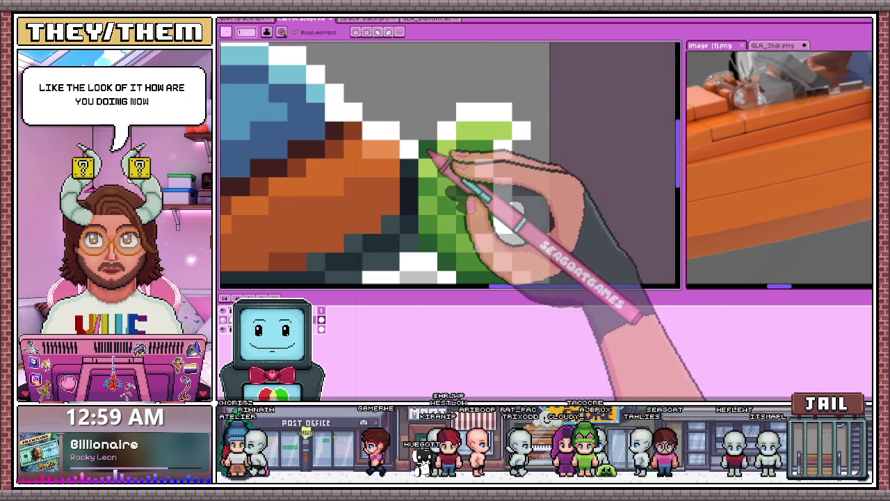
left_click_drag(462, 112, 520, 139)
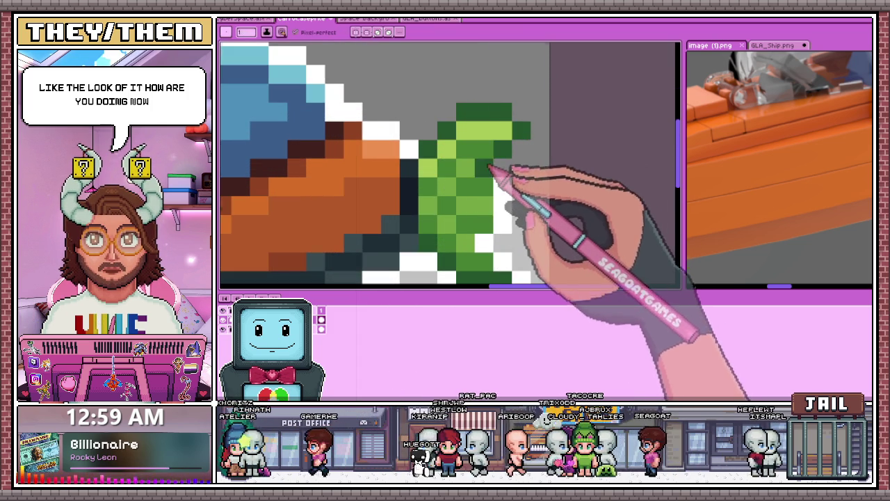
scroll(489, 167, "down", 2)
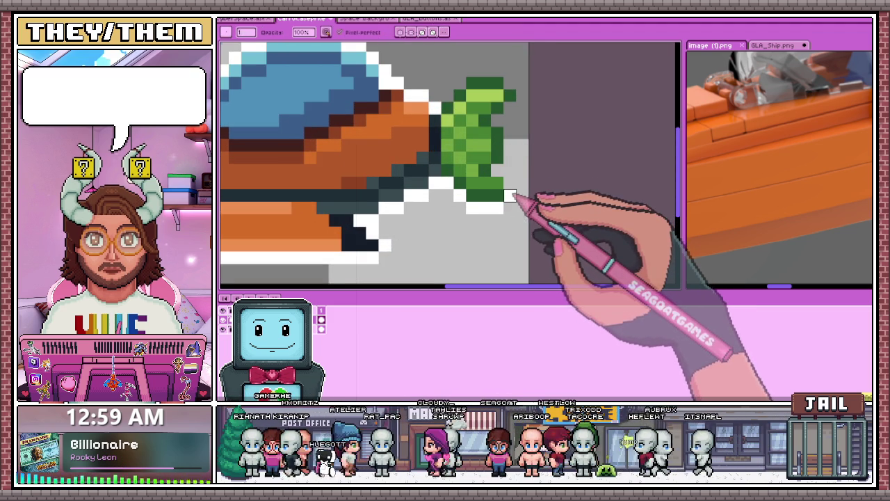
scroll(510, 195, "up", 1)
scroll(511, 187, "down", 2)
scroll(512, 182, "up", 1)
left_click(510, 176)
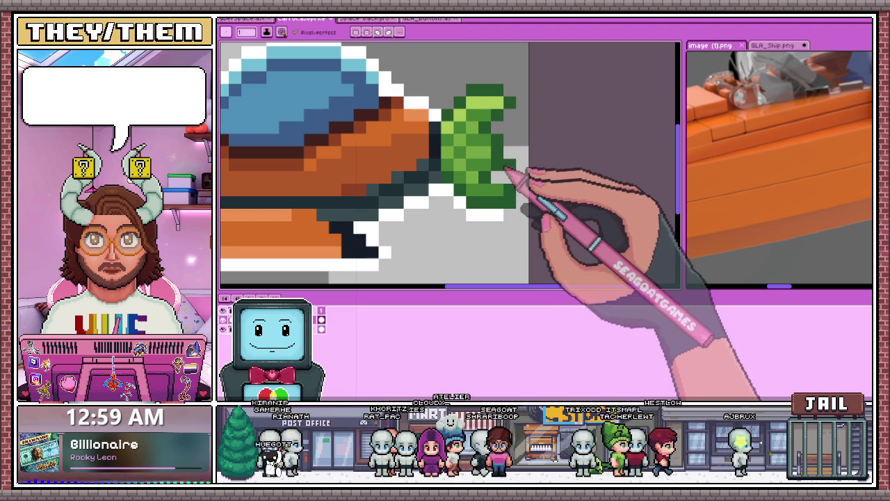
Step: Switch to the GO LIVE Again In Cyberspace title document
scroll(497, 174, "down", 2)
scroll(490, 180, "up", 2)
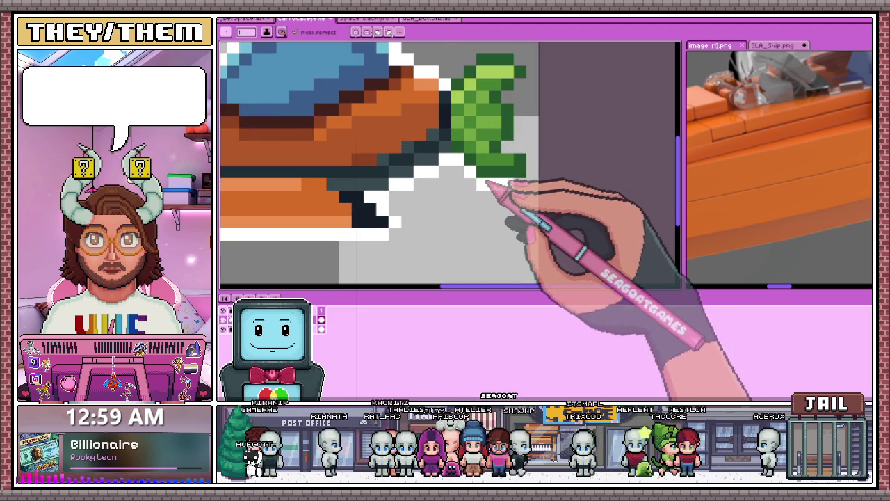
scroll(482, 184, "down", 2)
scroll(477, 178, "up", 2)
scroll(471, 167, "down", 2)
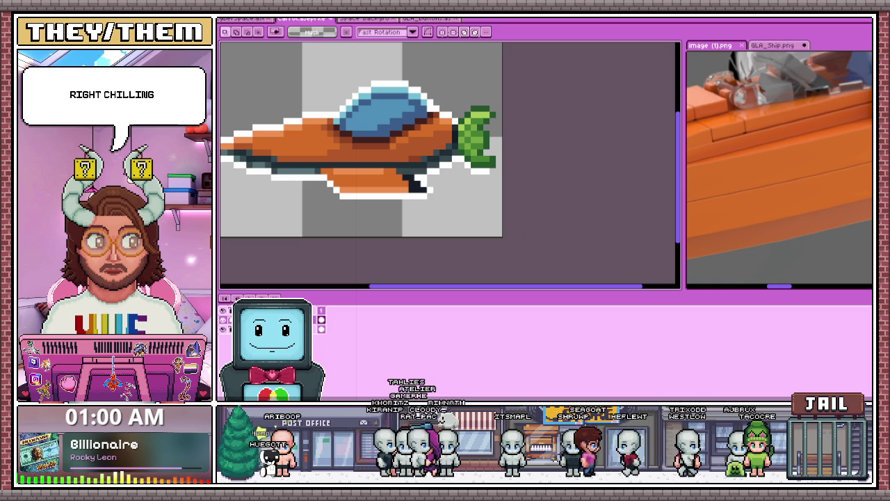
scroll(452, 222, "down", 5)
scroll(400, 219, "down", 2)
scroll(390, 219, "up", 2)
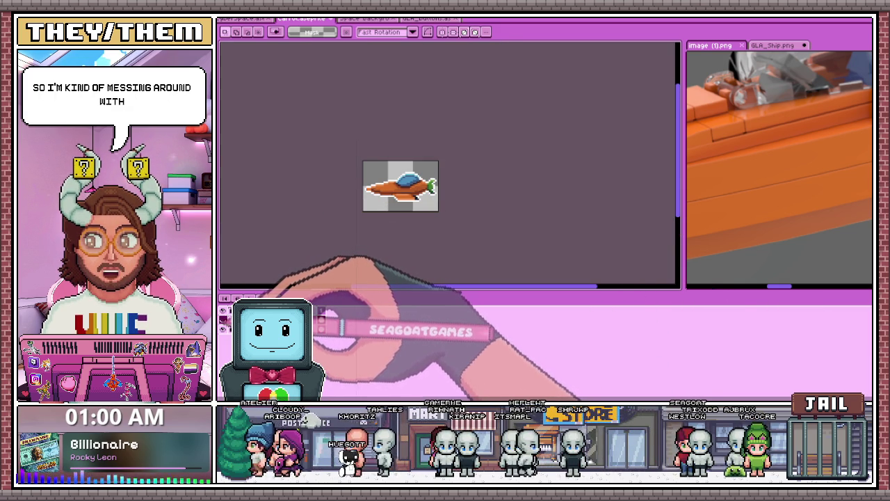
scroll(369, 186, "up", 1)
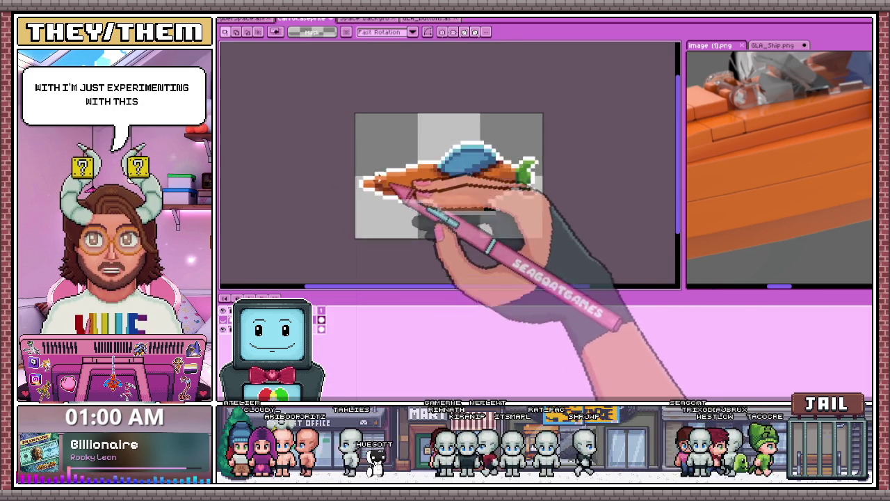
scroll(369, 186, "up", 2)
scroll(369, 186, "up", 2)
scroll(394, 179, "down", 3)
scroll(410, 153, "down", 1)
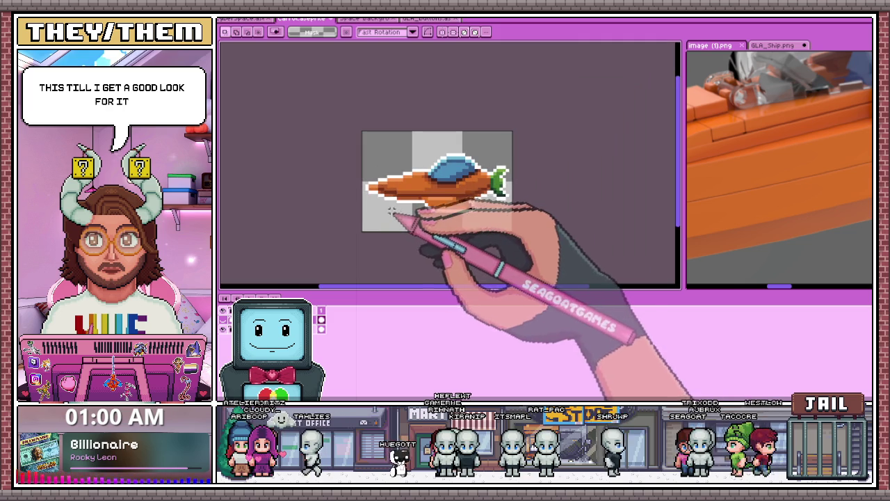
left_click(292, 19)
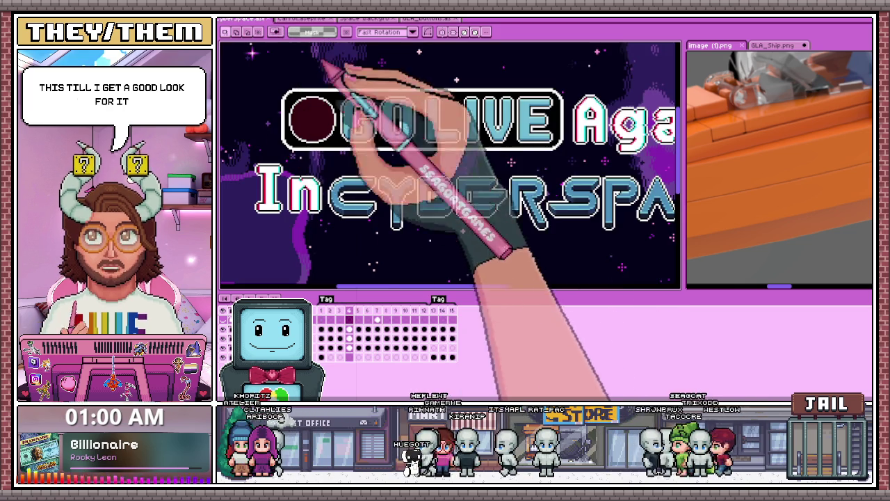
Step: Drag the splitter right to widen the canvas area beside the reference image
scroll(427, 224, "down", 2)
scroll(427, 224, "up", 2)
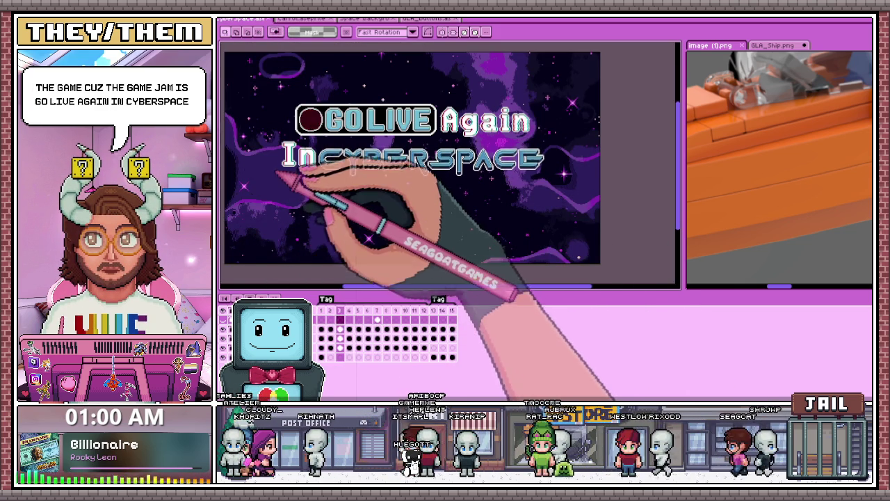
scroll(285, 176, "up", 1)
scroll(408, 174, "right", 2)
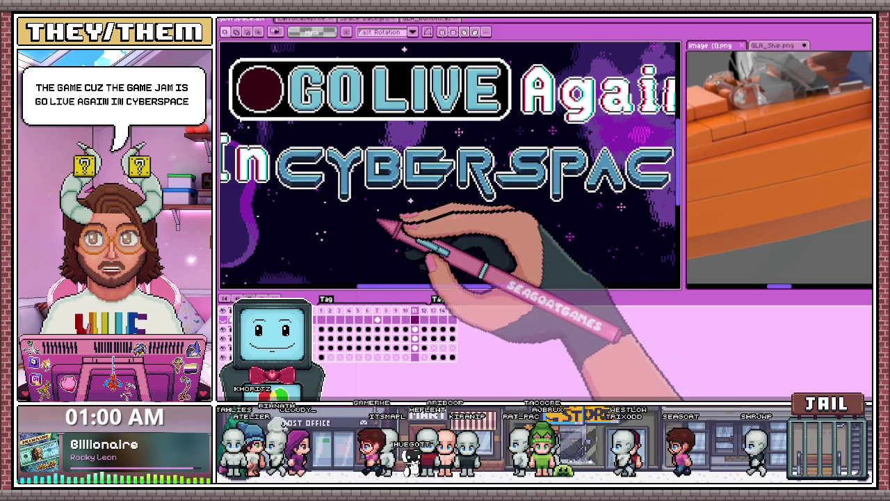
scroll(377, 220, "down", 2)
scroll(397, 189, "up", 2)
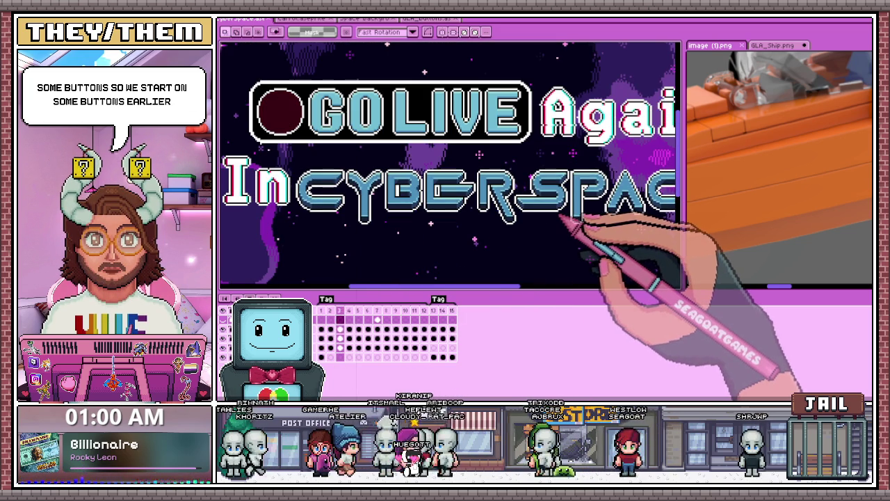
left_click_drag(684, 115, 795, 111)
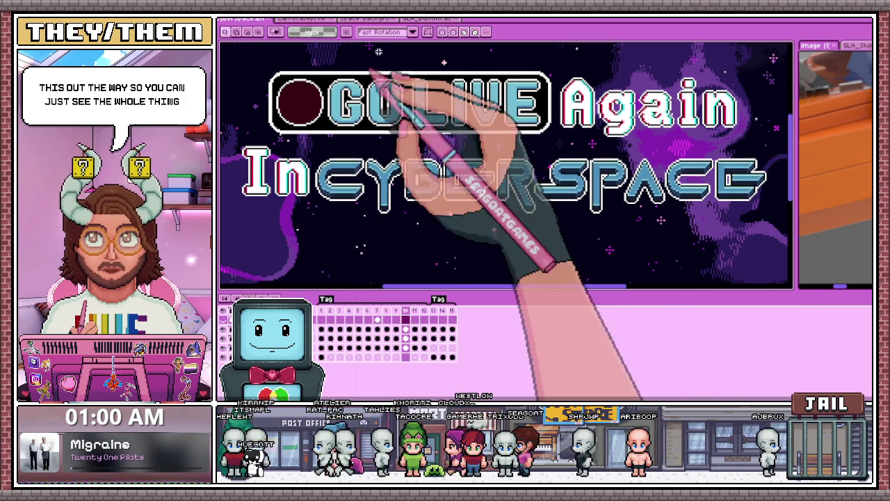
Step: Go through the Quit Game and Space Background documents back to the spaceship sprite
left_click(428, 19)
left_click(365, 18)
left_click(306, 19)
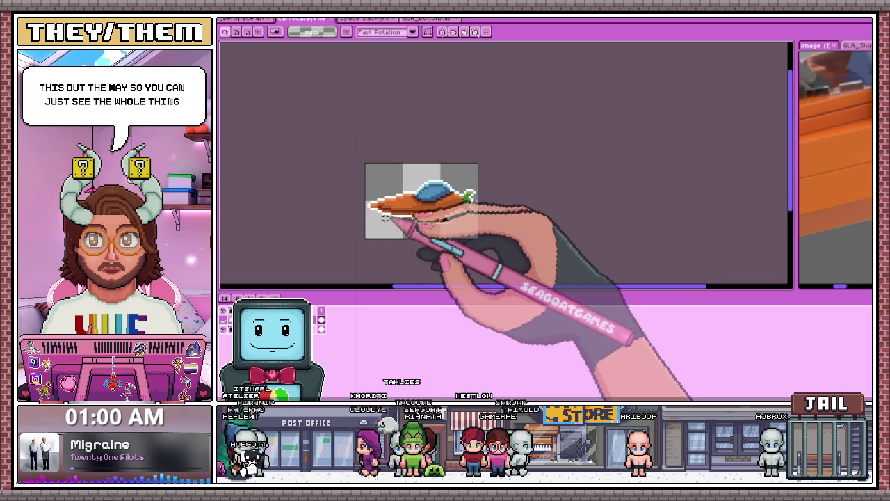
scroll(392, 186, "up", 2)
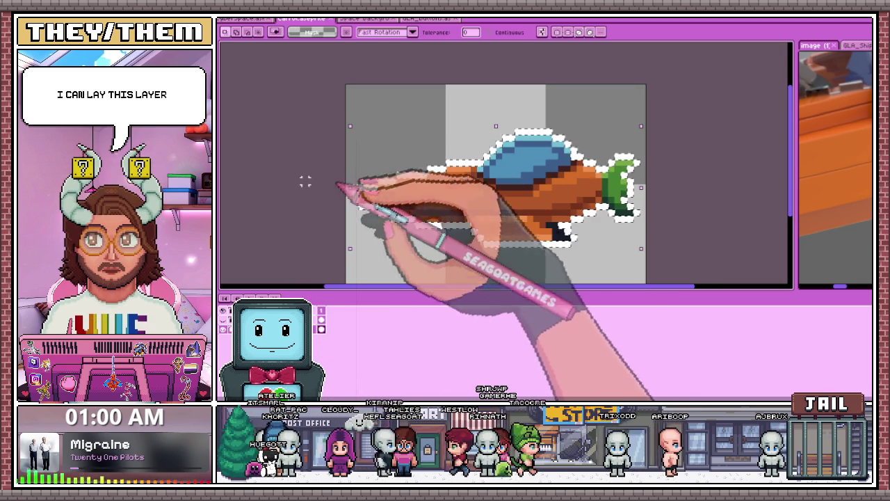
scroll(347, 179, "down", 1)
scroll(414, 231, "down", 1)
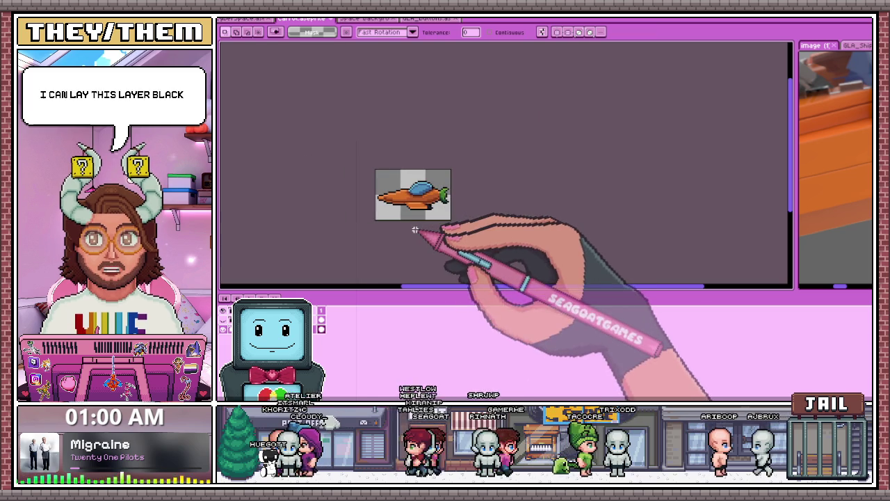
scroll(431, 226, "up", 1)
scroll(442, 209, "up", 1)
scroll(446, 162, "down", 1)
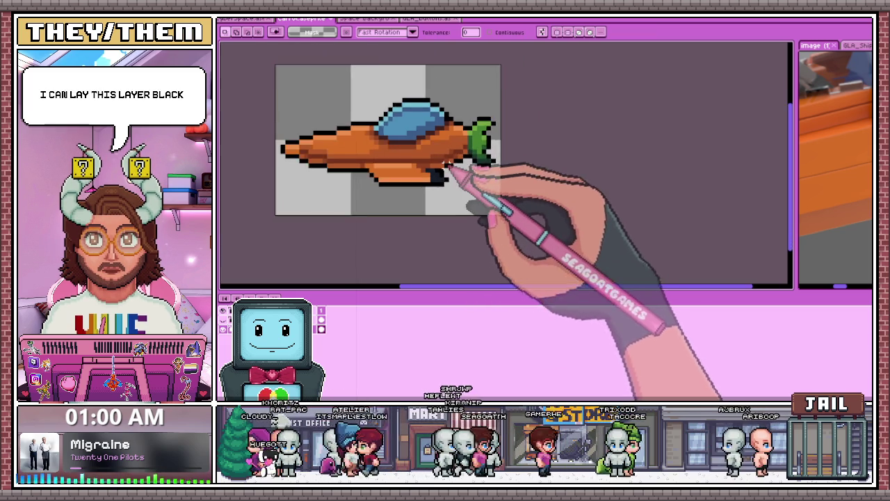
scroll(440, 187, "down", 1)
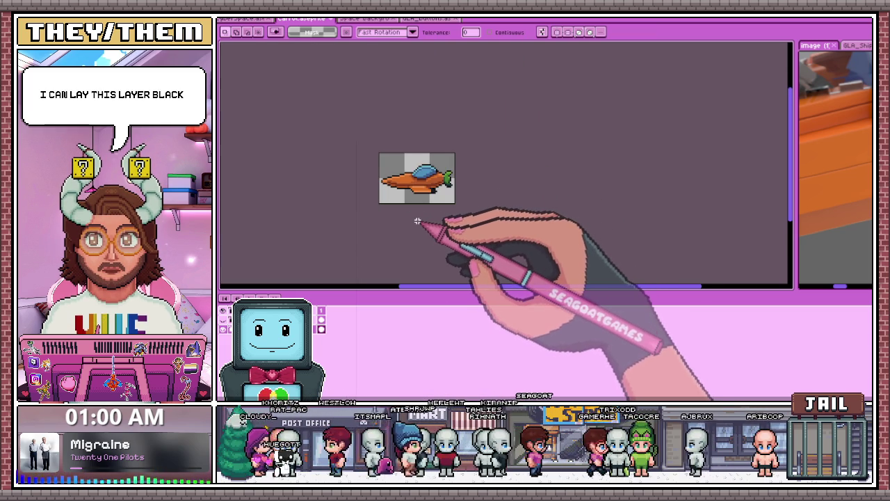
scroll(374, 190, "up", 1)
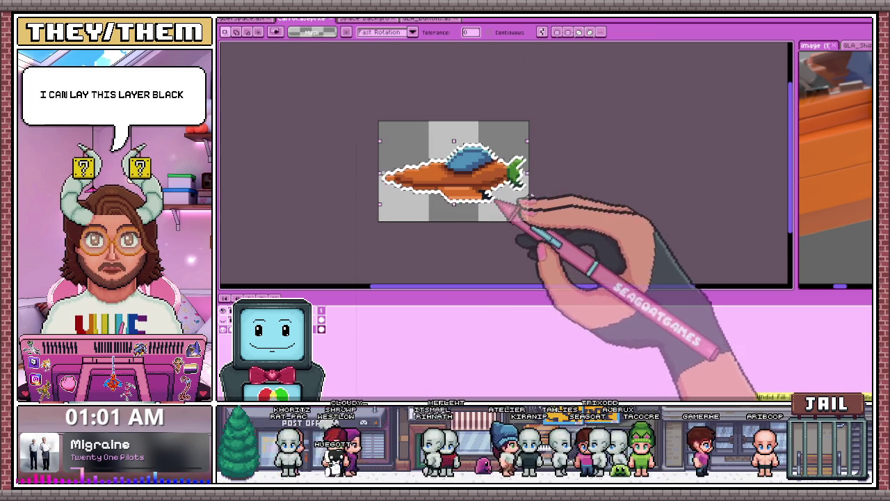
scroll(480, 194, "down", 1)
scroll(450, 203, "up", 1)
scroll(450, 202, "up", 1)
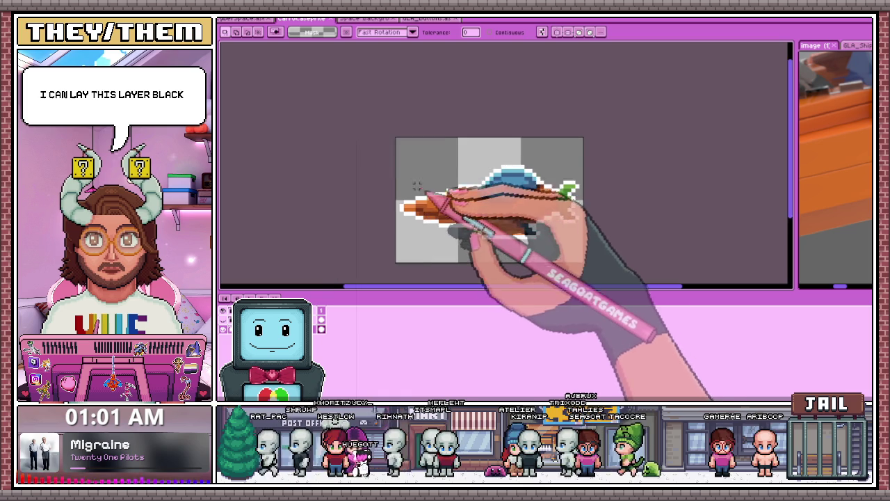
scroll(427, 199, "up", 1)
scroll(452, 205, "up", 1)
scroll(441, 193, "down", 2)
scroll(427, 205, "down", 1)
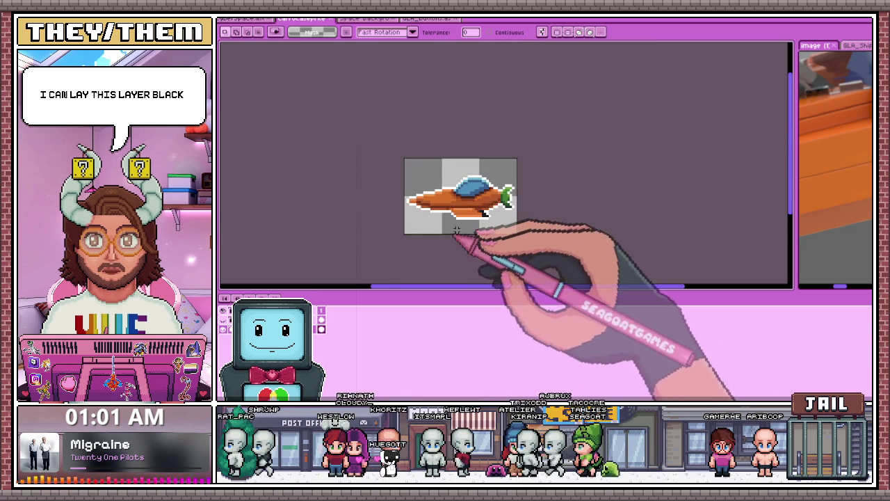
scroll(466, 205, "up", 2)
scroll(480, 222, "down", 1)
scroll(466, 192, "up", 3)
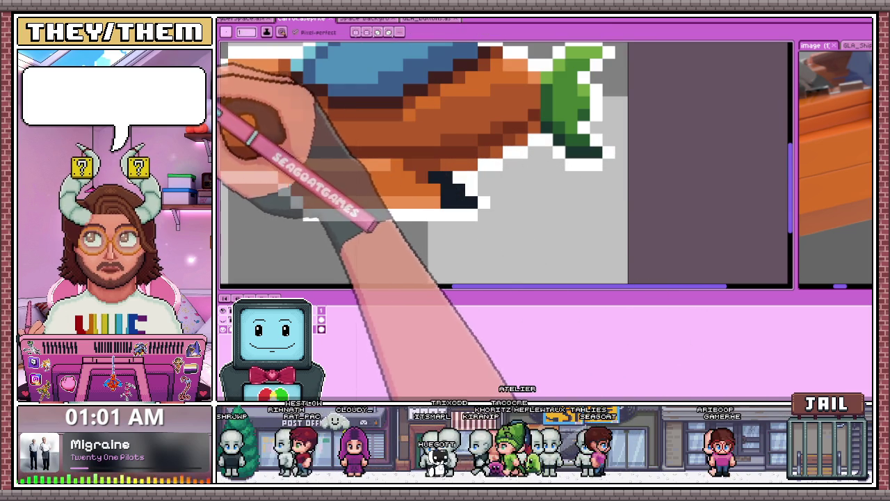
Step: Draw dark pixels along the ship's lower rear edge and a dark line along its underside
scroll(426, 187, "up", 1)
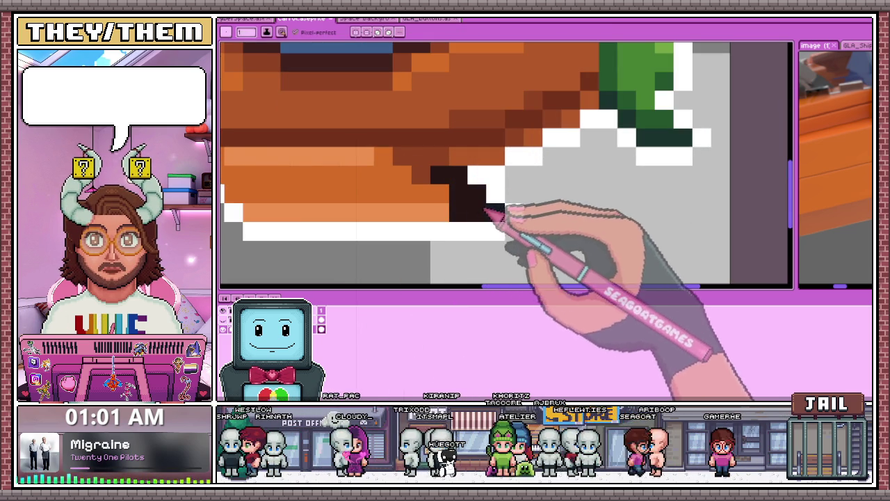
scroll(491, 212, "down", 2)
scroll(508, 246, "down", 1)
scroll(533, 254, "up", 1)
scroll(506, 234, "up", 2)
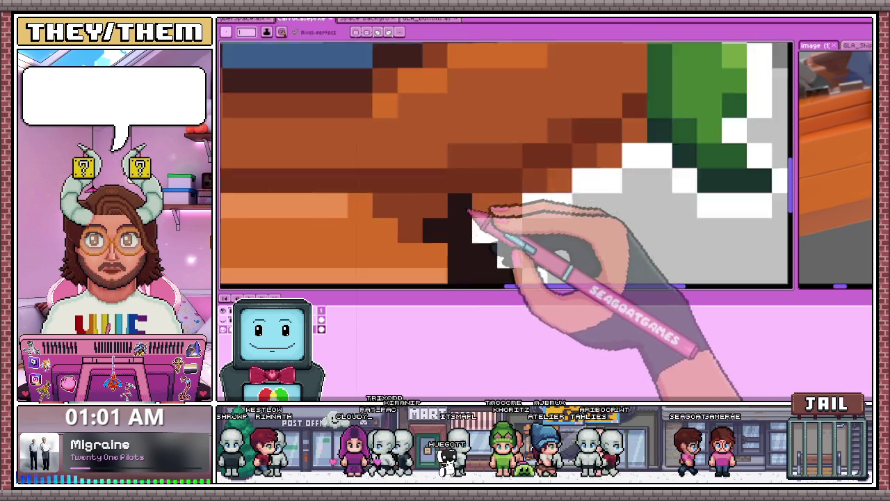
scroll(472, 210, "down", 1)
mouse_move(426, 209)
left_mouse_down()
mouse_move(421, 201)
mouse_move(523, 195)
left_mouse_up()
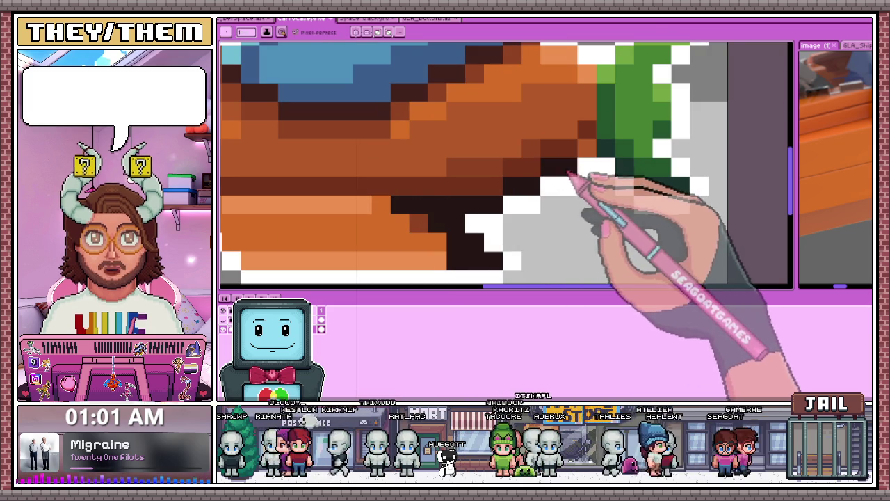
scroll(557, 188, "down", 3)
scroll(397, 167, "up", 2)
left_click_drag(304, 133, 396, 163)
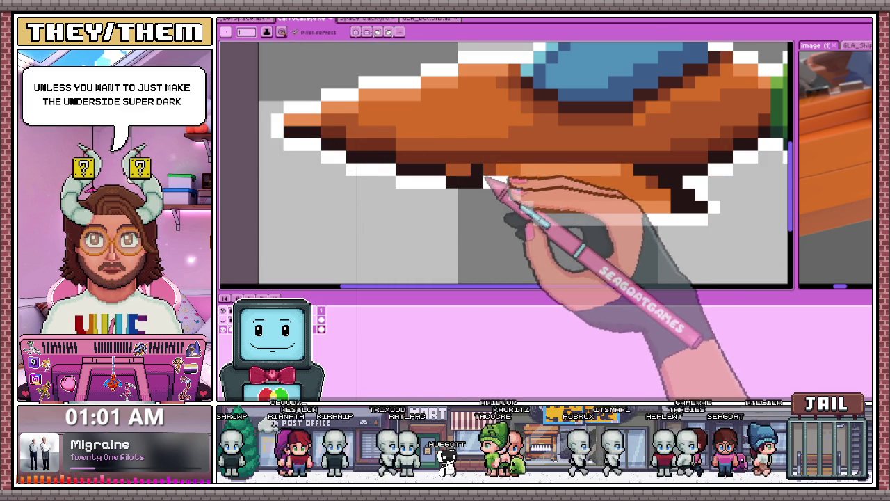
Step: Add a dithered checker pattern of darker orange across the ship's body
scroll(485, 186, "down", 2)
scroll(513, 192, "down", 2)
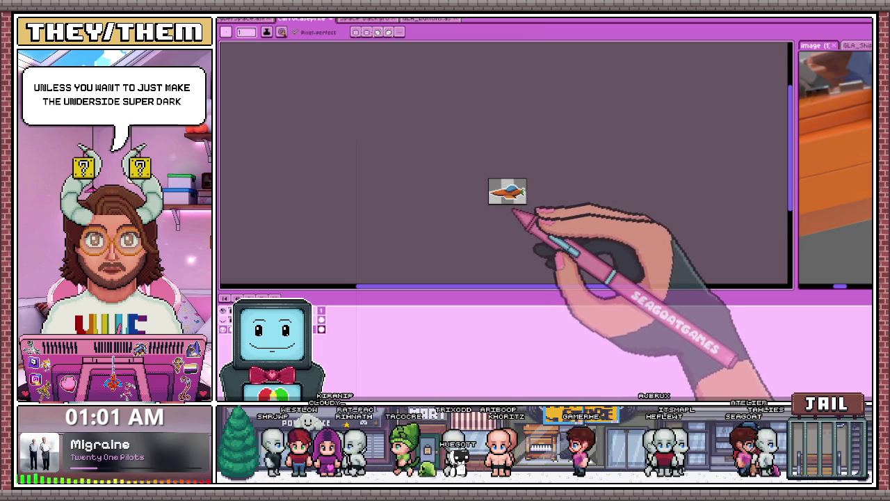
scroll(510, 208, "up", 2)
scroll(487, 175, "up", 2)
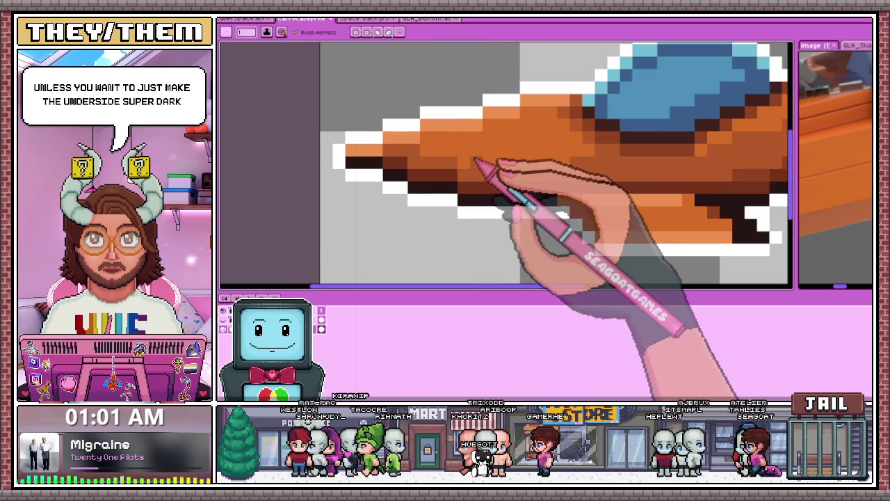
mouse_move(461, 148)
left_mouse_down()
mouse_move(445, 143)
mouse_move(481, 141)
left_mouse_up()
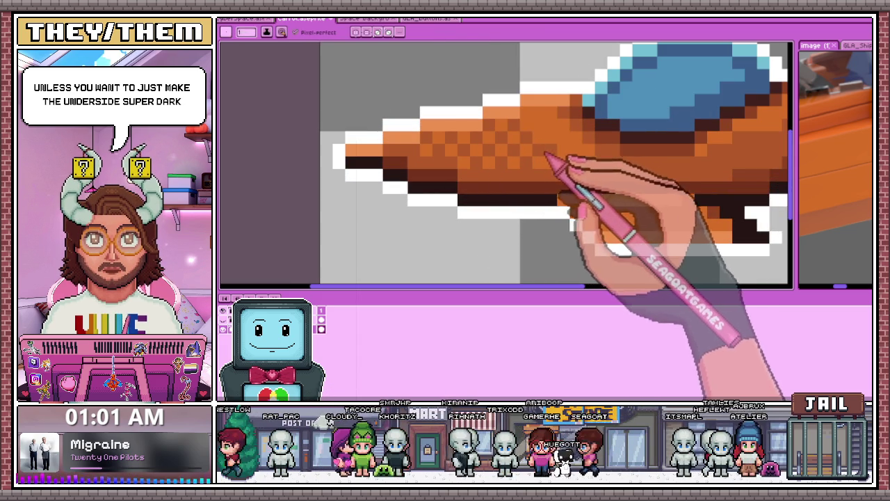
scroll(532, 149, "down", 2)
scroll(539, 188, "down", 2)
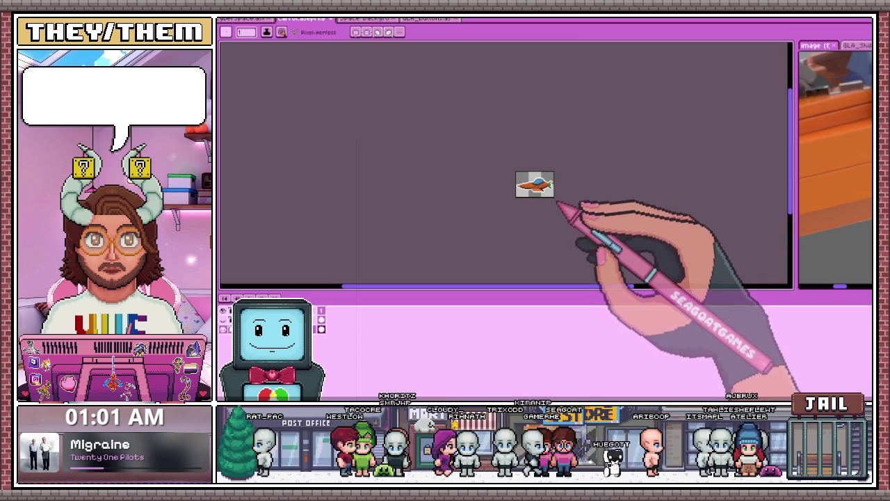
scroll(559, 203, "up", 3)
scroll(563, 197, "up", 1)
scroll(573, 189, "up", 2)
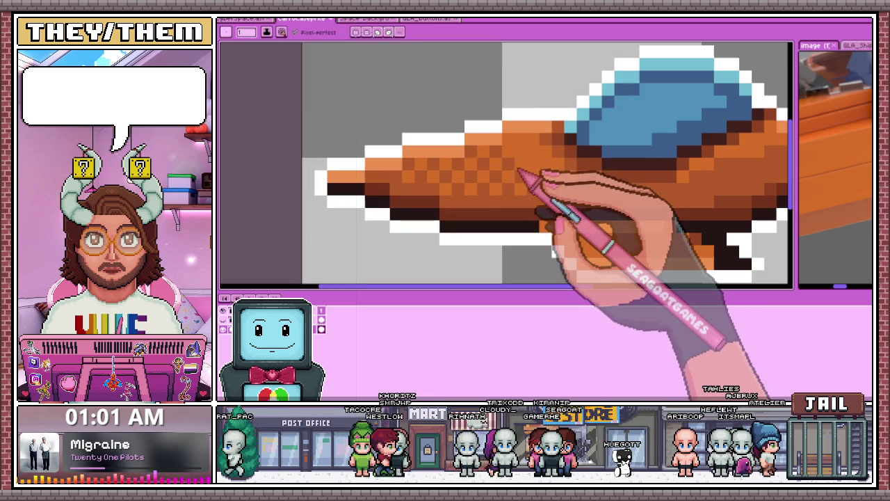
scroll(497, 175, "down", 2)
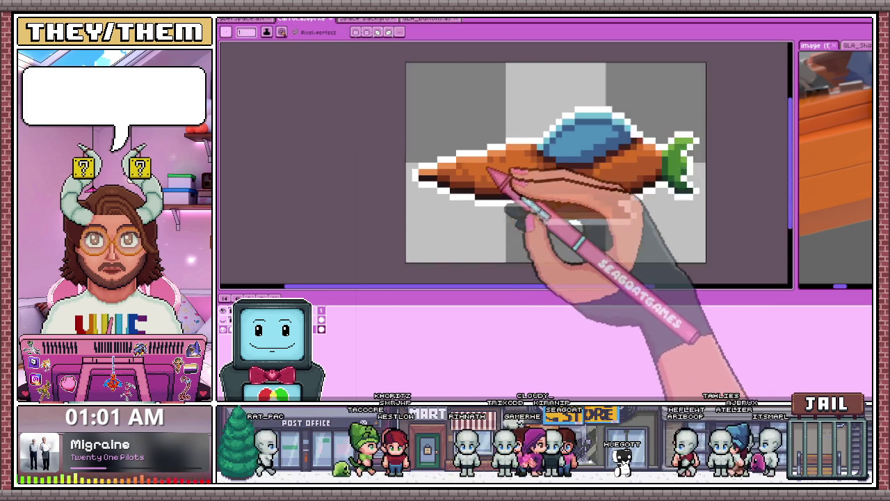
scroll(502, 185, "down", 2)
scroll(506, 197, "up", 3)
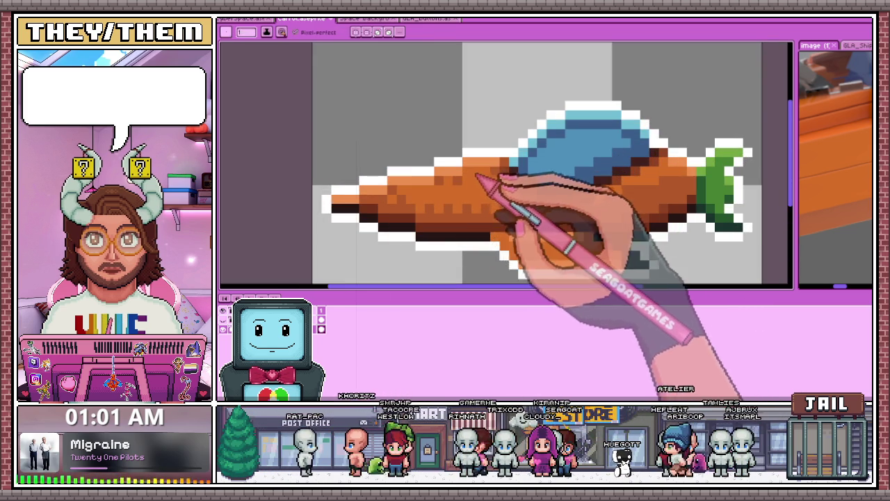
scroll(479, 173, "down", 3)
scroll(483, 154, "up", 1)
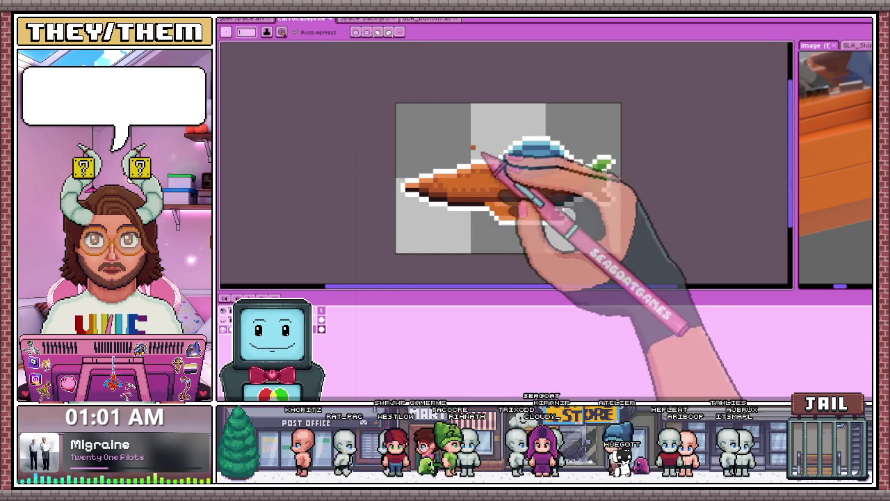
scroll(502, 199, "up", 1)
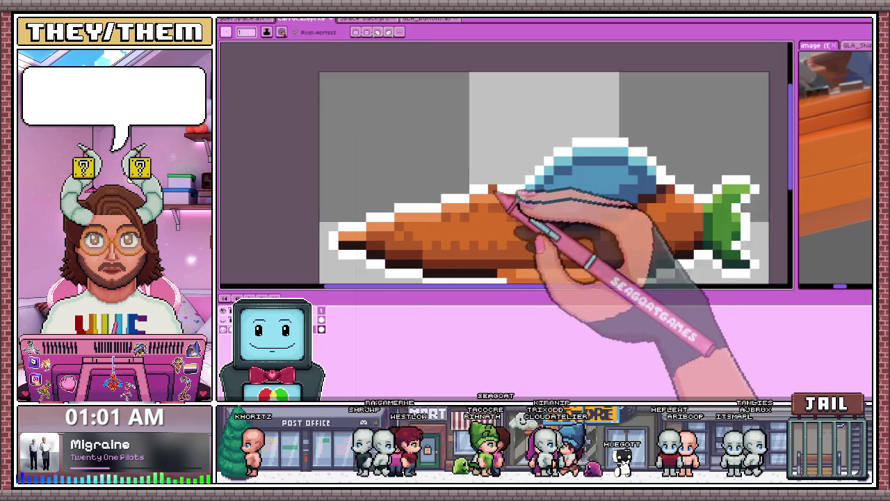
scroll(518, 229, "up", 1)
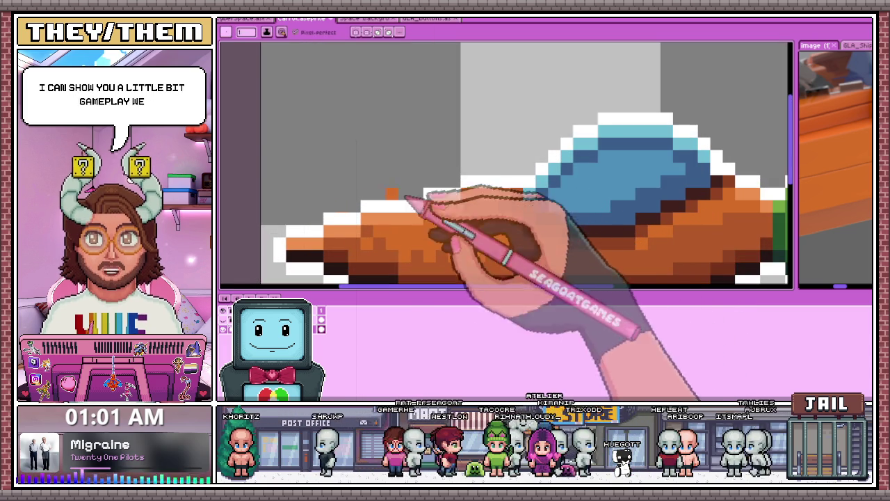
scroll(393, 240, "down", 2)
scroll(399, 240, "down", 2)
scroll(404, 261, "up", 2)
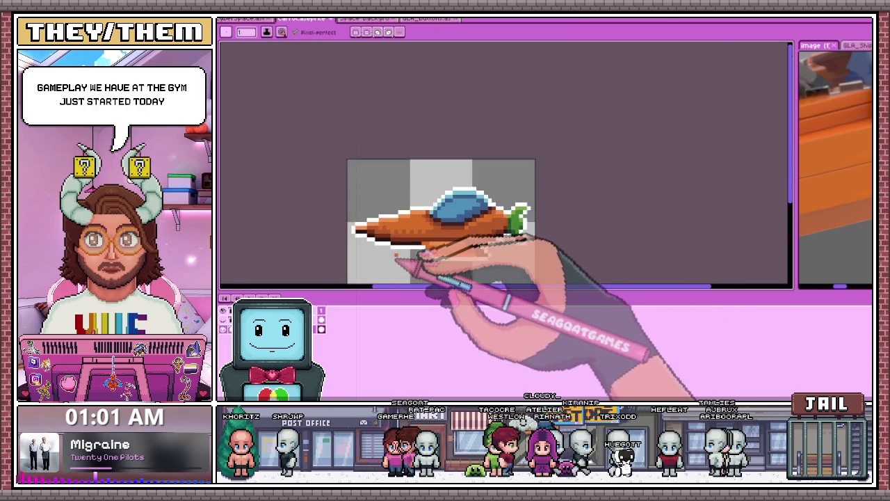
scroll(399, 251, "up", 2)
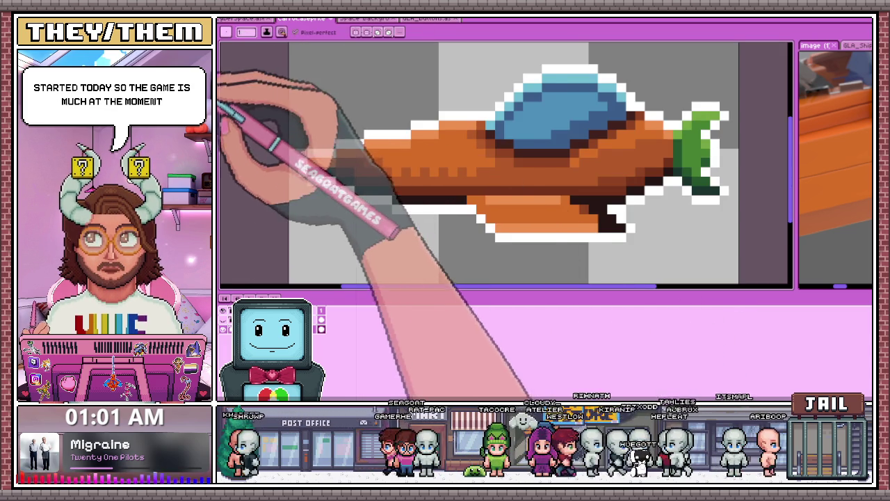
scroll(355, 184, "up", 1)
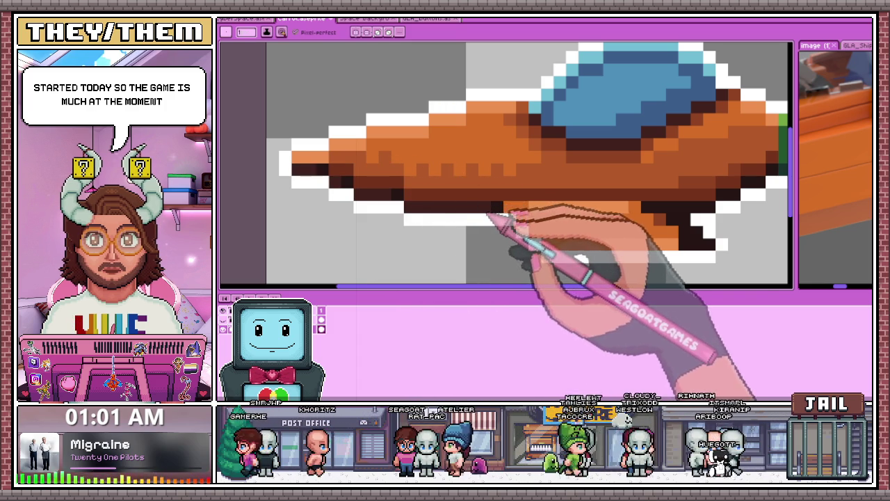
scroll(542, 199, "down", 3)
scroll(563, 198, "down", 1)
scroll(572, 198, "up", 2)
scroll(539, 198, "up", 3)
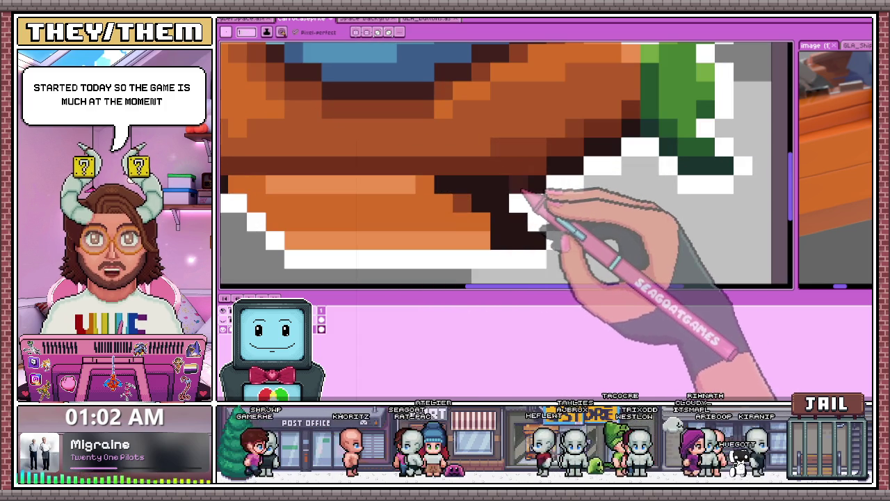
scroll(626, 153, "down", 2)
scroll(577, 174, "down", 4)
scroll(534, 217, "up", 3)
scroll(520, 204, "up", 1)
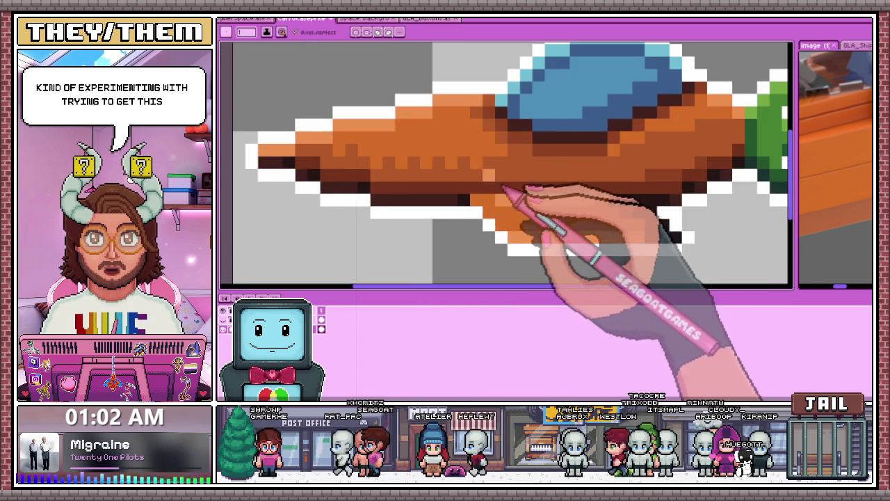
Step: Eyedrop the hull's dark brown and darken a row of underside pixels and the lower edge
key("i")
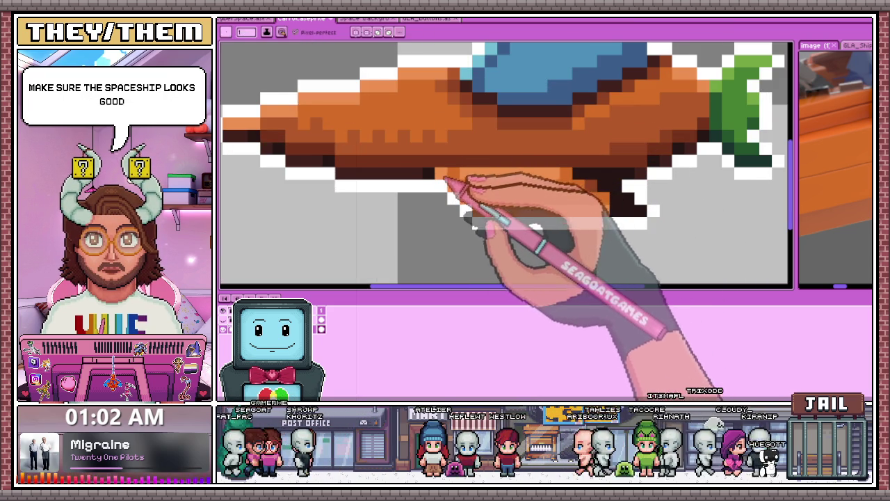
scroll(487, 201, "down", 3)
scroll(528, 216, "up", 1)
scroll(504, 208, "up", 2)
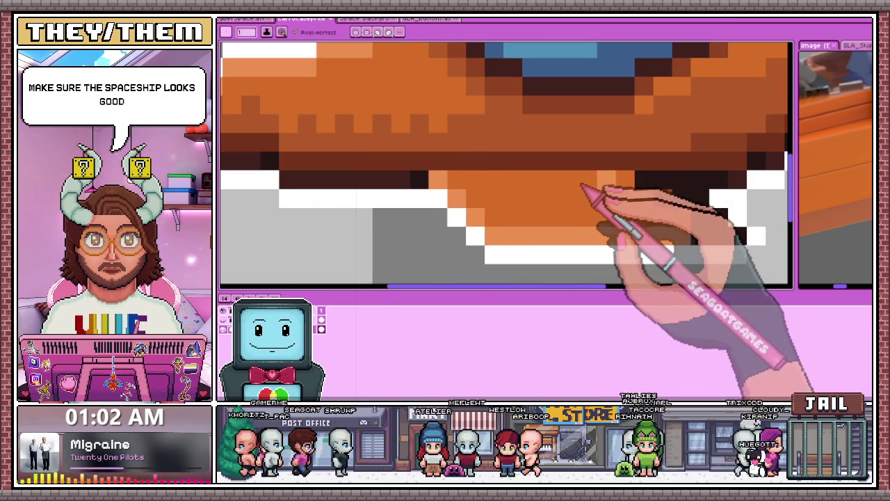
left_click(675, 199, "alt")
left_click(673, 197, "alt")
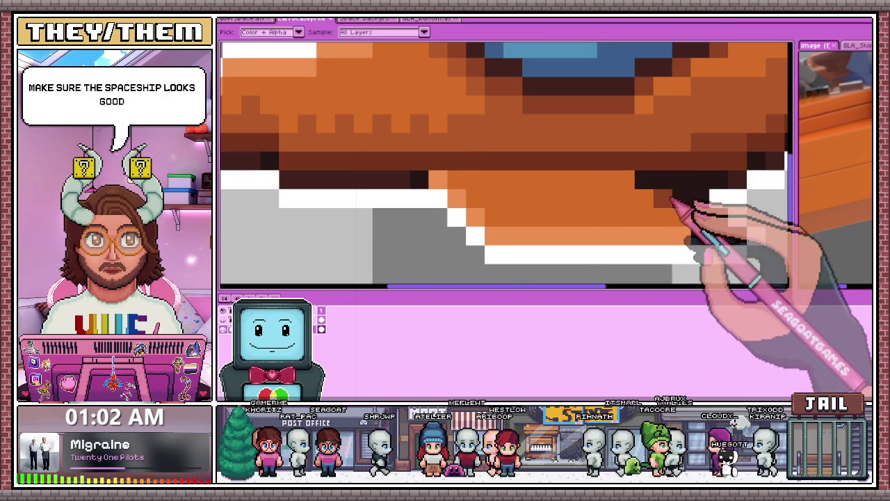
left_click_drag(629, 180, 564, 181)
left_click_drag(615, 202, 670, 219)
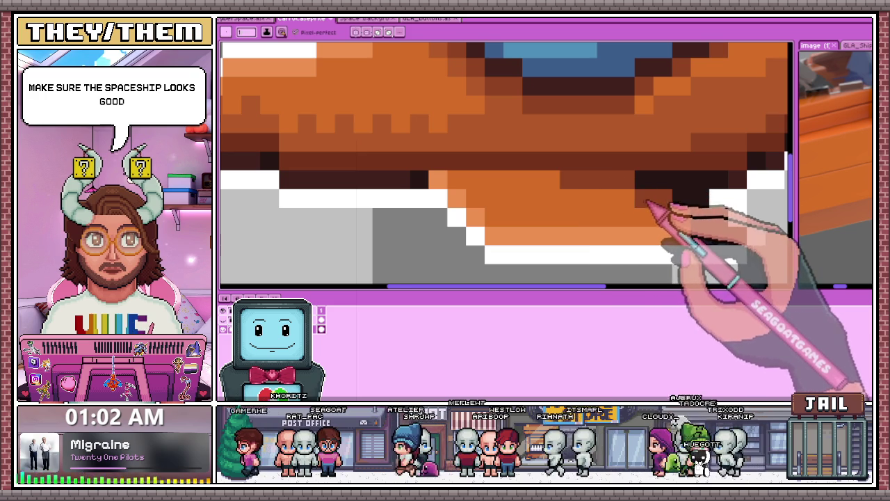
Step: Zoom in and out around the lower hull to compare the dark brown shading with the reference
scroll(675, 208, "down", 3)
scroll(612, 209, "up", 3)
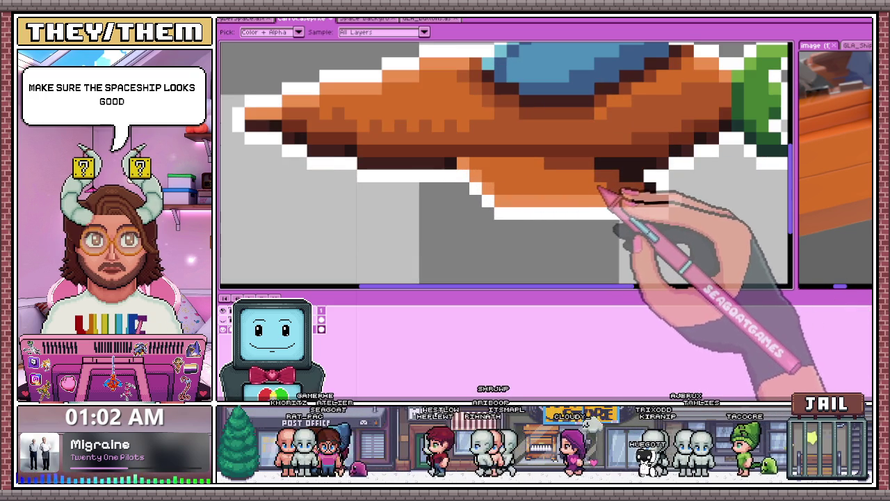
scroll(593, 209, "down", 2)
scroll(591, 236, "down", 2)
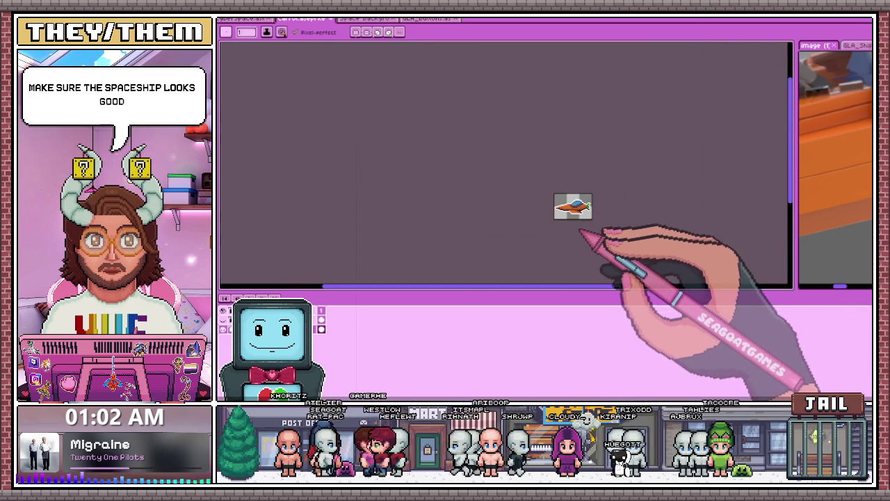
scroll(582, 231, "up", 3)
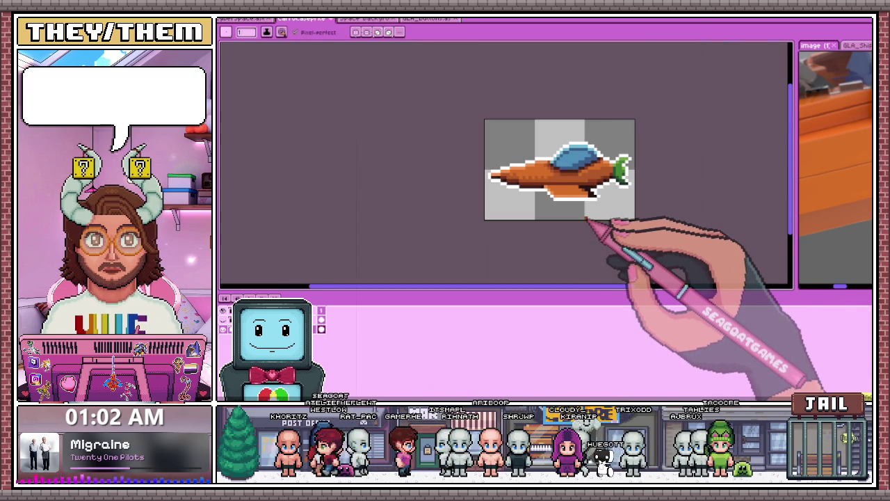
scroll(586, 217, "down", 1)
scroll(577, 212, "up", 1)
scroll(581, 202, "up", 3)
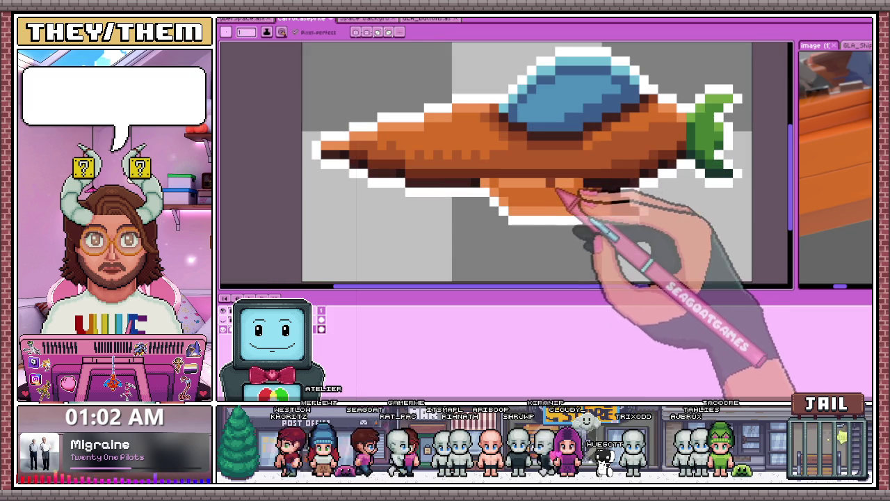
scroll(473, 139, "down", 3)
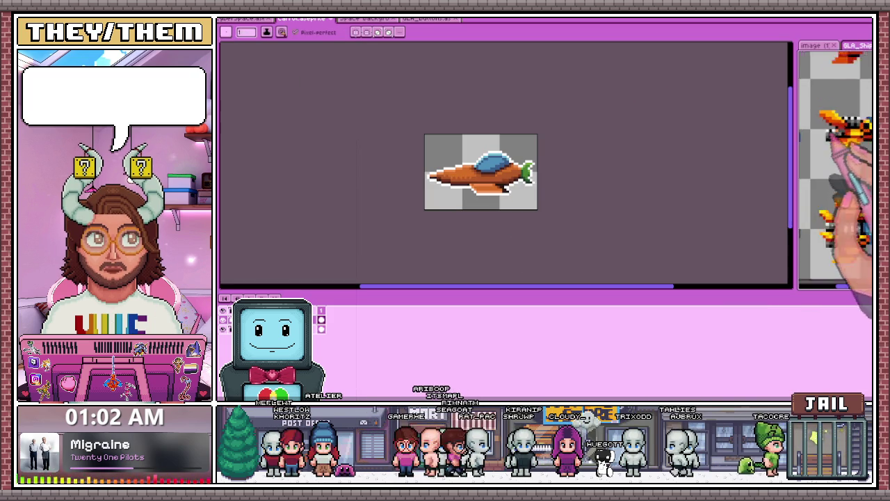
scroll(834, 160, "up", 2)
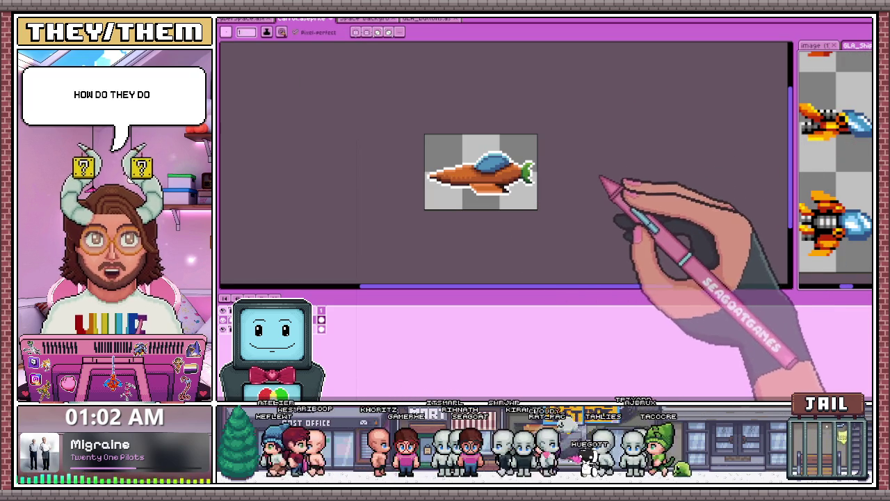
scroll(526, 171, "up", 1)
scroll(526, 171, "up", 1)
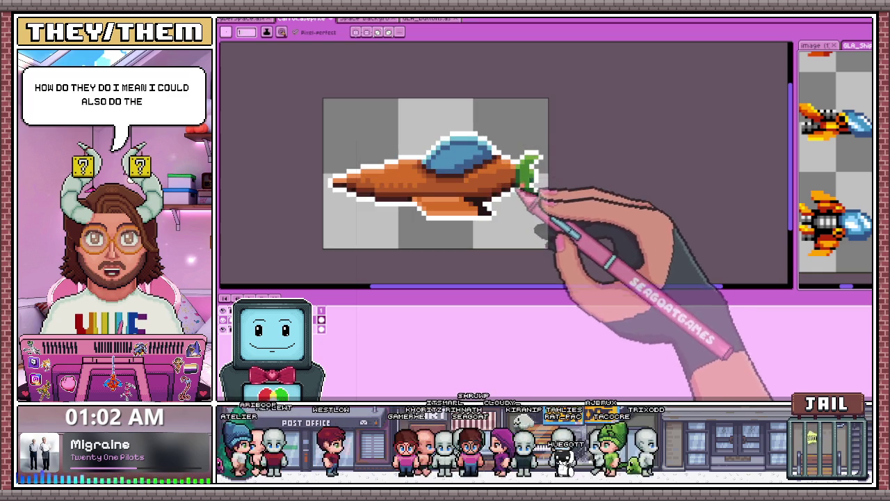
scroll(526, 171, "up", 1)
scroll(526, 182, "down", 4)
scroll(518, 229, "up", 2)
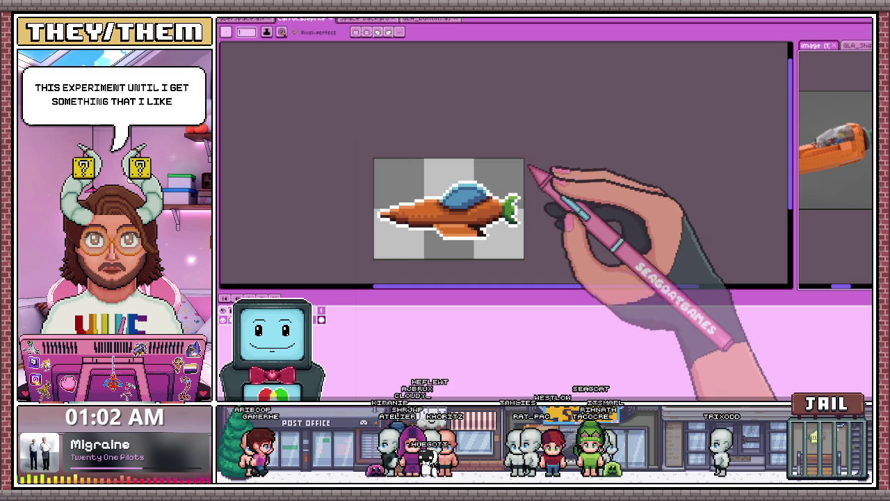
Step: Repaint both tail fin columns from green to gray-blue teal and zoom out to check
scroll(518, 222, "up", 1)
scroll(518, 222, "up", 2)
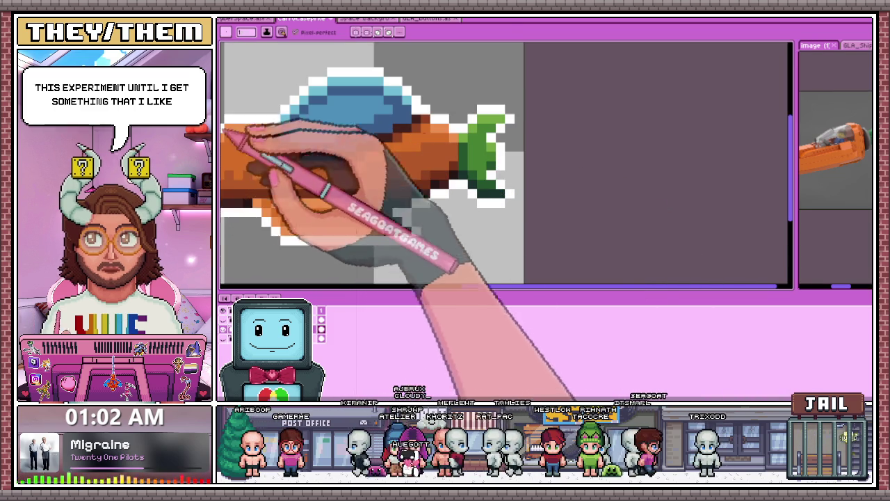
scroll(491, 167, "down", 2)
scroll(491, 167, "up", 2)
scroll(486, 163, "up", 1)
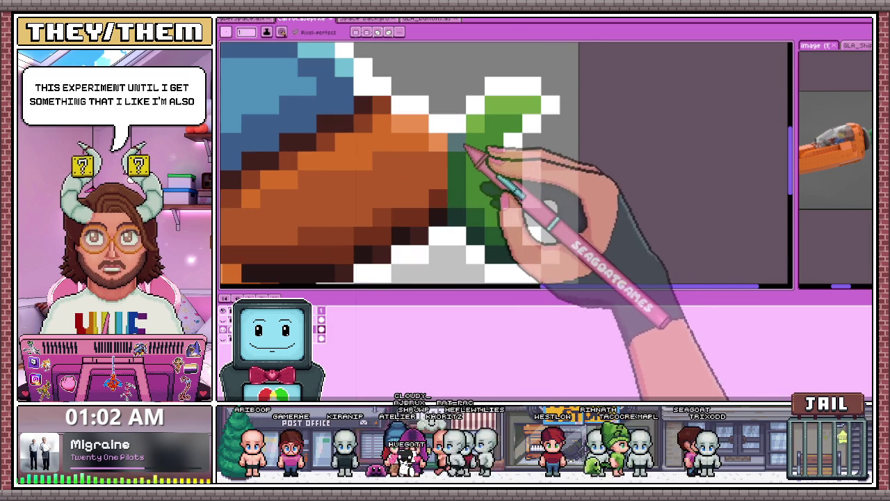
mouse_move(480, 236)
left_mouse_down()
mouse_move(502, 139)
mouse_move(495, 178)
left_mouse_up()
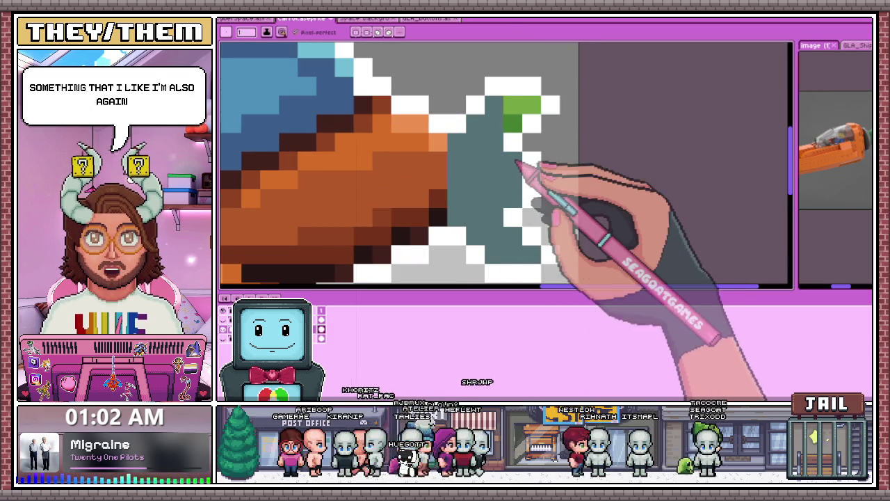
left_click_drag(512, 177, 513, 121)
scroll(529, 136, "down", 2)
scroll(487, 201, "down", 1)
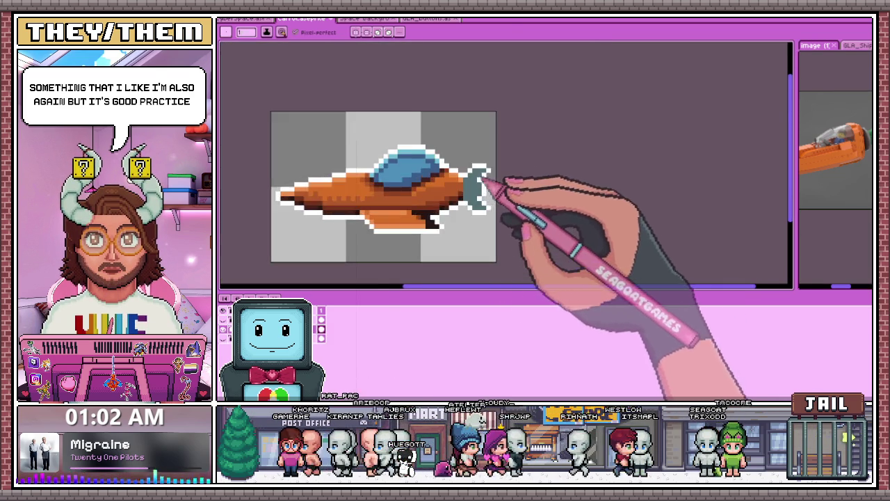
scroll(487, 181, "up", 2)
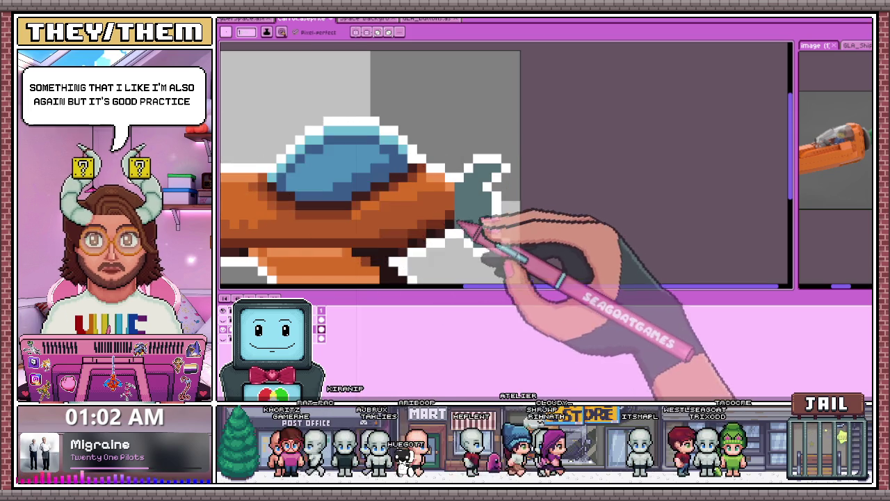
scroll(465, 223, "up", 2)
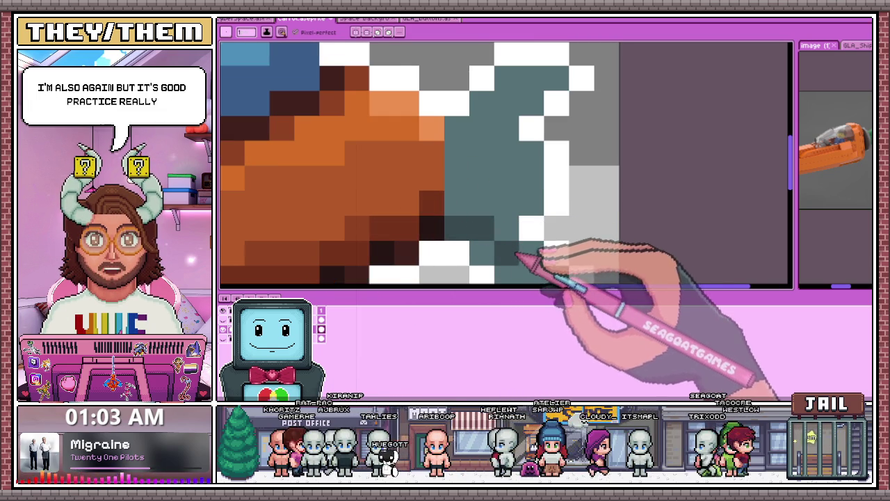
scroll(521, 261, "down", 2)
scroll(542, 274, "down", 1)
scroll(536, 268, "up", 4)
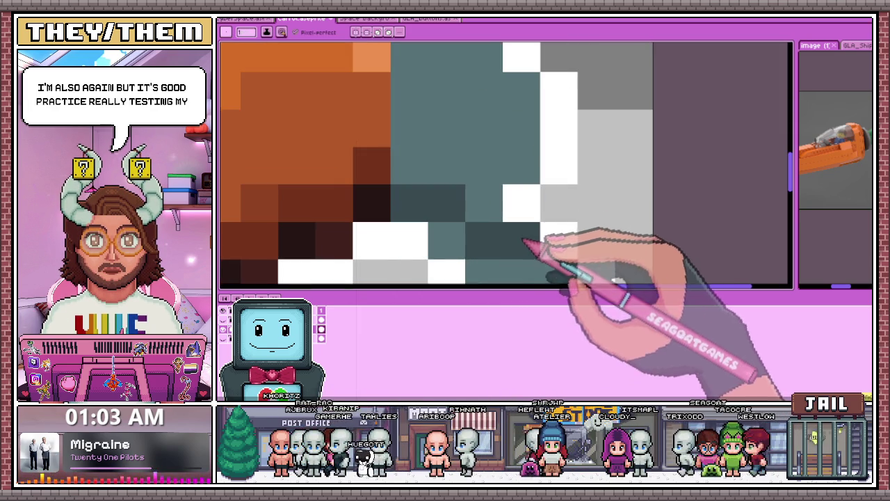
scroll(515, 222, "down", 3)
scroll(509, 198, "up", 1)
scroll(486, 181, "up", 2)
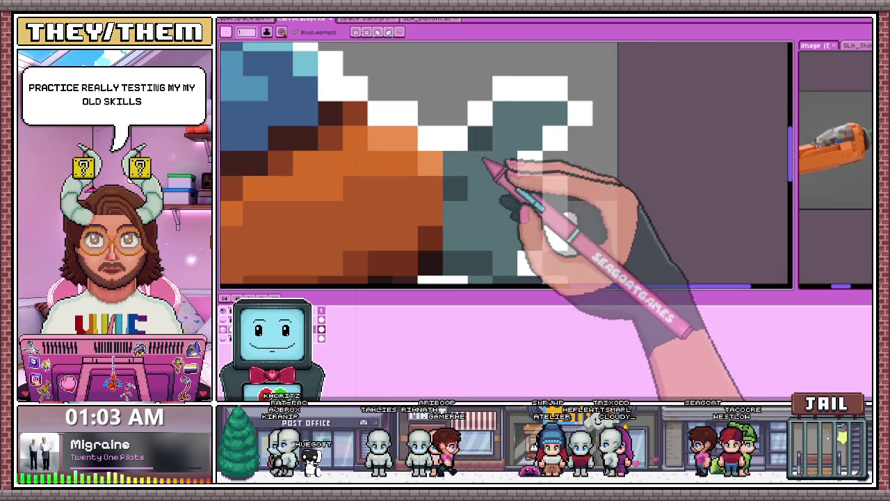
scroll(486, 161, "down", 1)
scroll(492, 174, "down", 1)
scroll(492, 188, "down", 1)
scroll(432, 177, "down", 2)
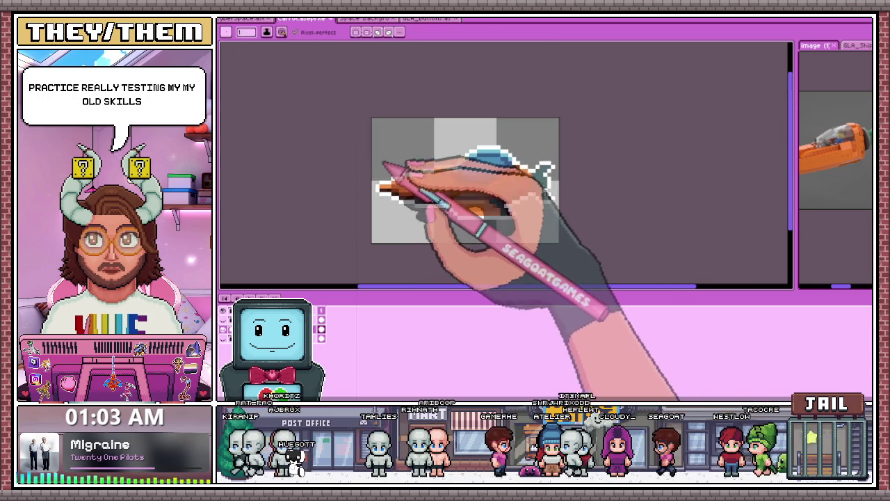
scroll(567, 184, "up", 2)
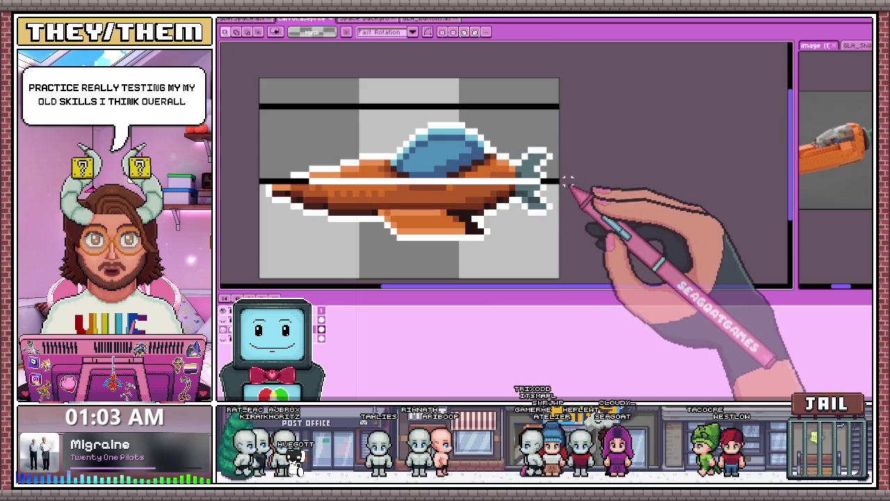
Step: Stretch a one-row strip across the ship's middle to make the hull one pixel taller
key("ctrl+t")
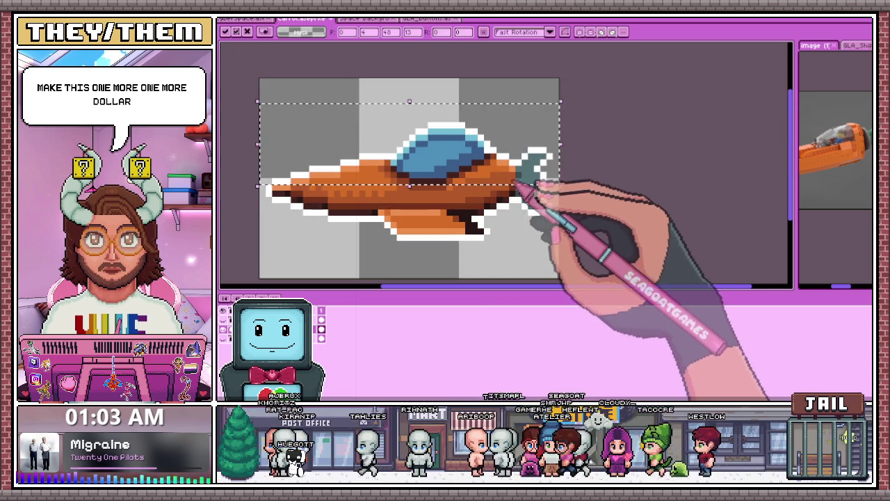
scroll(271, 186, "up", 1)
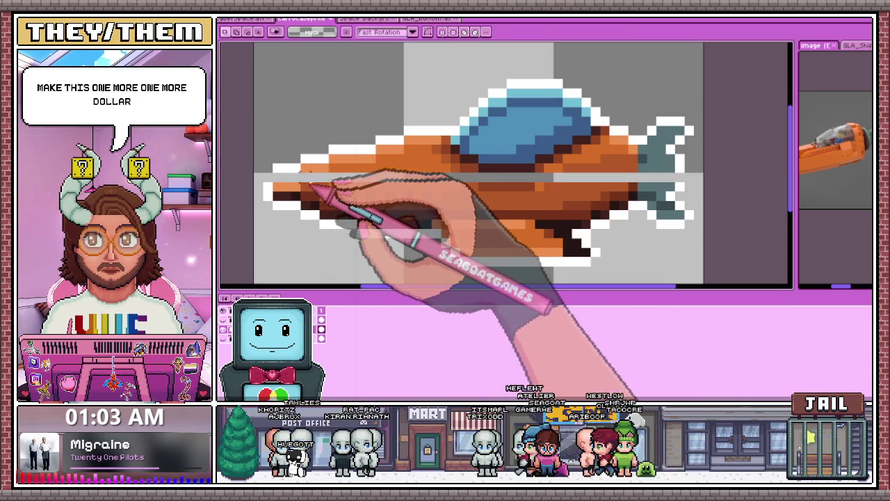
left_click_drag(271, 165, 704, 171)
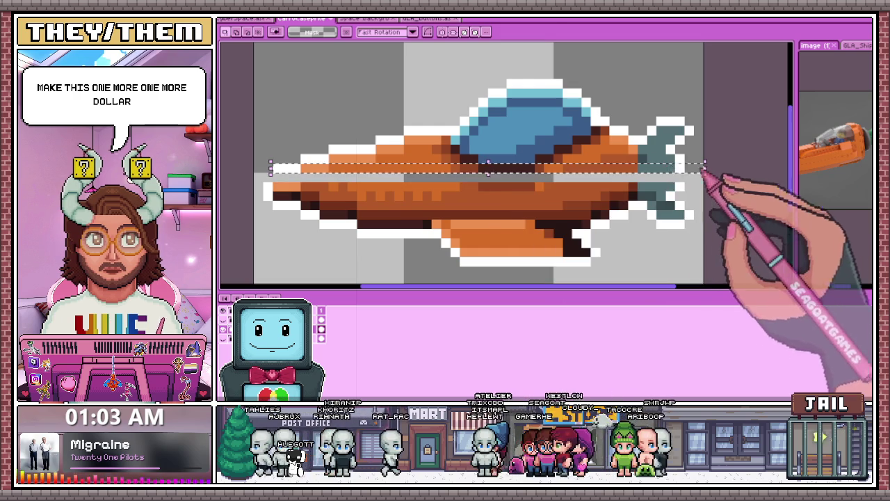
scroll(490, 254, "down", 3)
key("Escape")
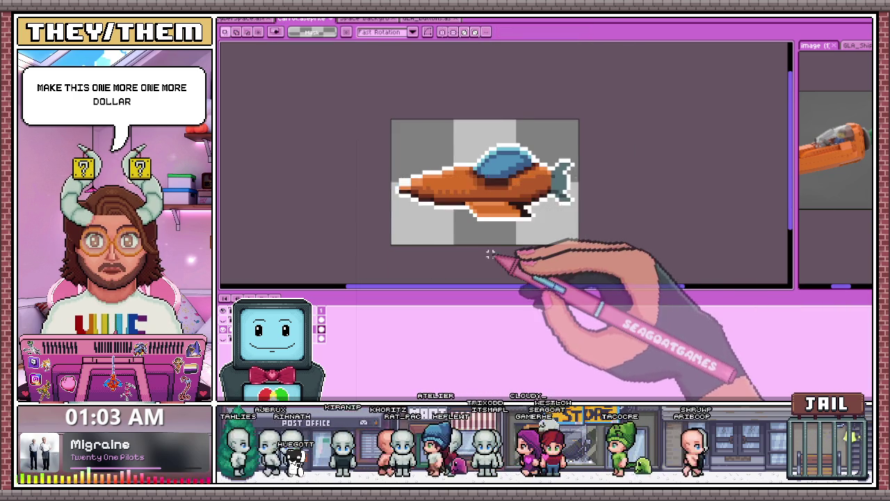
scroll(491, 265, "down", 2)
scroll(491, 237, "up", 2)
scroll(483, 229, "up", 2)
key("i")
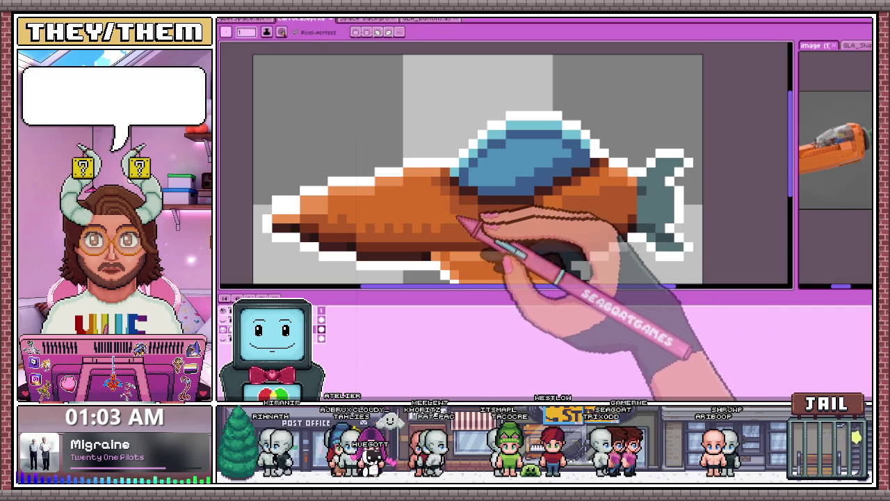
Step: Repaint the orange hull shading pixels under the cockpit with colours picked from the ship
scroll(556, 229, "down", 2)
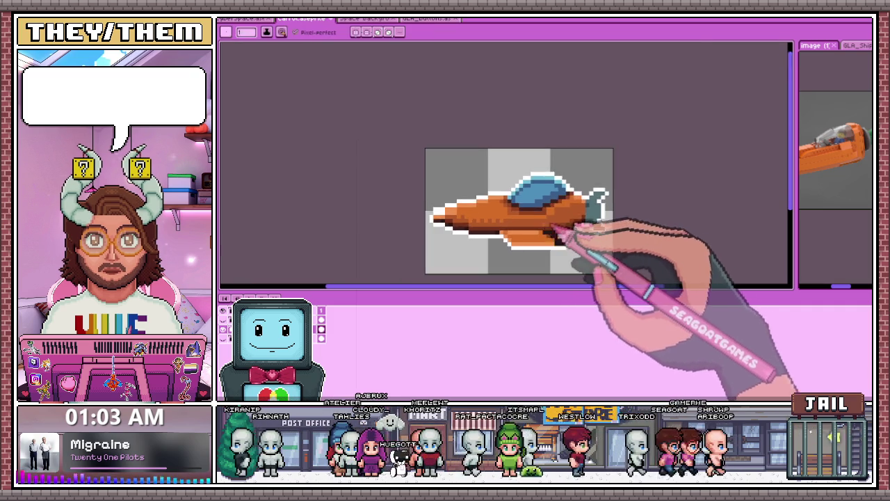
scroll(566, 219, "up", 3)
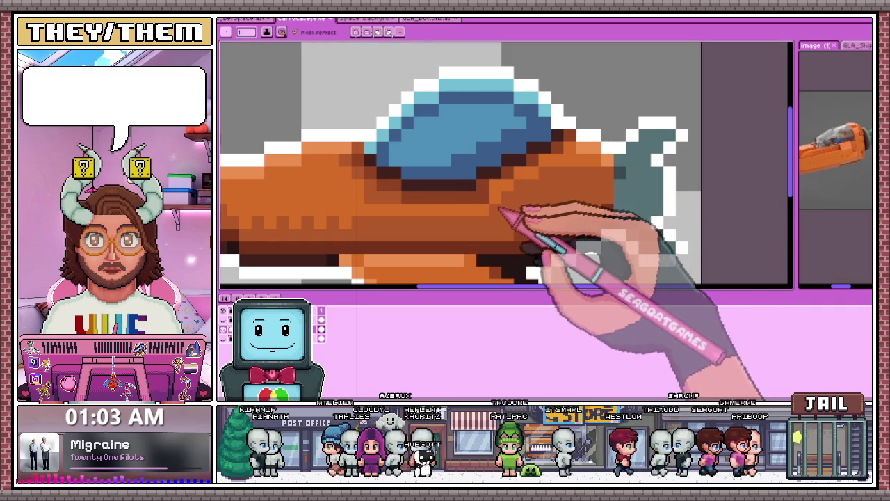
key("b")
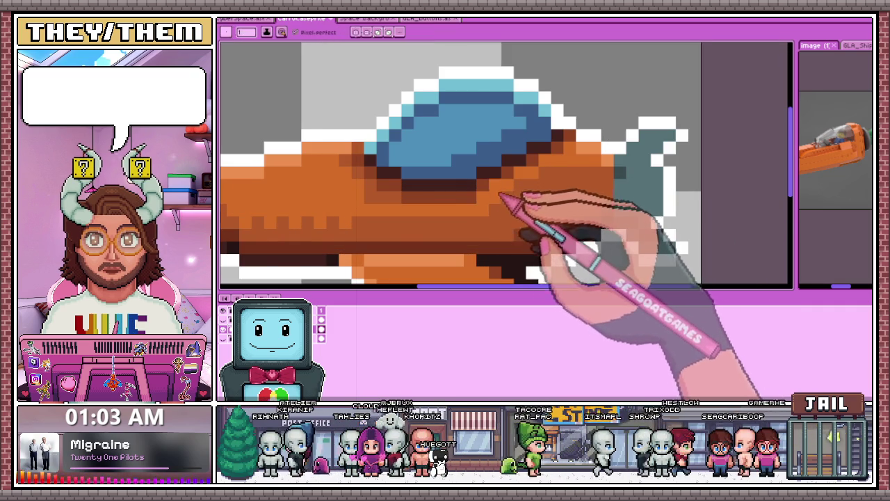
scroll(520, 177, "down", 1)
key("i")
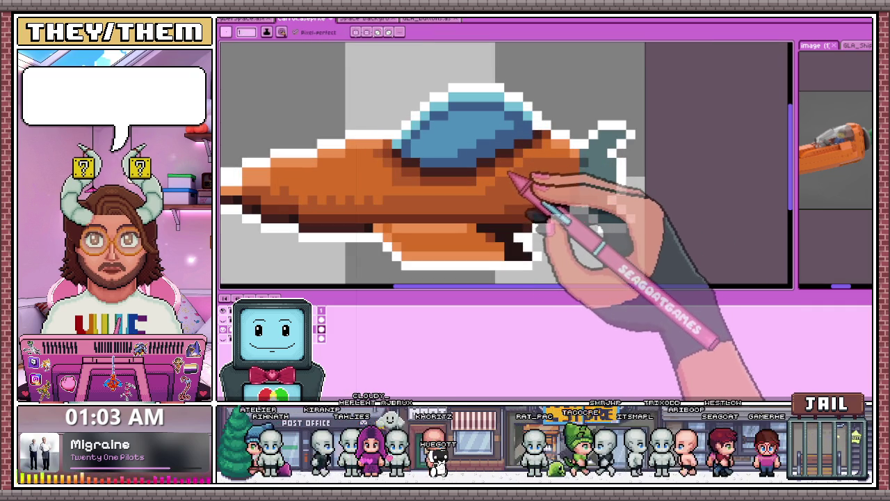
scroll(520, 175, "down", 2)
scroll(503, 234, "down", 2)
scroll(501, 209, "up", 3)
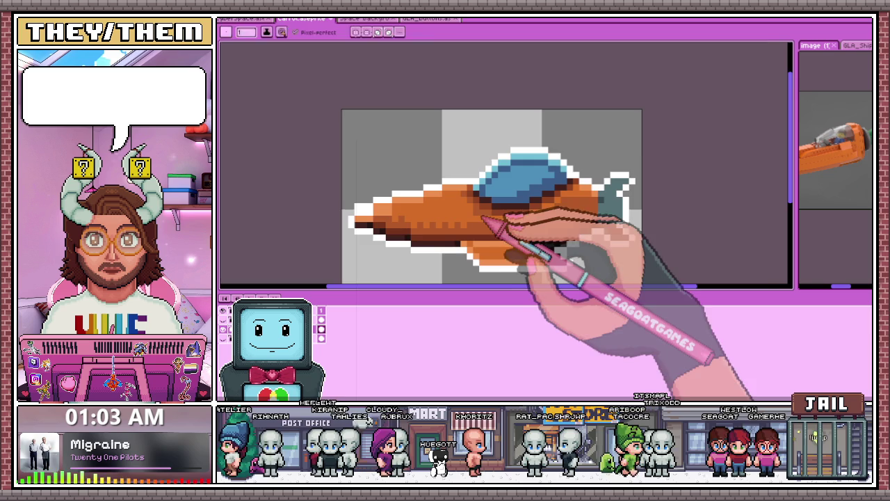
scroll(485, 218, "up", 2)
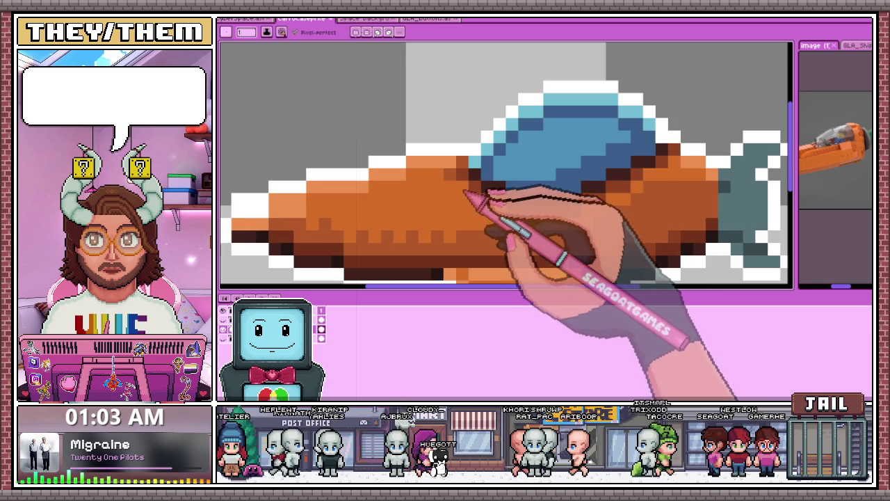
scroll(452, 179, "down", 4)
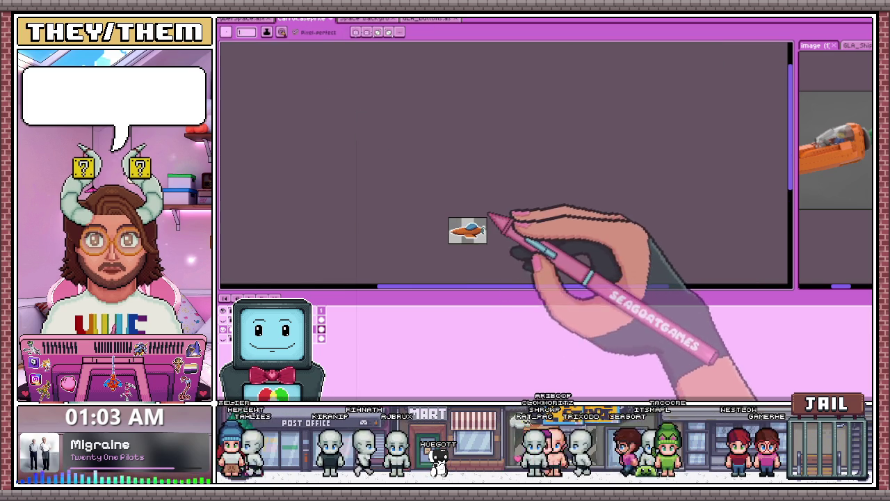
scroll(489, 215, "up", 2)
scroll(514, 247, "up", 1)
scroll(494, 185, "up", 2)
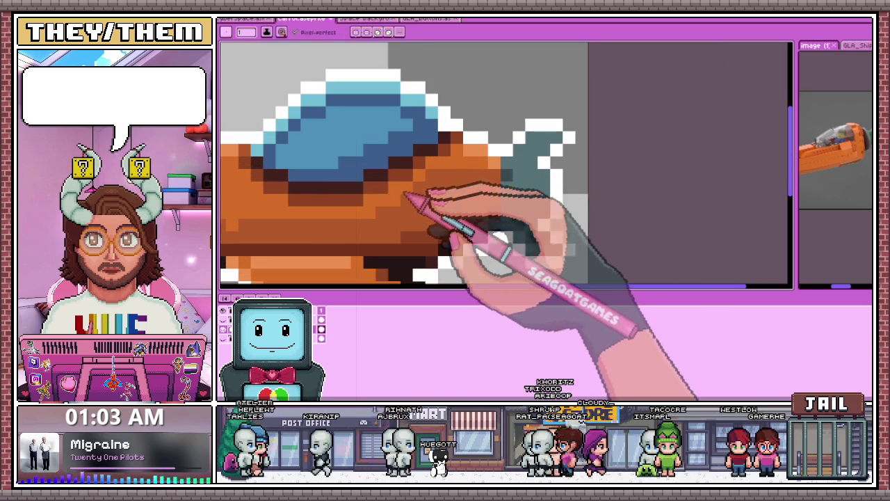
scroll(447, 193, "down", 2)
scroll(438, 193, "down", 1)
scroll(452, 198, "up", 3)
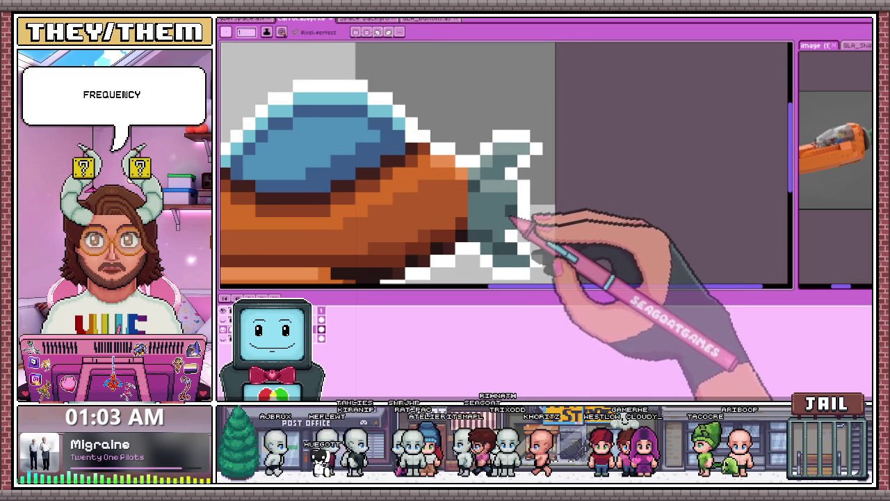
scroll(511, 221, "up", 1)
scroll(489, 224, "down", 2)
scroll(491, 237, "up", 1)
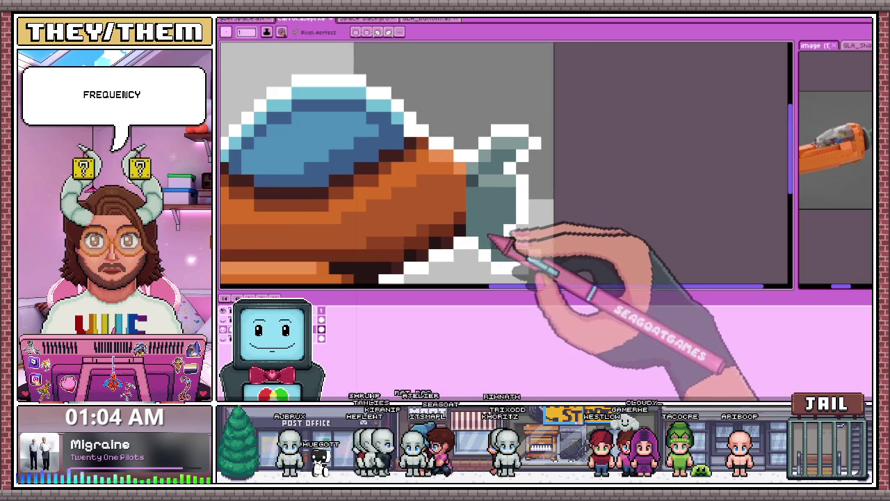
scroll(515, 246, "down", 1)
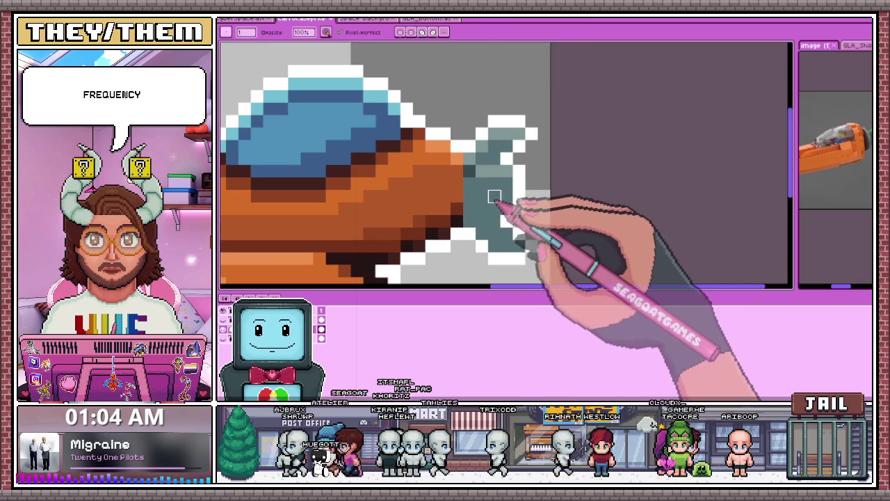
Step: Select the upper tail fin, lower it against the hull, and commit its new position
left_click_drag(461, 202, 540, 278)
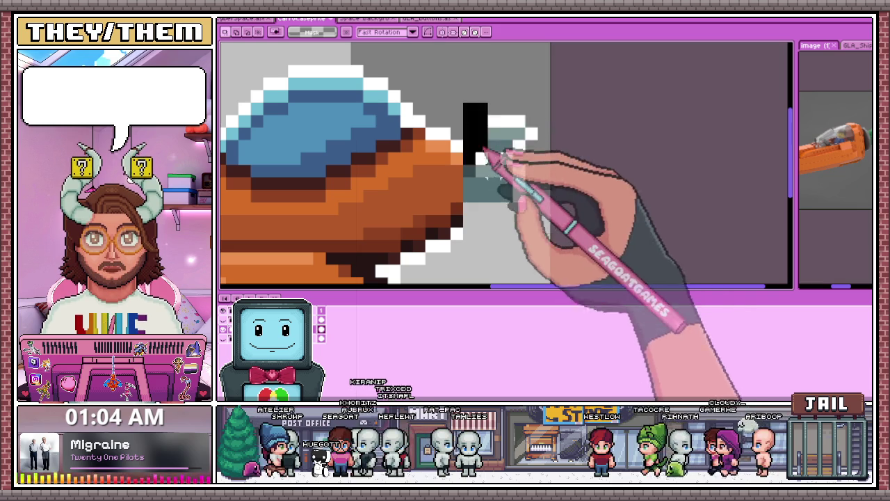
left_click_drag(461, 102, 540, 215)
left_click(539, 193)
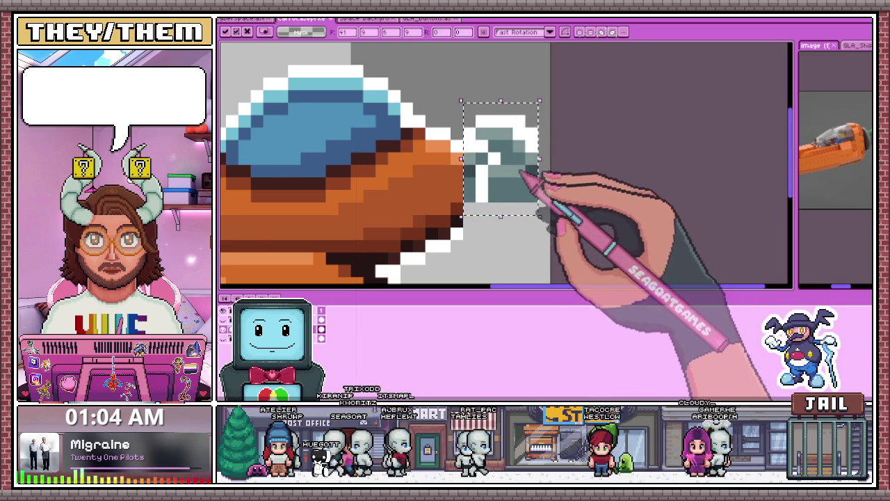
scroll(528, 178, "down", 1)
left_click_drag(517, 167, 511, 213)
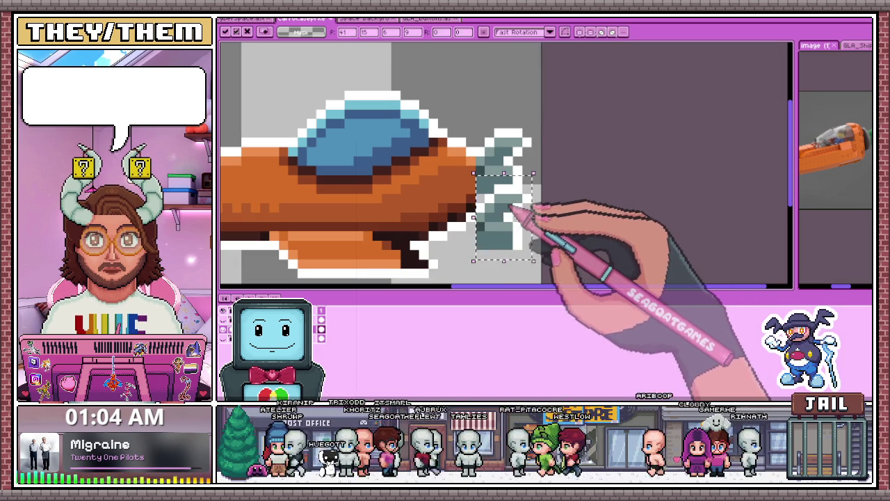
left_click_drag(511, 215, 505, 226)
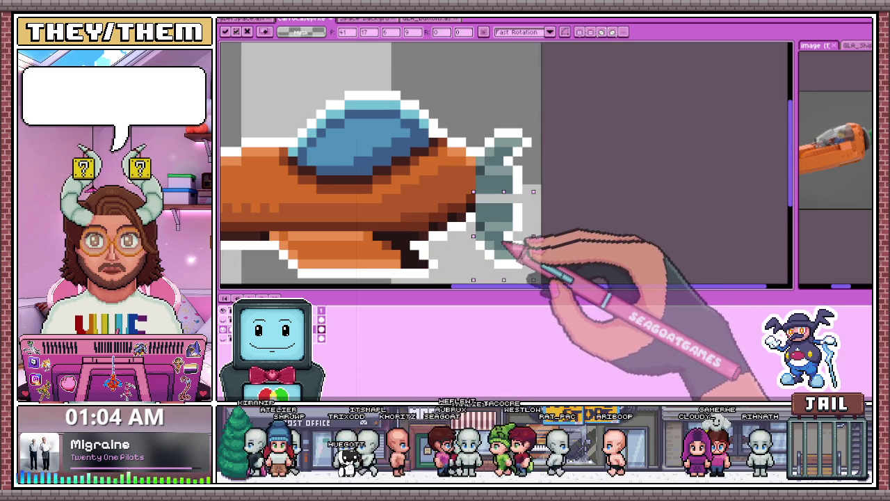
scroll(542, 209, "down", 1)
key("Return")
scroll(529, 202, "up", 1)
scroll(513, 198, "up", 1)
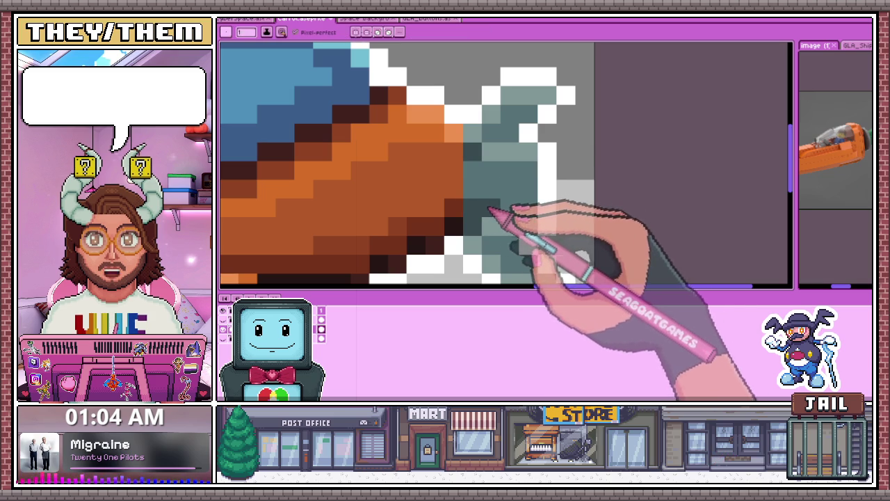
scroll(487, 212, "down", 3)
scroll(529, 230, "down", 2)
scroll(522, 238, "down", 1)
scroll(522, 244, "up", 2)
scroll(533, 253, "up", 2)
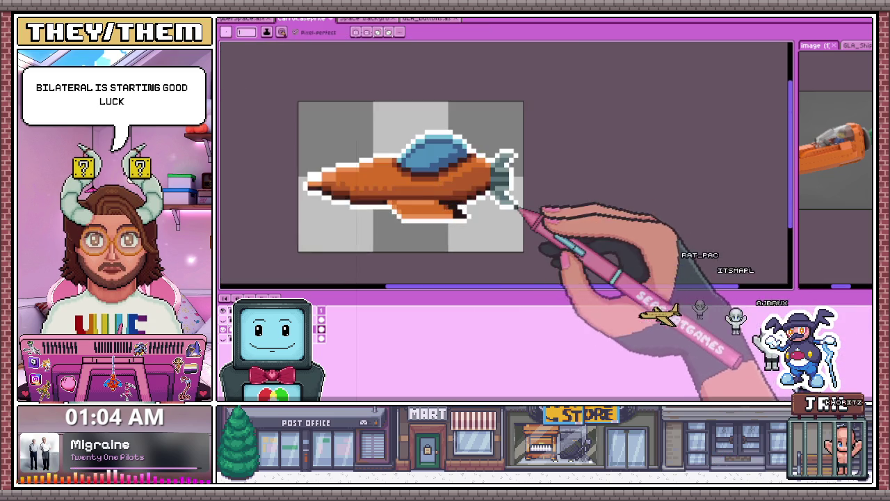
scroll(520, 201, "down", 1)
scroll(506, 188, "down", 2)
scroll(502, 167, "up", 2)
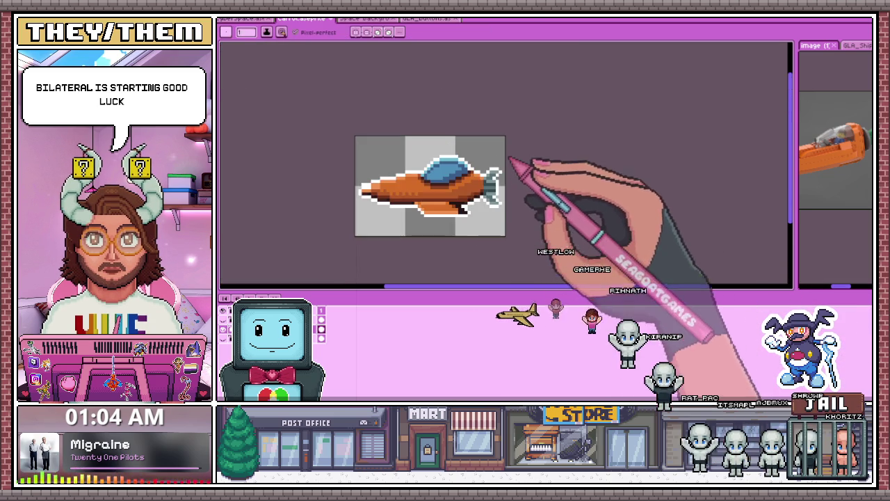
scroll(487, 207, "down", 2)
scroll(491, 213, "up", 3)
scroll(502, 198, "up", 1)
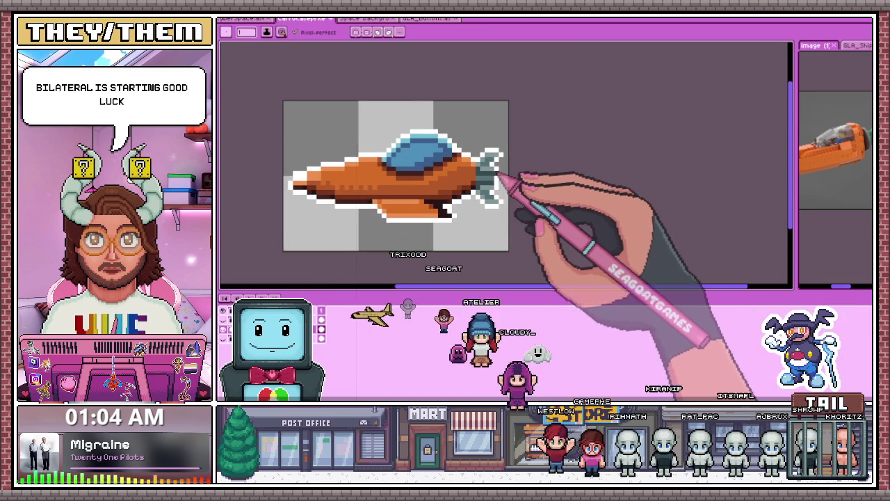
scroll(480, 202, "up", 3)
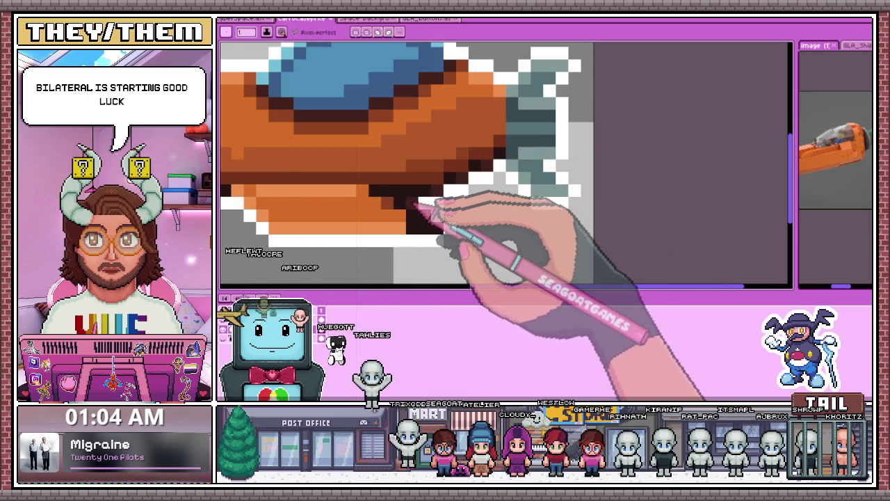
scroll(480, 229, "down", 3)
scroll(487, 239, "down", 2)
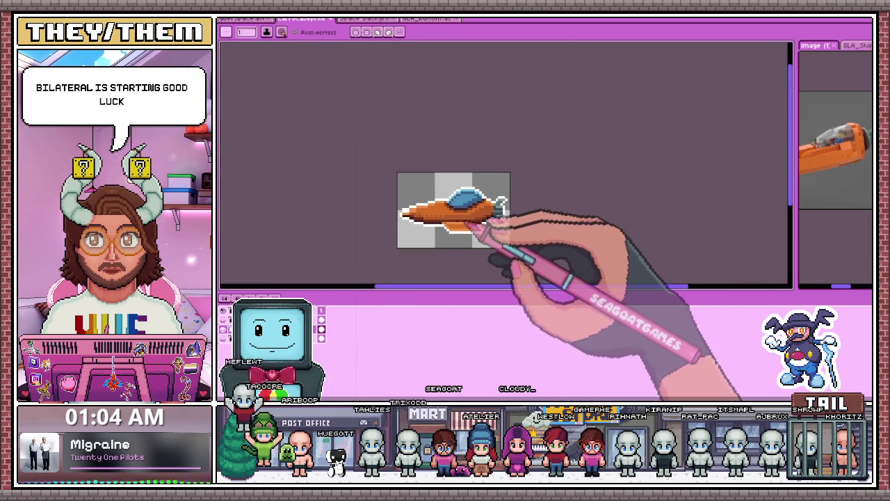
scroll(464, 259, "down", 1)
scroll(476, 247, "up", 1)
scroll(487, 237, "up", 1)
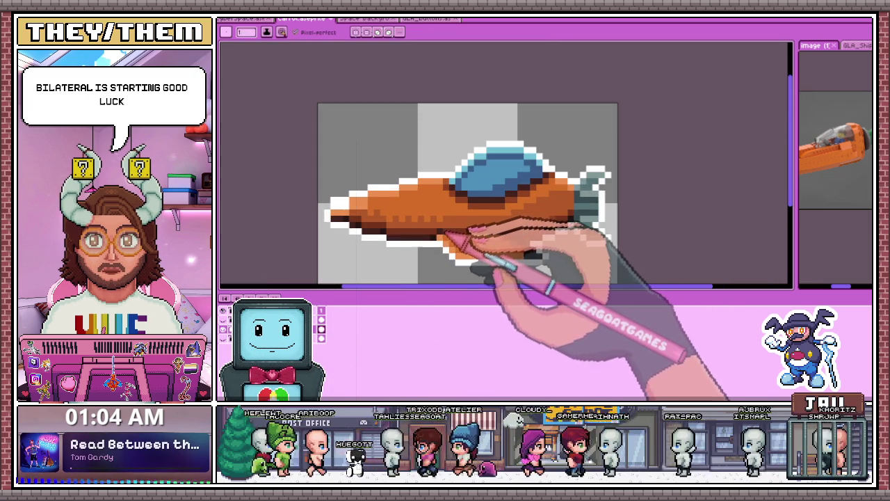
scroll(445, 233, "up", 2)
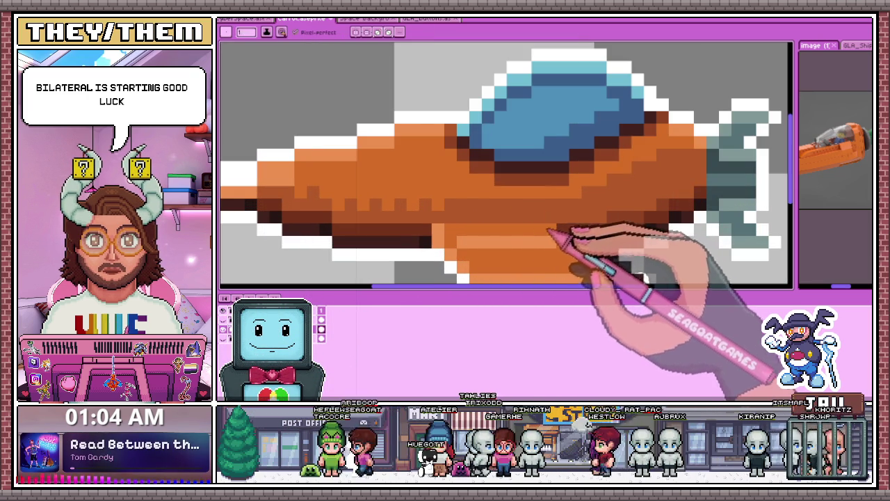
scroll(550, 229, "down", 2)
scroll(553, 231, "down", 1)
scroll(559, 255, "down", 4)
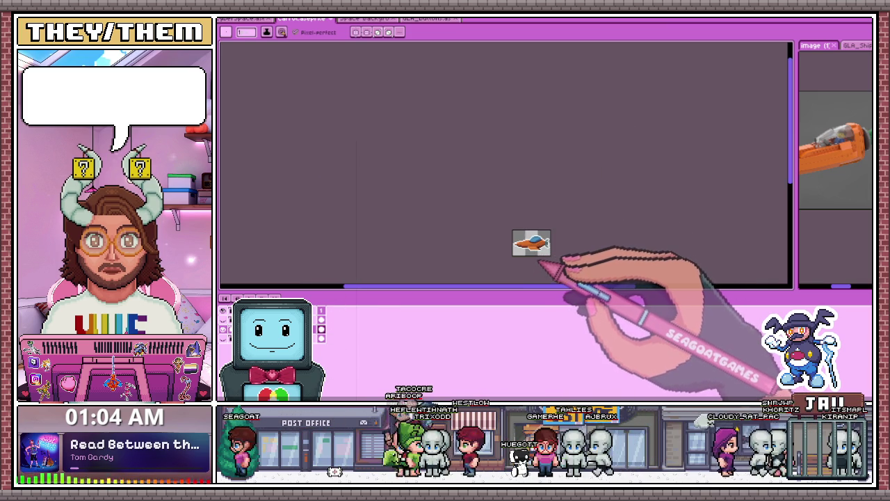
scroll(545, 256, "up", 2)
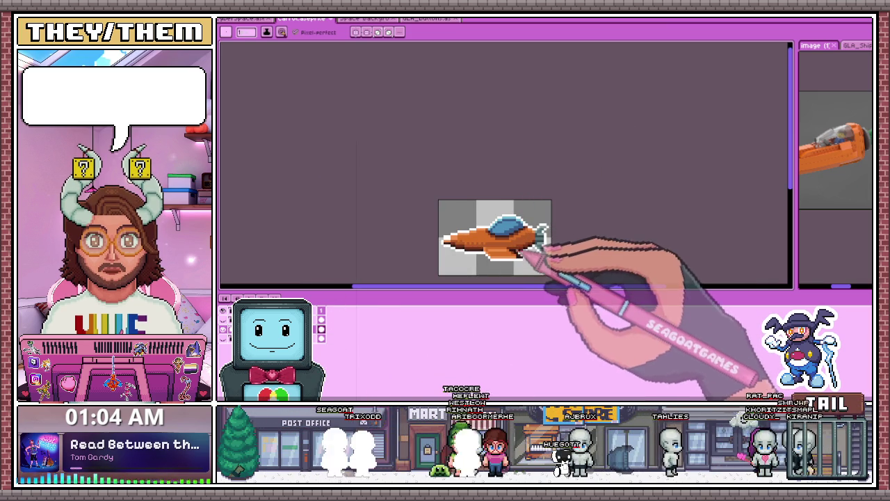
scroll(546, 252, "up", 1)
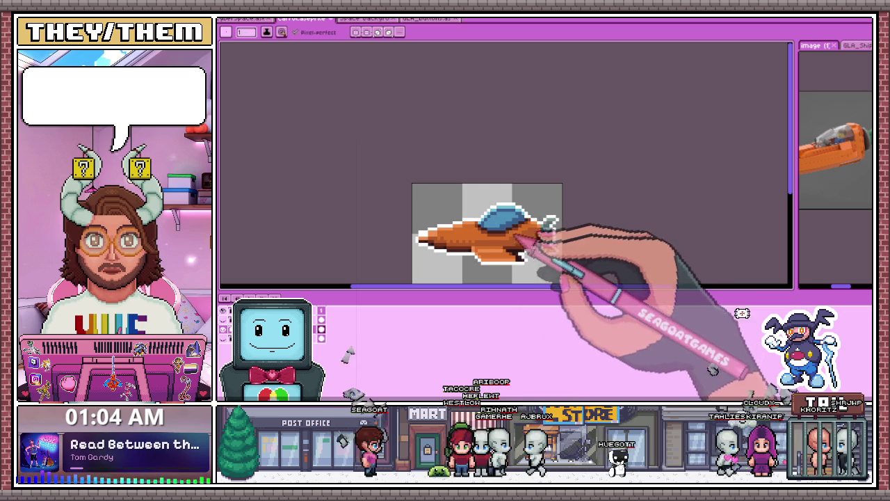
scroll(529, 233, "up", 1)
scroll(521, 219, "up", 1)
scroll(521, 205, "down", 2)
scroll(494, 203, "up", 2)
scroll(495, 205, "up", 1)
scroll(549, 208, "down", 3)
scroll(536, 222, "up", 3)
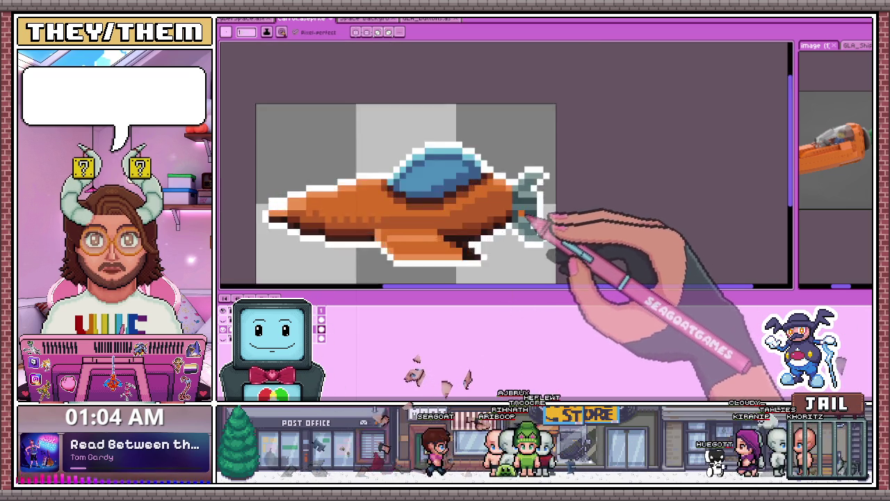
scroll(532, 221, "up", 2)
left_click(526, 221, "alt")
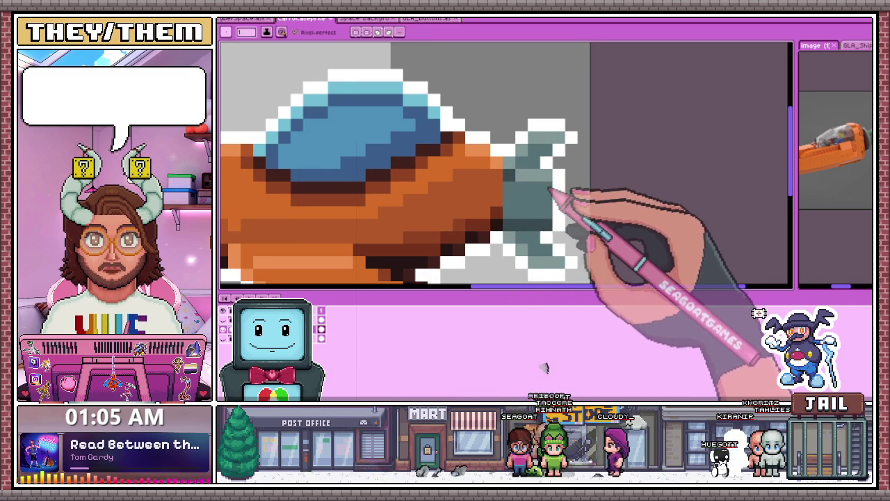
scroll(548, 191, "down", 2)
scroll(552, 222, "down", 3)
scroll(539, 236, "down", 1)
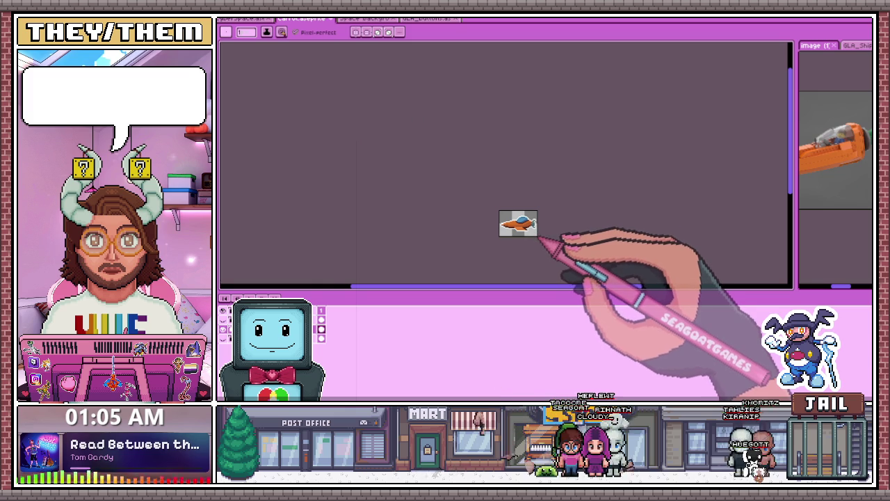
scroll(538, 235, "up", 2)
scroll(556, 232, "up", 2)
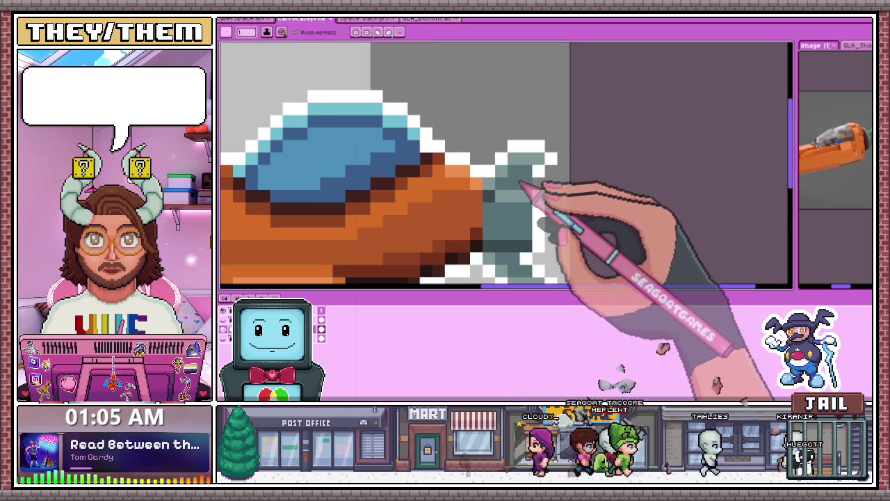
scroll(546, 188, "down", 2)
Step: Try a colour-based Magic Wand selection, then clear the selection
key("w")
scroll(551, 198, "down", 3)
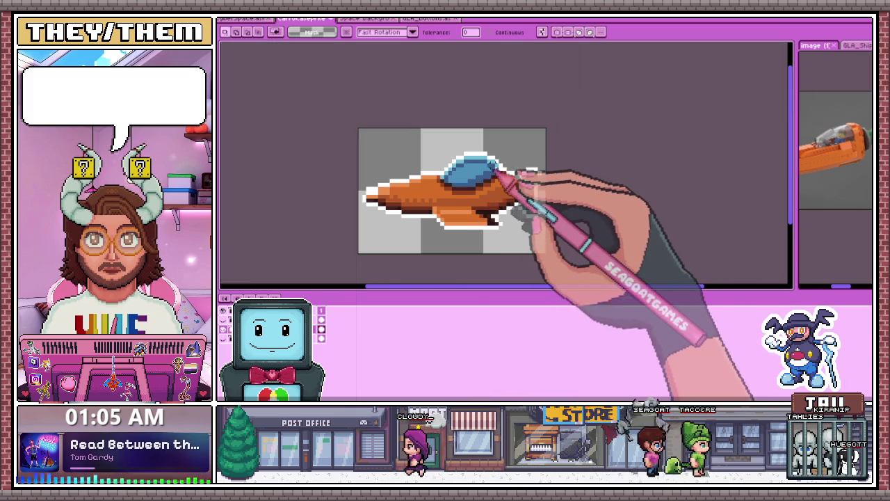
key("ctrl+d")
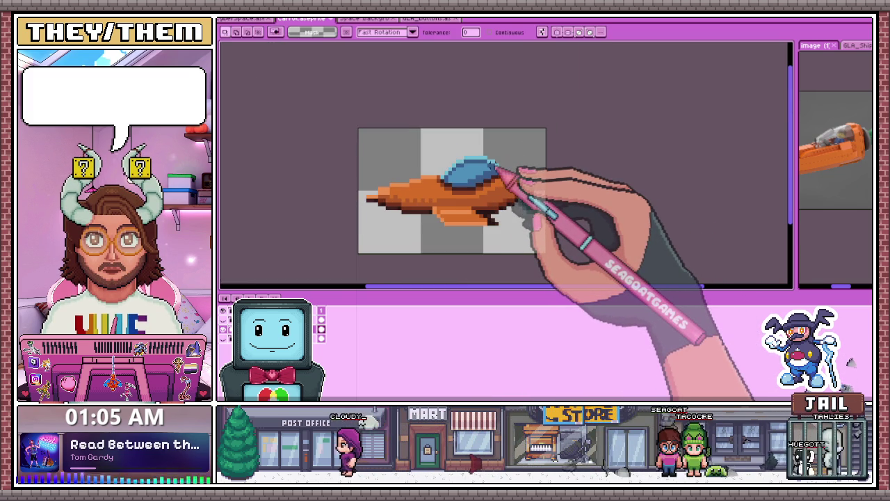
scroll(523, 237, "down", 4)
scroll(528, 239, "up", 3)
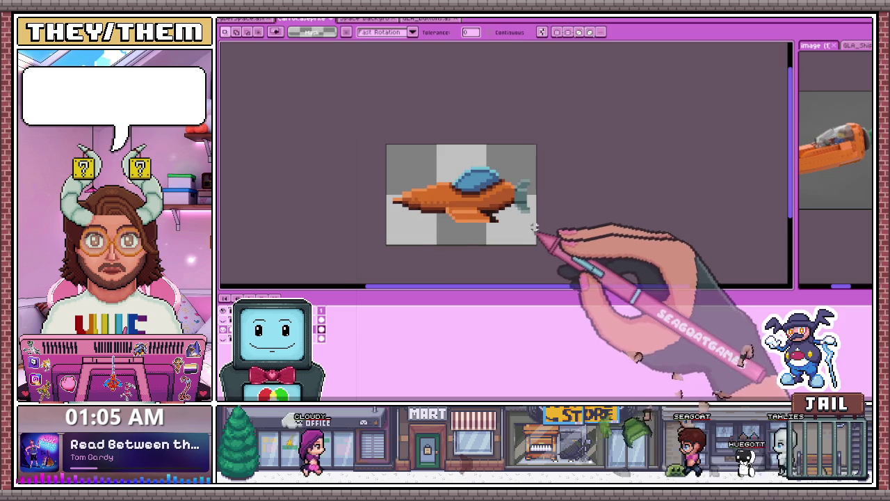
scroll(394, 198, "up", 1)
scroll(392, 198, "down", 1)
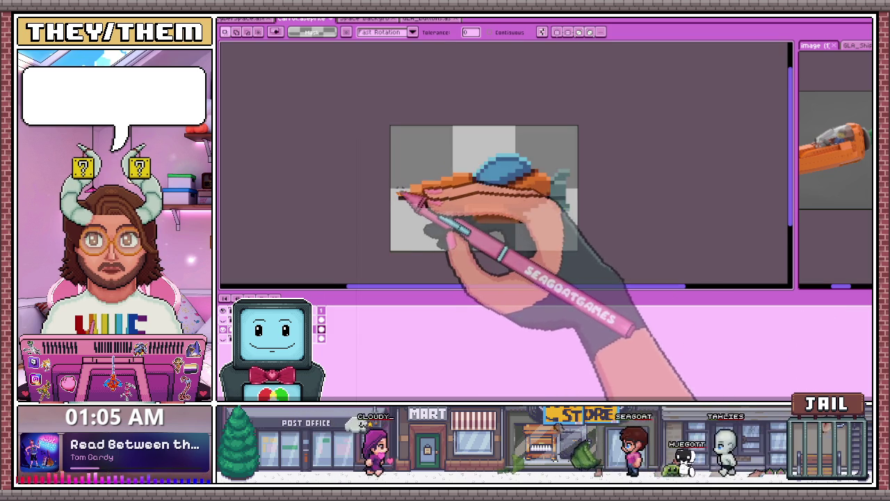
scroll(402, 196, "up", 1)
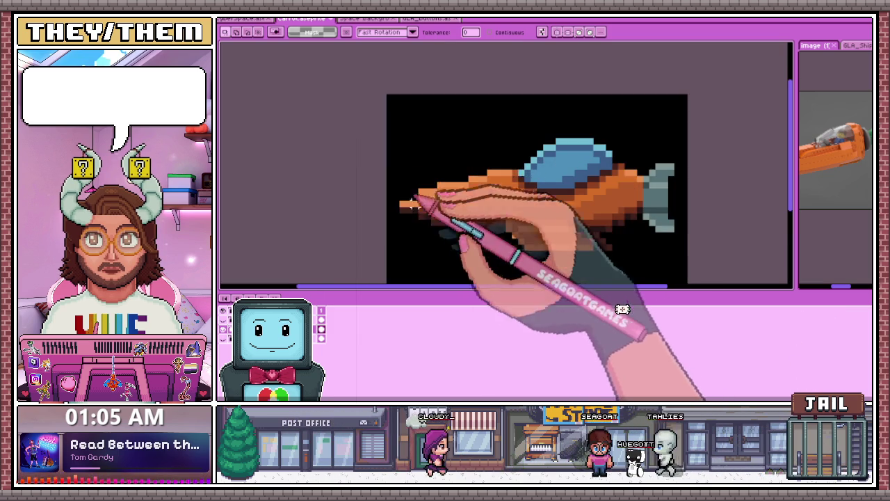
scroll(423, 174, "down", 1)
Step: Marquee-select the ship's pointed nose and transform it into its new position
key("m")
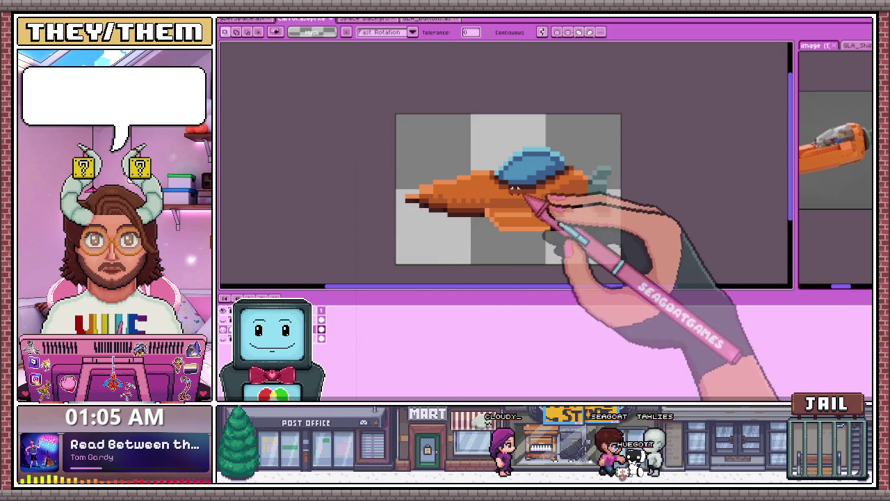
scroll(390, 154, "up", 1)
left_click_drag(378, 127, 473, 234)
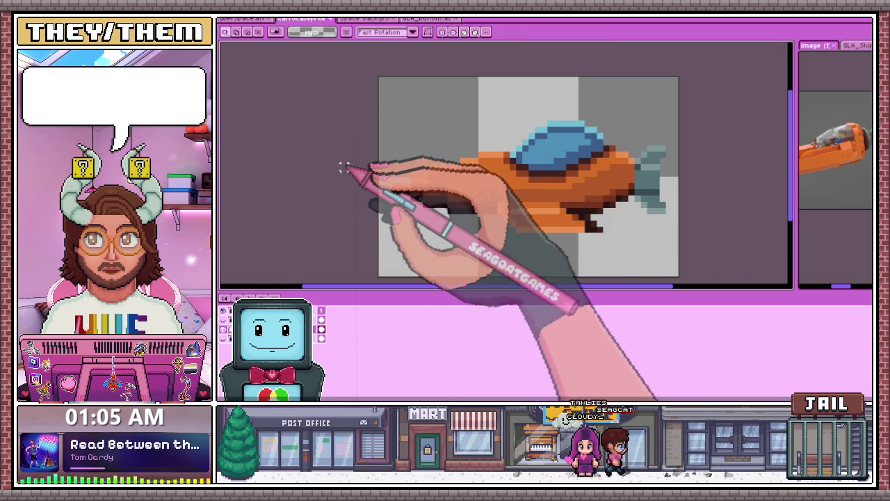
left_click_drag(379, 159, 415, 200)
key("ctrl+t")
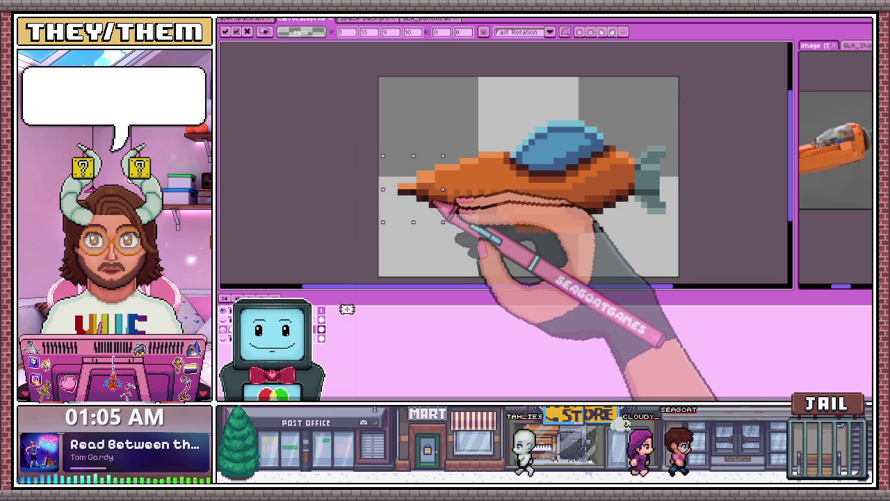
key("Return")
scroll(431, 192, "up", 2)
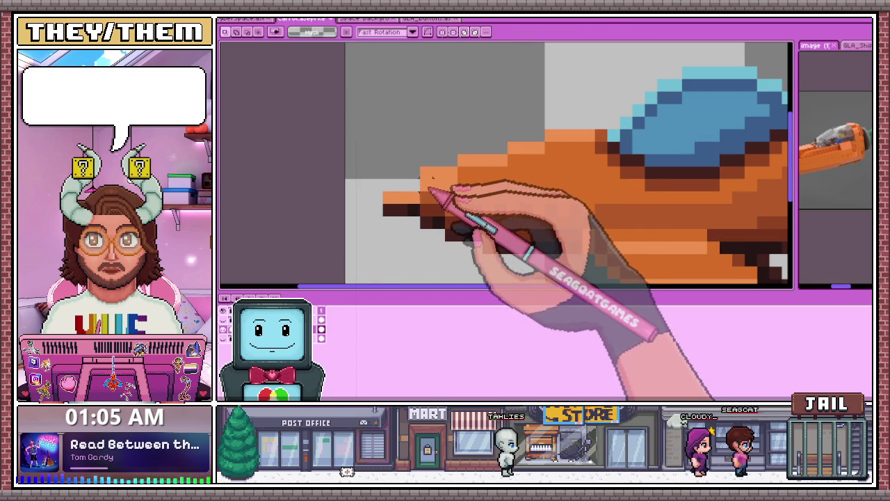
Step: Look over the reshaped nose up close with the Pencil and Eraser ready for cleanup
key("b")
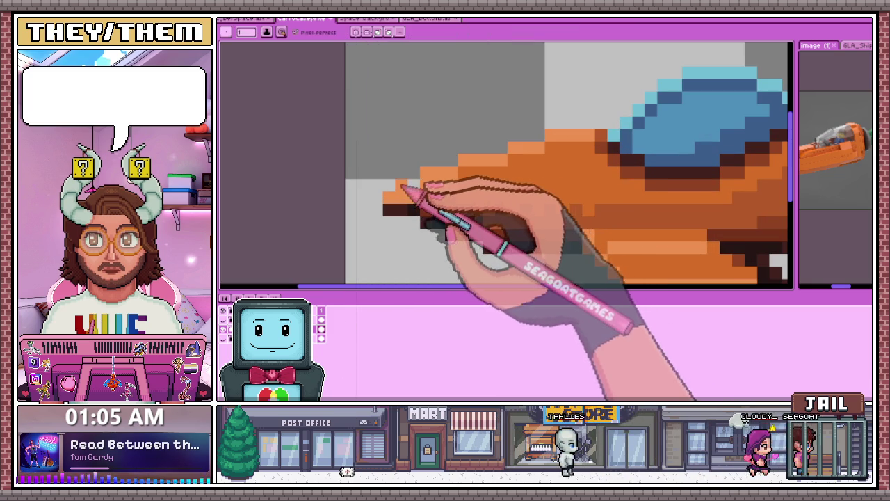
scroll(403, 199, "down", 1)
scroll(406, 209, "down", 2)
scroll(417, 202, "up", 2)
scroll(431, 186, "up", 2)
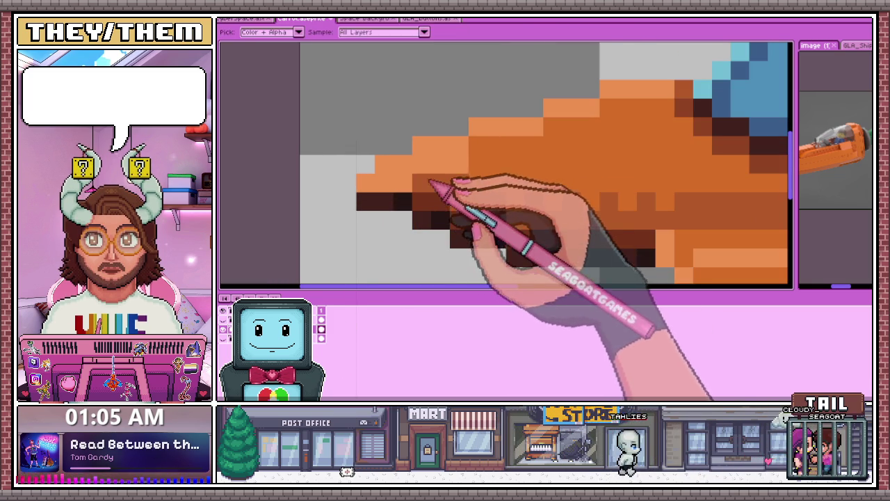
scroll(410, 195, "down", 1)
scroll(407, 215, "down", 2)
scroll(401, 221, "down", 1)
scroll(399, 219, "up", 3)
key("e")
scroll(417, 236, "down", 4)
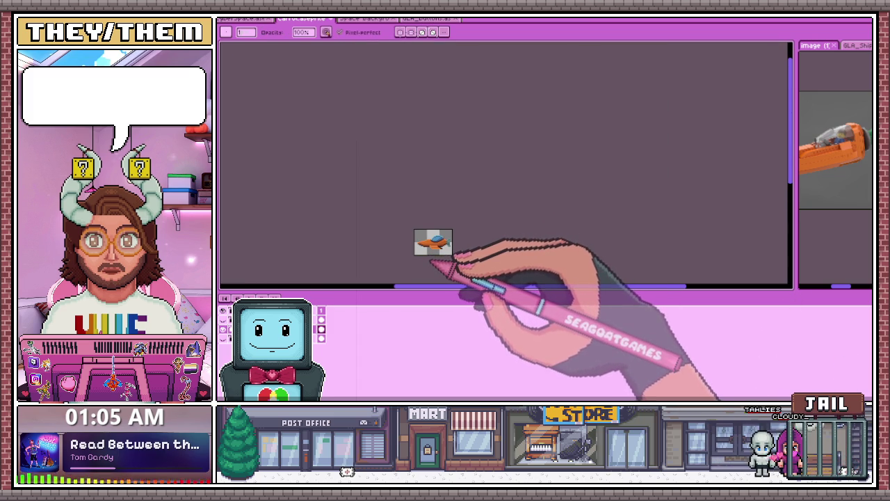
scroll(831, 156, "down", 1)
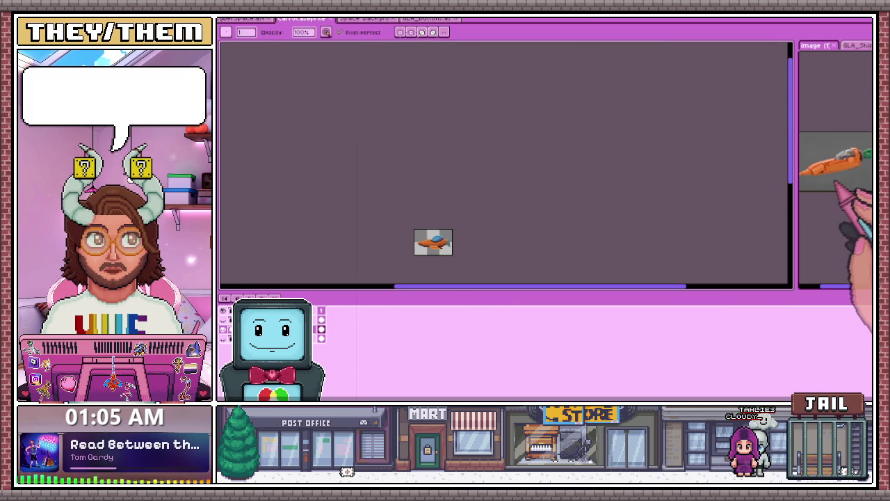
scroll(425, 252, "up", 2)
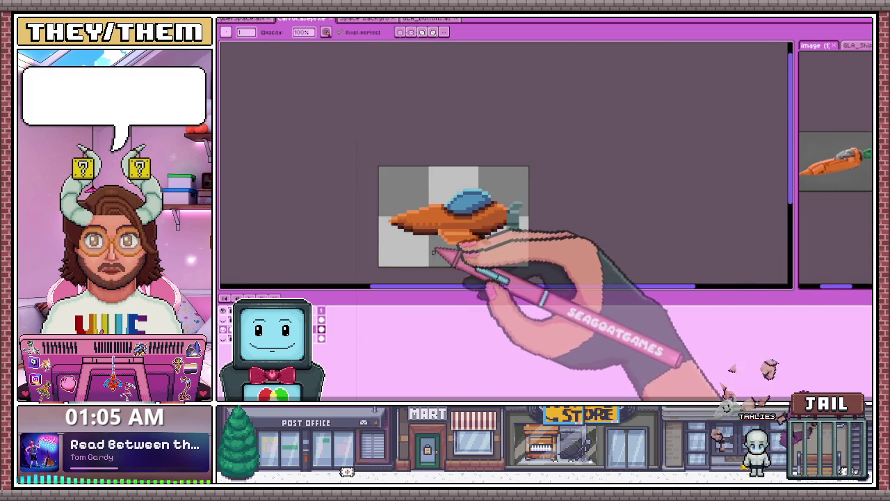
scroll(430, 237, "down", 1)
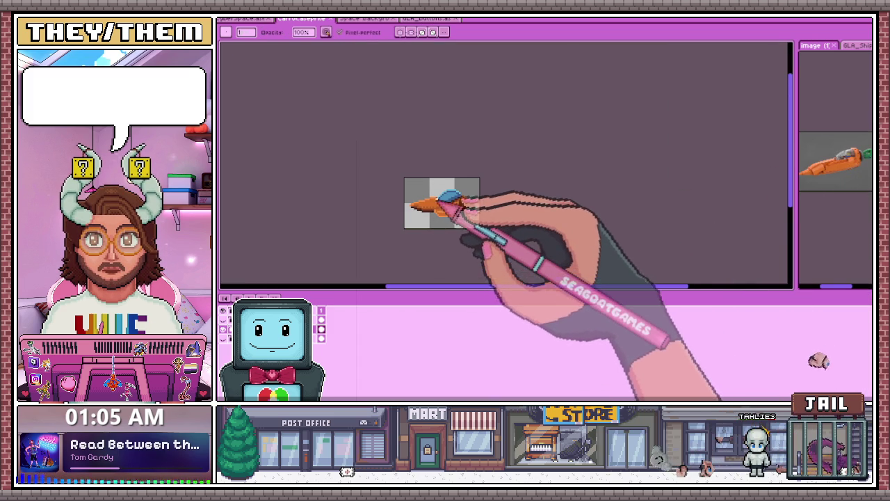
scroll(431, 208, "up", 1)
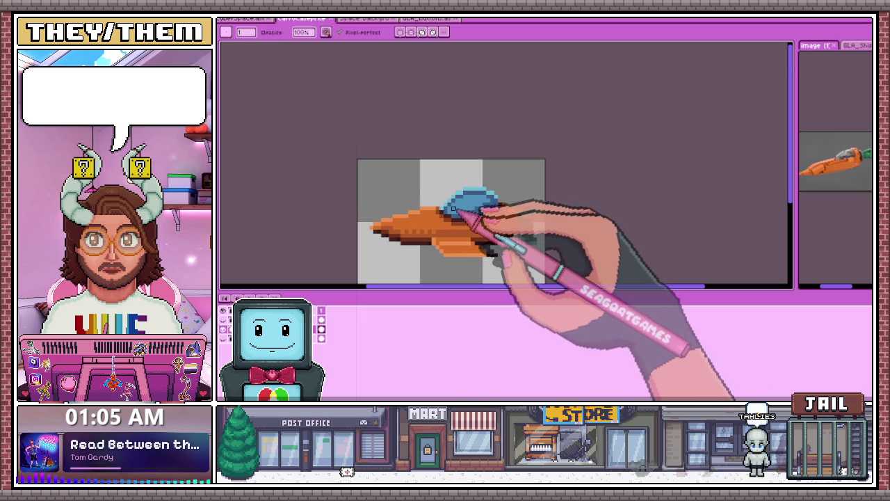
scroll(457, 181, "down", 1)
scroll(458, 182, "down", 1)
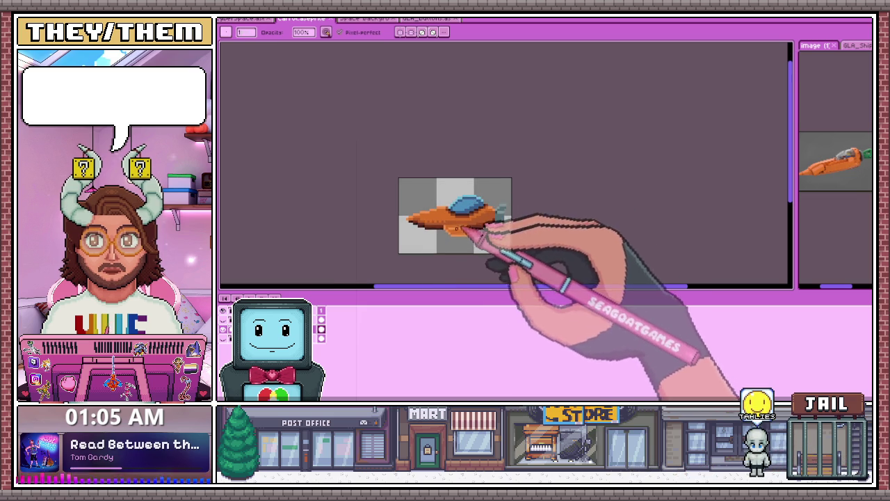
scroll(409, 184, "up", 1)
scroll(413, 182, "up", 1)
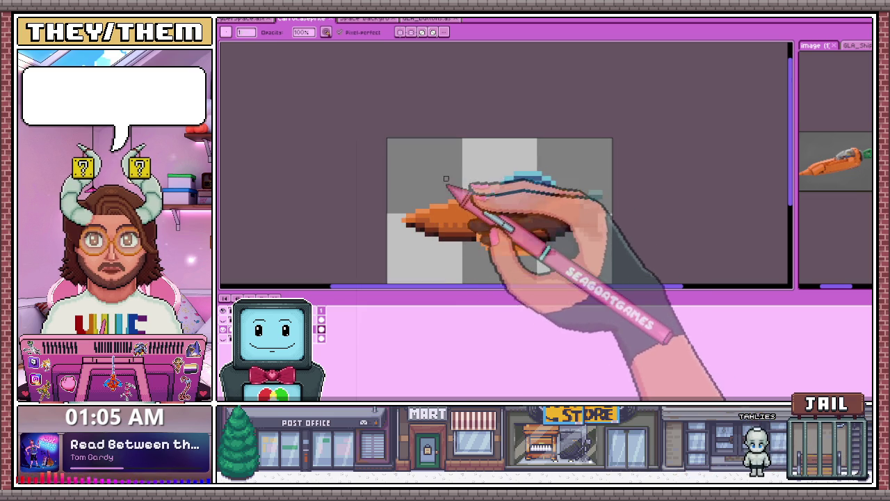
scroll(417, 206, "up", 1)
key("m")
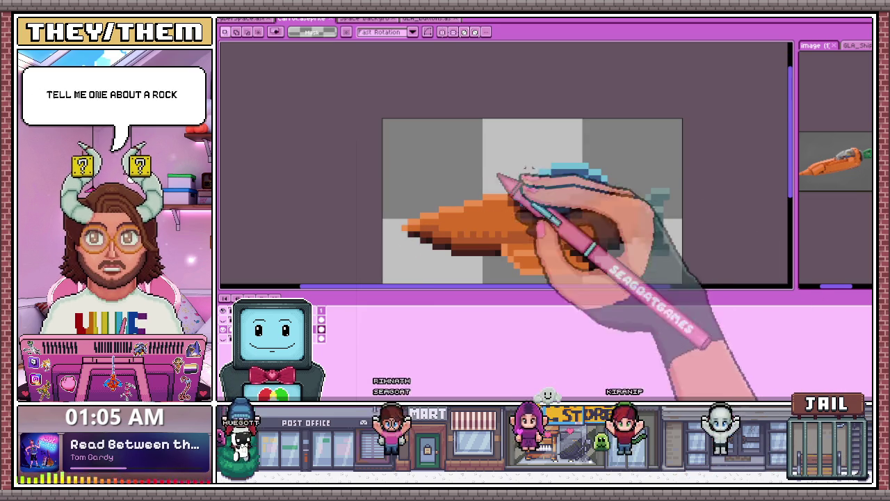
Step: Marquee-select the area around the ship's nose, then return to the Pencil
left_click_drag(398, 183, 458, 260)
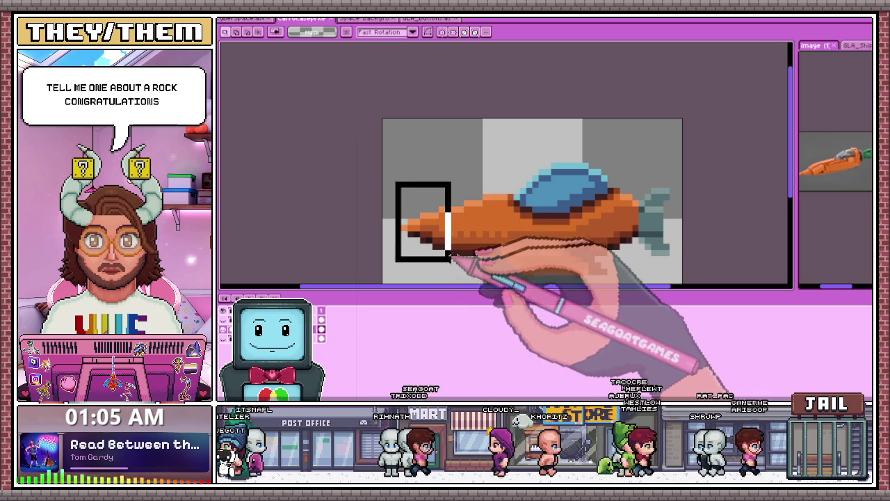
left_click_drag(495, 211, 508, 225)
scroll(495, 221, "up", 1)
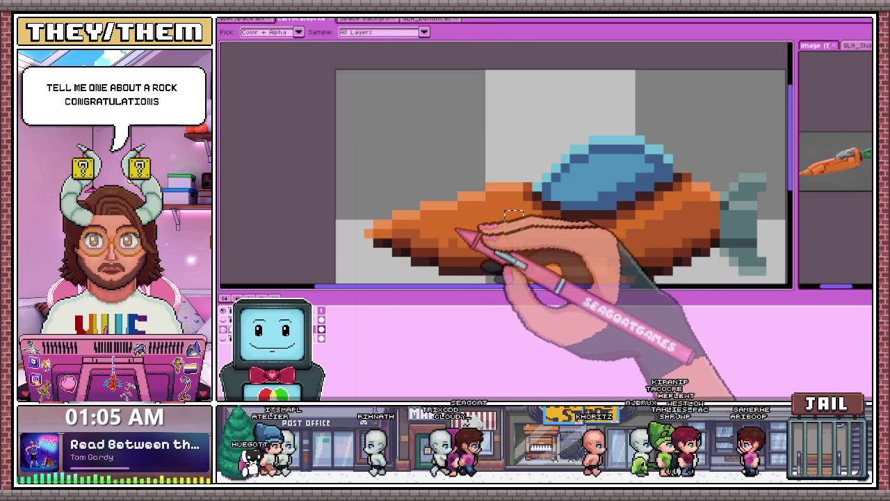
scroll(471, 232, "down", 2)
scroll(407, 213, "up", 2)
key("b")
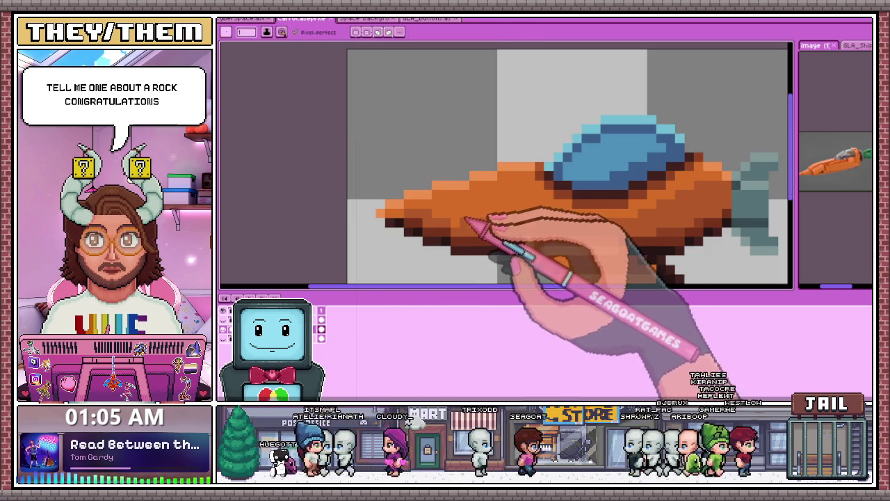
scroll(523, 224, "down", 1)
scroll(508, 212, "down", 2)
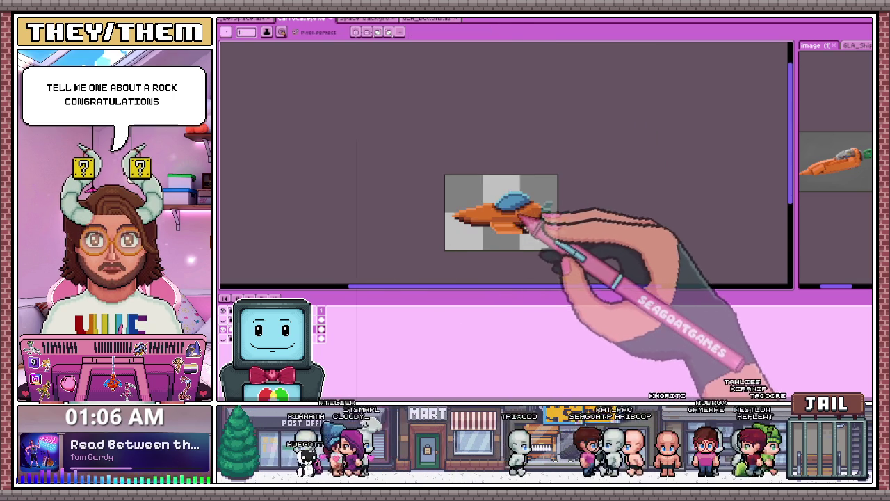
scroll(504, 194, "up", 1)
Step: Select the ship's left half and transform it twice, committing each change
key("m")
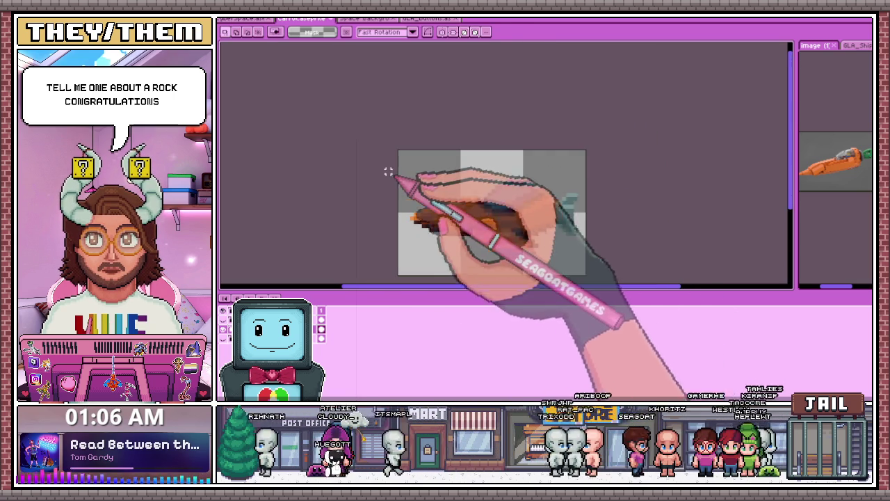
left_click_drag(398, 160, 498, 274)
key("ctrl+t")
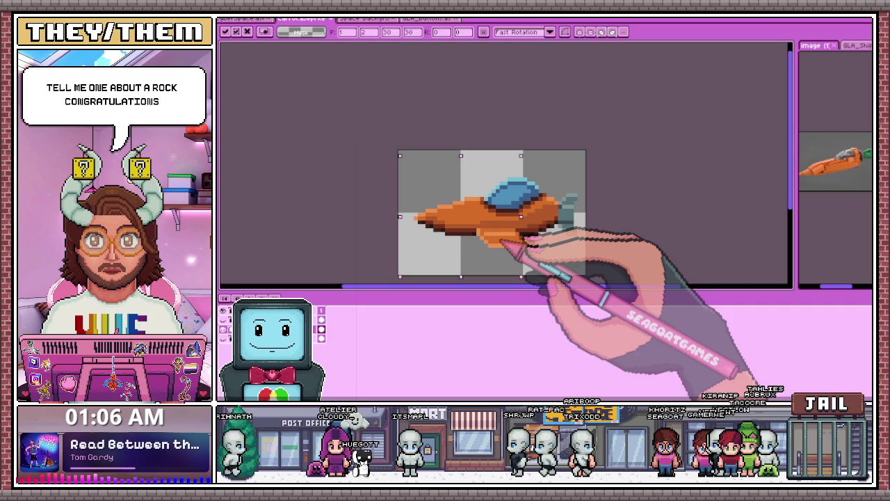
key("Return")
mouse_move(399, 175)
left_mouse_down()
mouse_move(487, 266)
mouse_move(516, 273)
left_mouse_up()
key("ctrl+t")
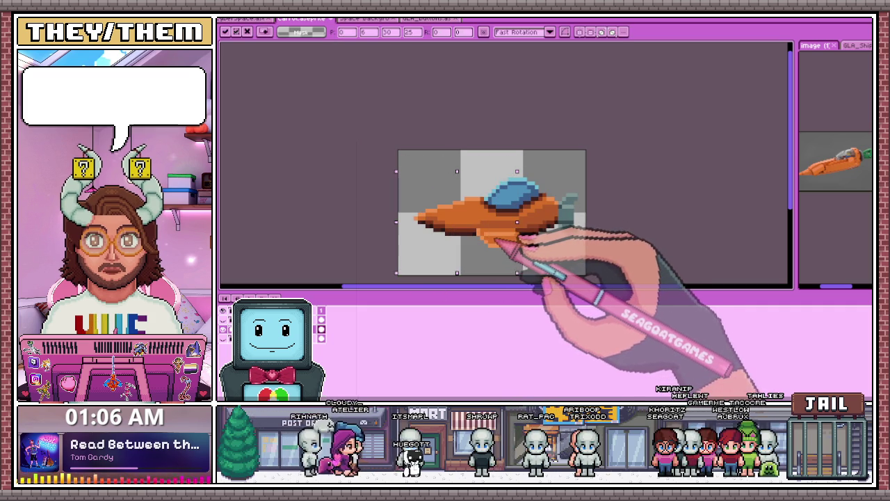
key("Return")
Step: Select the nose pixels and push the nose further left, away from the body
scroll(596, 236, "down", 2)
scroll(597, 250, "down", 3)
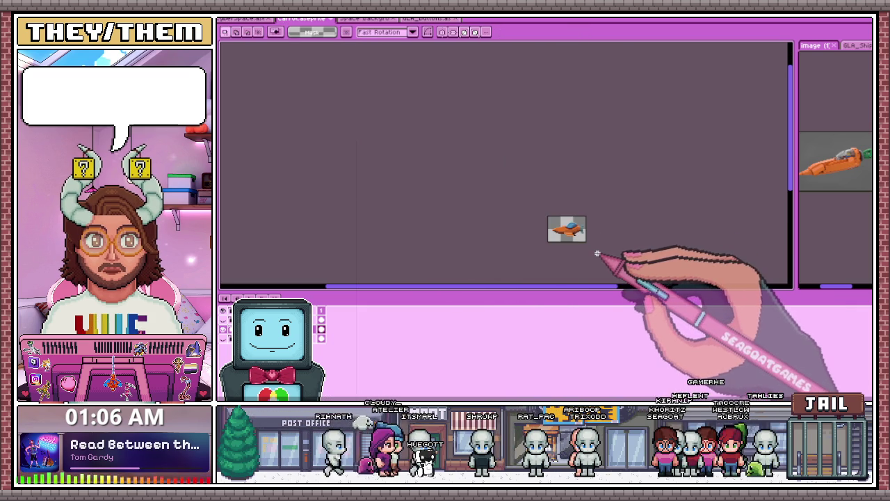
scroll(596, 256, "up", 3)
scroll(447, 192, "up", 2)
mouse_move(356, 134)
left_mouse_down()
mouse_move(446, 241)
mouse_move(426, 221)
left_mouse_up()
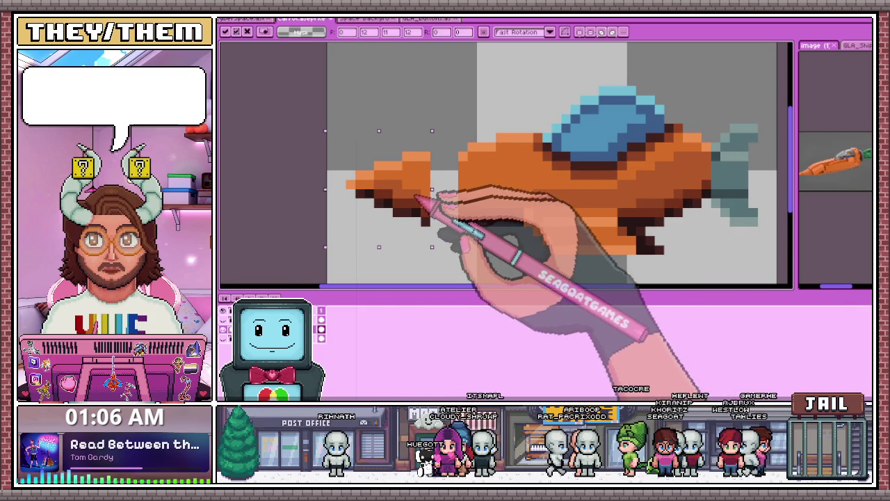
key("ctrl+d")
Step: Stretch the thin column in front of the body to bridge the nose and hull
left_click_drag(417, 149, 441, 229)
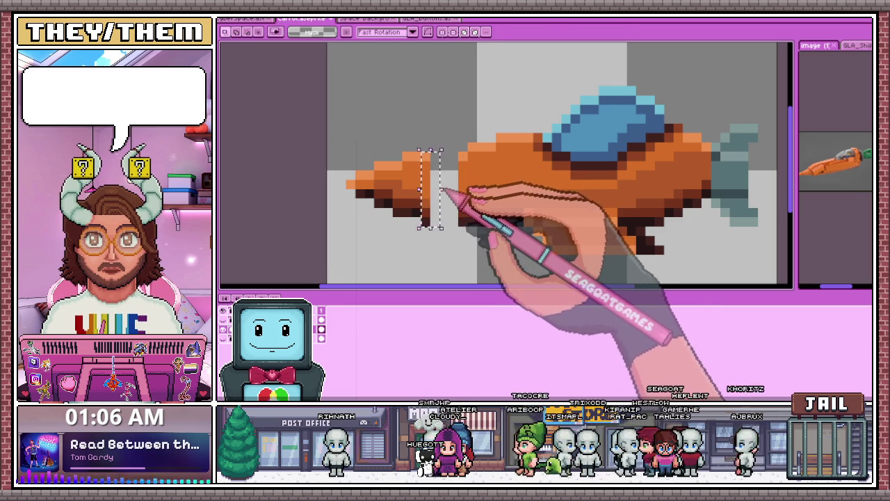
left_click_drag(441, 192, 460, 191)
key("Return")
scroll(498, 197, "down", 2)
scroll(606, 189, "down", 1)
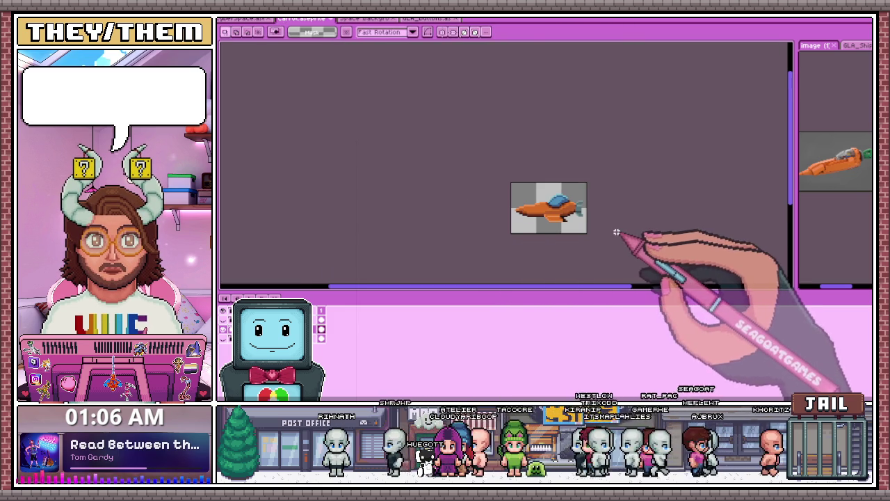
scroll(549, 221, "up", 1)
scroll(552, 221, "up", 1)
scroll(491, 199, "up", 1)
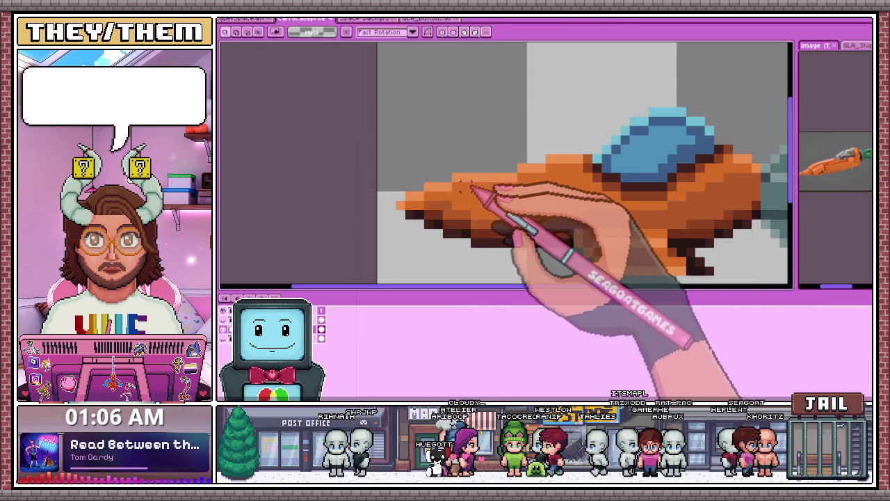
Step: Draw a light peach highlight line along the top edge of the ship's hull with the Pencil
key("m")
key("i")
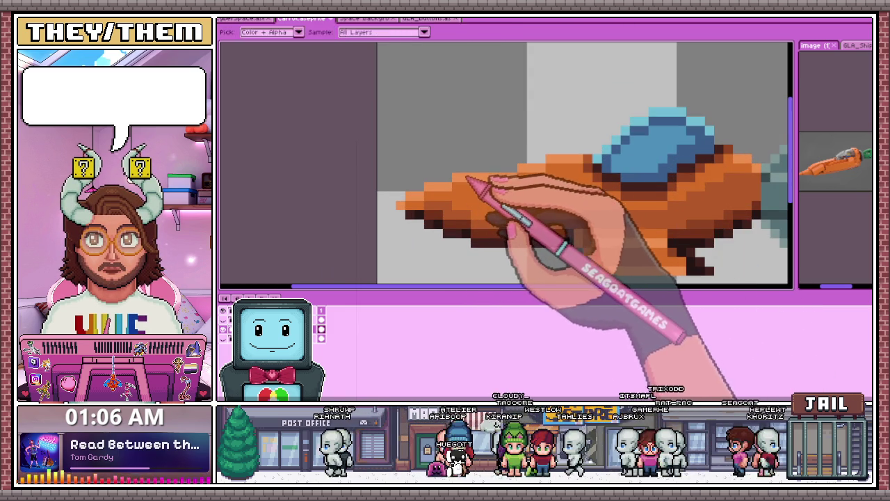
scroll(457, 178, "down", 1)
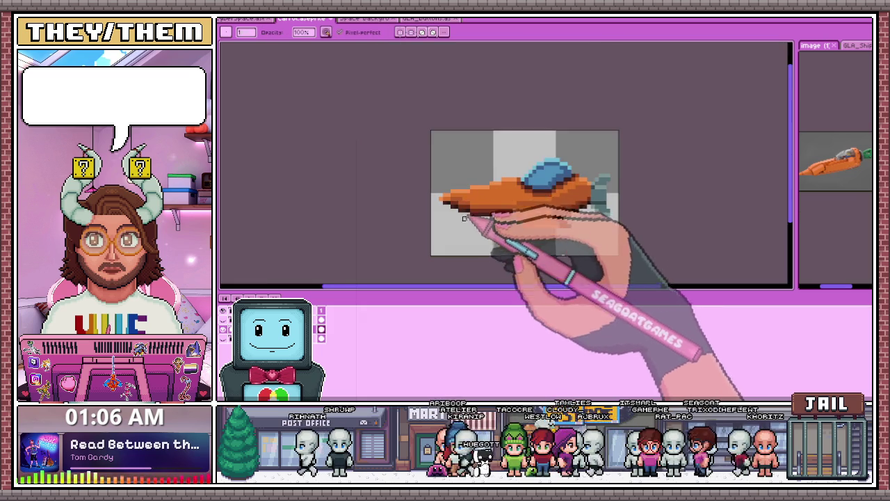
scroll(466, 217, "up", 1)
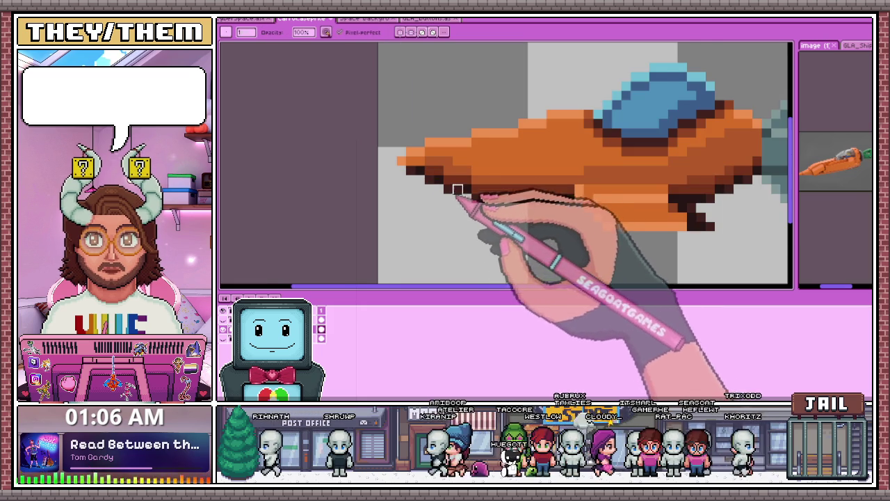
scroll(455, 198, "down", 1)
scroll(471, 238, "down", 1)
scroll(484, 236, "down", 2)
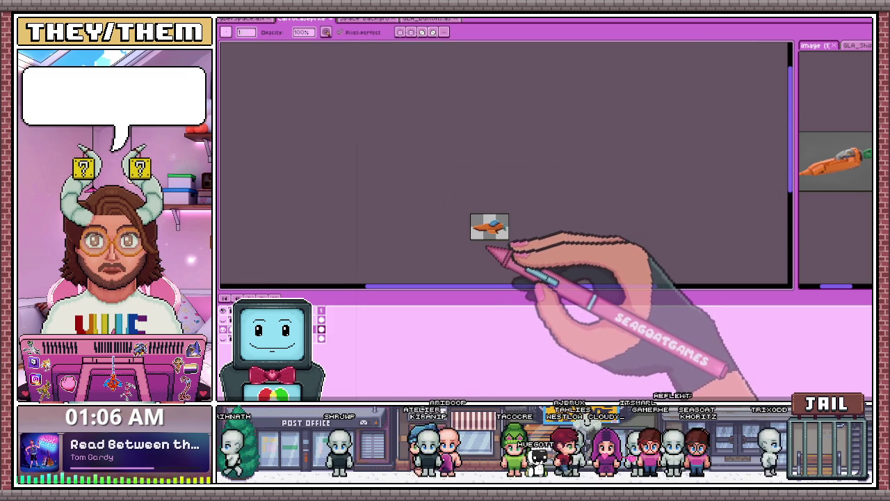
scroll(487, 236, "up", 1)
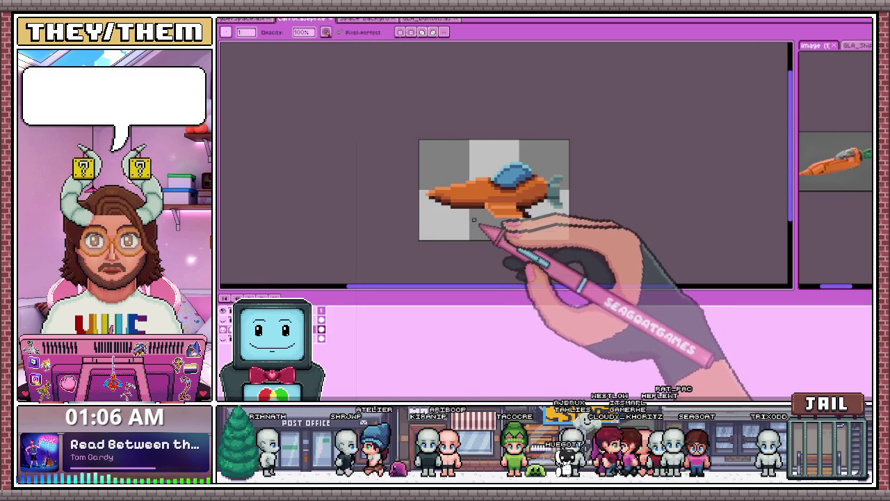
scroll(480, 223, "up", 2)
key("i")
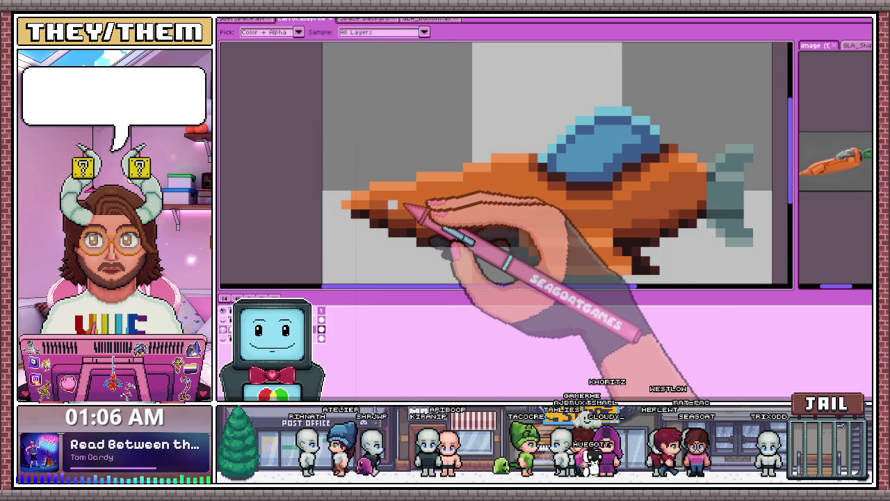
key("b")
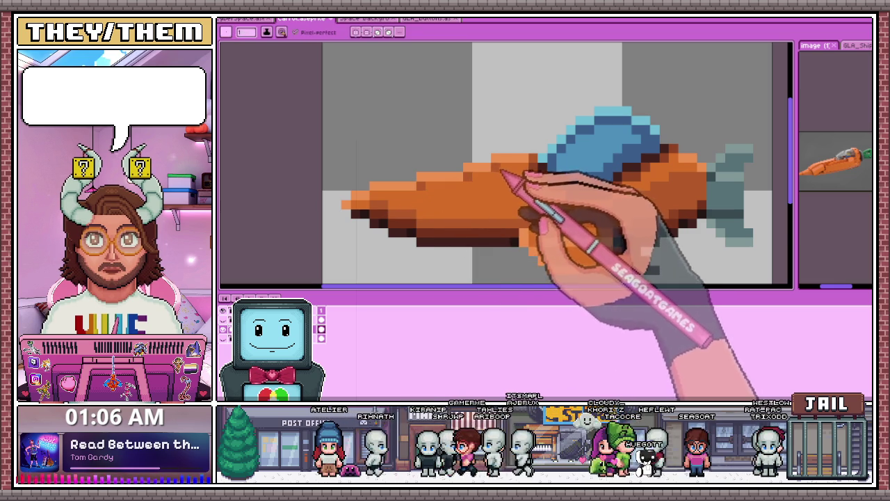
scroll(501, 171, "down", 3)
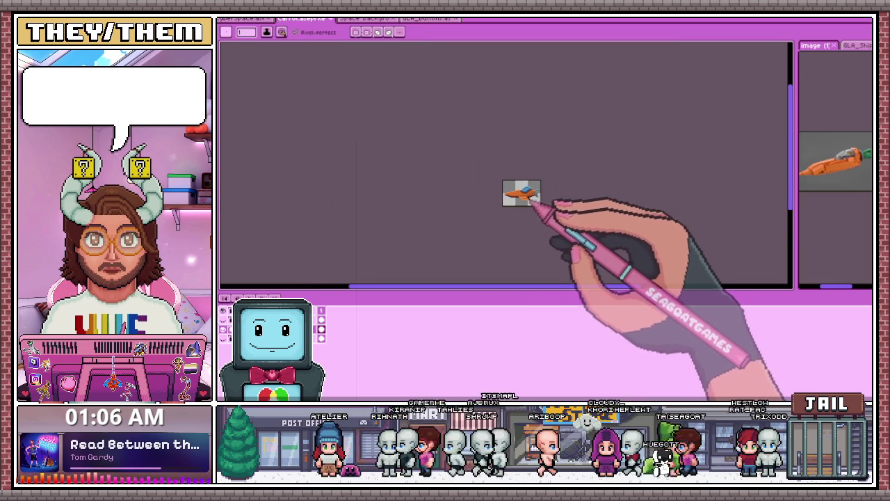
scroll(534, 202, "up", 2)
scroll(515, 191, "up", 1)
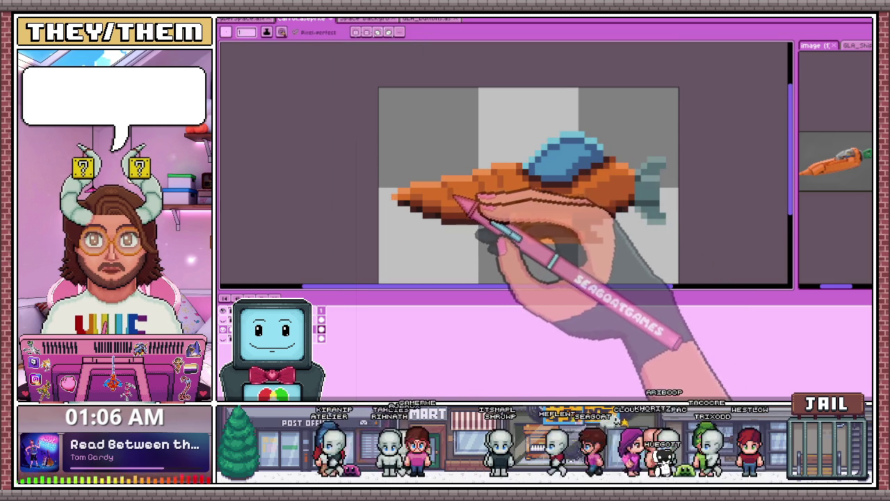
scroll(455, 198, "down", 2)
scroll(526, 218, "down", 2)
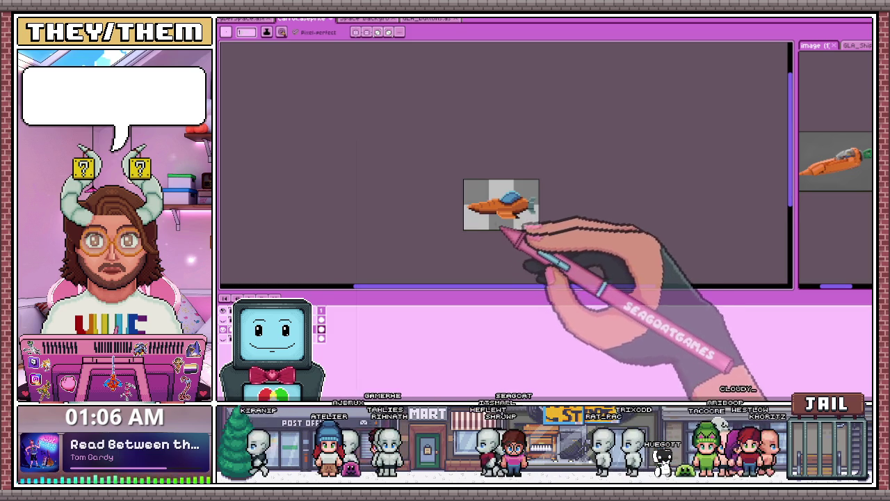
scroll(493, 223, "up", 2)
scroll(477, 205, "up", 2)
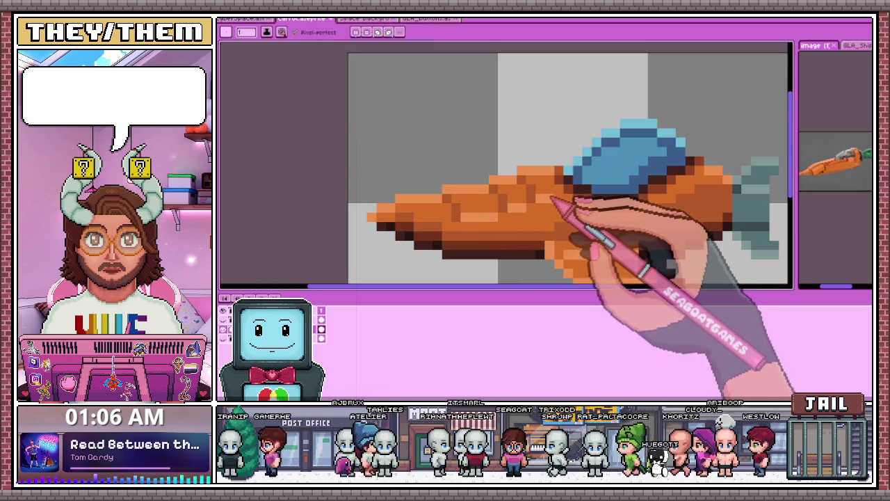
scroll(487, 216, "down", 2)
scroll(521, 222, "down", 2)
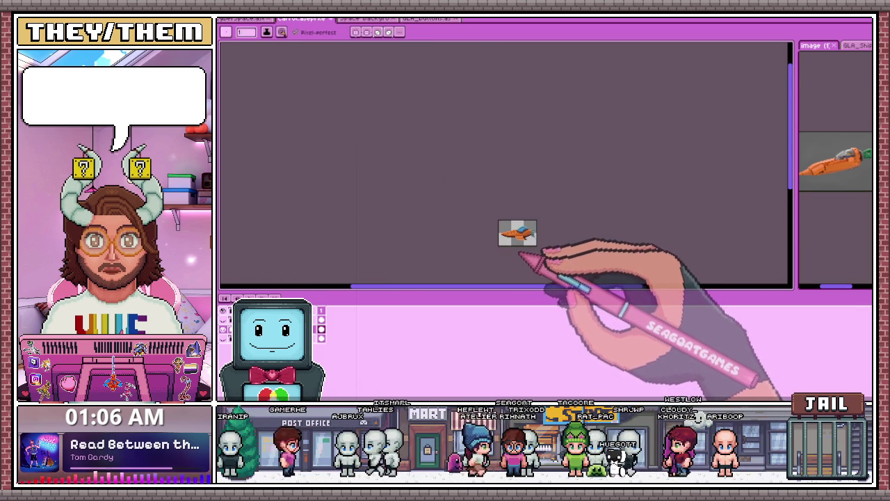
scroll(518, 254, "up", 2)
scroll(519, 229, "up", 2)
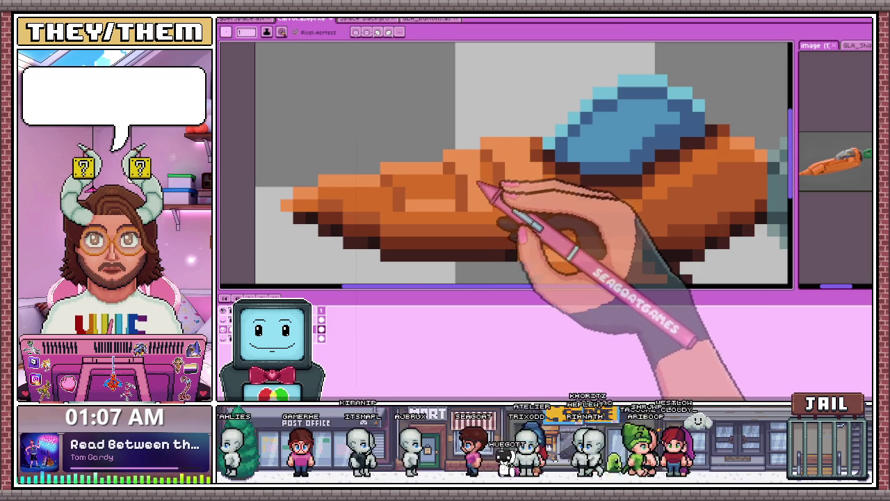
scroll(461, 199, "down", 1)
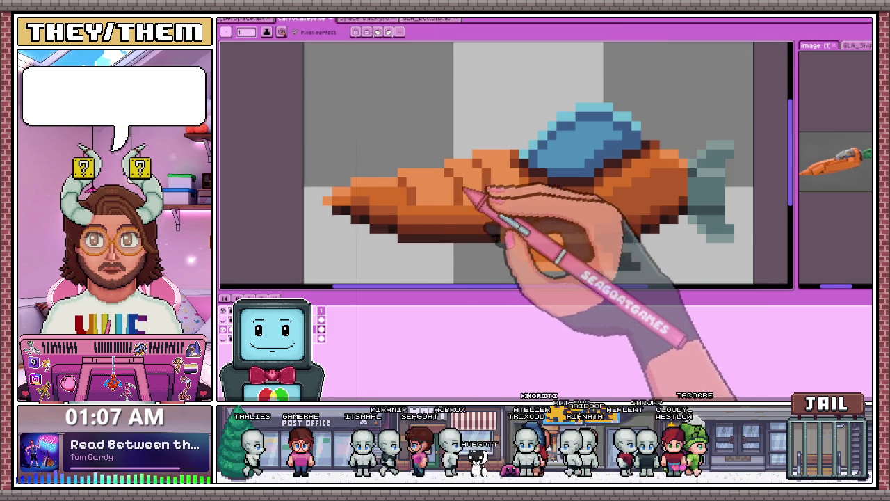
scroll(515, 203, "down", 3)
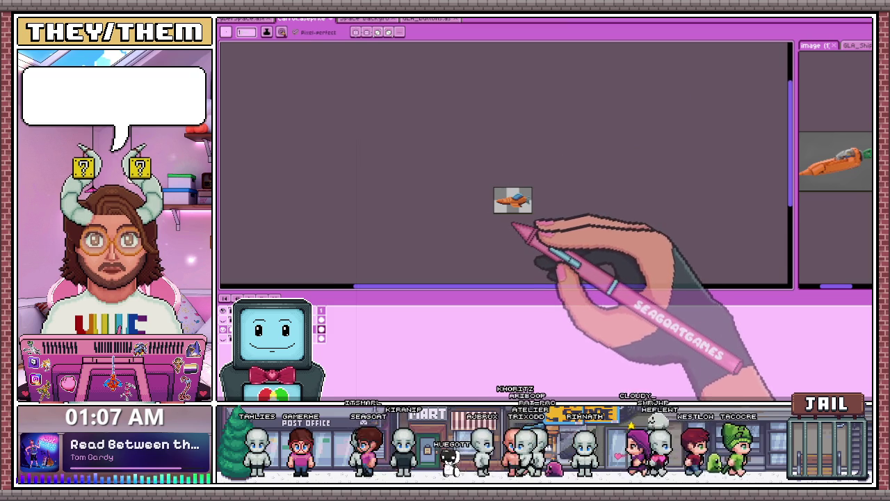
scroll(511, 226, "up", 2)
scroll(536, 199, "up", 2)
scroll(512, 183, "up", 1)
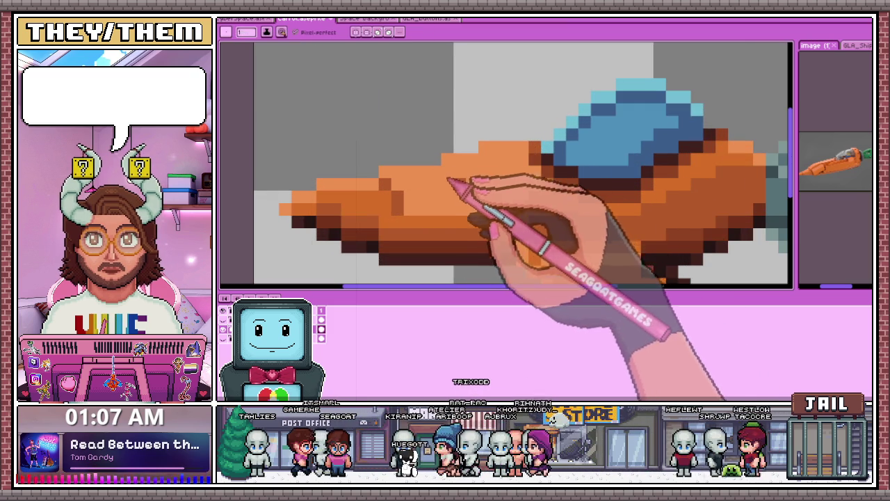
scroll(479, 189, "down", 1)
scroll(441, 199, "up", 1)
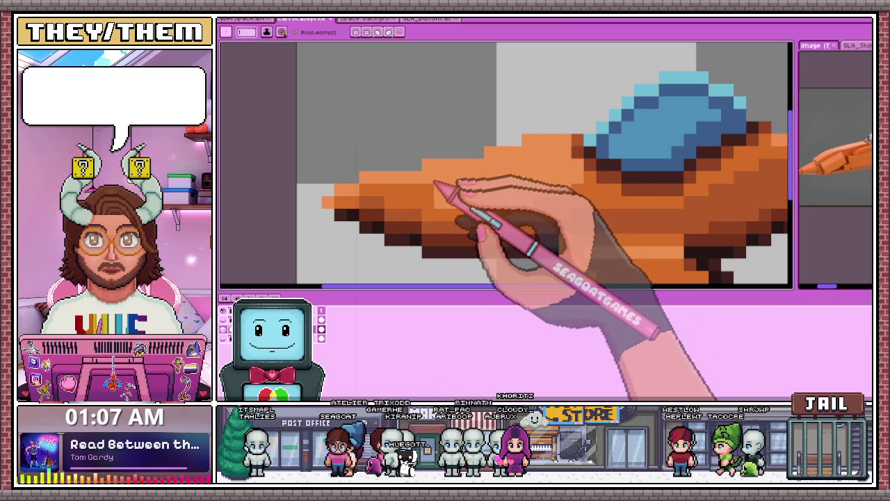
scroll(483, 184, "down", 3)
scroll(503, 208, "down", 2)
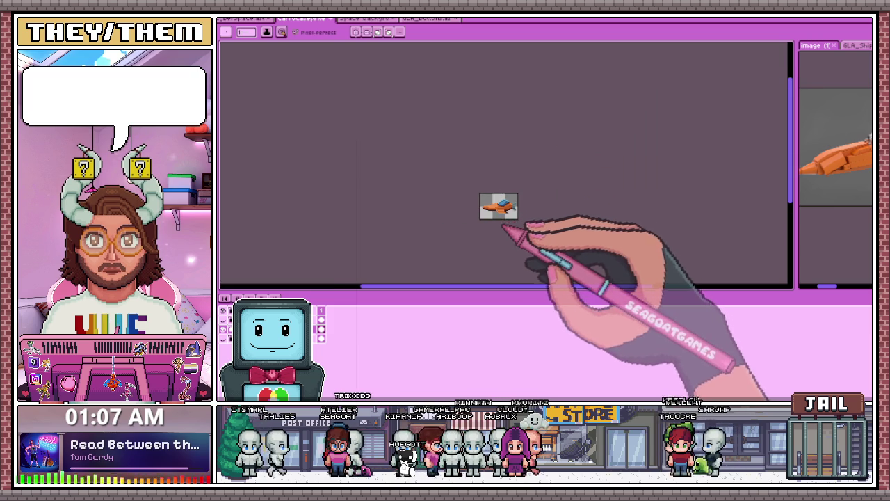
scroll(502, 228, "up", 4)
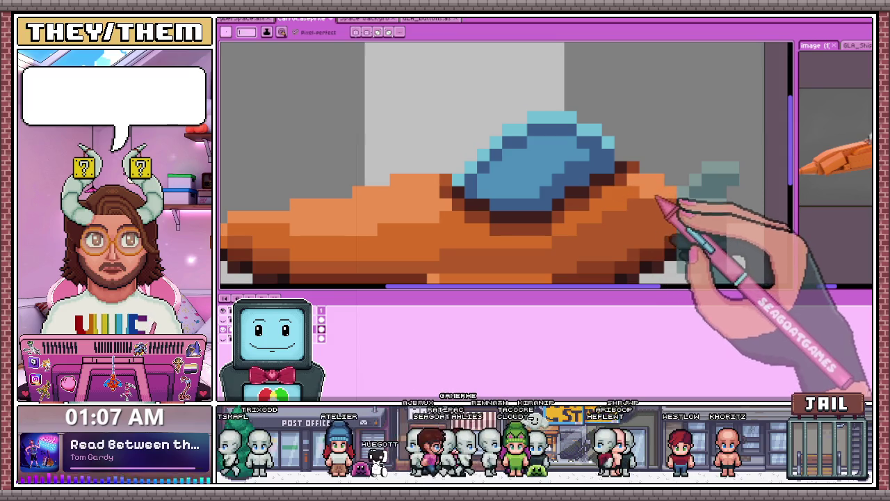
scroll(596, 225, "down", 2)
scroll(596, 235, "down", 1)
scroll(570, 222, "up", 3)
scroll(542, 205, "up", 2)
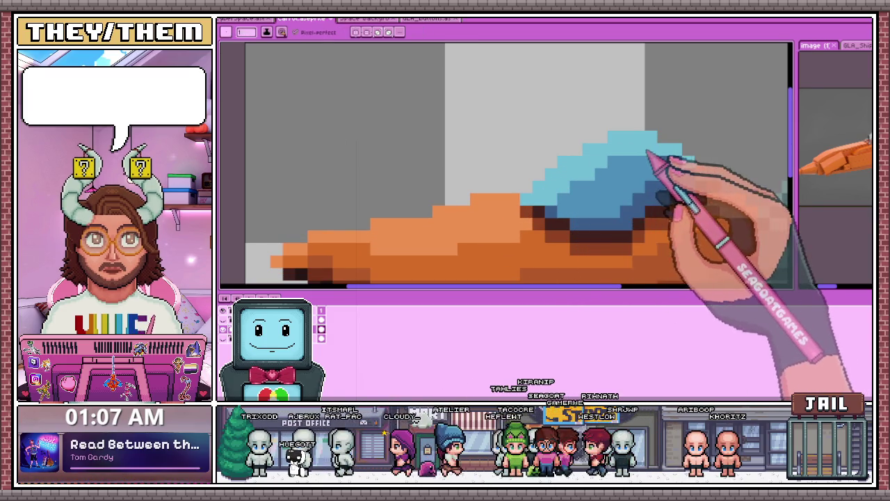
scroll(626, 160, "down", 2)
scroll(598, 201, "down", 3)
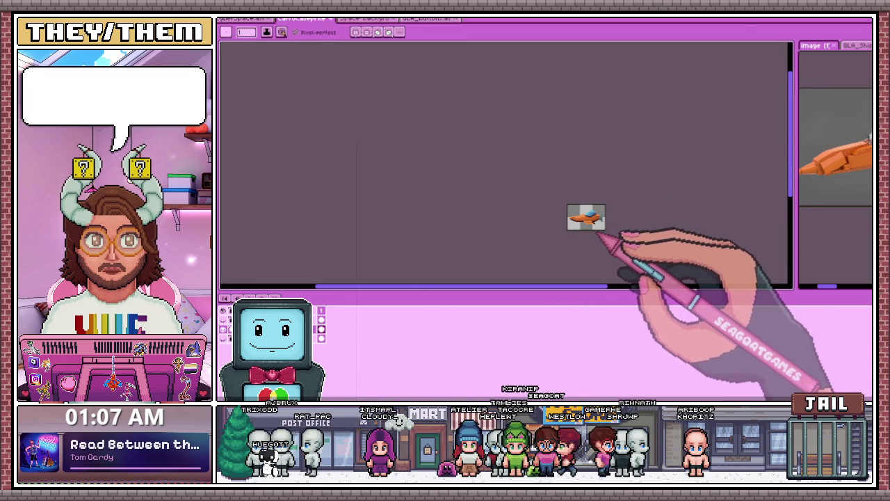
scroll(598, 222, "up", 2)
scroll(596, 202, "up", 1)
scroll(586, 200, "up", 2)
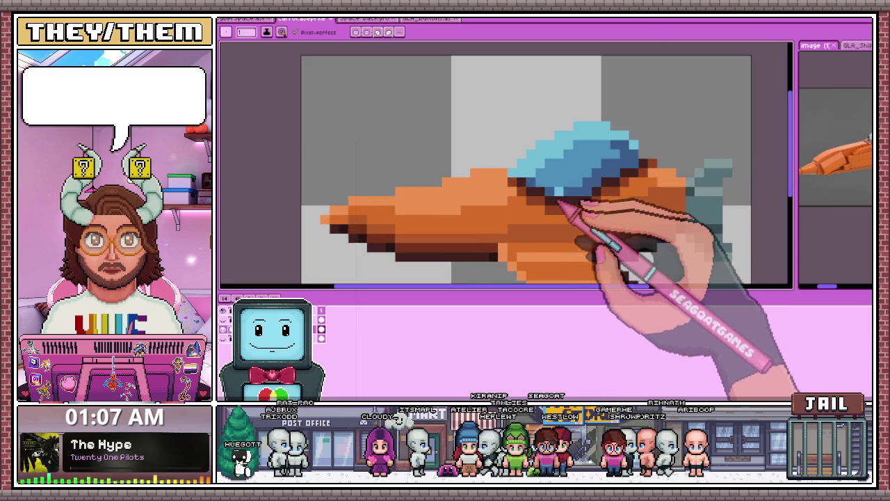
scroll(576, 200, "down", 2)
scroll(562, 202, "down", 2)
scroll(576, 224, "up", 2)
scroll(584, 229, "up", 1)
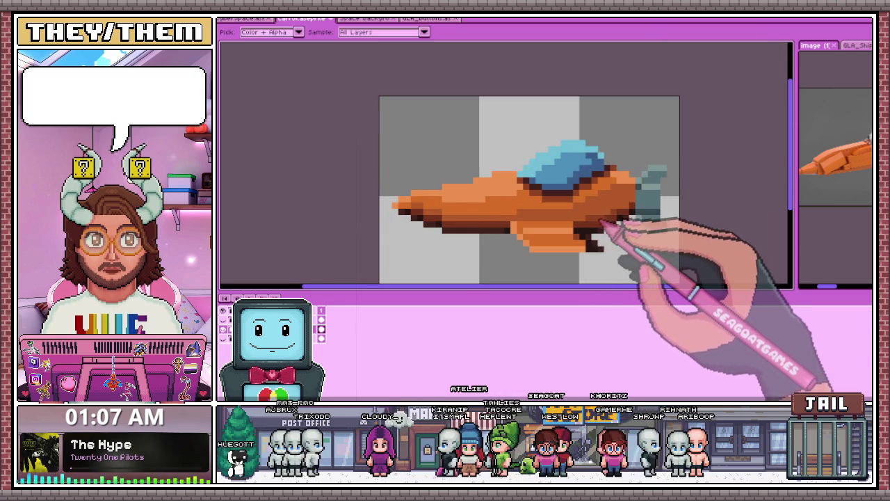
scroll(591, 222, "up", 2)
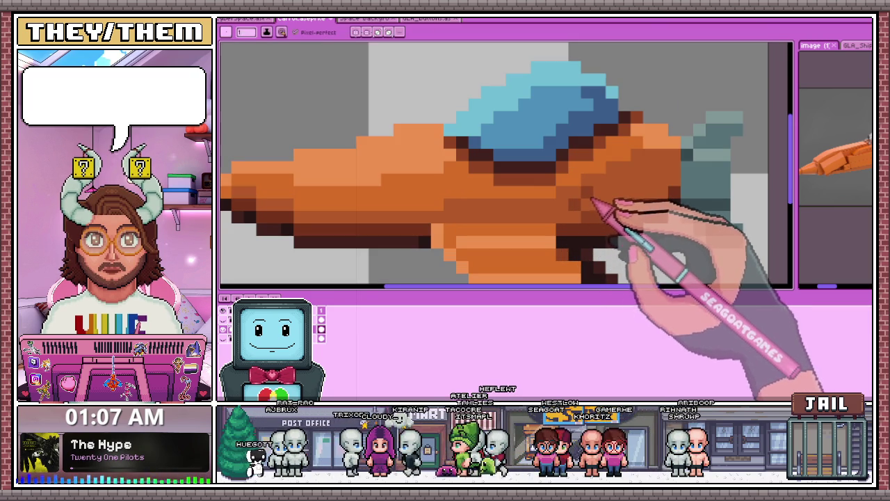
scroll(595, 209, "down", 2)
scroll(599, 216, "up", 3)
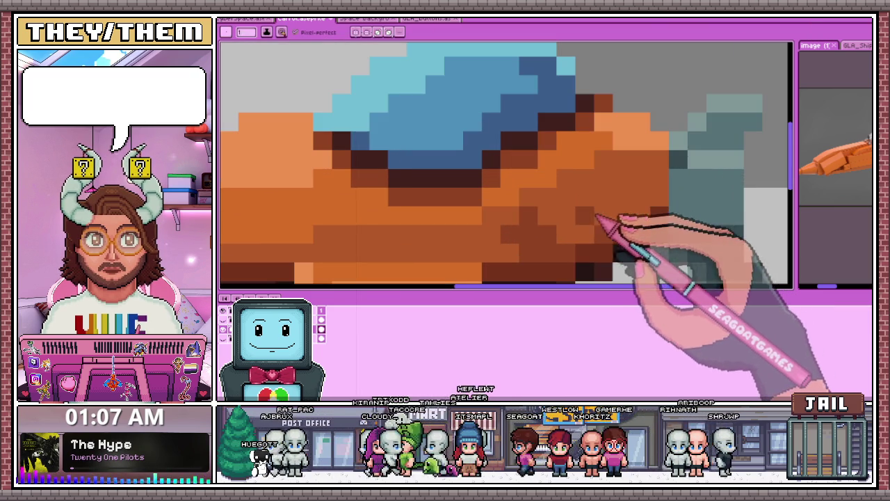
scroll(602, 209, "down", 2)
scroll(594, 229, "down", 2)
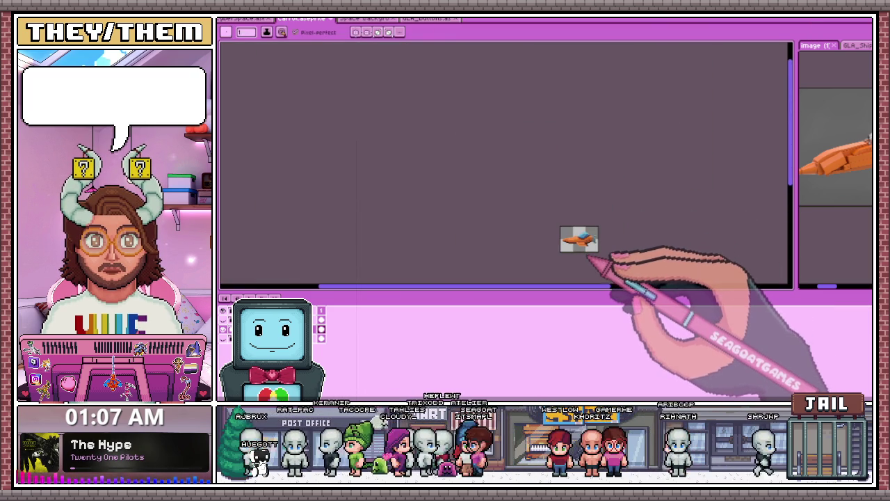
scroll(586, 260, "up", 2)
scroll(612, 238, "up", 2)
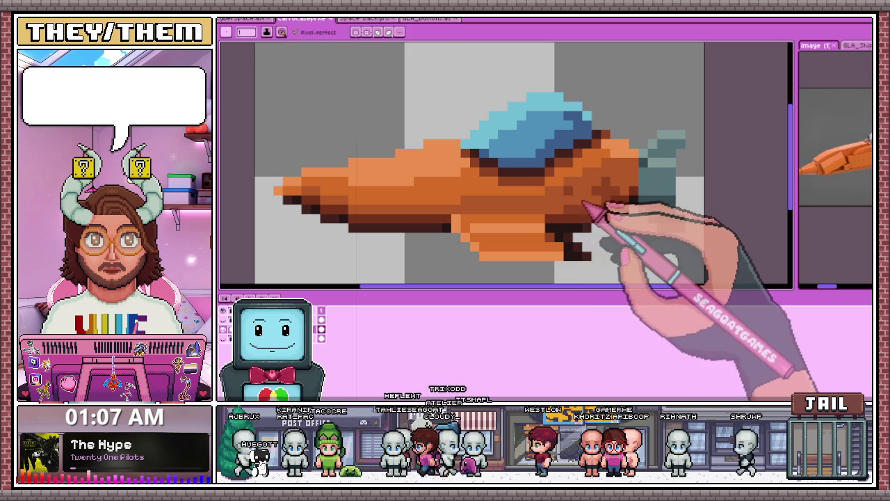
scroll(611, 194, "down", 2)
scroll(611, 208, "down", 2)
scroll(574, 226, "down", 1)
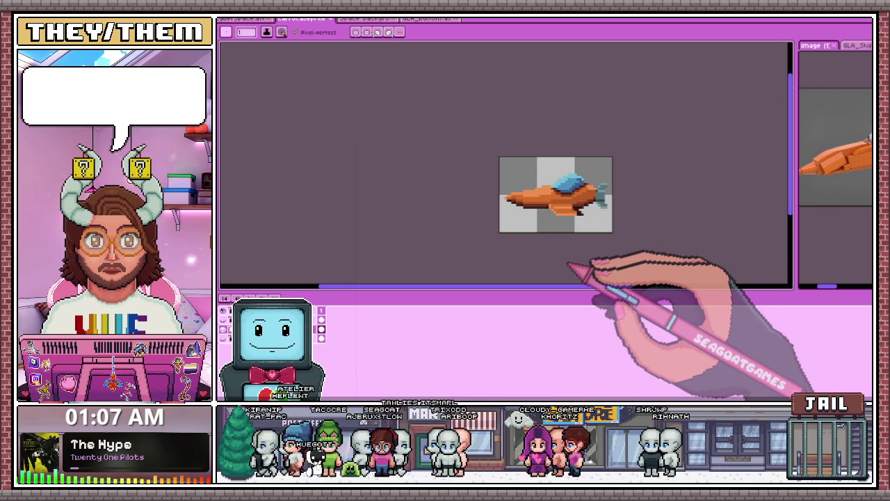
scroll(569, 264, "up", 1)
scroll(570, 174, "up", 2)
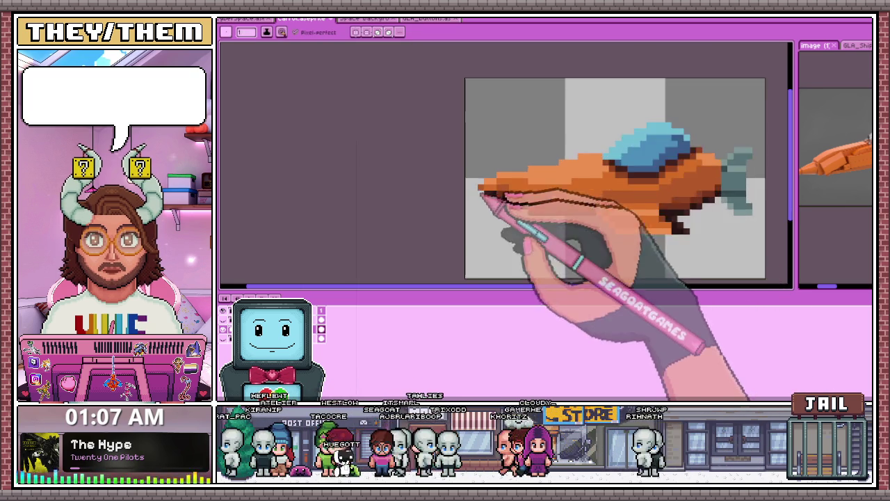
scroll(483, 199, "down", 2)
scroll(533, 185, "up", 3)
key("b")
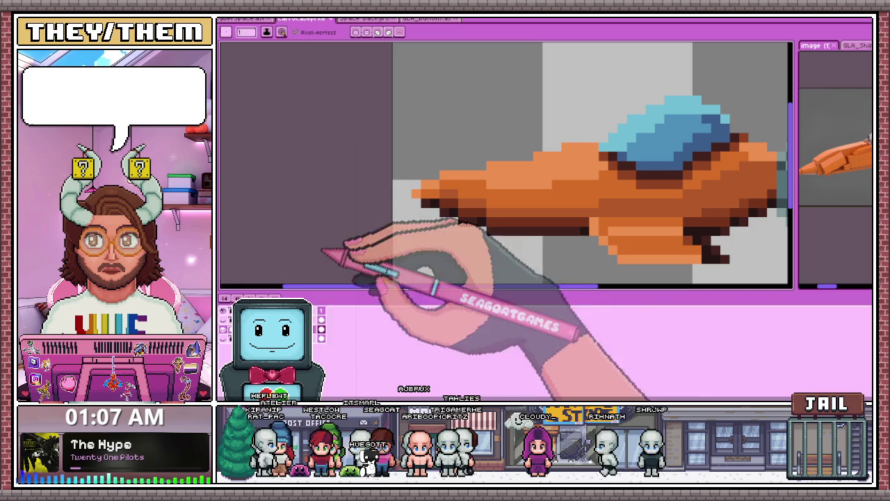
left_click_drag(443, 174, 499, 170)
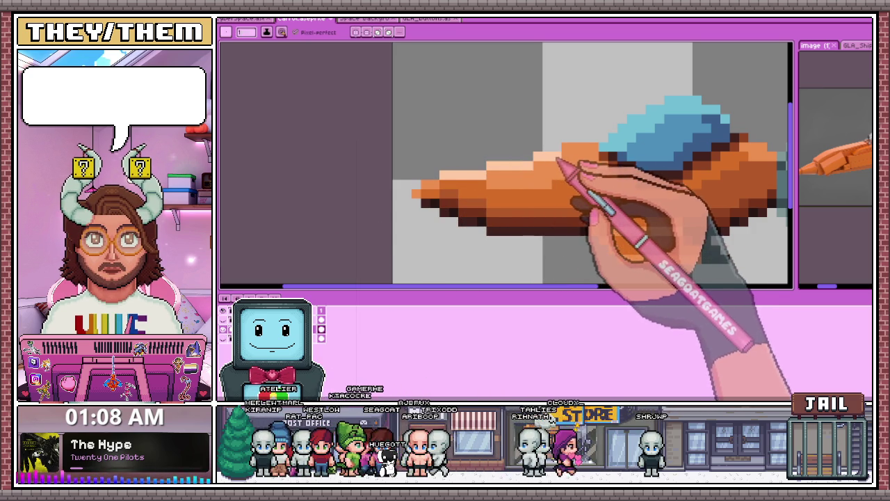
Step: Paint light cyan pixels along the canopy's left edge for a glassy rim
scroll(572, 181, "down", 3)
scroll(577, 209, "down", 1)
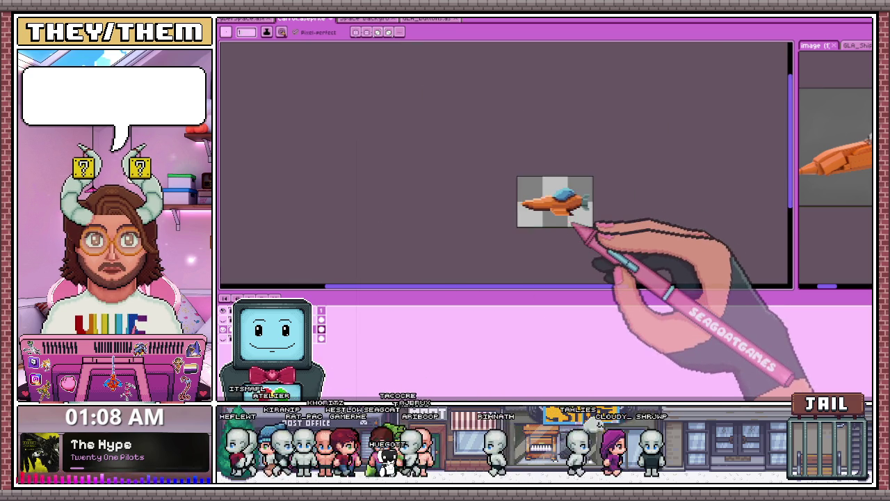
scroll(581, 222, "down", 1)
scroll(591, 229, "up", 1)
scroll(556, 175, "up", 2)
scroll(557, 177, "up", 1)
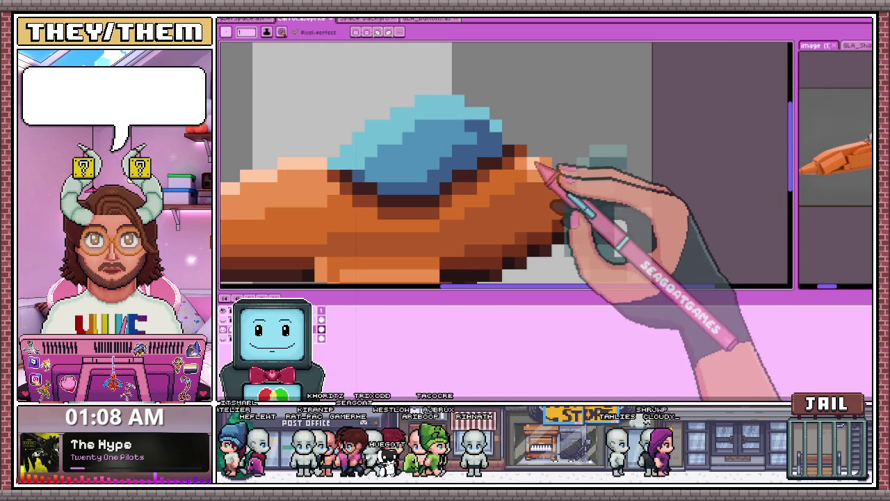
scroll(568, 189, "down", 2)
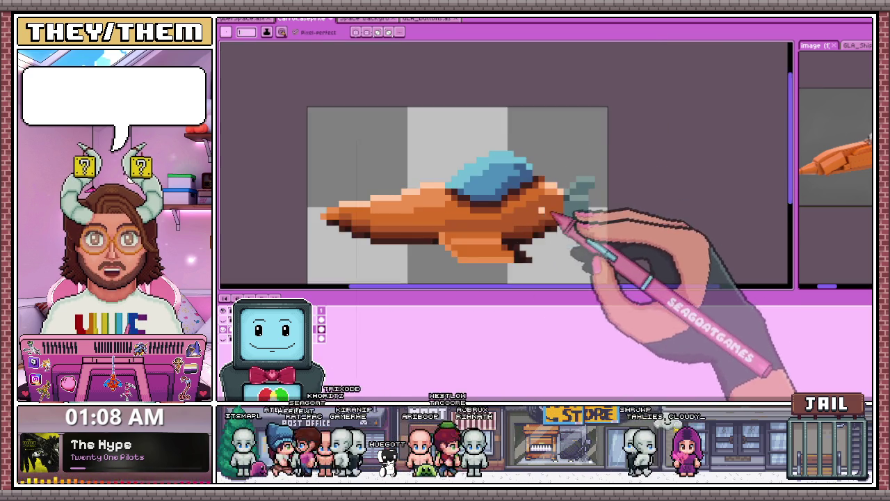
scroll(572, 224, "down", 1)
scroll(397, 204, "up", 3)
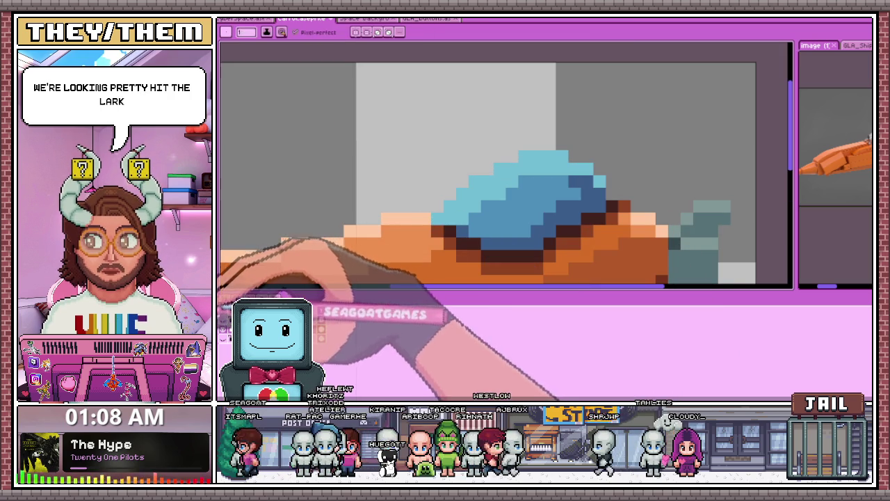
mouse_move(456, 193)
left_mouse_down()
mouse_move(452, 207)
mouse_move(487, 199)
mouse_move(520, 165)
left_mouse_up()
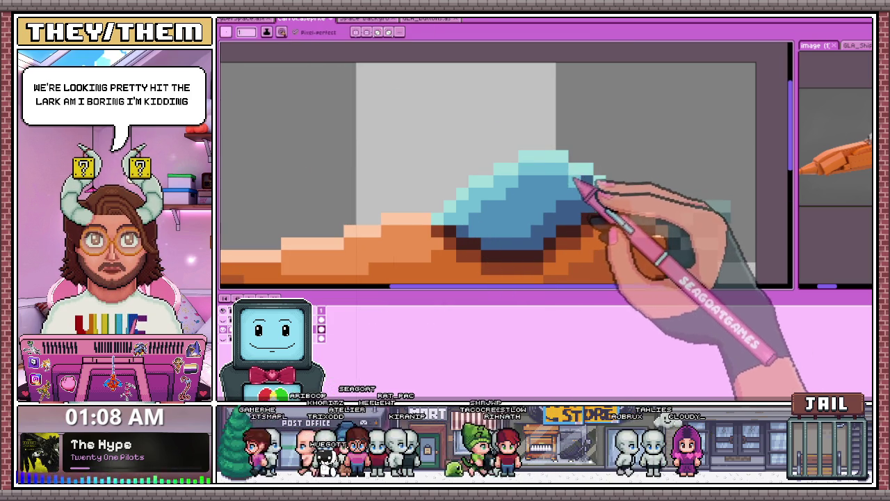
scroll(587, 185, "down", 2)
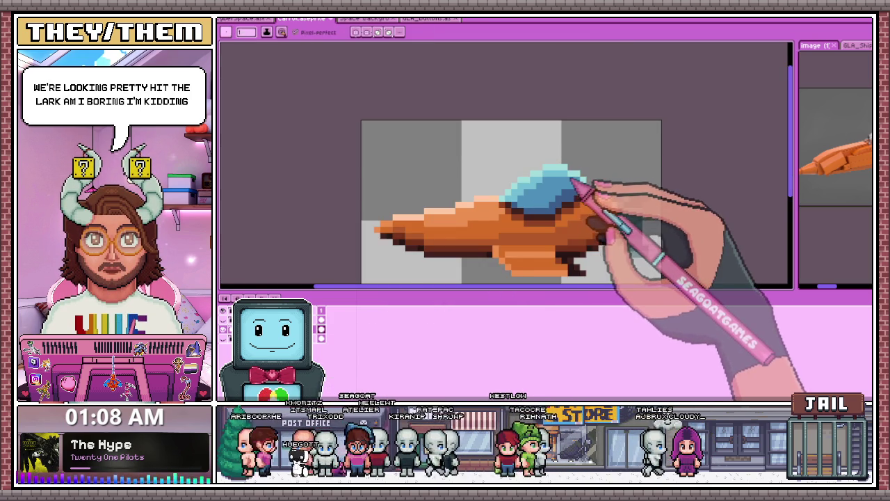
scroll(577, 199, "down", 1)
scroll(564, 215, "down", 3)
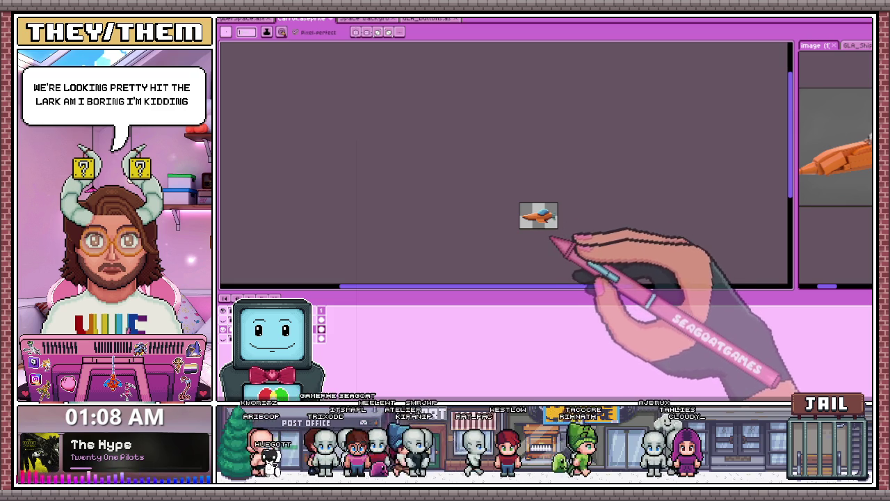
scroll(549, 232, "up", 1)
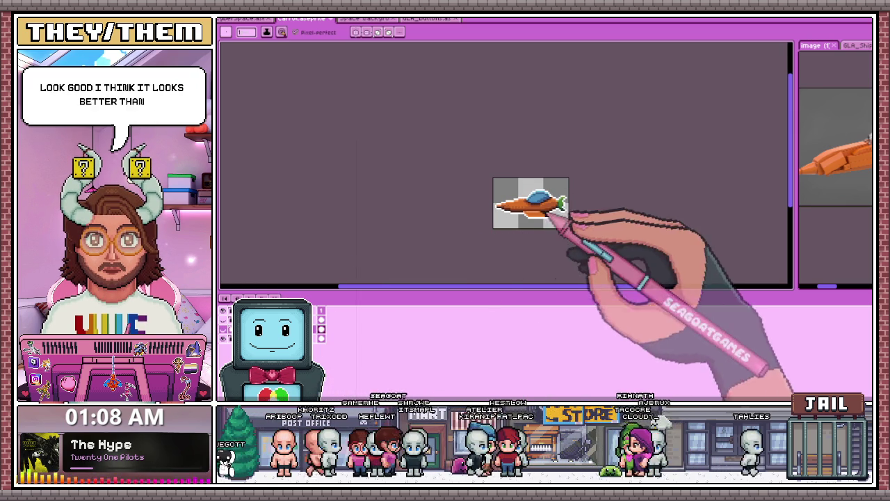
Step: Compare the ship with its outlined version, then return to the version without outline
scroll(533, 234, "up", 1)
left_click(320, 322)
left_click(320, 329)
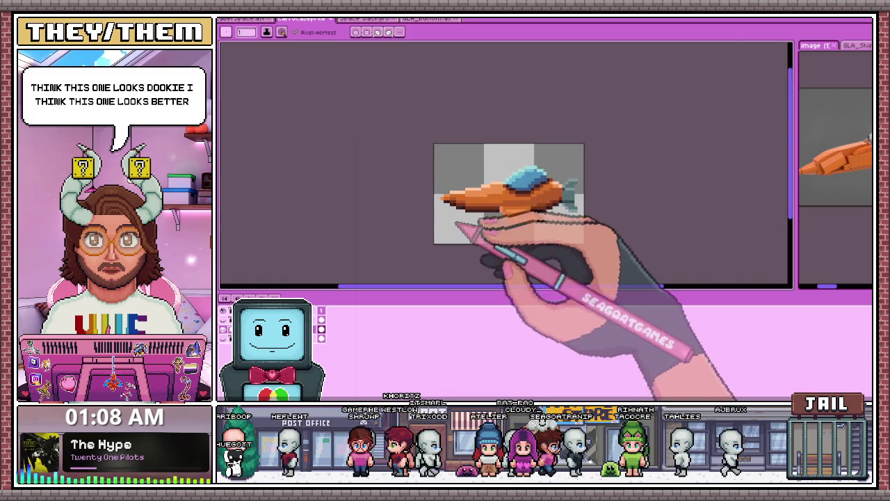
scroll(496, 208, "up", 3)
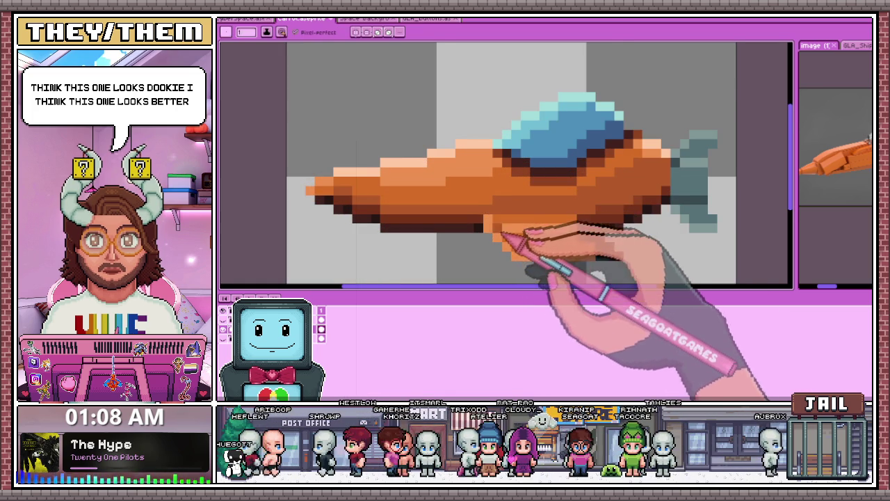
scroll(497, 230, "up", 1)
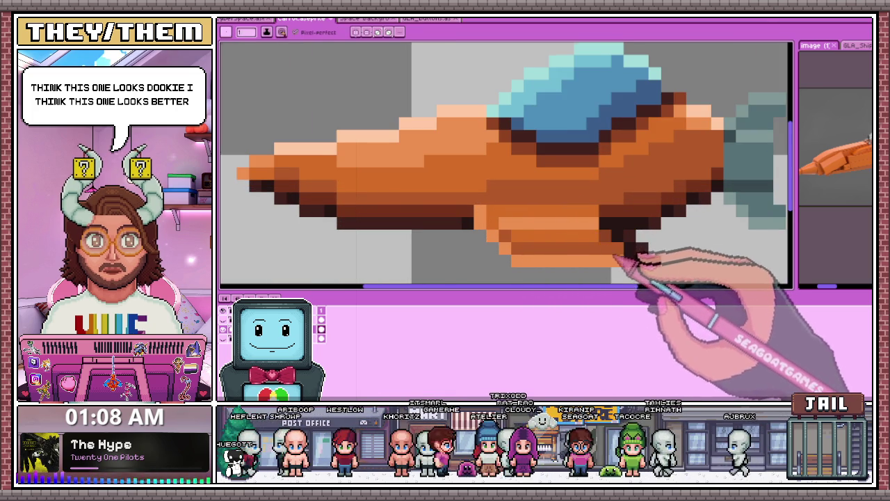
scroll(591, 257, "down", 2)
scroll(562, 264, "down", 3)
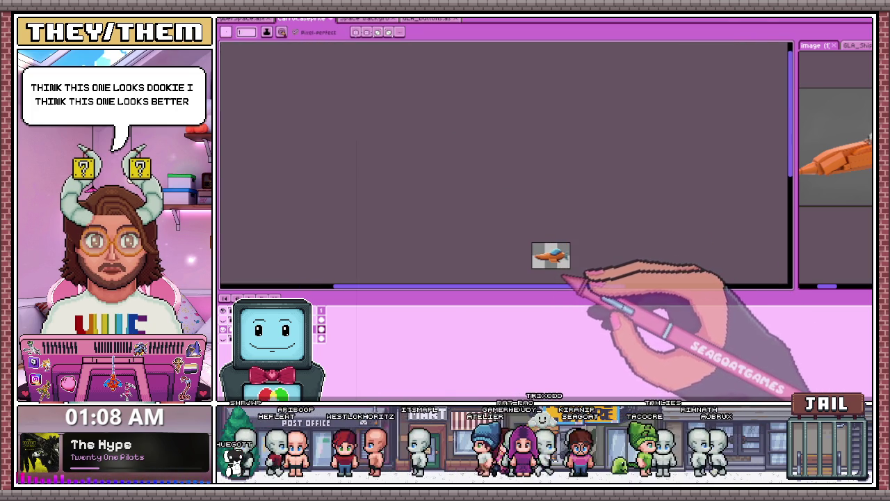
scroll(585, 265, "up", 3)
scroll(560, 254, "up", 2)
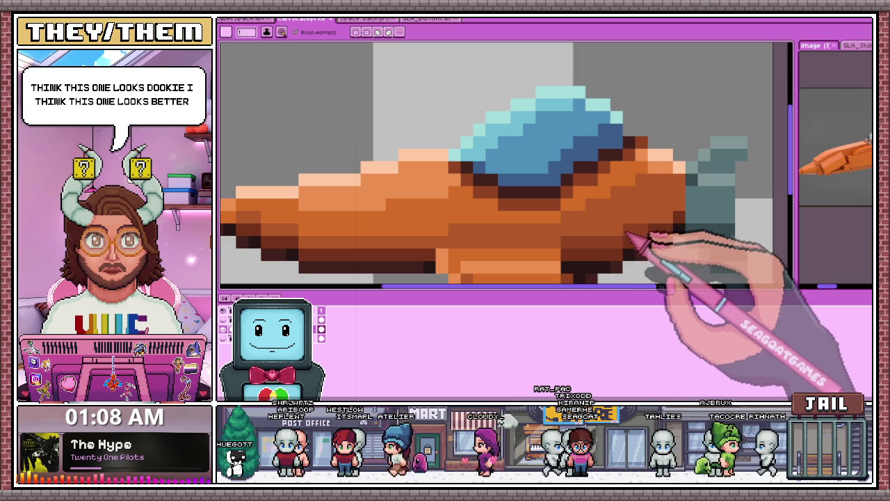
scroll(630, 240, "down", 3)
scroll(598, 257, "down", 2)
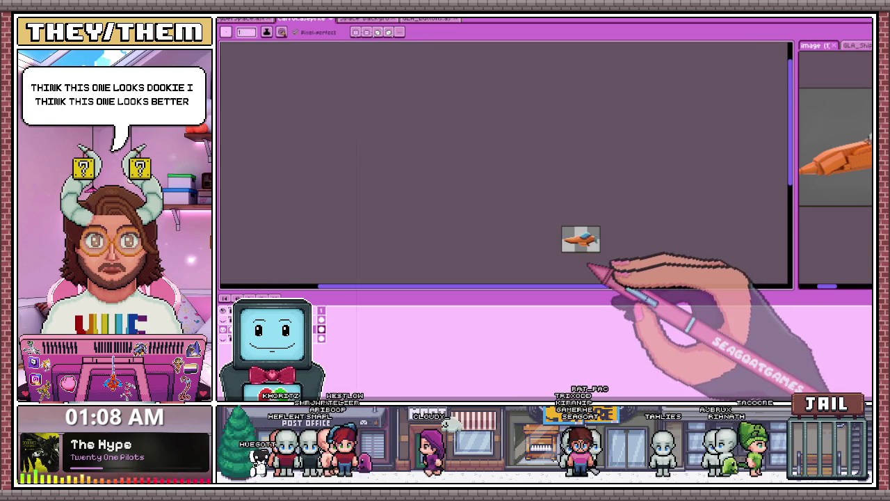
scroll(591, 250, "up", 2)
scroll(556, 219, "up", 3)
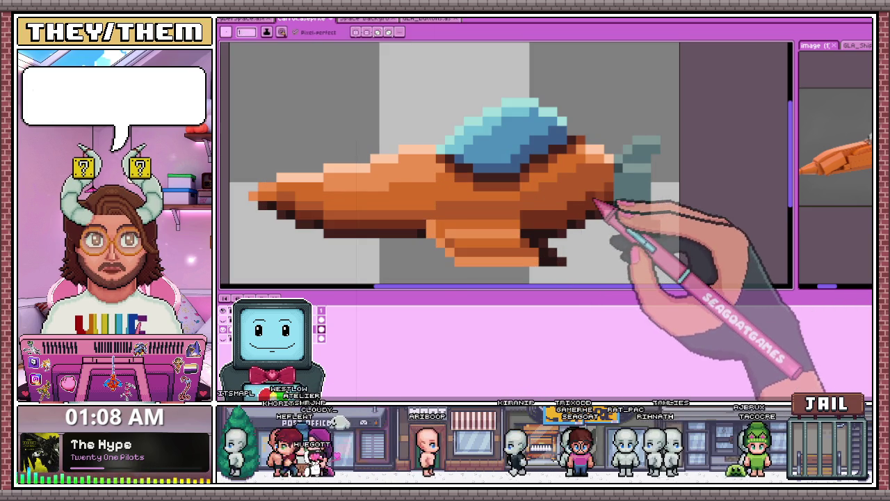
scroll(595, 202, "down", 2)
scroll(584, 223, "down", 2)
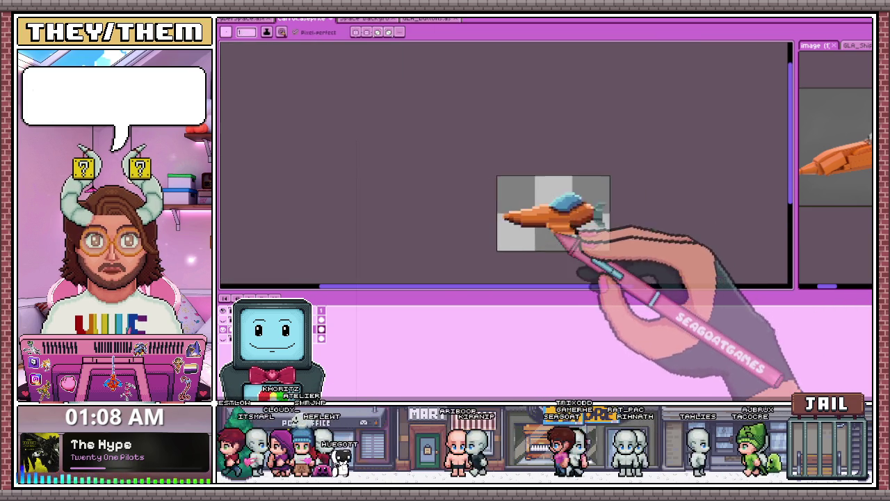
scroll(574, 236, "up", 3)
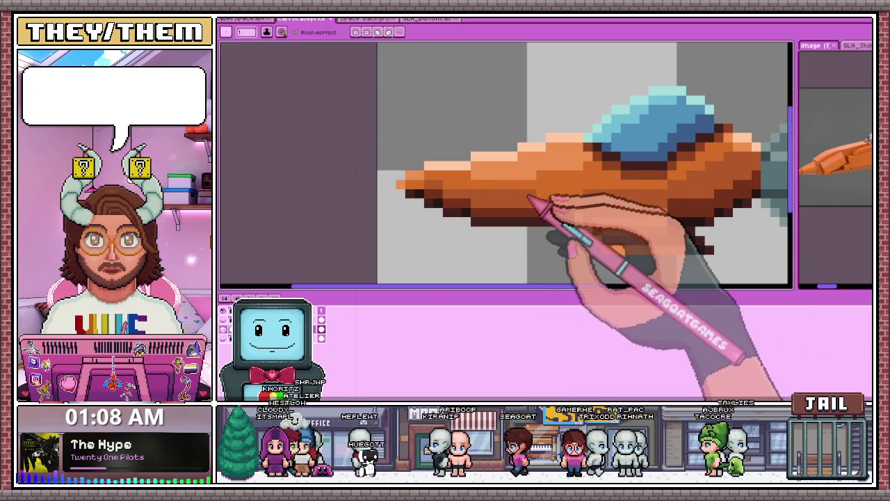
Step: Mirror the ship horizontally with Shift+H so its nose points right
key("alt")
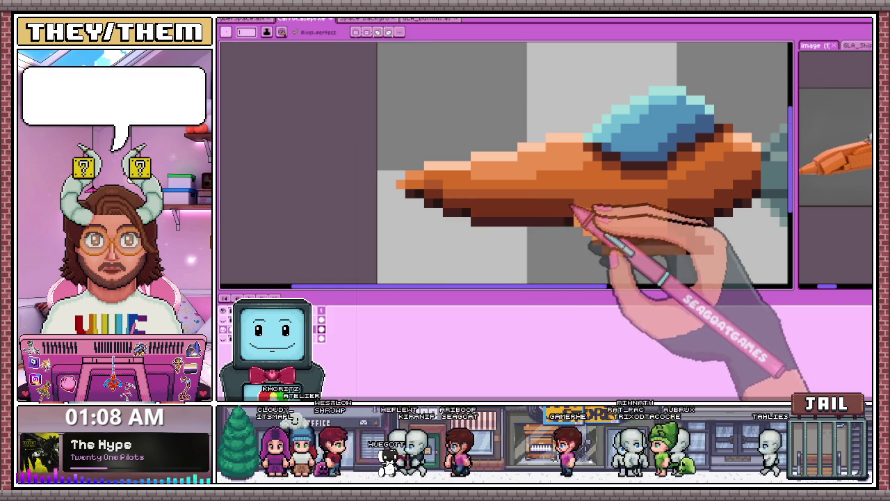
scroll(572, 207, "down", 2)
scroll(570, 237, "down", 2)
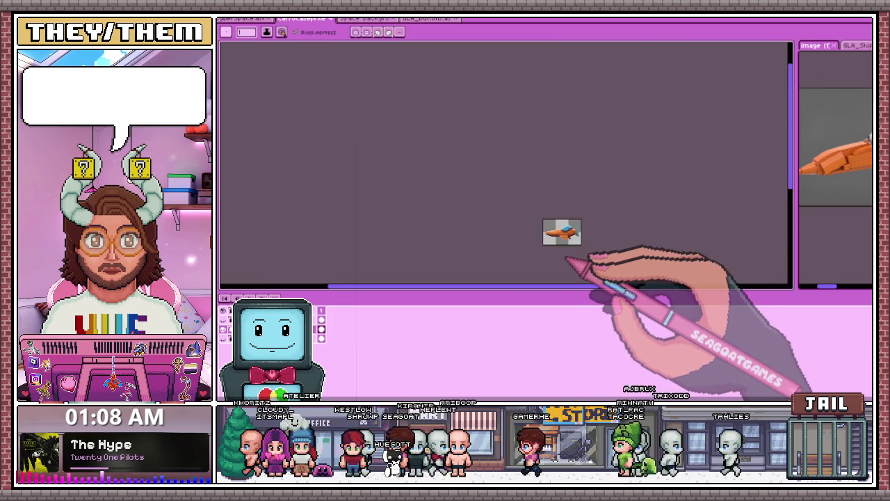
scroll(569, 259, "up", 3)
scroll(586, 229, "up", 2)
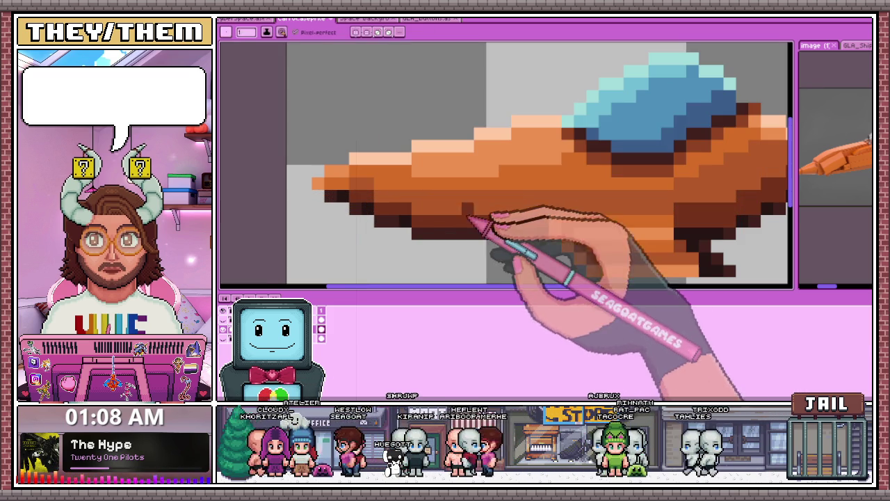
key("alt")
key("alt")
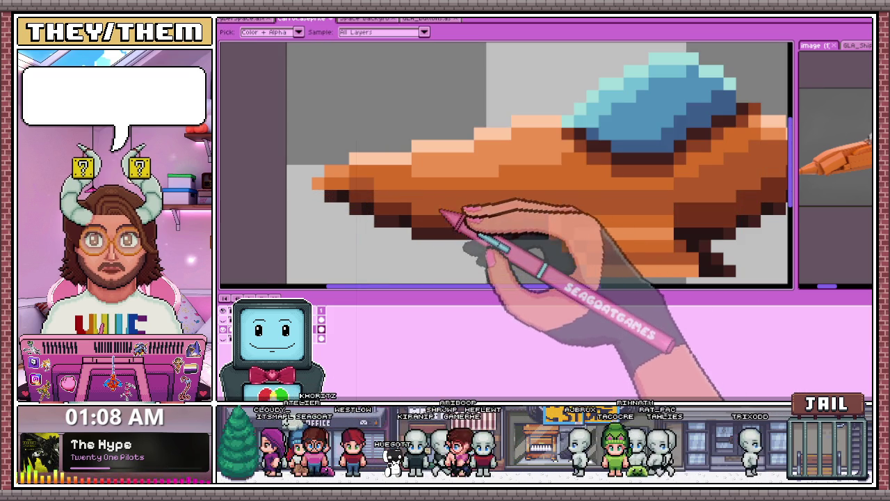
key("alt")
key("alt")
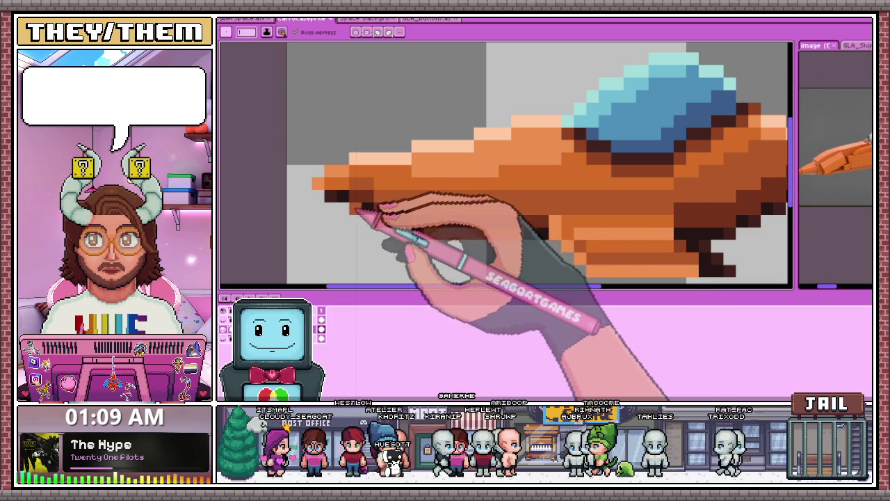
scroll(365, 210, "down", 3)
scroll(368, 188, "down", 3)
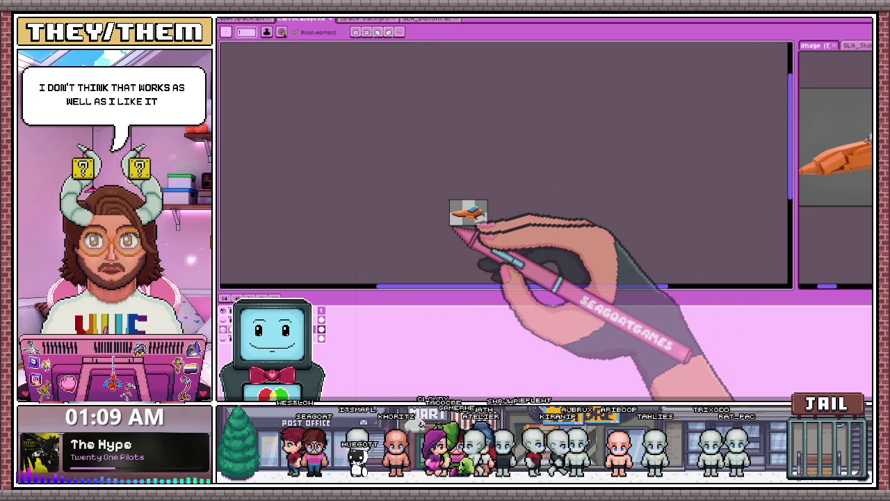
scroll(454, 227, "up", 2)
scroll(419, 217, "up", 1)
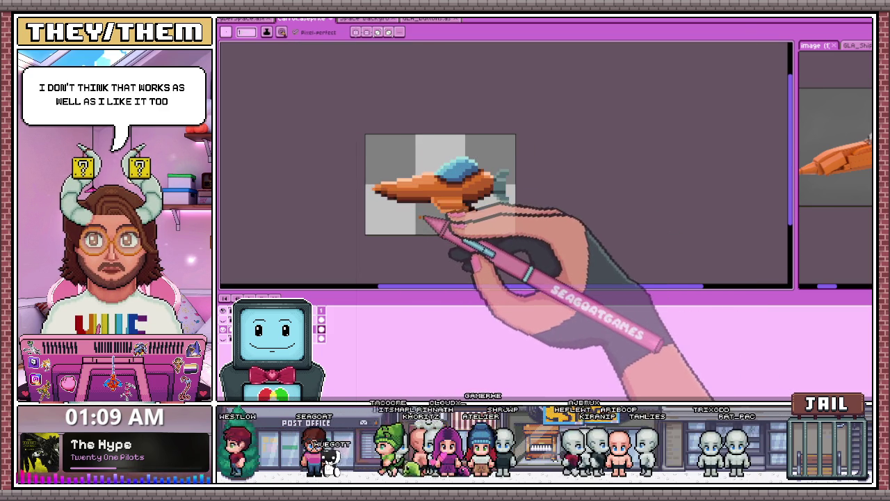
key("shift+h")
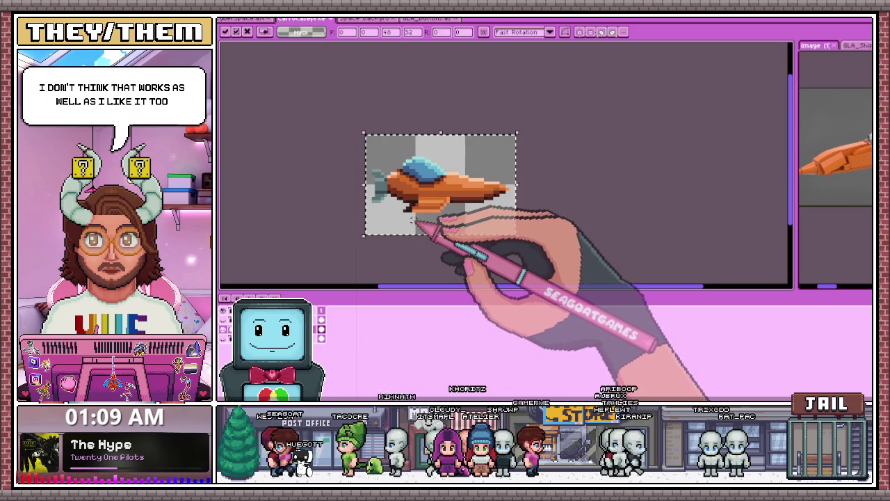
Step: Zoom in on the flipped ship's tail fins and switch back to the Pencil tool
scroll(507, 207, "up", 2)
scroll(472, 216, "down", 1)
scroll(438, 222, "down", 1)
scroll(412, 228, "down", 1)
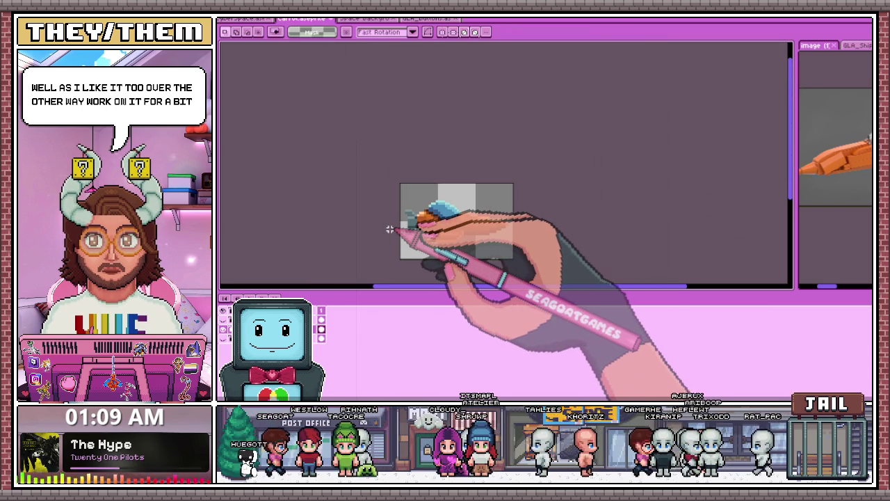
scroll(518, 282, "down", 1)
scroll(431, 273, "up", 1)
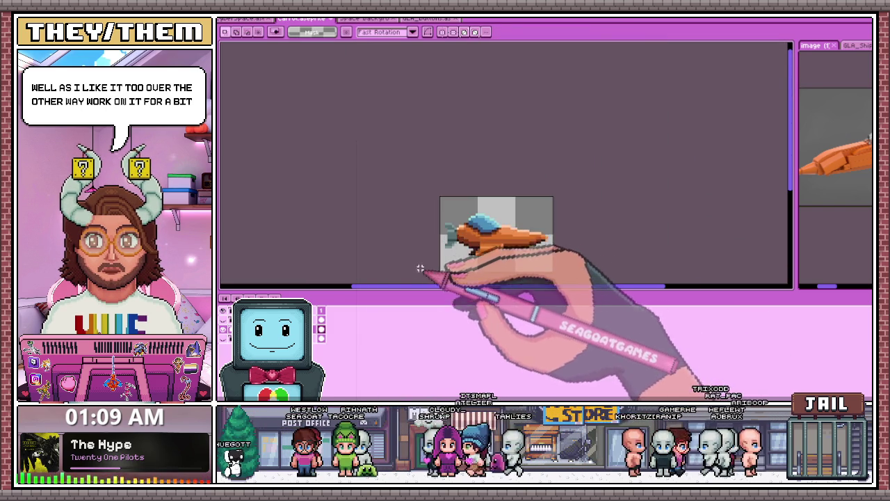
scroll(452, 219, "up", 2)
scroll(466, 215, "up", 1)
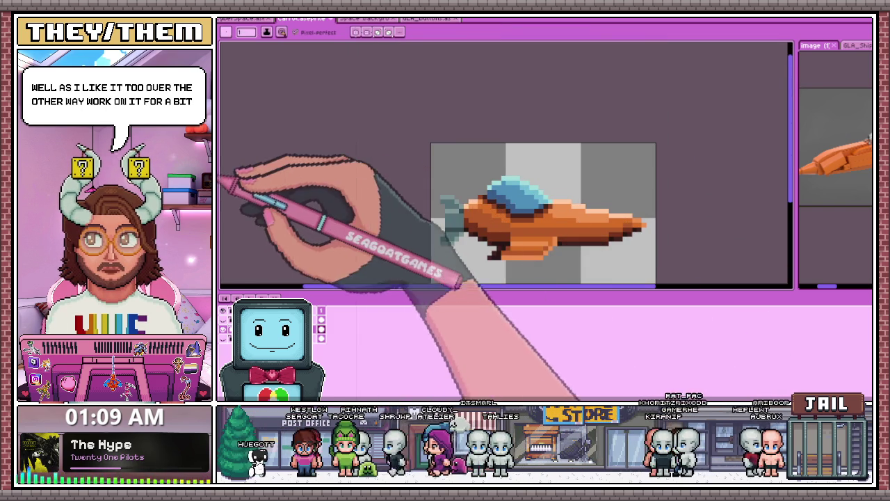
key("b")
scroll(445, 223, "up", 1)
scroll(433, 247, "up", 1)
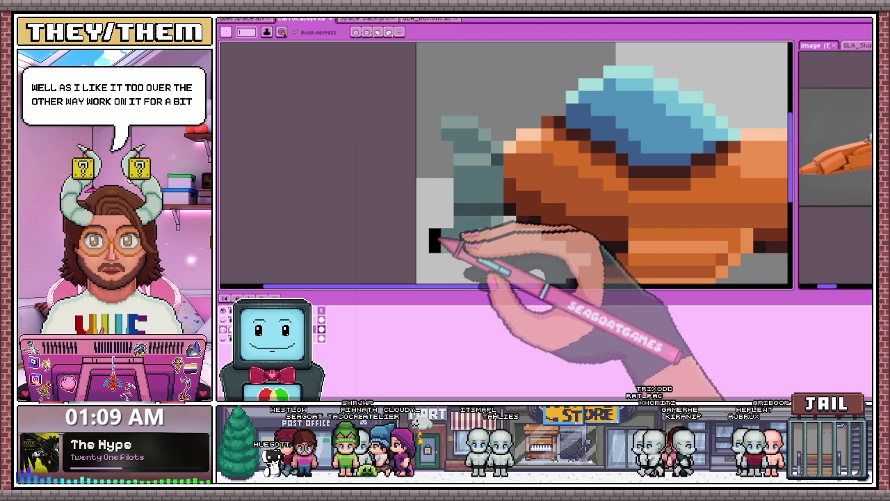
Step: Outline the upper and lower tail fins in black, plus a pixel under the hull
left_click_drag(433, 247, 445, 224)
mouse_move(433, 143)
left_mouse_down()
mouse_move(435, 119)
mouse_move(477, 108)
left_mouse_up()
left_click_drag(449, 259, 491, 248)
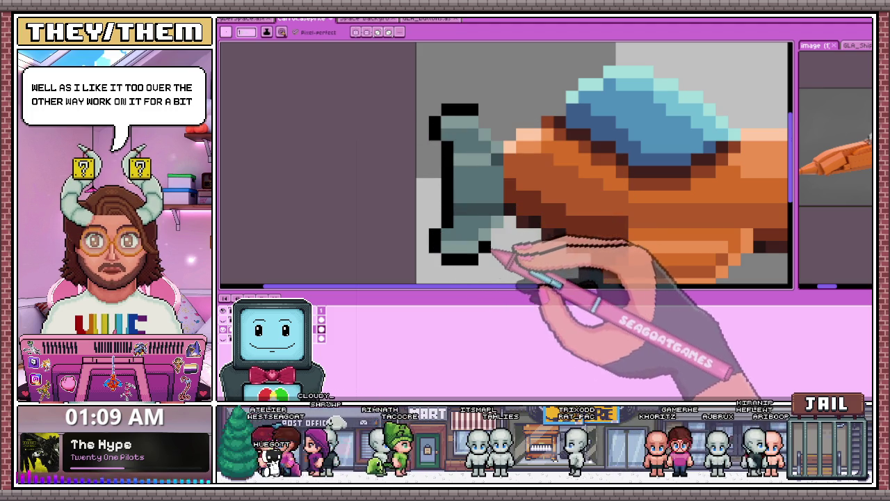
scroll(504, 148, "down", 2)
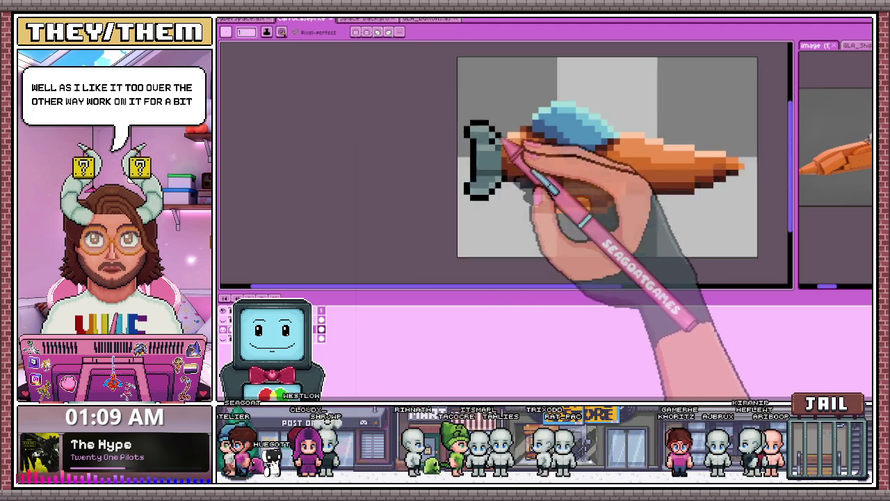
scroll(509, 142, "up", 1)
scroll(495, 215, "up", 2)
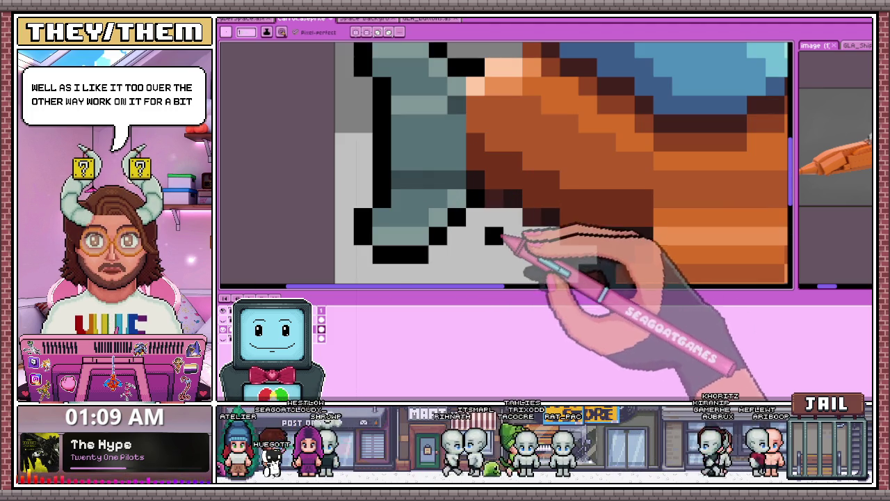
scroll(511, 221, "down", 1)
scroll(512, 221, "right", 1)
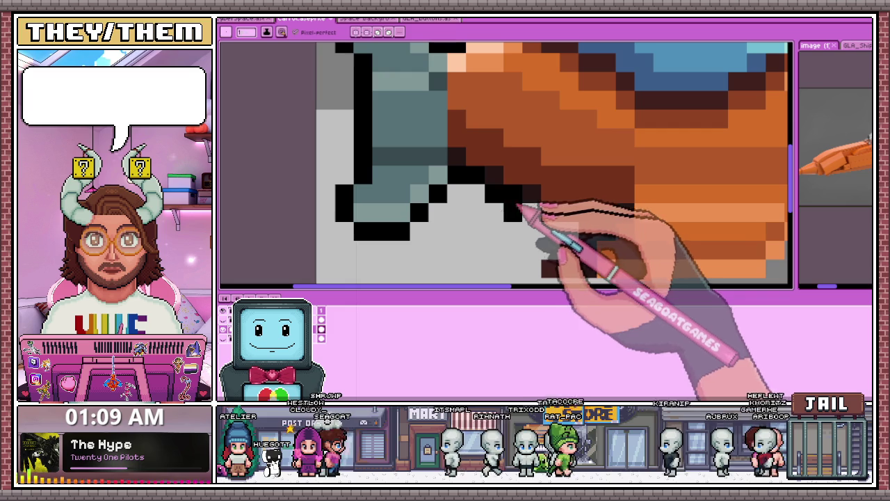
left_click(458, 213)
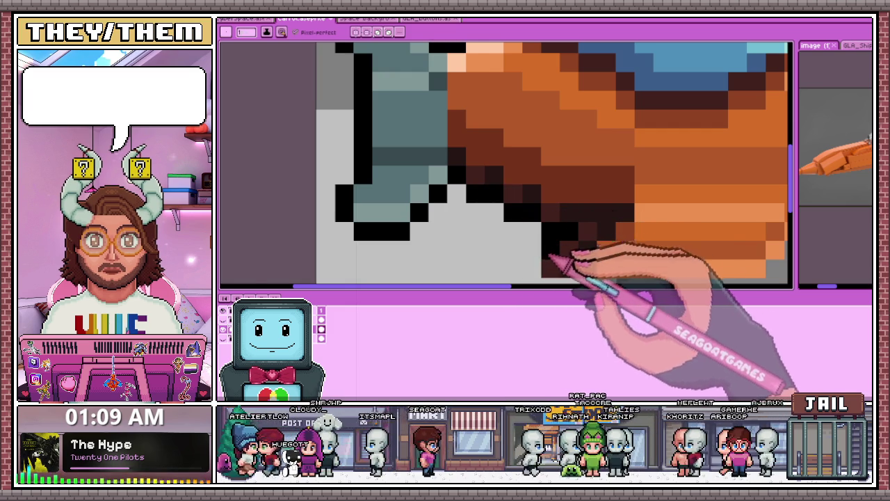
scroll(549, 258, "down", 3)
scroll(533, 229, "up", 2)
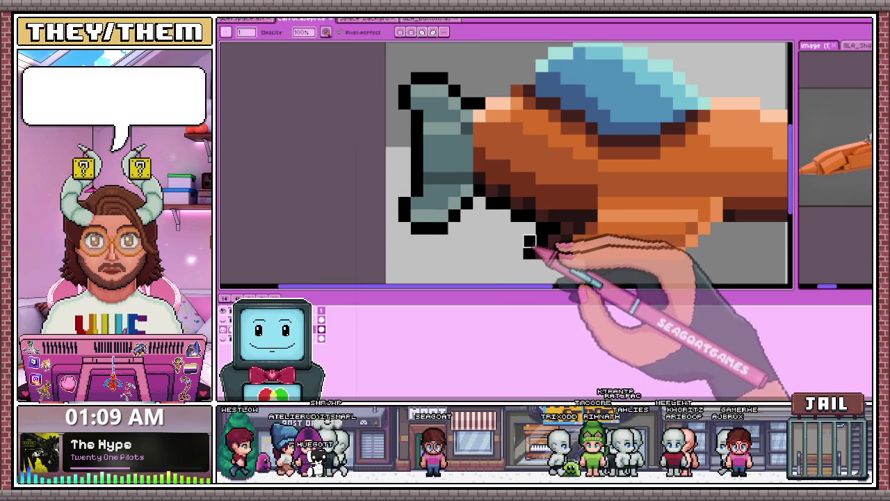
scroll(528, 241, "down", 3)
scroll(523, 251, "up", 3)
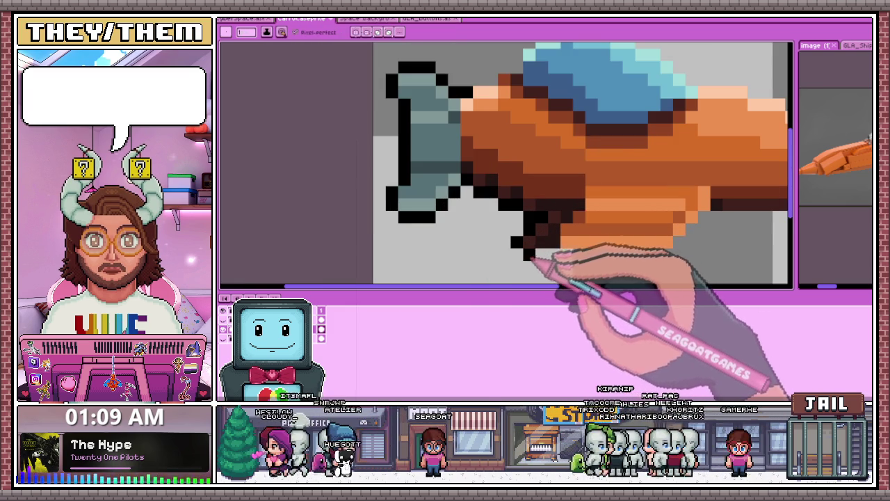
scroll(532, 258, "down", 1)
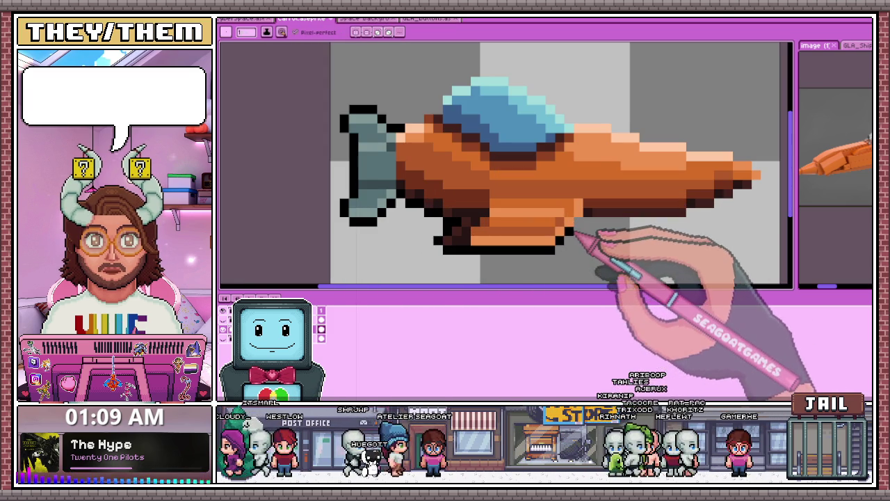
scroll(580, 243, "down", 1)
scroll(580, 240, "up", 2)
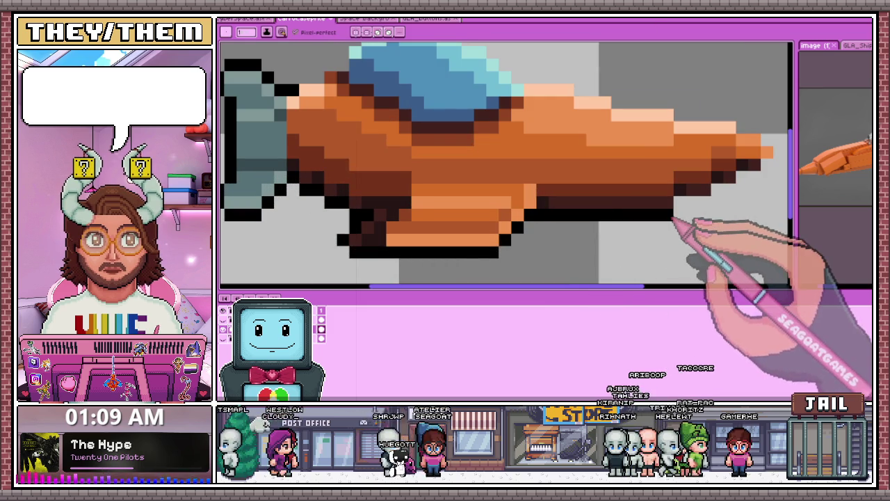
scroll(397, 123, "down", 1)
scroll(397, 193, "up", 3)
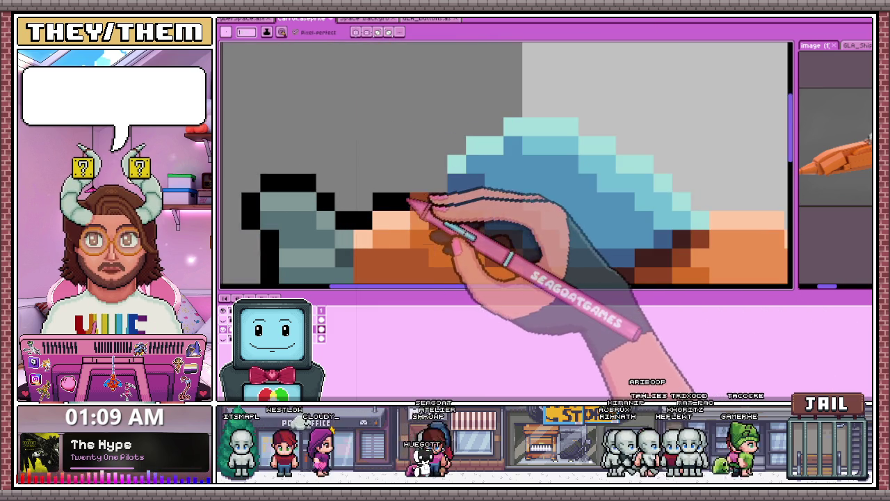
Step: Outline the canopy's upper-left and upper-right edges in black, closing the gap behind it
mouse_move(453, 185)
left_mouse_down()
mouse_move(464, 149)
mouse_move(549, 120)
left_mouse_up()
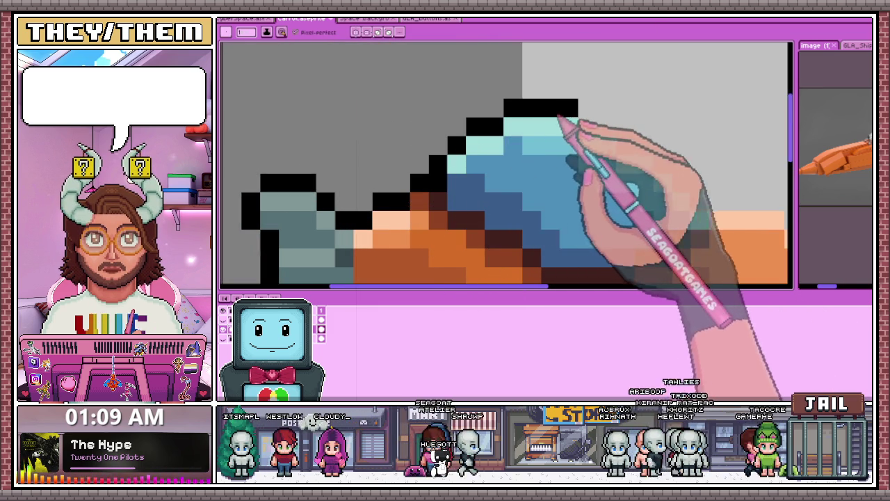
scroll(549, 120, "down", 1)
scroll(486, 155, "down", 1)
scroll(512, 155, "up", 3)
mouse_move(356, 105)
left_mouse_down()
mouse_move(434, 173)
mouse_move(478, 167)
left_mouse_up()
left_click(485, 174)
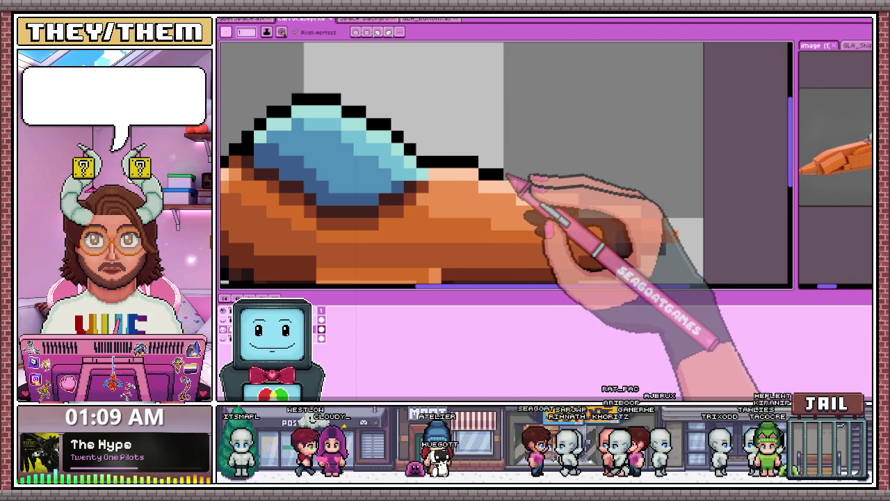
Step: Extend the black outline along the hull's top edge to the nose
mouse_move(565, 189)
left_mouse_down()
mouse_move(639, 203)
mouse_move(682, 230)
left_mouse_up()
scroll(695, 242, "down", 2)
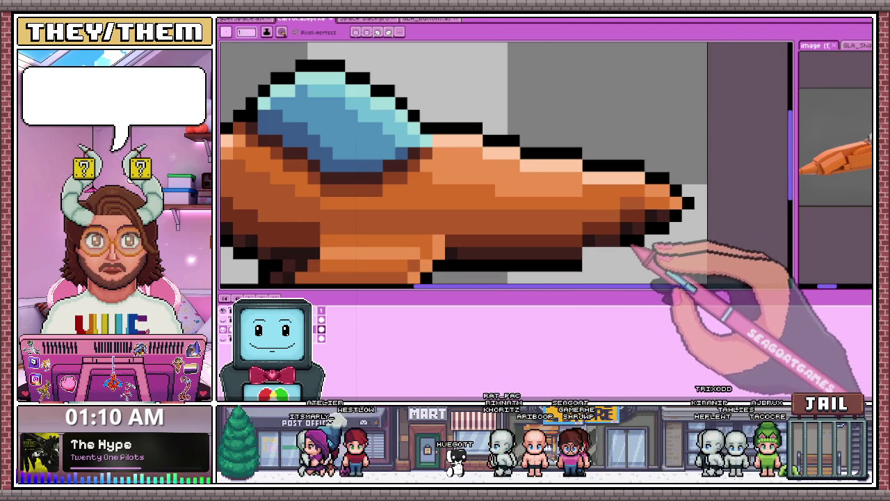
scroll(606, 258, "down", 3)
scroll(596, 247, "down", 2)
scroll(556, 209, "down", 2)
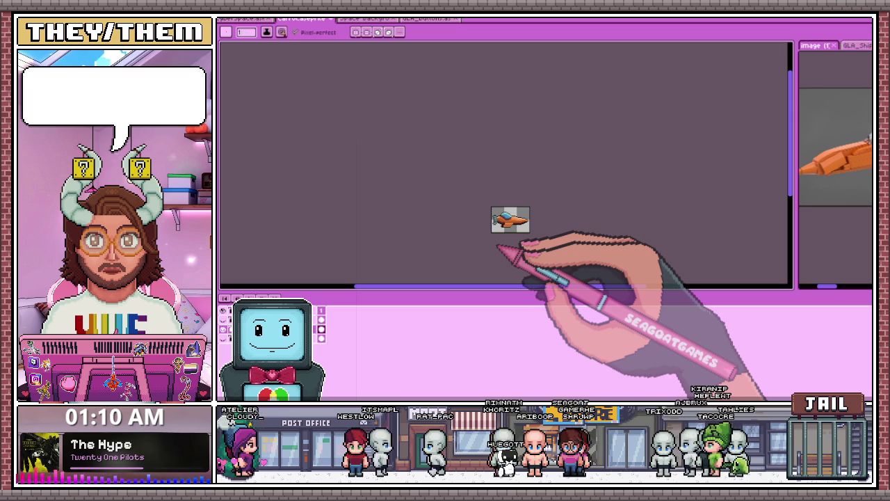
scroll(526, 254, "up", 2)
scroll(521, 239, "up", 2)
scroll(489, 225, "up", 2)
key("i")
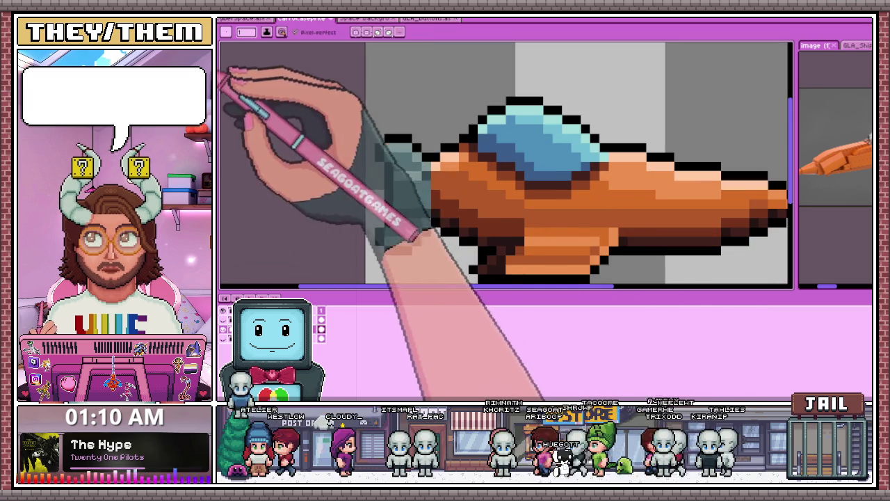
key("b")
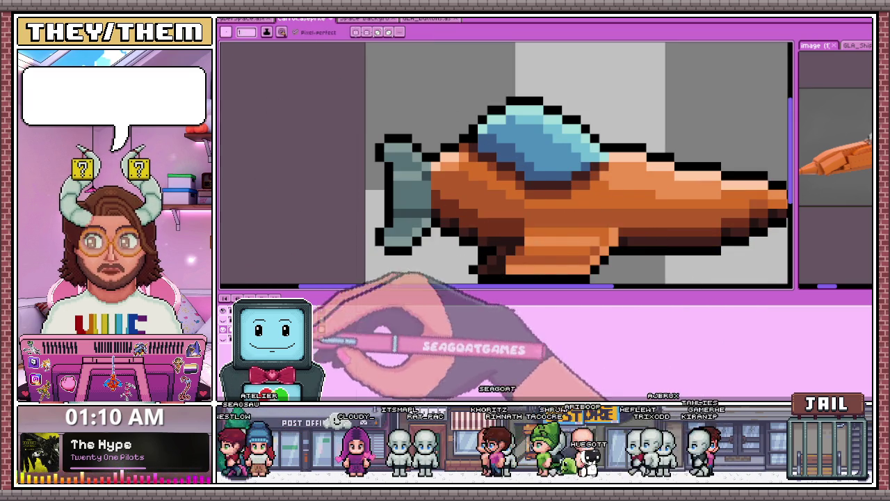
scroll(497, 199, "up", 3)
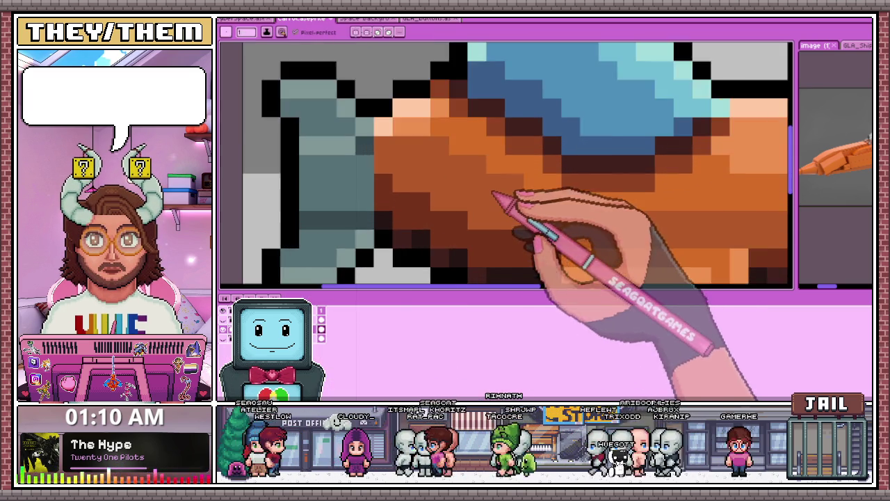
scroll(506, 188, "down", 3)
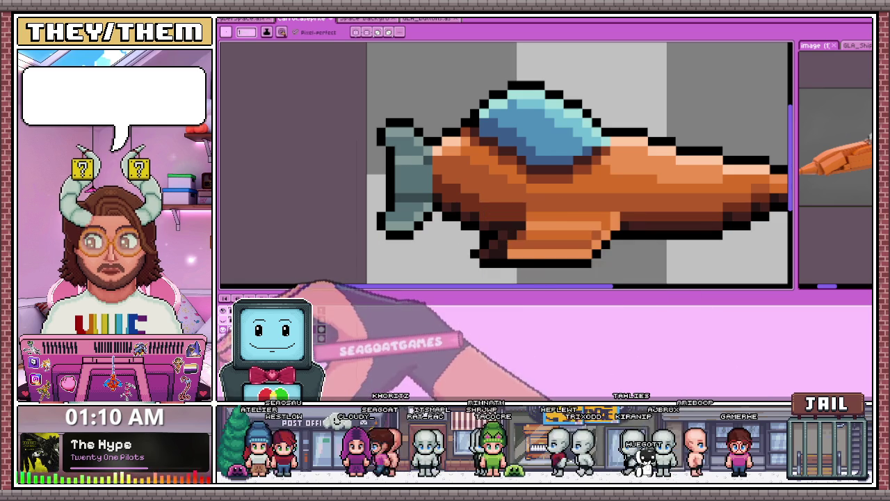
scroll(459, 198, "up", 2)
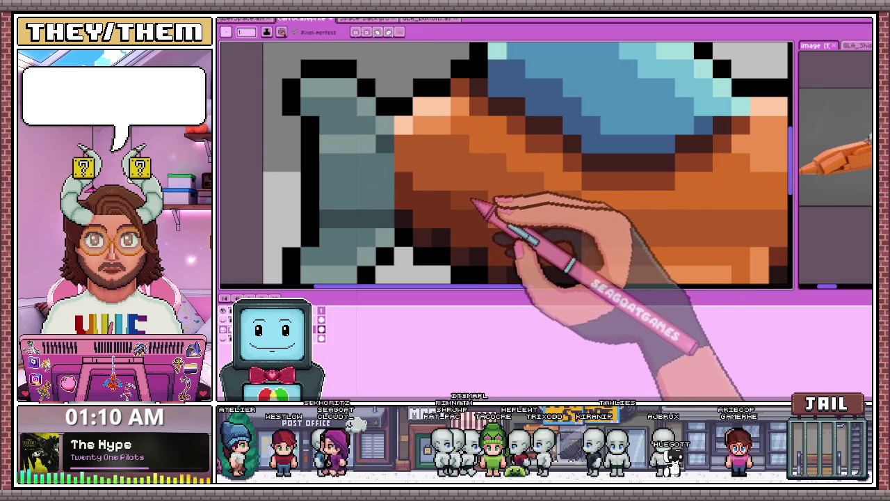
scroll(445, 199, "down", 2)
scroll(472, 199, "down", 1)
scroll(477, 199, "up", 3)
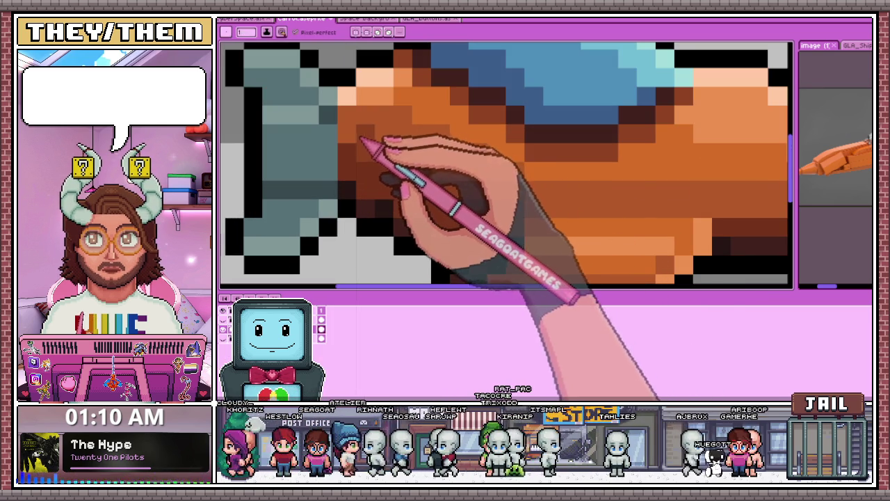
scroll(383, 153, "down", 2)
scroll(417, 201, "down", 2)
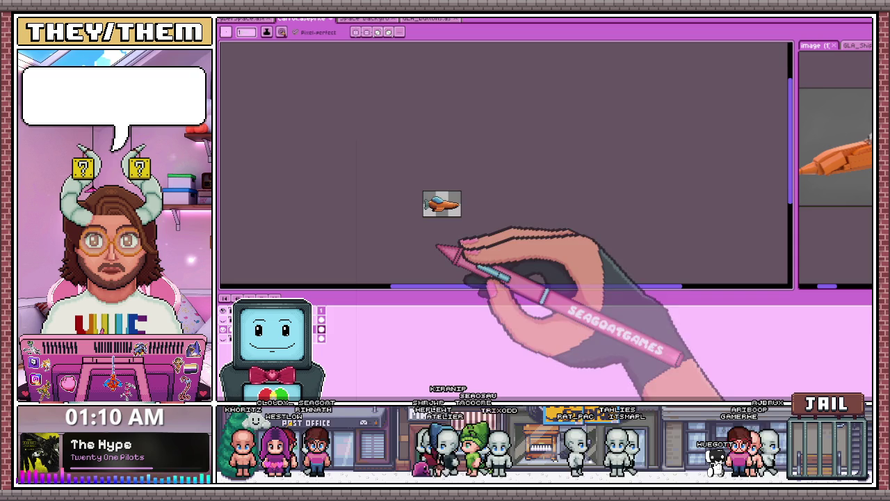
scroll(422, 230, "up", 1)
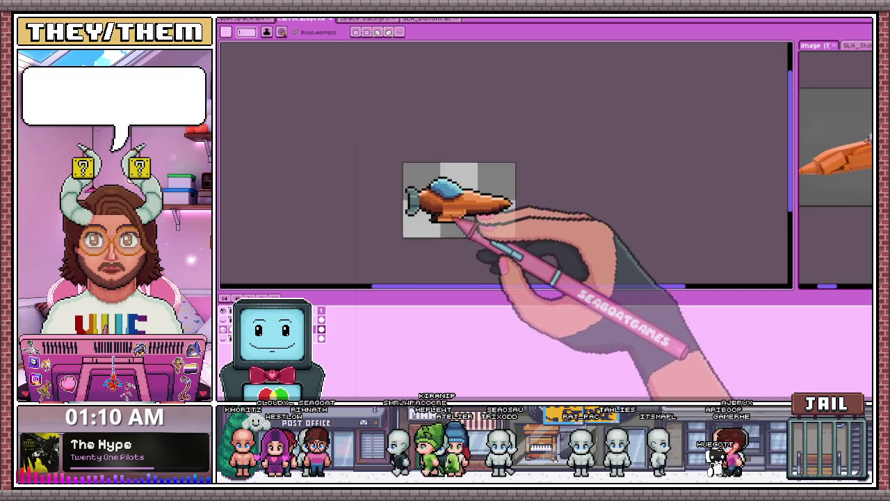
scroll(445, 209, "up", 1)
scroll(430, 184, "up", 2)
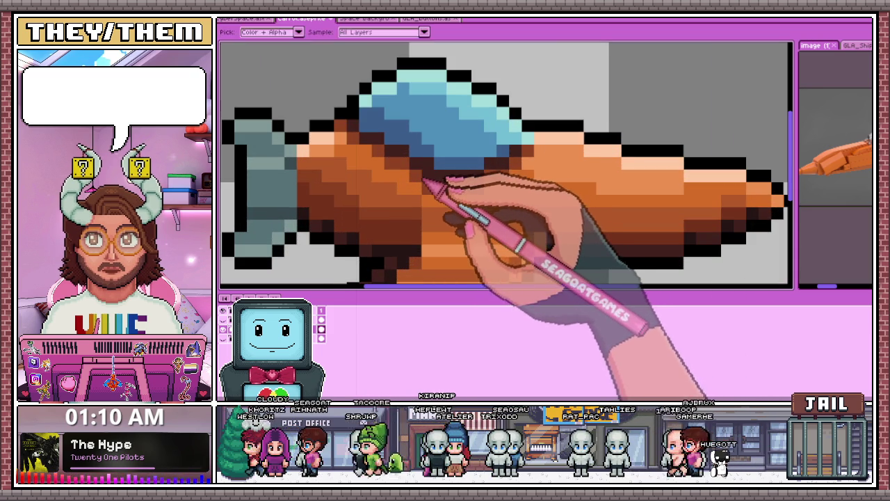
scroll(451, 208, "down", 2)
scroll(448, 240, "down", 3)
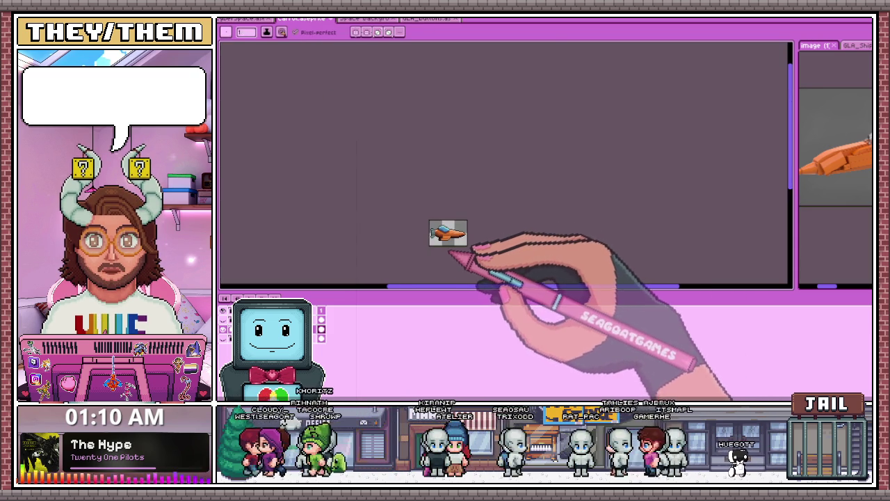
key("w")
scroll(470, 220, "up", 3)
left_click(462, 215)
key("ctrl+d")
scroll(475, 218, "down", 1)
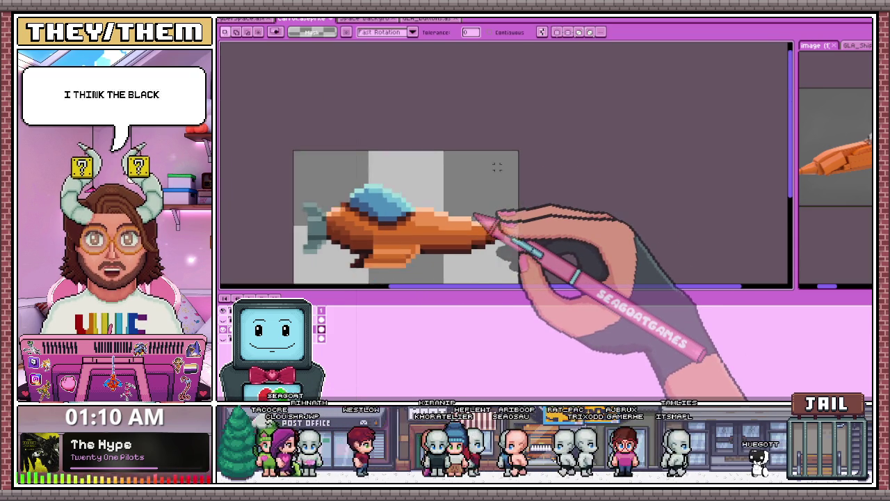
scroll(459, 243, "down", 2)
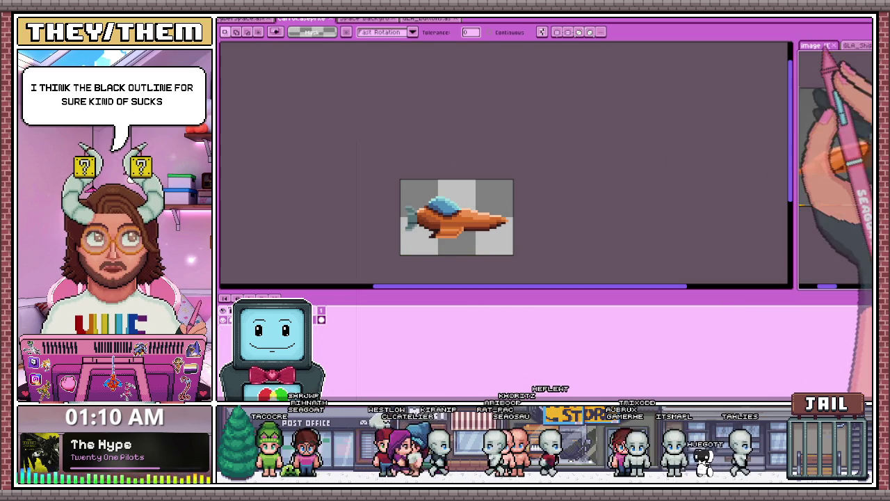
left_click(857, 45)
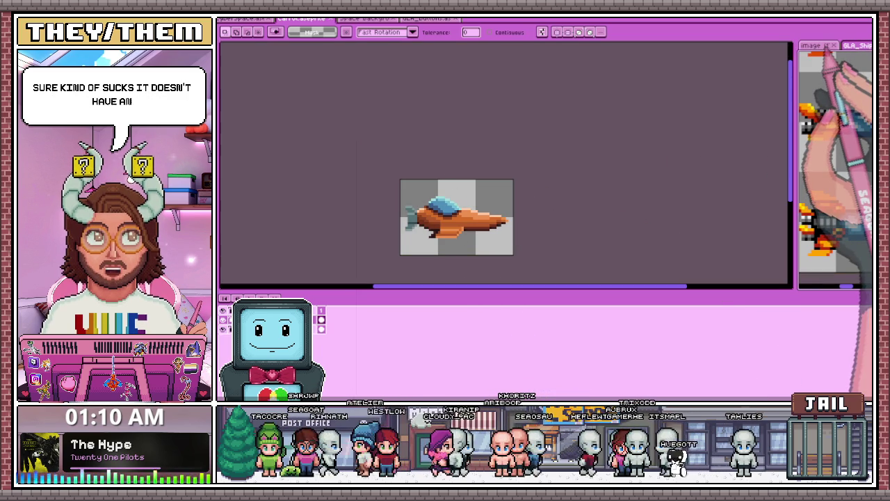
scroll(418, 207, "up", 1)
scroll(417, 207, "up", 1)
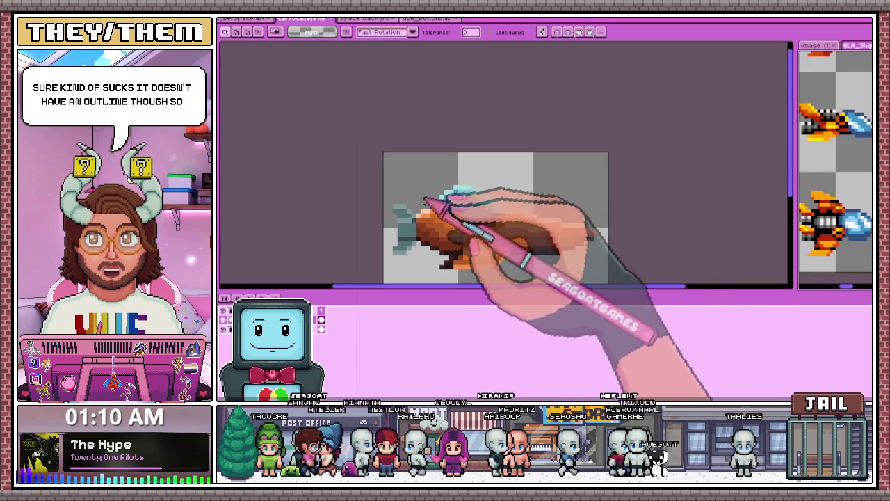
left_click(812, 45)
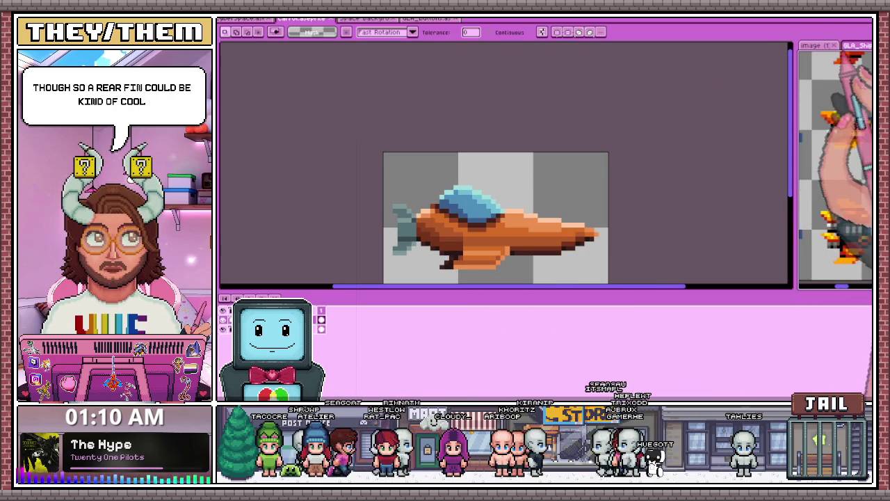
scroll(421, 201, "up", 1)
scroll(422, 199, "up", 2)
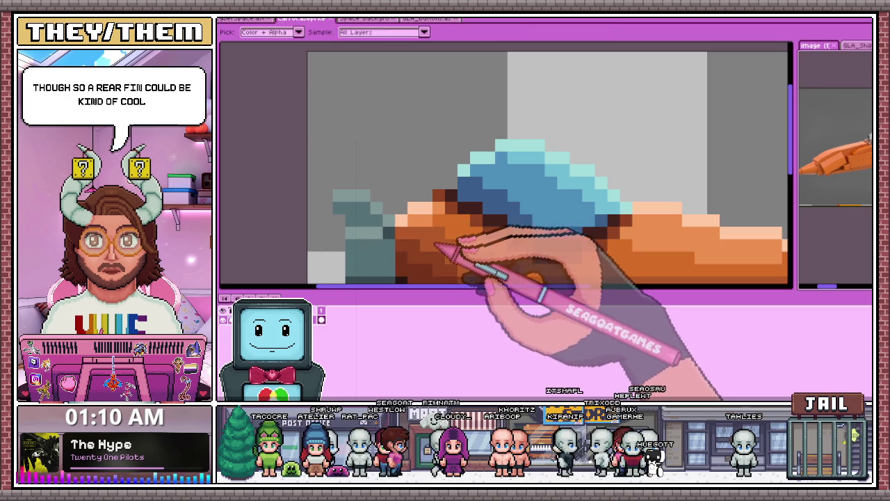
key("b")
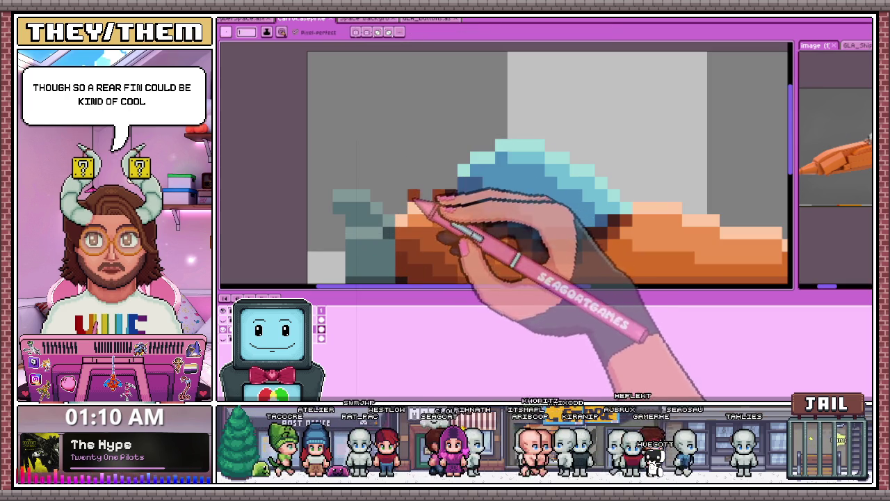
Step: Draw a tall, thickened dark brown fin column above the ship's rear
scroll(382, 147, "down", 1)
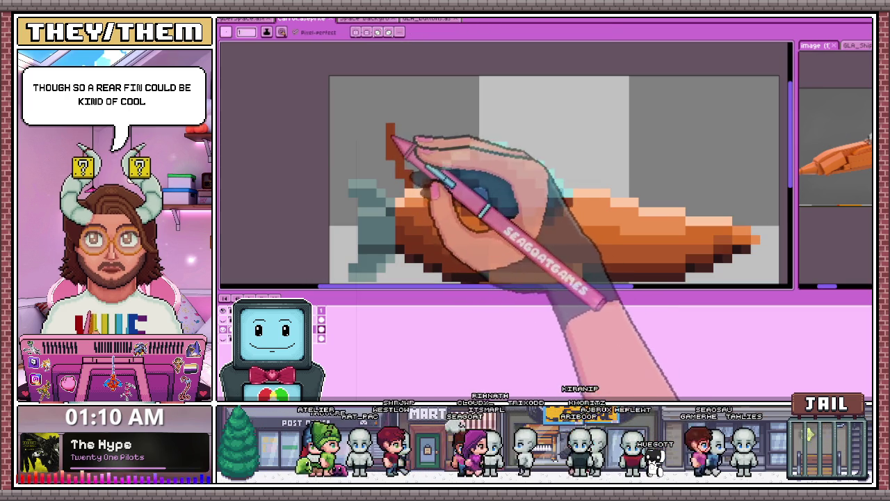
left_click_drag(382, 116, 372, 100)
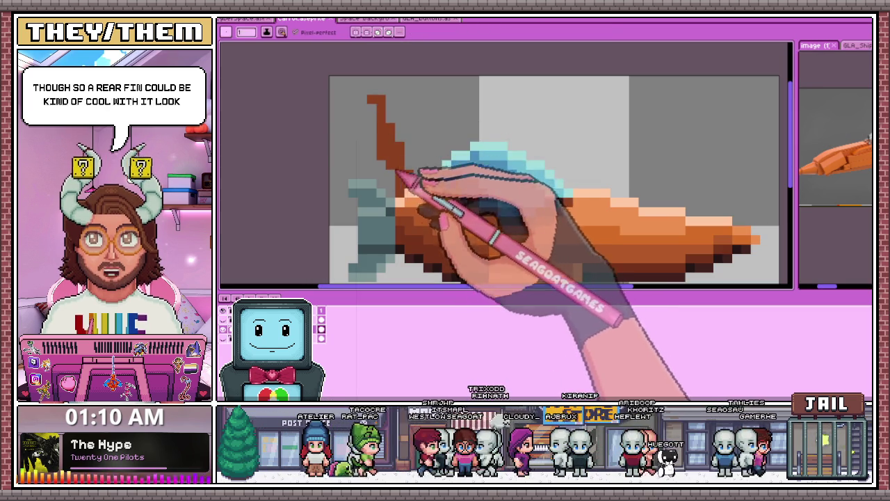
scroll(403, 167, "down", 2)
scroll(417, 201, "down", 1)
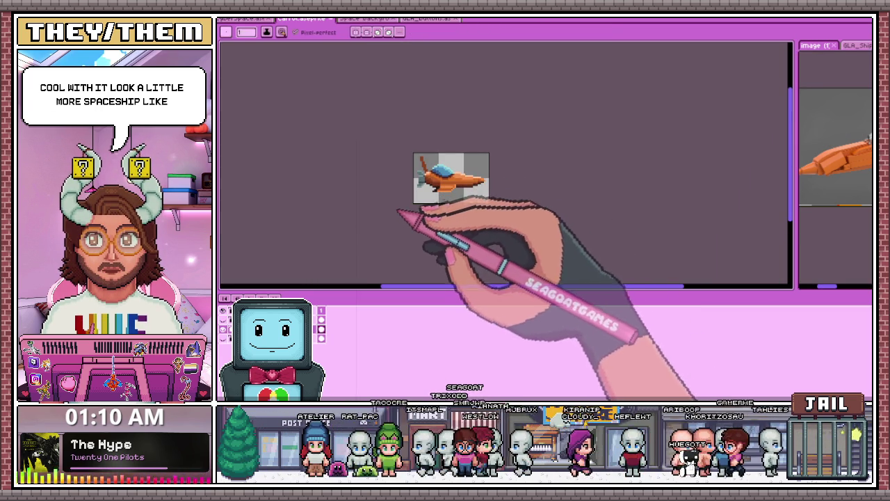
scroll(423, 167, "up", 2)
scroll(423, 167, "up", 1)
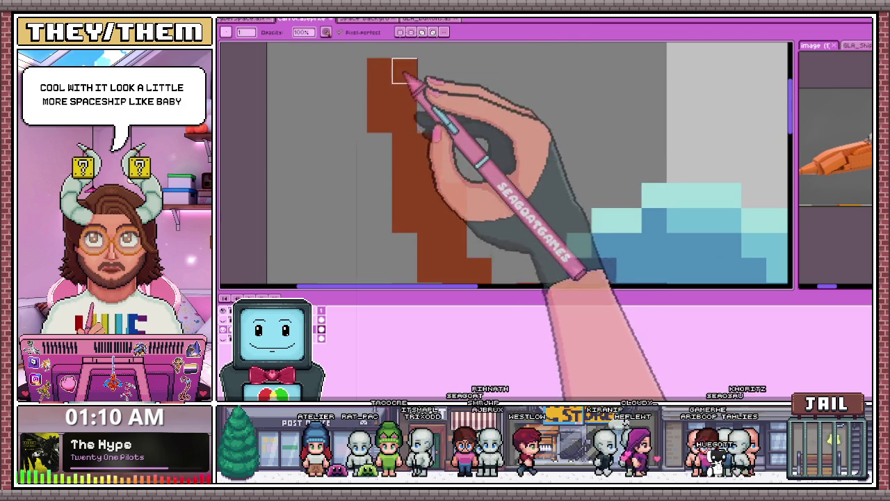
left_click_drag(384, 186, 384, 133)
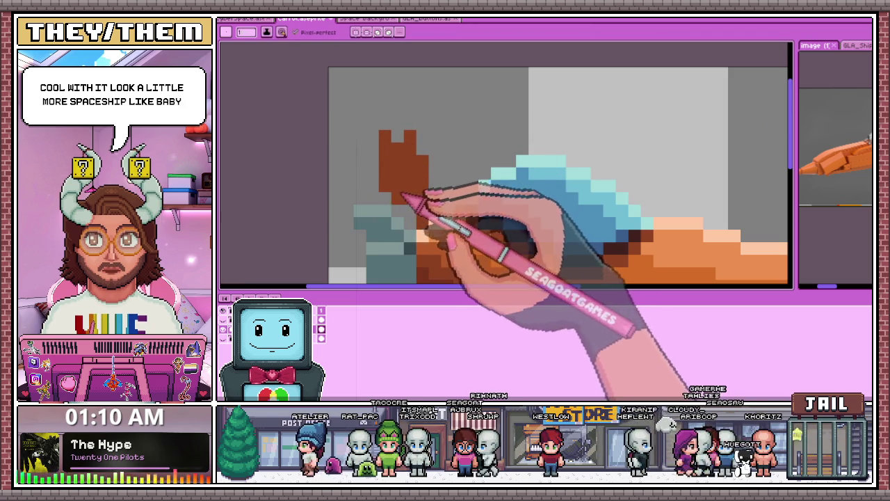
mouse_move(384, 179)
left_mouse_down()
mouse_move(372, 136)
mouse_move(380, 186)
left_mouse_up()
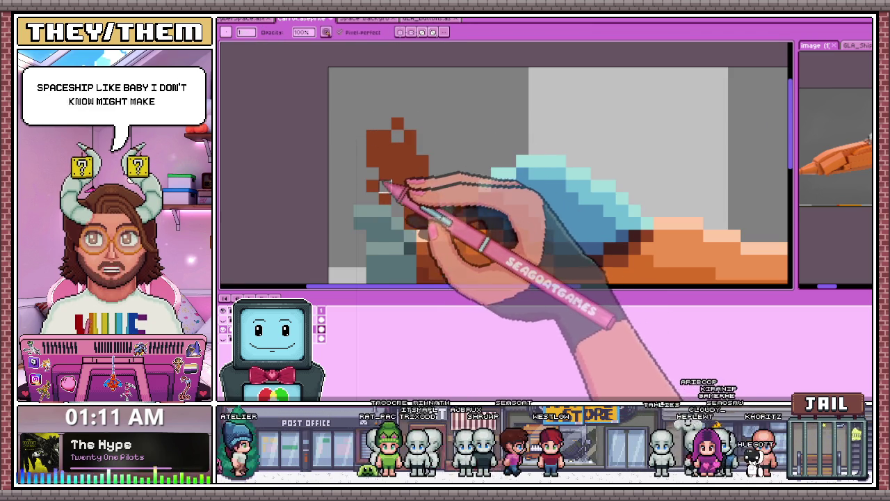
Step: Erase the dark brown rear fin pixels
scroll(435, 135, "down", 2)
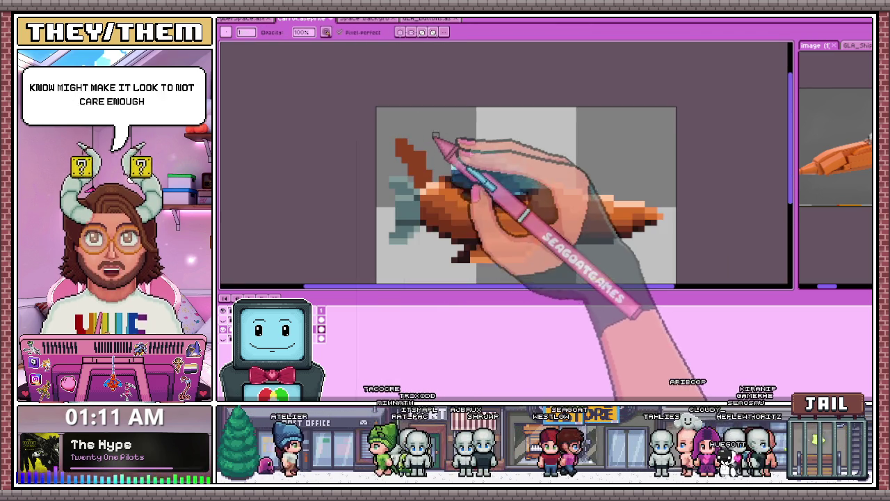
scroll(436, 135, "down", 2)
scroll(449, 192, "down", 1)
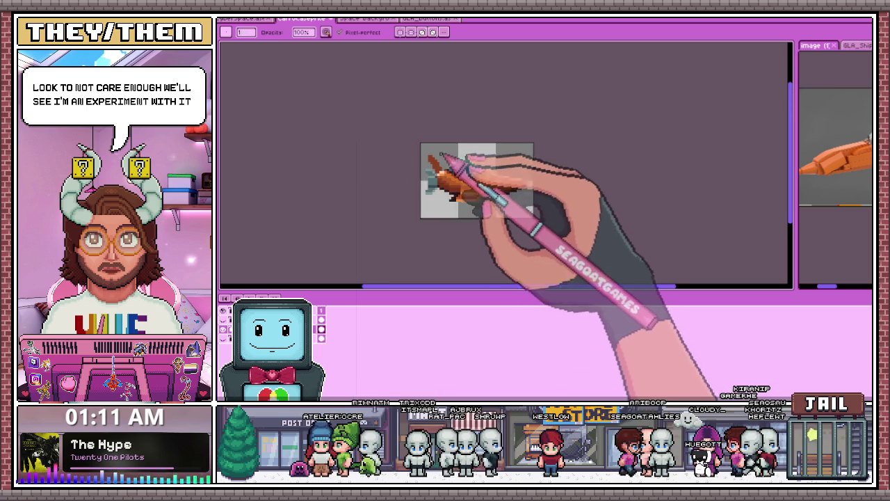
scroll(450, 168, "up", 2)
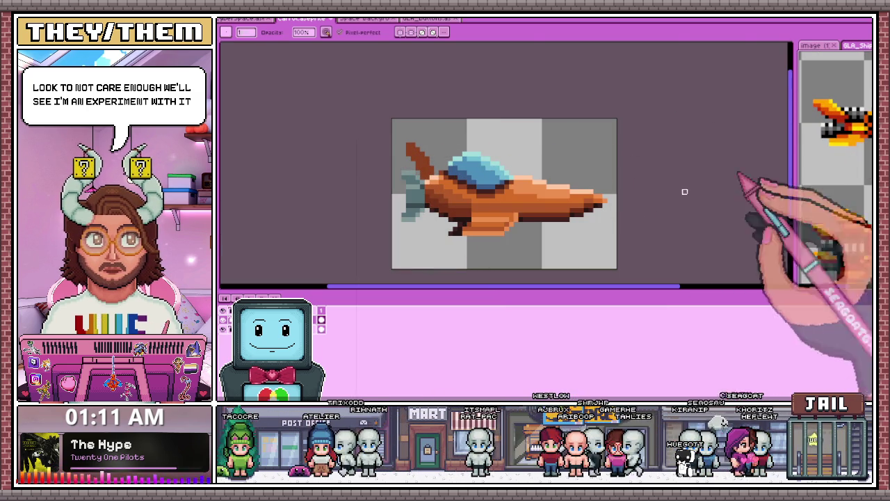
scroll(521, 226, "up", 2)
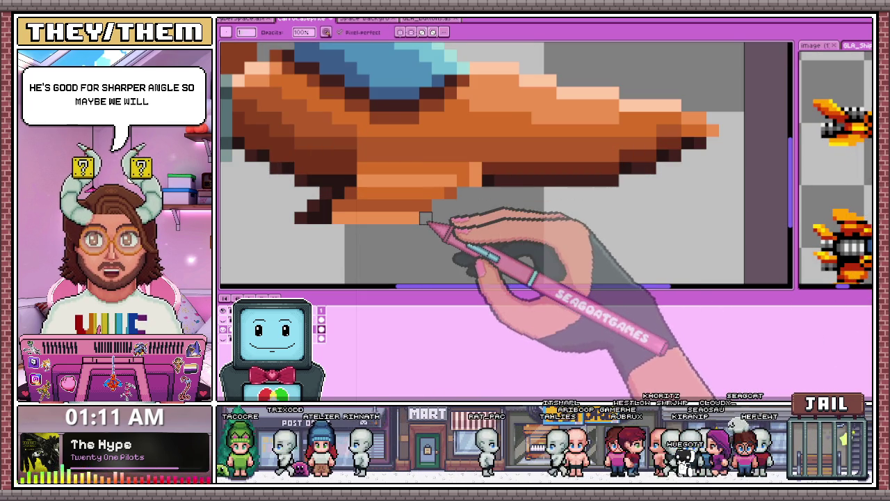
scroll(412, 218, "down", 3)
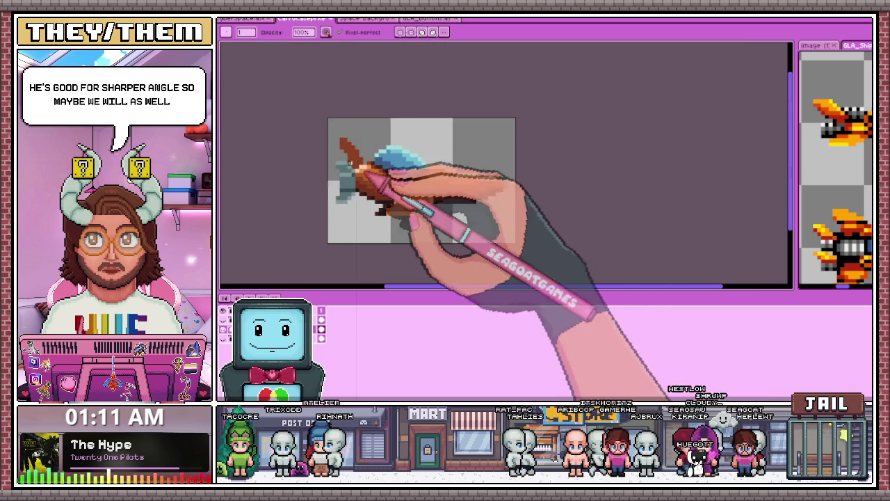
scroll(347, 156, "up", 4)
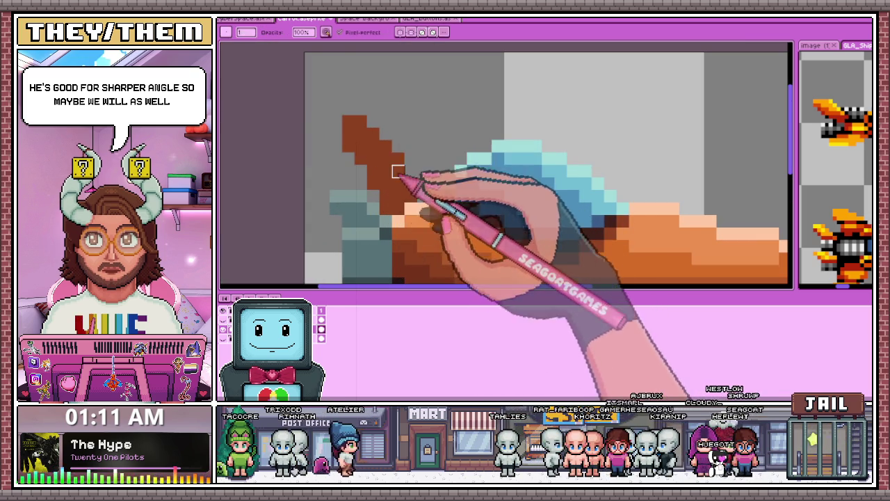
left_click(348, 122)
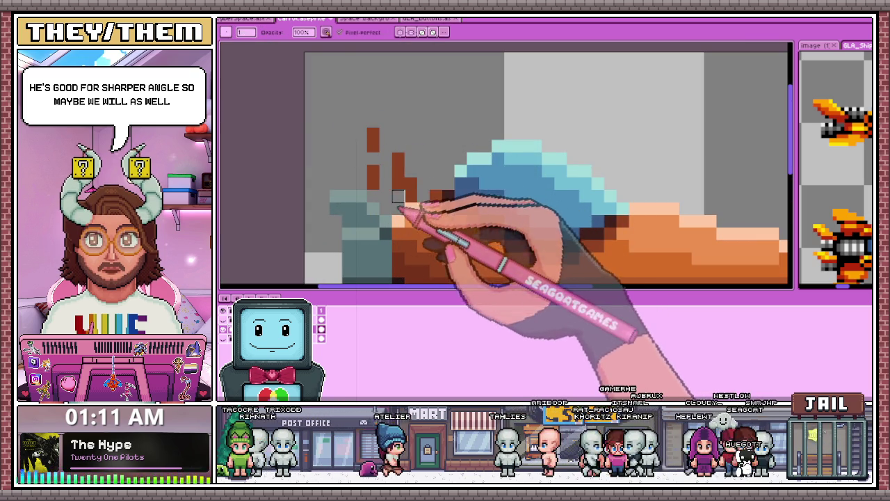
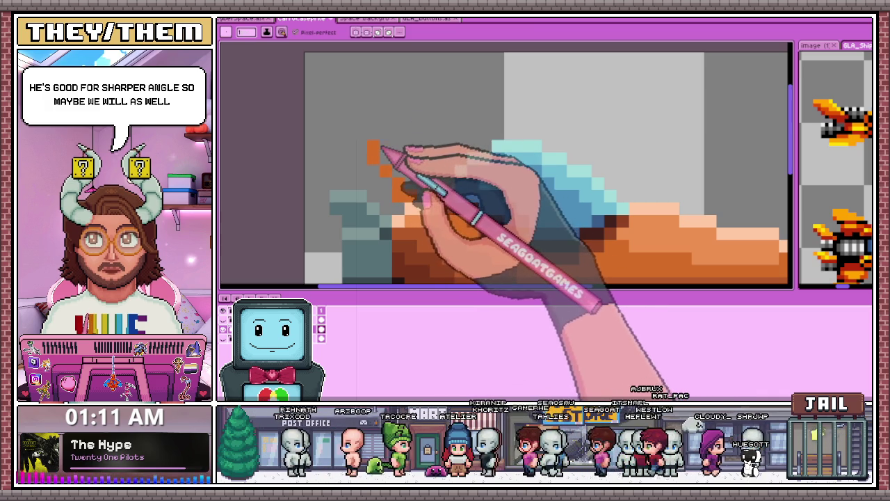
Step: Extend the orange spike at the ship's rear with a diagonal pencil stroke
left_click_drag(382, 148, 414, 182)
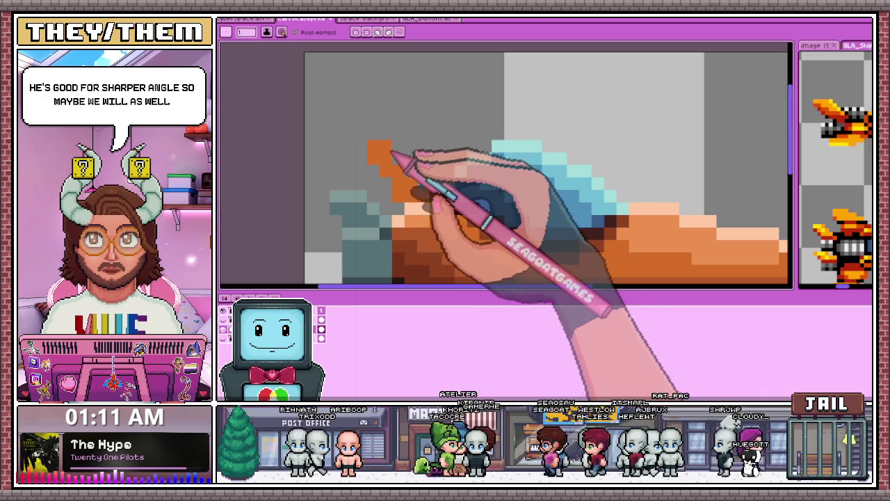
scroll(428, 189, "down", 2)
scroll(434, 199, "down", 1)
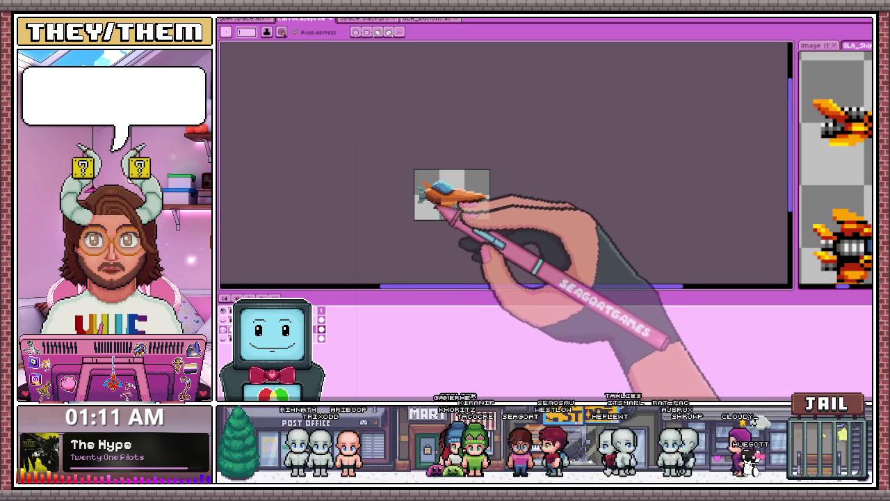
scroll(443, 207, "up", 2)
scroll(426, 179, "up", 2)
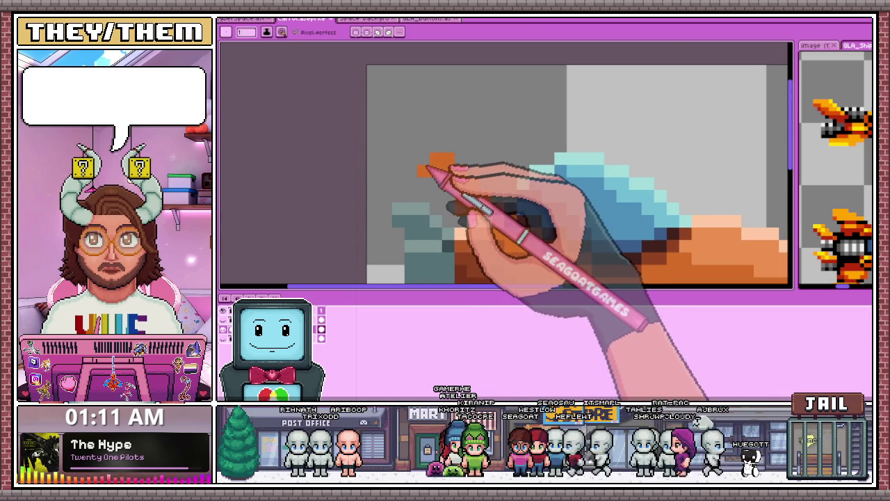
scroll(439, 186, "down", 1)
scroll(448, 184, "down", 2)
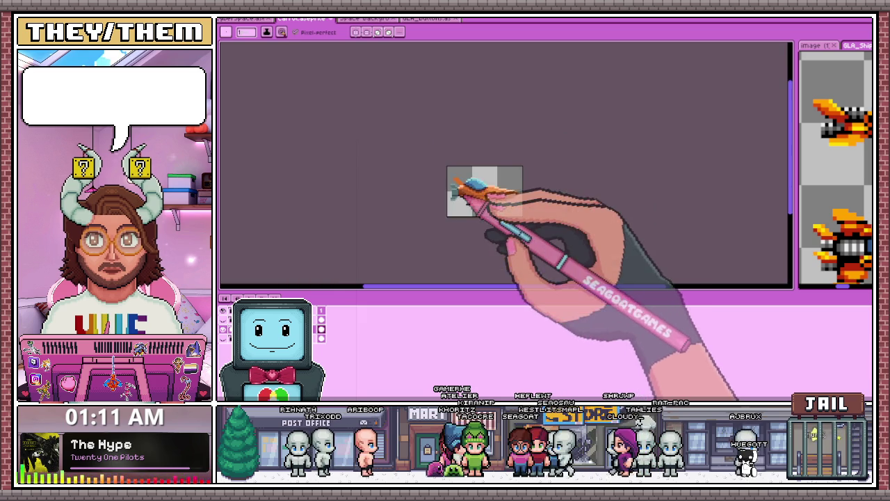
scroll(476, 207, "up", 2)
scroll(447, 193, "up", 2)
scroll(453, 202, "up", 2)
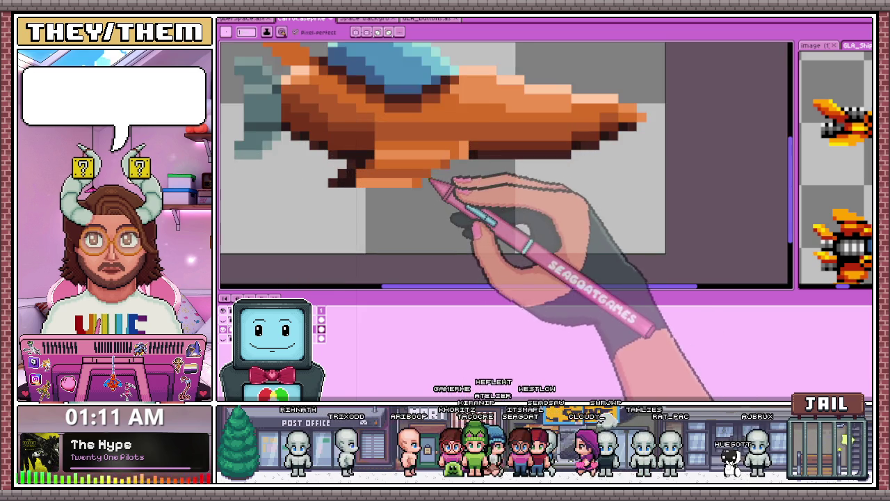
scroll(433, 185, "up", 2)
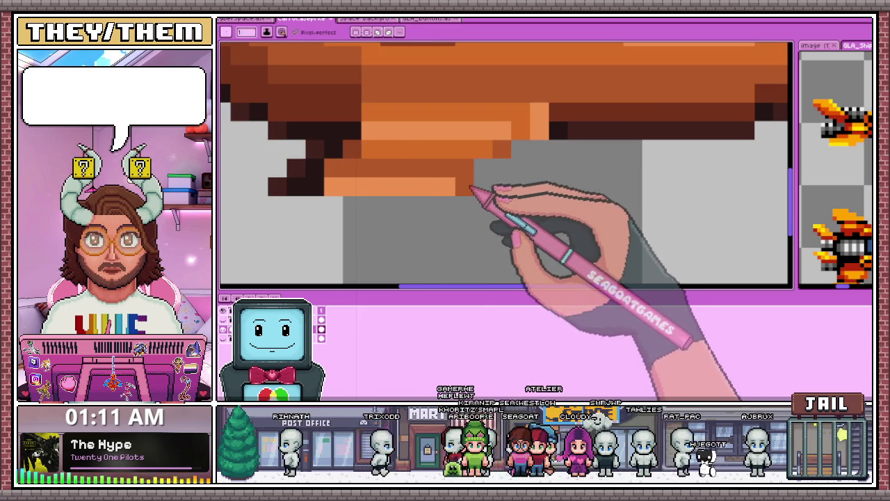
Step: Add dark-orange shading pixels under the hull and at the end of the lower fin row
left_click(520, 148)
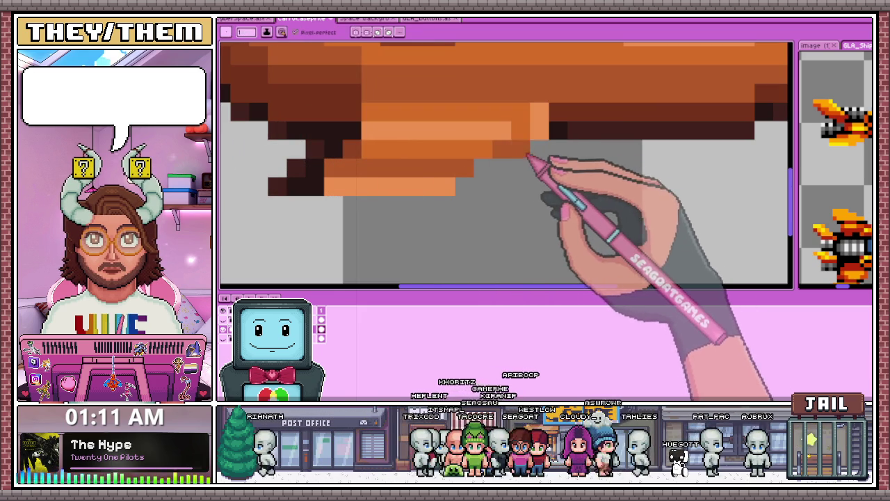
left_click_drag(527, 158, 489, 175)
left_click(445, 186)
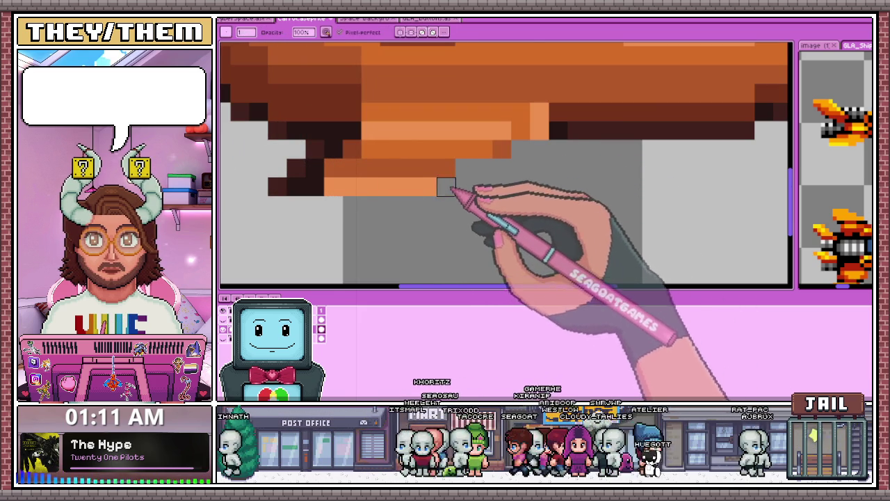
scroll(446, 186, "down", 3)
scroll(453, 239, "down", 2)
scroll(452, 252, "down", 1)
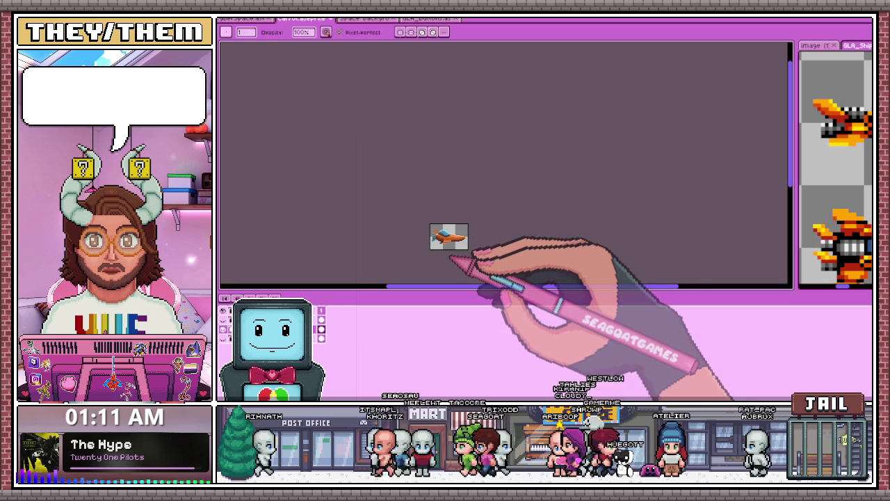
scroll(452, 256, "up", 2)
scroll(454, 243, "up", 2)
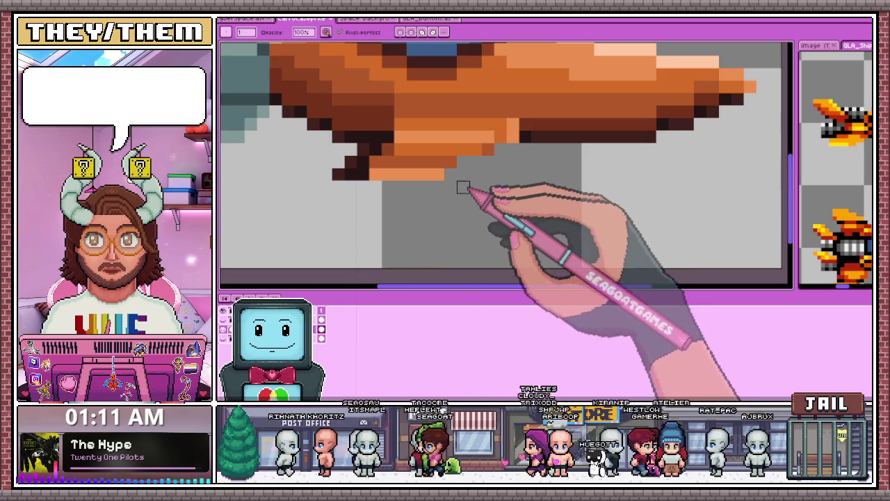
scroll(466, 202, "down", 2)
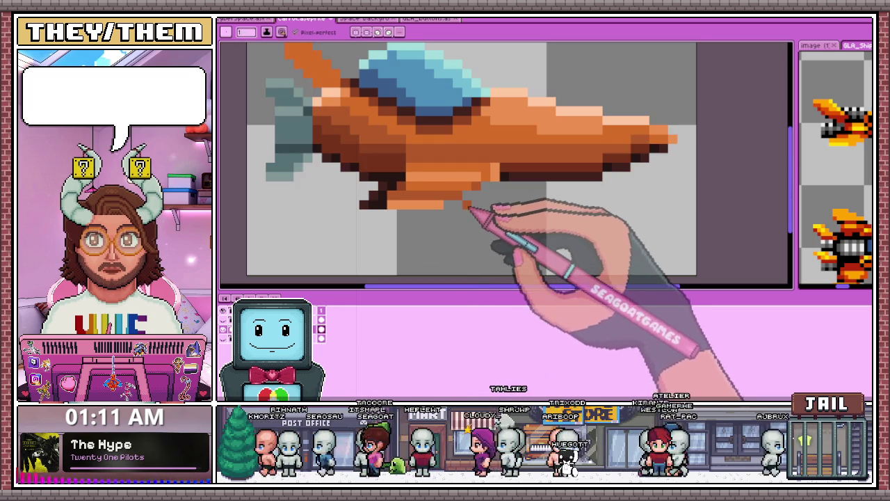
scroll(456, 212, "down", 2)
scroll(461, 230, "down", 1)
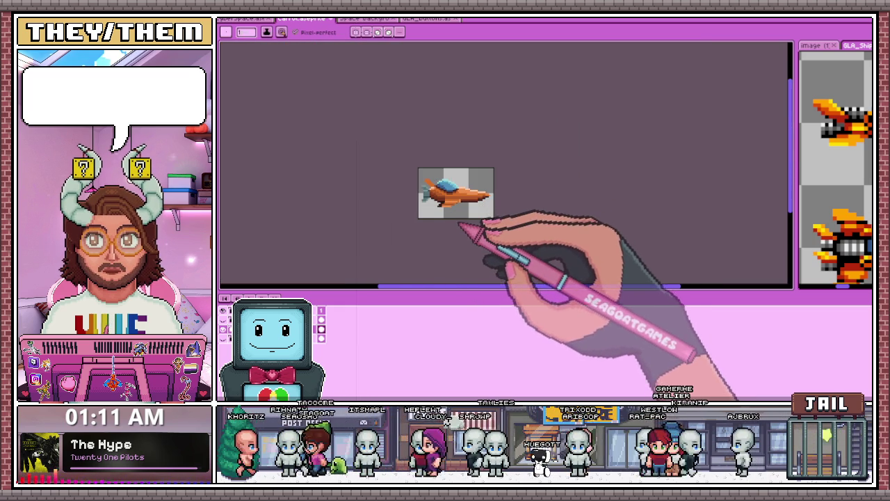
scroll(460, 229, "up", 2)
scroll(448, 196, "up", 2)
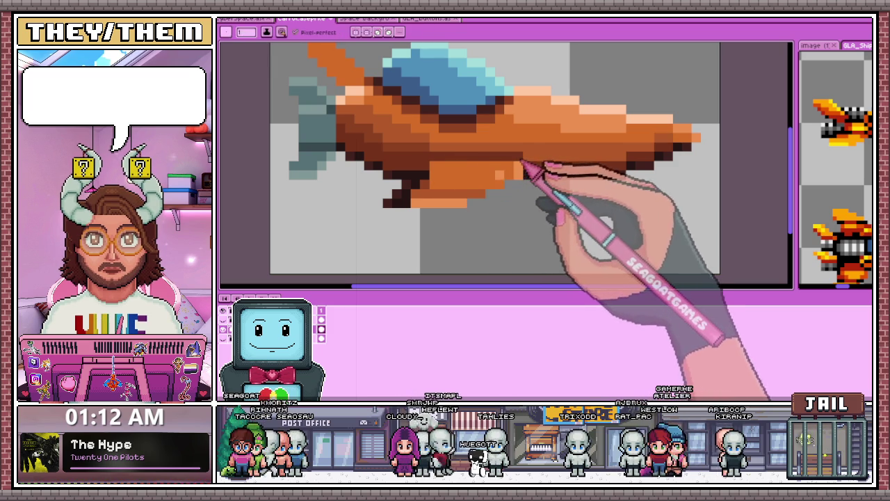
scroll(510, 206, "down", 2)
scroll(507, 206, "down", 2)
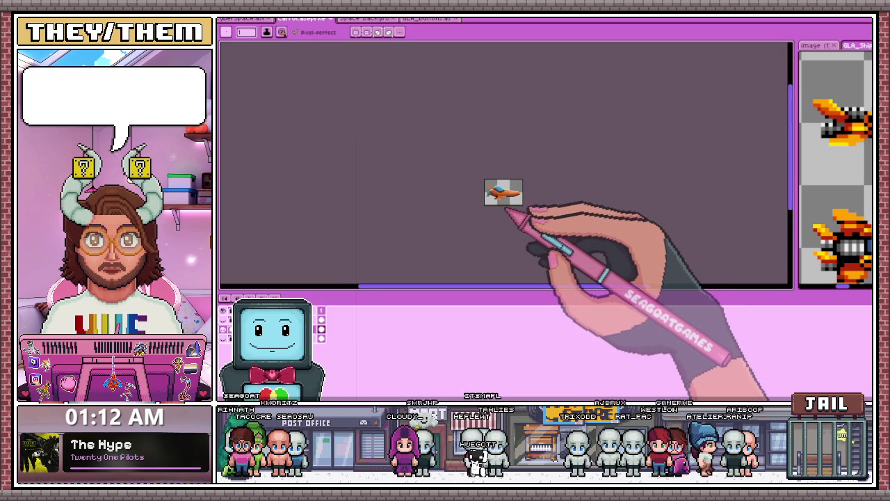
scroll(518, 205, "up", 2)
scroll(521, 208, "up", 2)
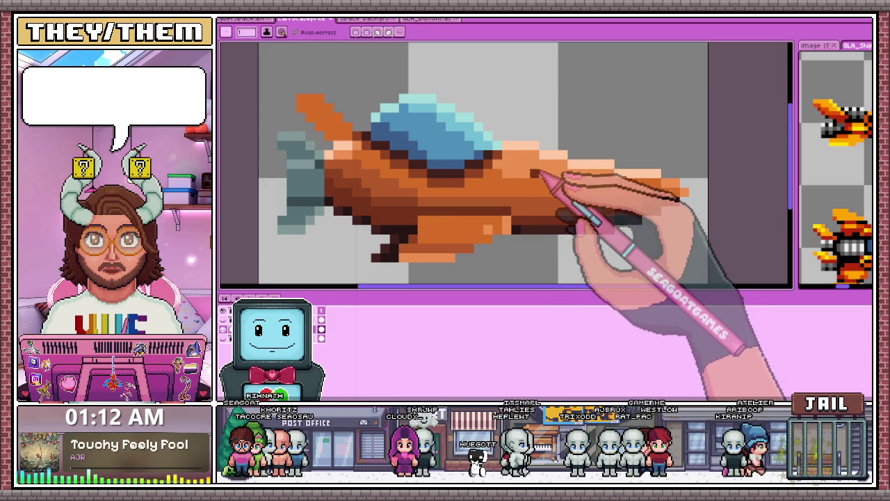
scroll(445, 198, "up", 1)
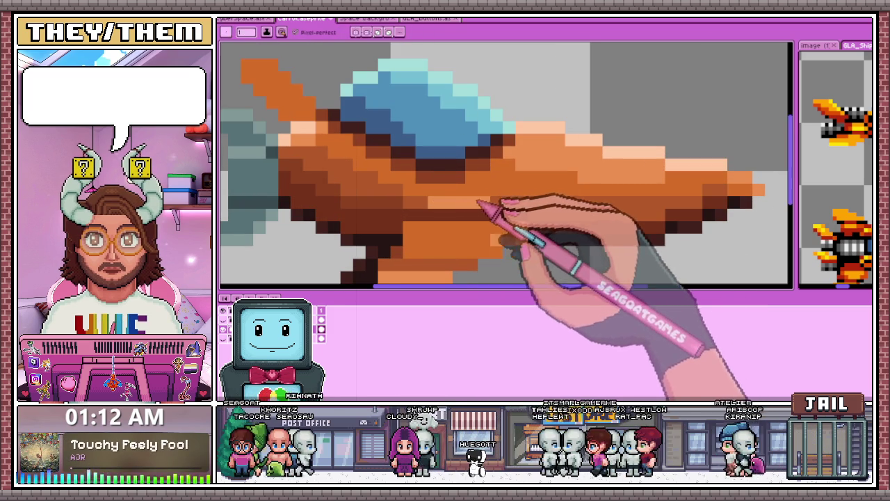
scroll(487, 208, "down", 3)
scroll(479, 219, "up", 1)
scroll(493, 209, "up", 2)
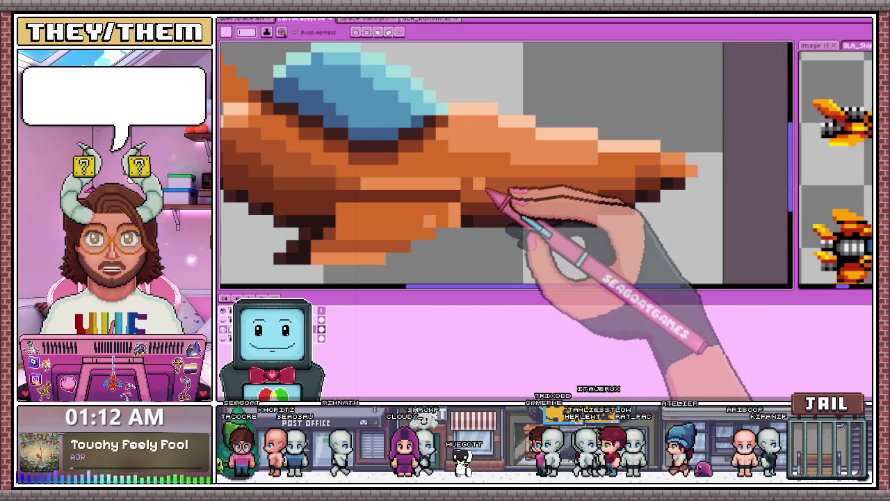
scroll(550, 202, "down", 1)
scroll(536, 233, "down", 2)
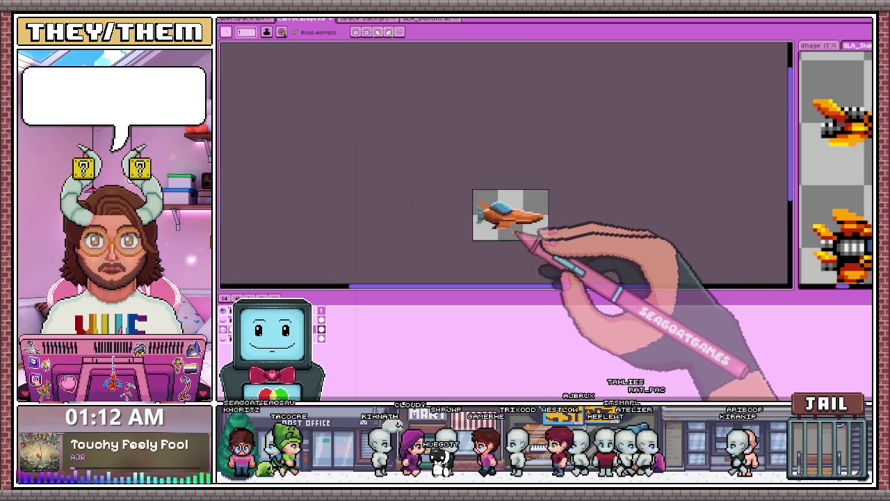
scroll(528, 240, "up", 2)
scroll(472, 215, "up", 2)
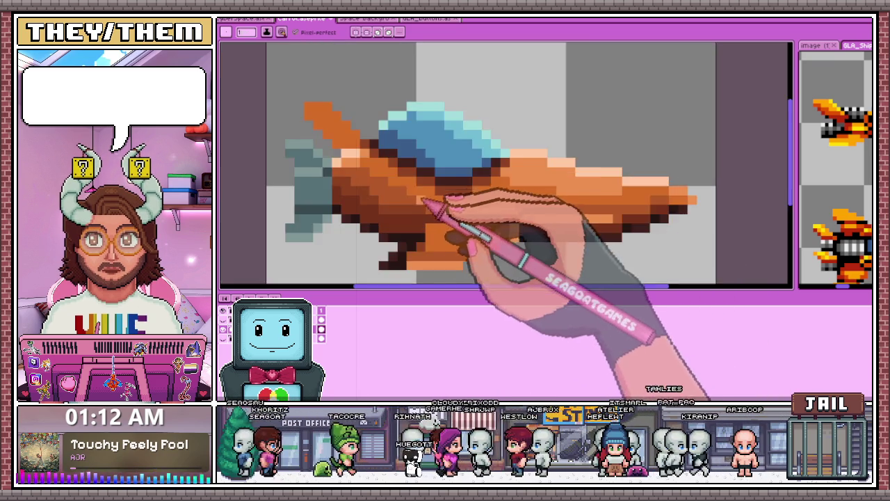
scroll(438, 212, "up", 1)
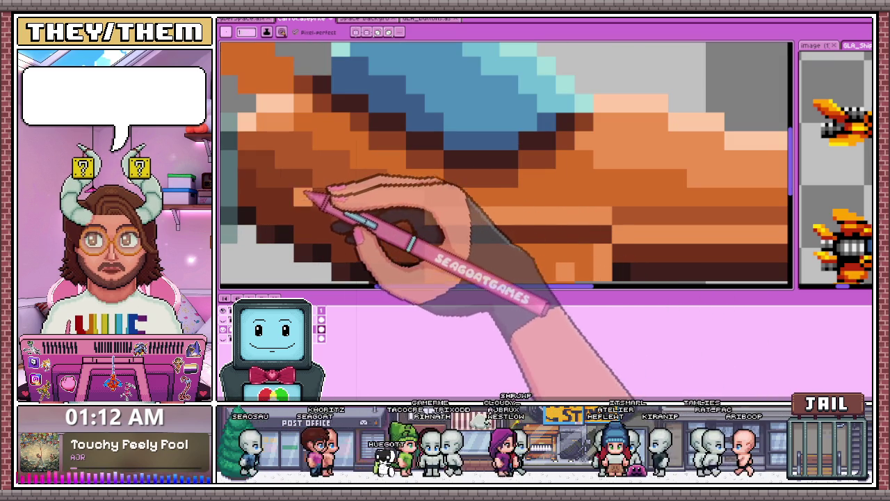
scroll(341, 193, "down", 1)
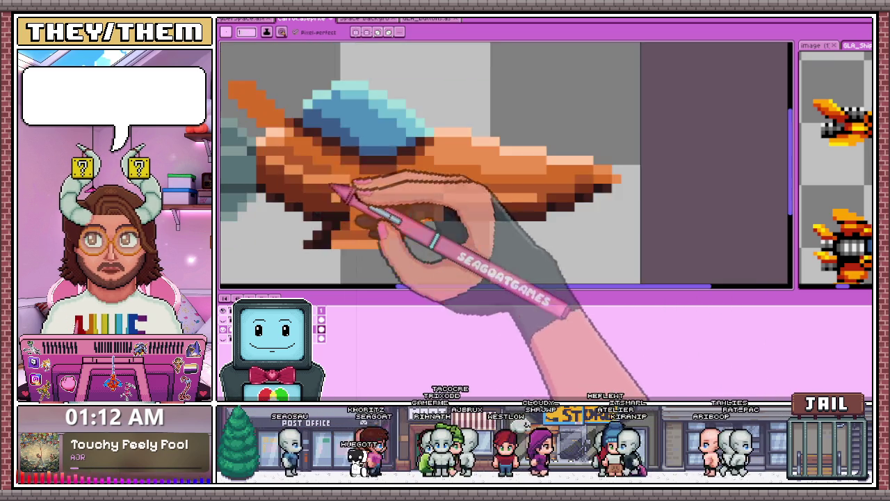
scroll(461, 239, "down", 2)
scroll(457, 244, "down", 2)
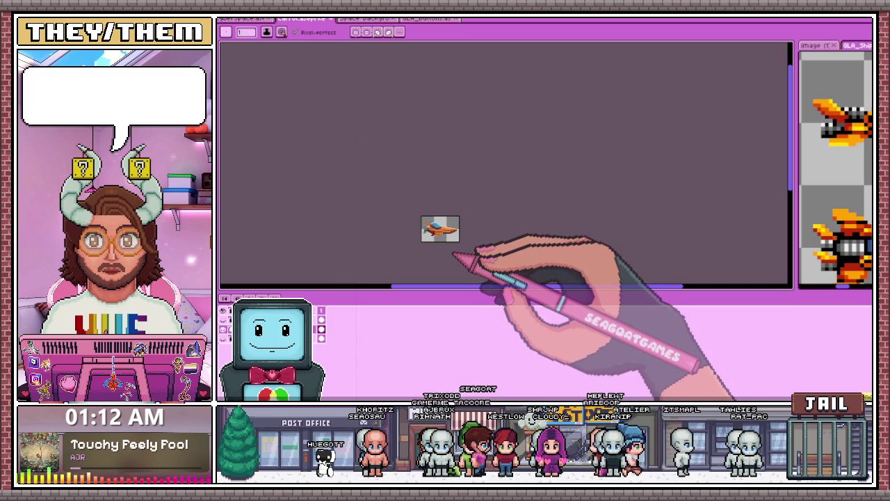
scroll(452, 254, "up", 2)
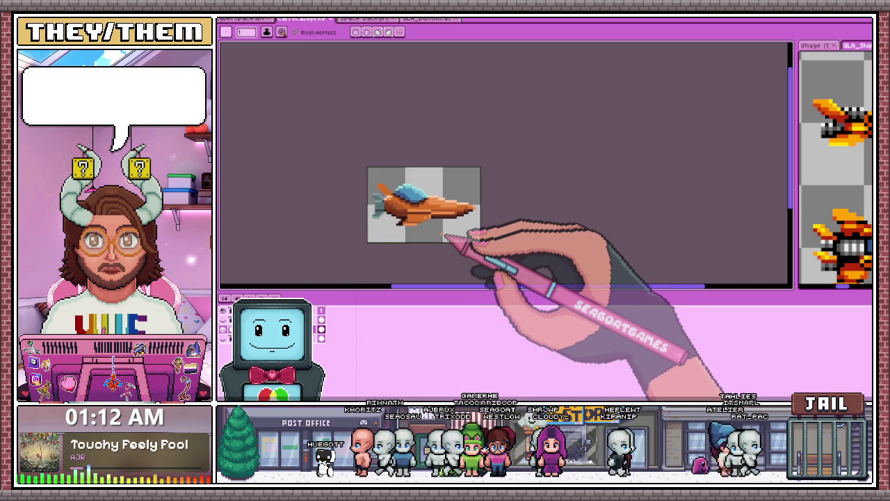
scroll(445, 233, "down", 1)
scroll(438, 222, "up", 1)
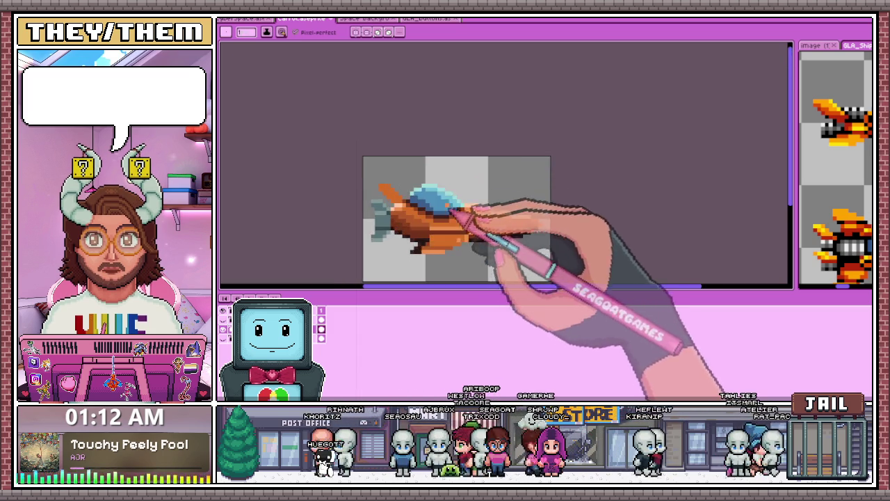
scroll(435, 217, "up", 2)
scroll(422, 210, "up", 2)
scroll(445, 219, "up", 1)
scroll(417, 188, "down", 2)
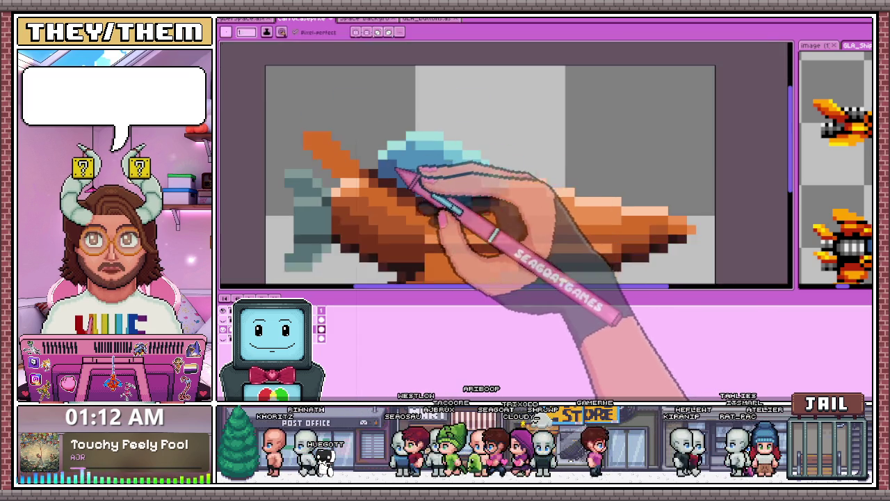
scroll(400, 171, "up", 2)
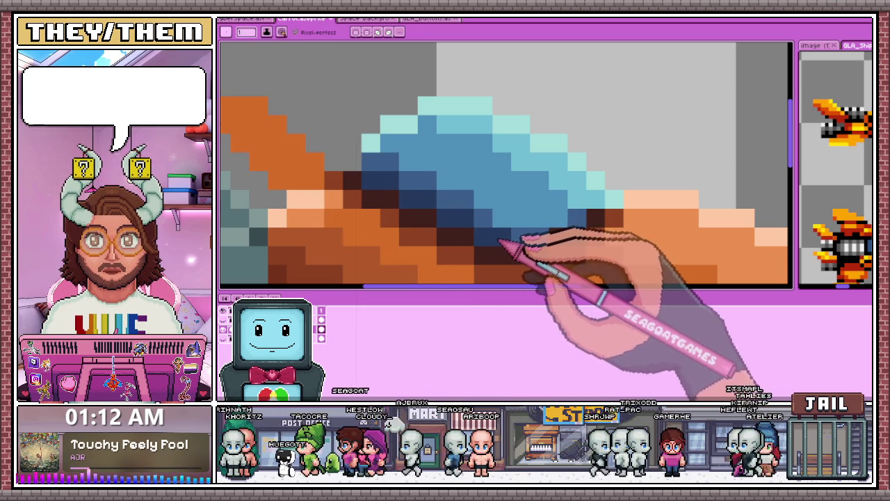
scroll(556, 181, "down", 5)
scroll(535, 216, "down", 3)
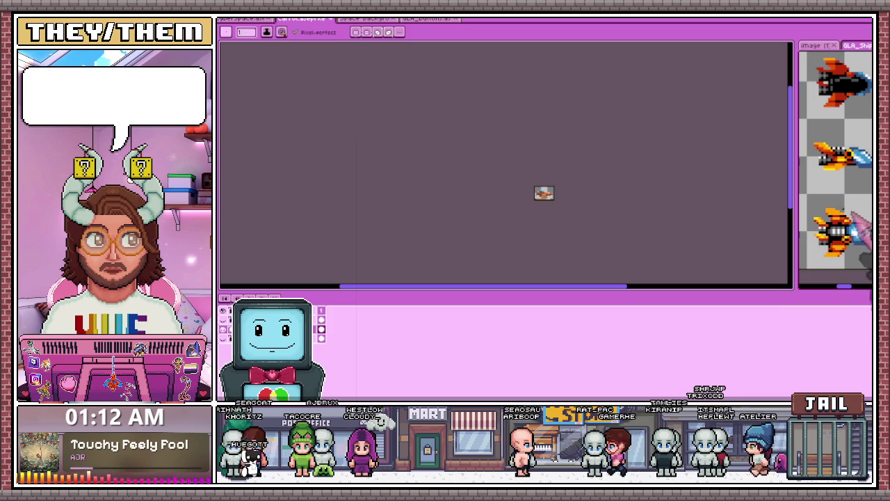
scroll(556, 223, "up", 1)
scroll(502, 159, "up", 2)
scroll(431, 132, "up", 1)
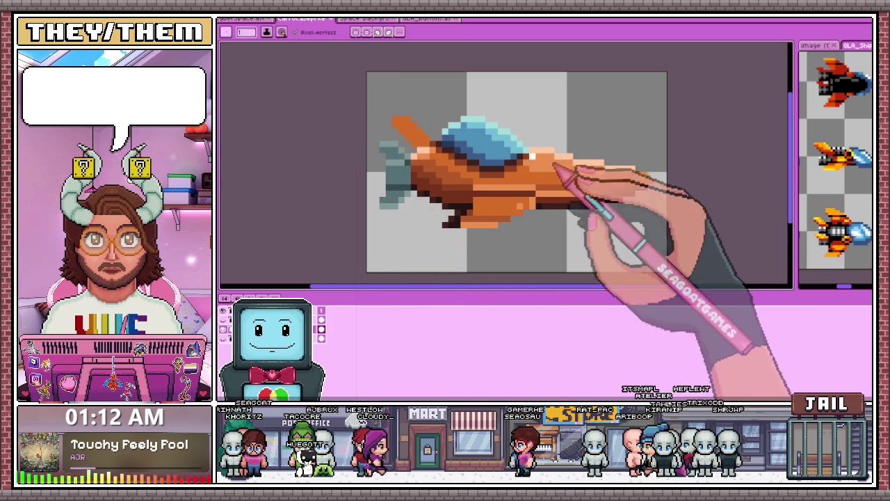
scroll(470, 139, "up", 1)
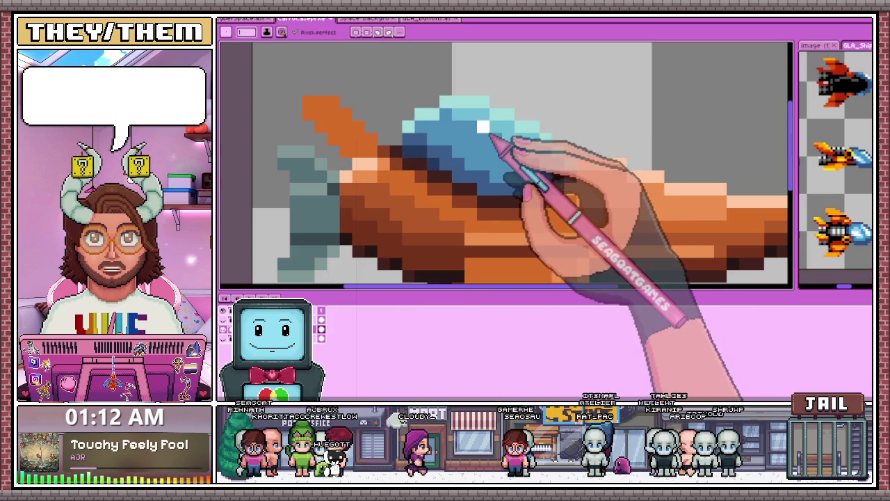
scroll(532, 156, "down", 1)
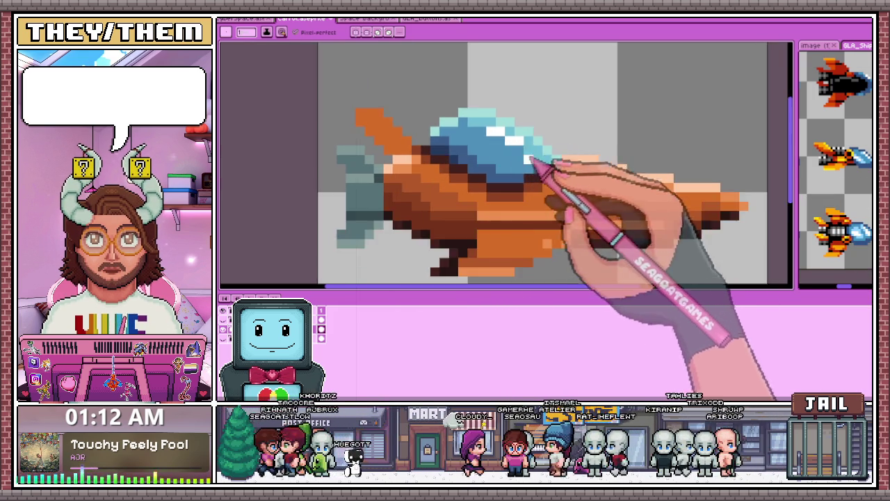
scroll(531, 174, "down", 2)
scroll(522, 193, "down", 1)
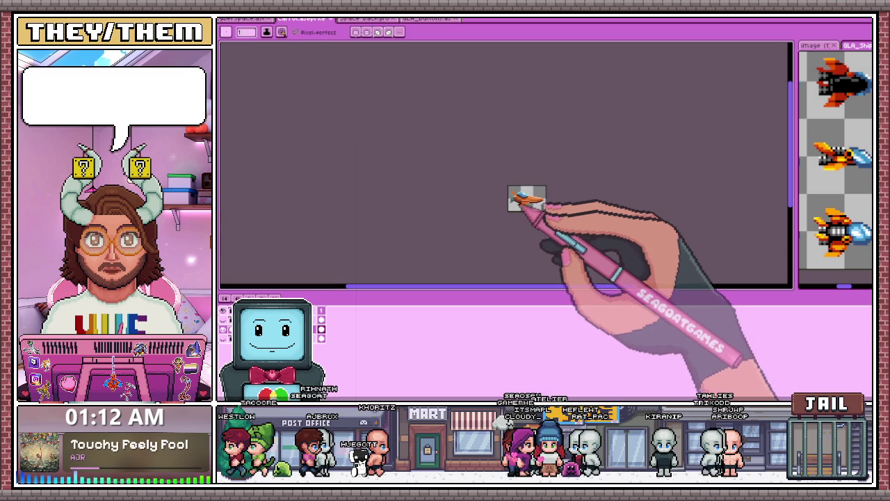
scroll(550, 194, "up", 1)
scroll(549, 188, "up", 1)
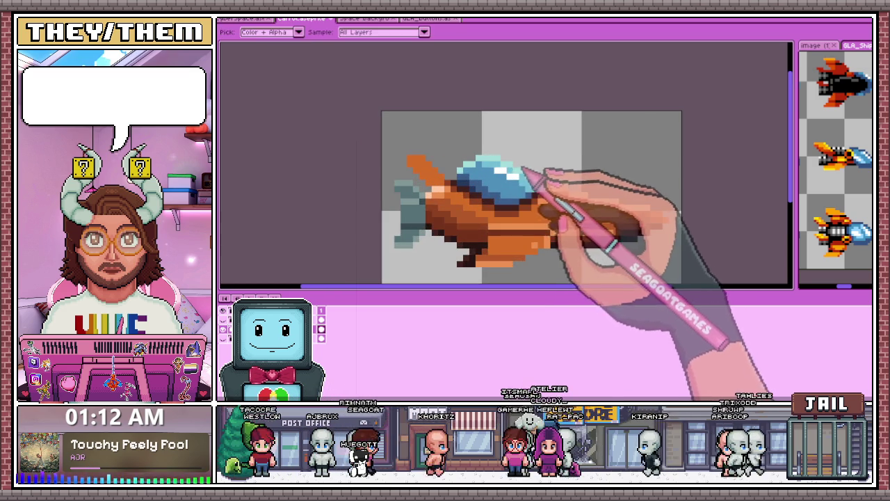
scroll(487, 181, "up", 1)
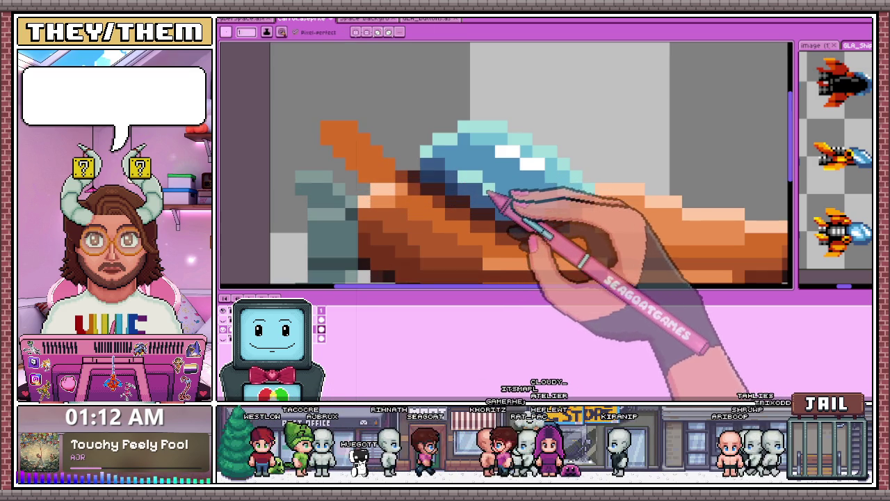
scroll(513, 202, "down", 2)
scroll(539, 215, "down", 2)
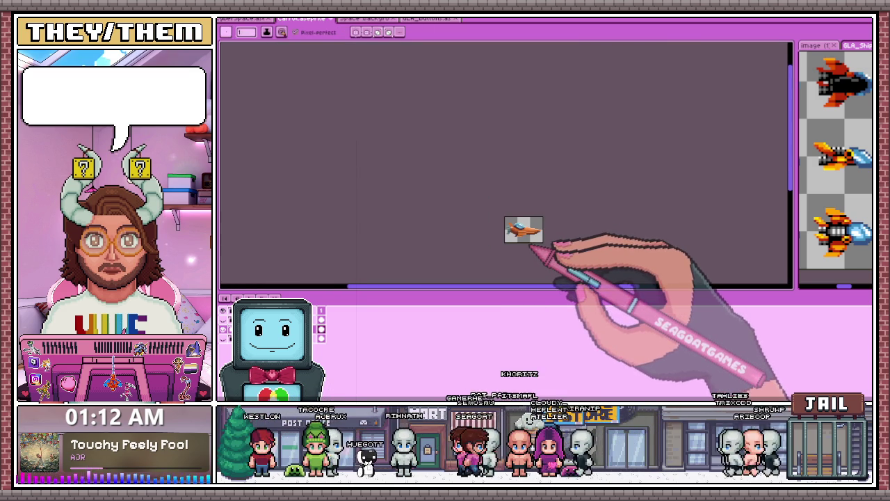
scroll(548, 227, "up", 3)
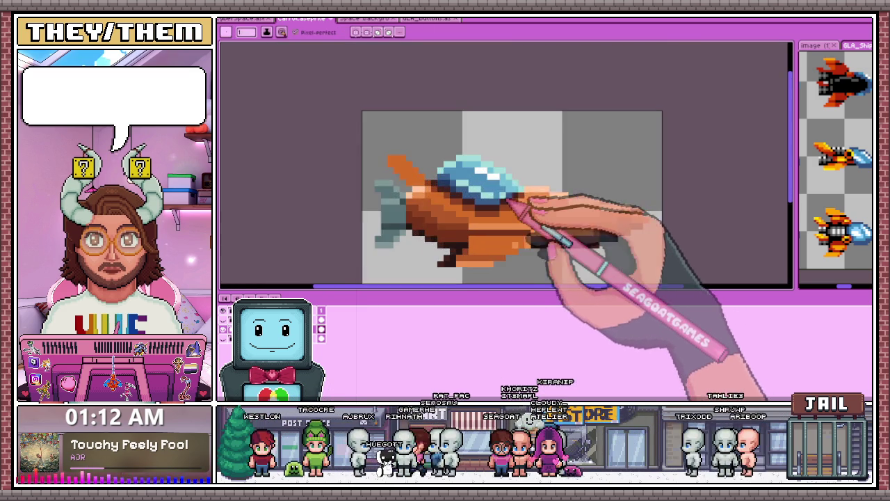
scroll(520, 198, "down", 1)
scroll(518, 207, "up", 2)
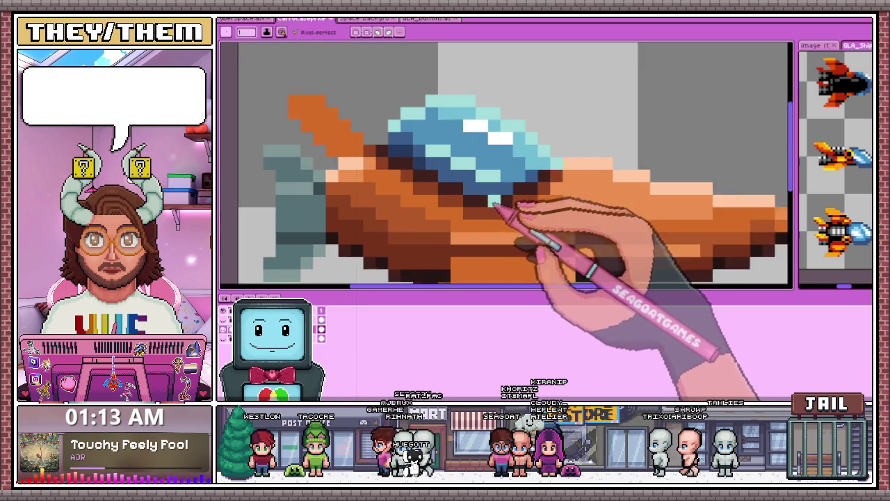
scroll(496, 198, "up", 1)
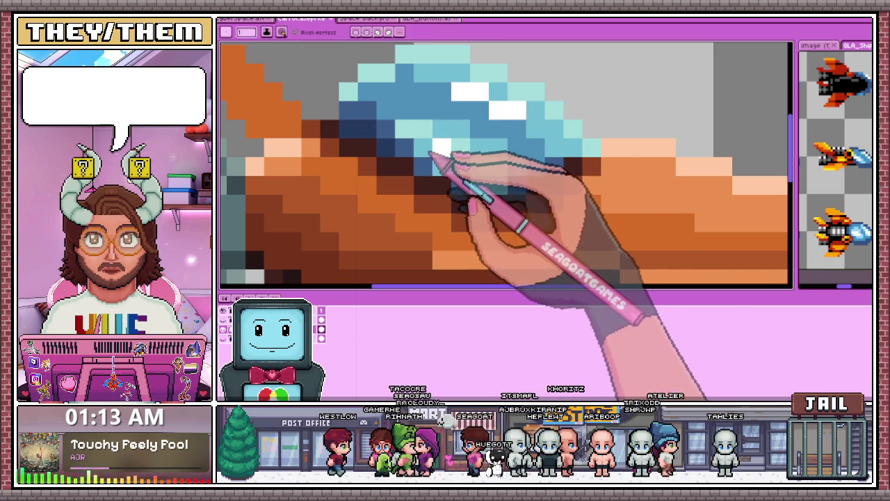
scroll(452, 173, "down", 3)
scroll(497, 216, "down", 2)
scroll(481, 229, "down", 1)
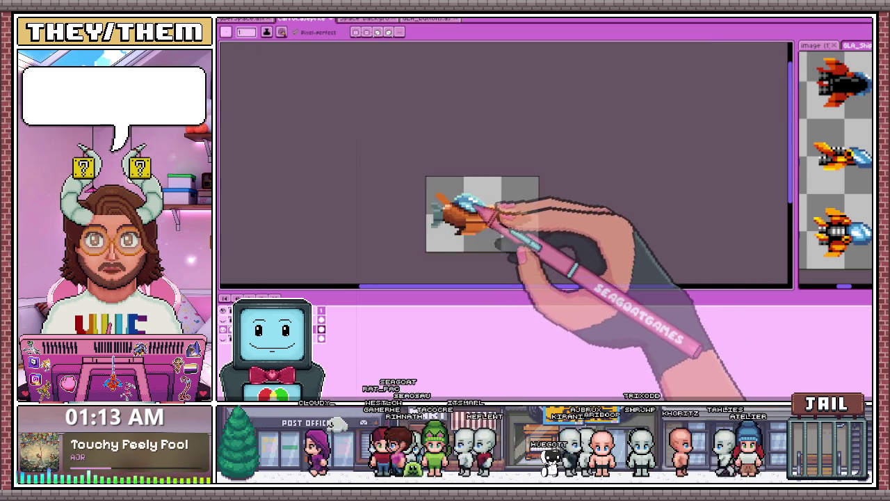
scroll(491, 207, "up", 1)
scroll(480, 198, "up", 1)
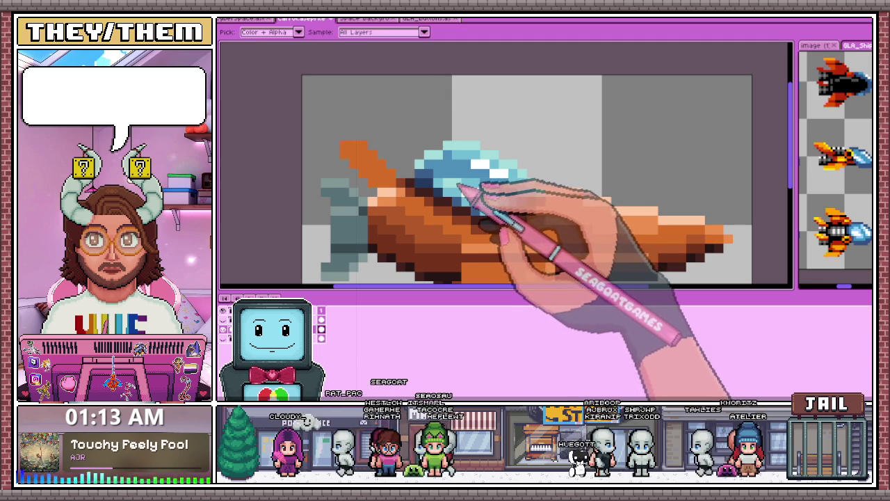
key("b")
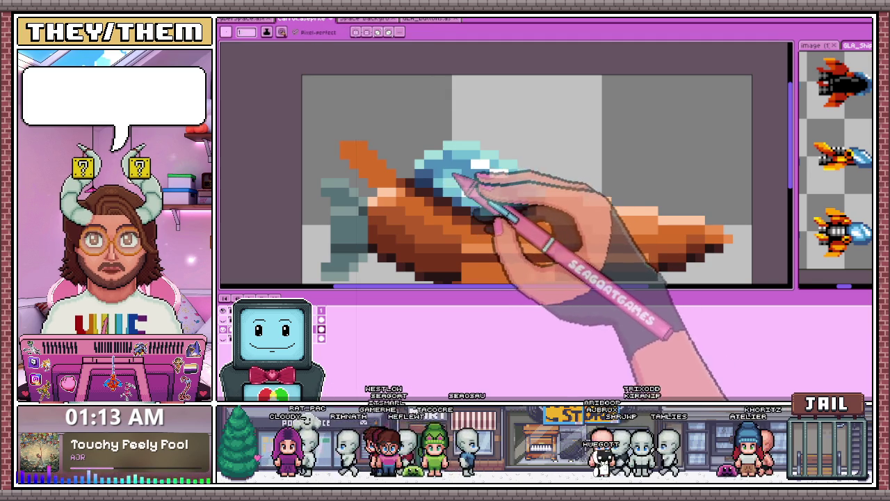
scroll(451, 174, "down", 1)
scroll(447, 198, "down", 2)
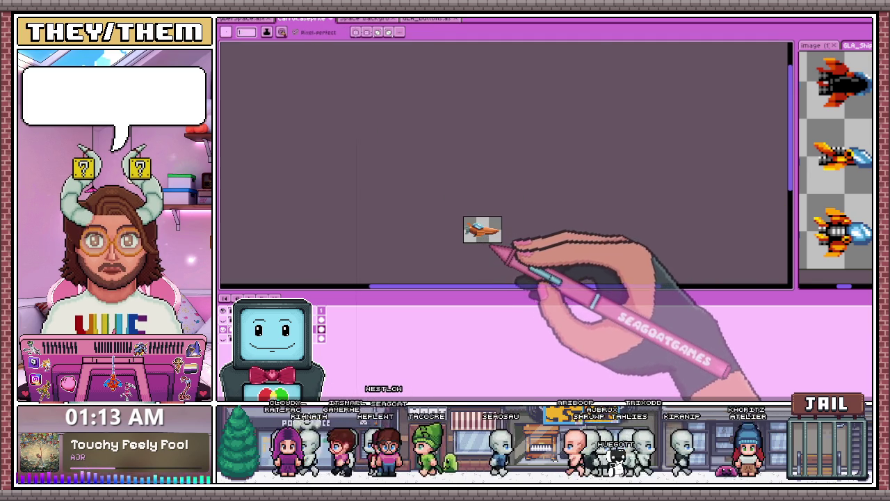
scroll(487, 236, "up", 2)
scroll(481, 205, "up", 2)
scroll(480, 196, "up", 1)
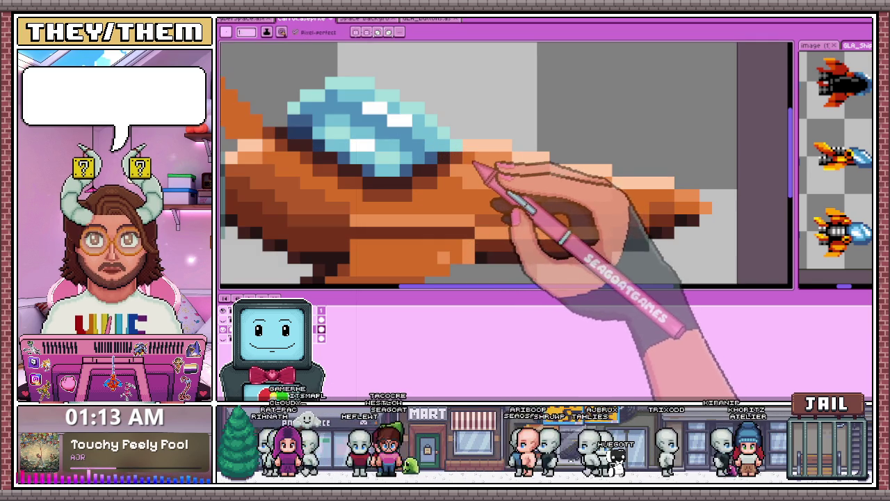
scroll(598, 199, "down", 2)
scroll(577, 222, "down", 2)
scroll(584, 224, "up", 2)
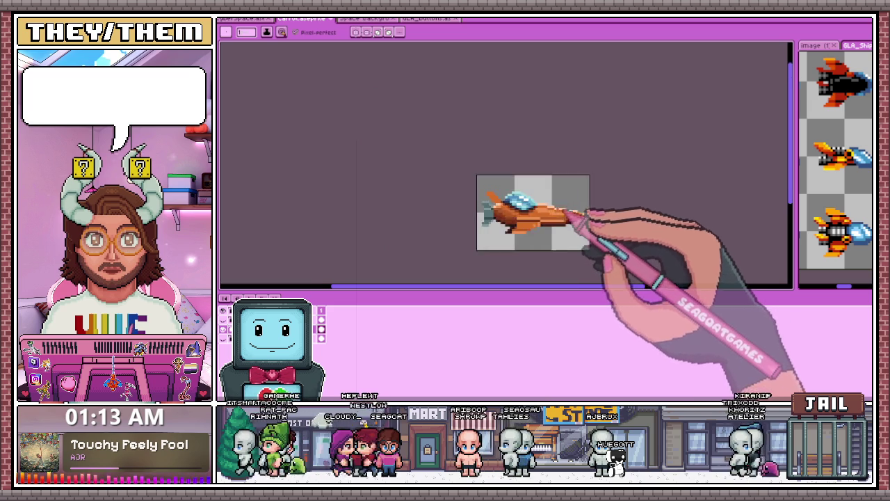
scroll(563, 224, "up", 2)
scroll(535, 216, "up", 2)
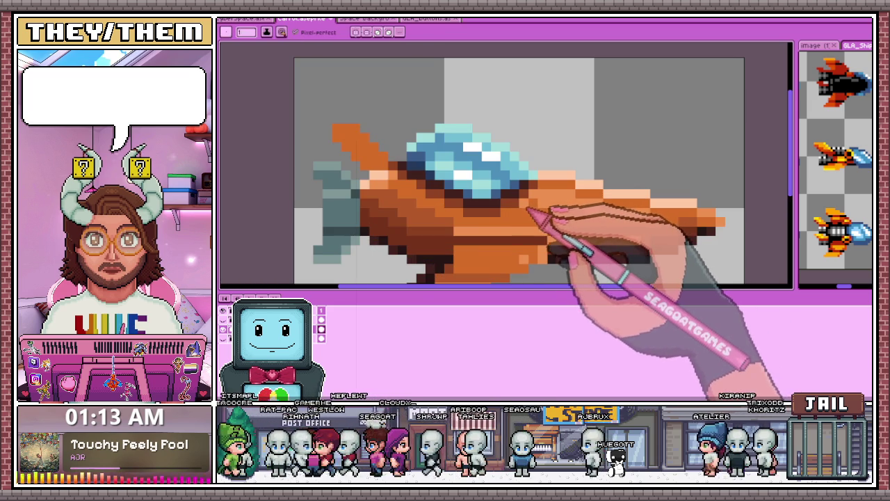
scroll(549, 215, "down", 1)
scroll(577, 236, "down", 2)
scroll(567, 240, "down", 2)
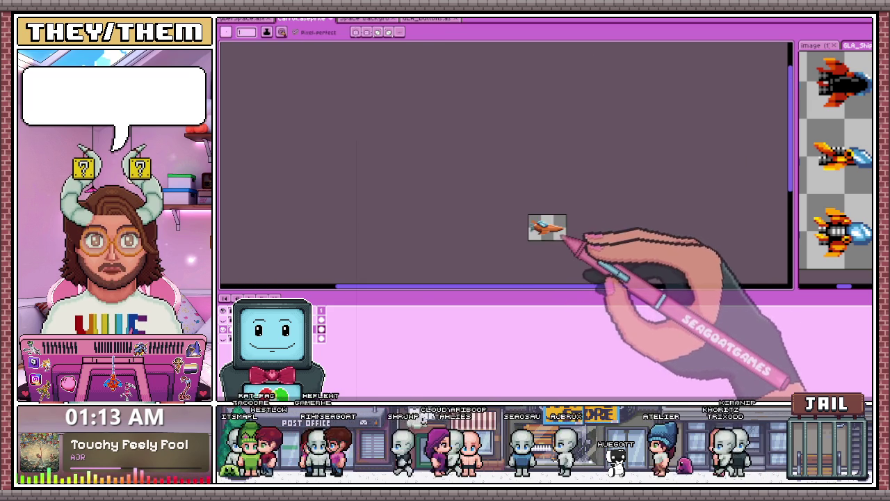
scroll(574, 244, "up", 2)
scroll(494, 208, "up", 2)
scroll(480, 180, "up", 2)
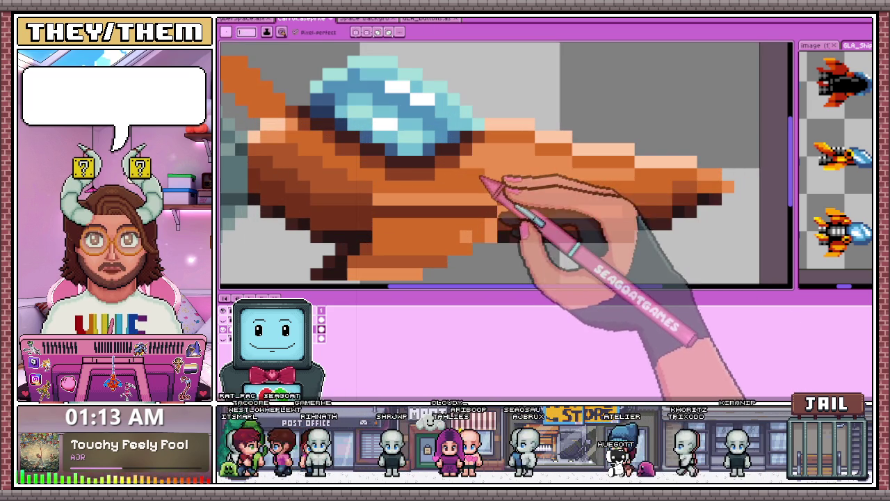
Step: Paint dark green over the lower tail fin and across the top of the fin
scroll(504, 184, "down", 2)
scroll(527, 198, "down", 1)
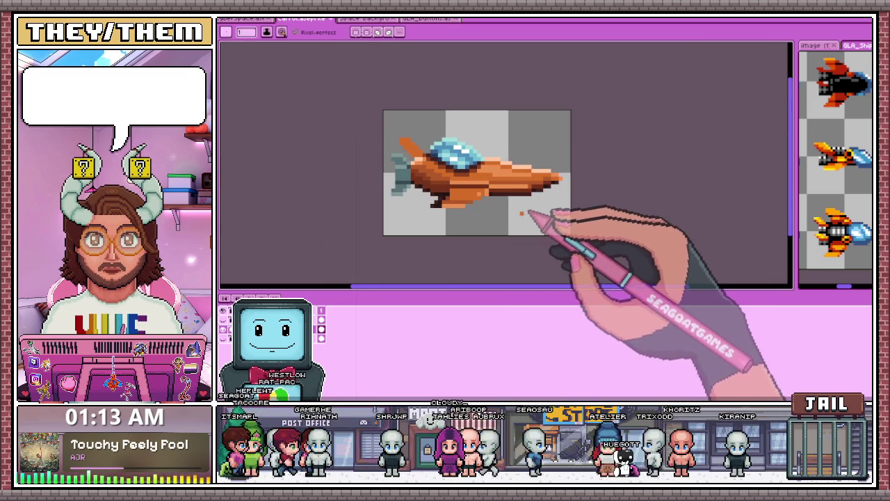
scroll(537, 216, "down", 2)
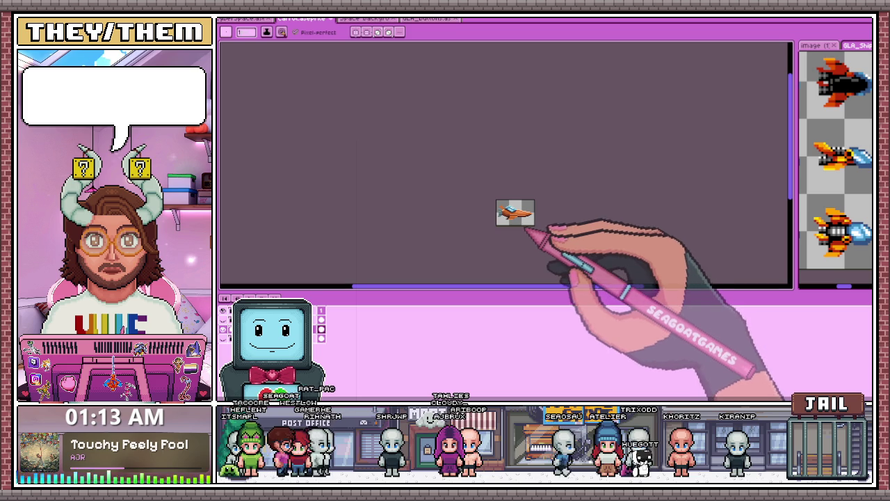
scroll(467, 198, "up", 2)
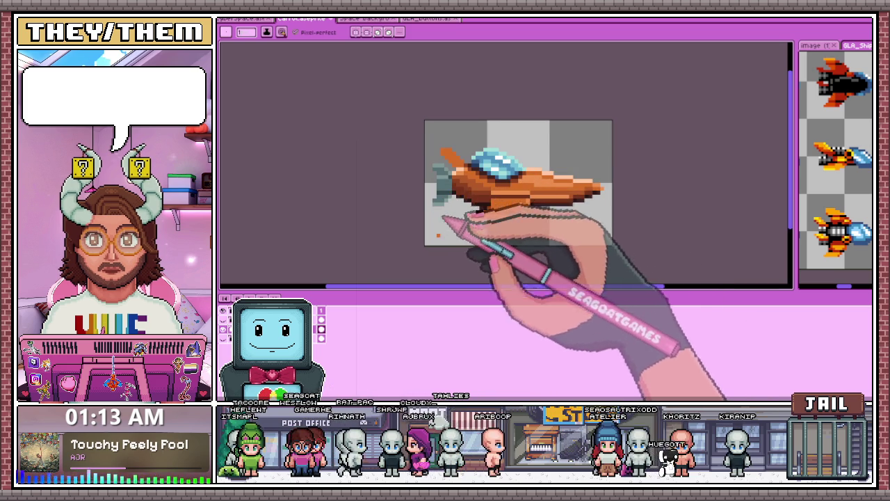
scroll(443, 206, "up", 1)
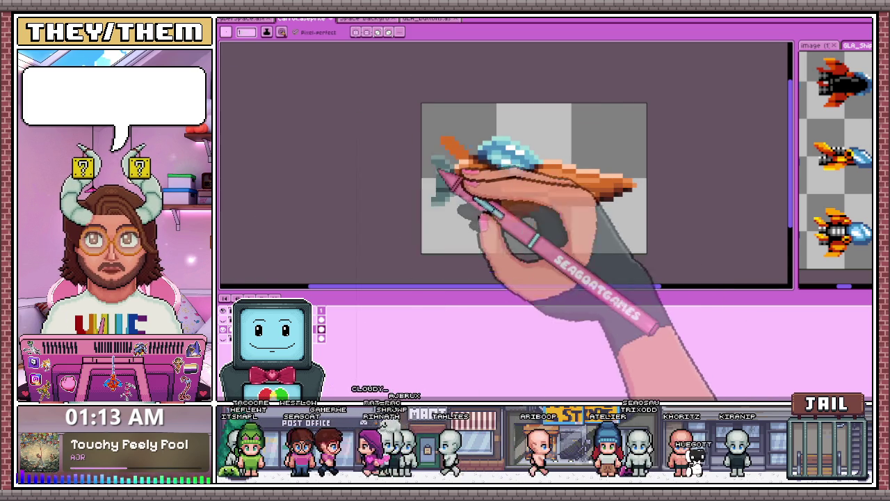
scroll(438, 171, "up", 3)
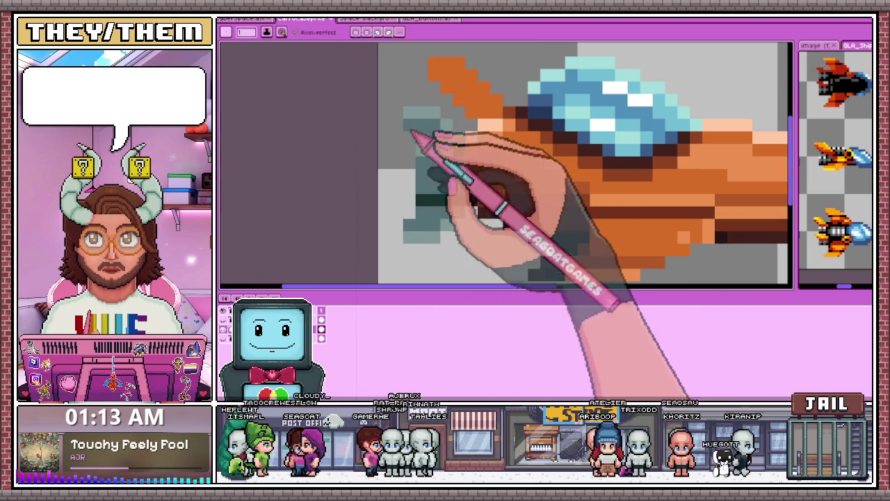
left_click_drag(407, 224, 434, 224)
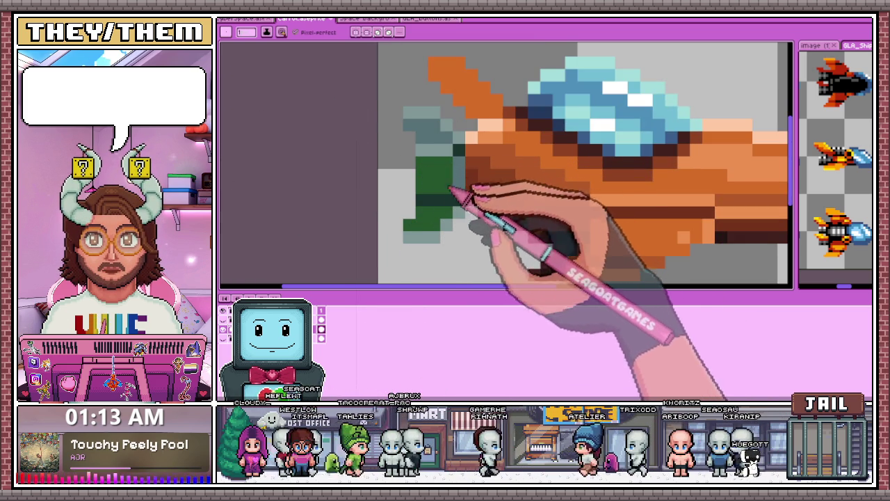
left_click_drag(448, 126, 407, 127)
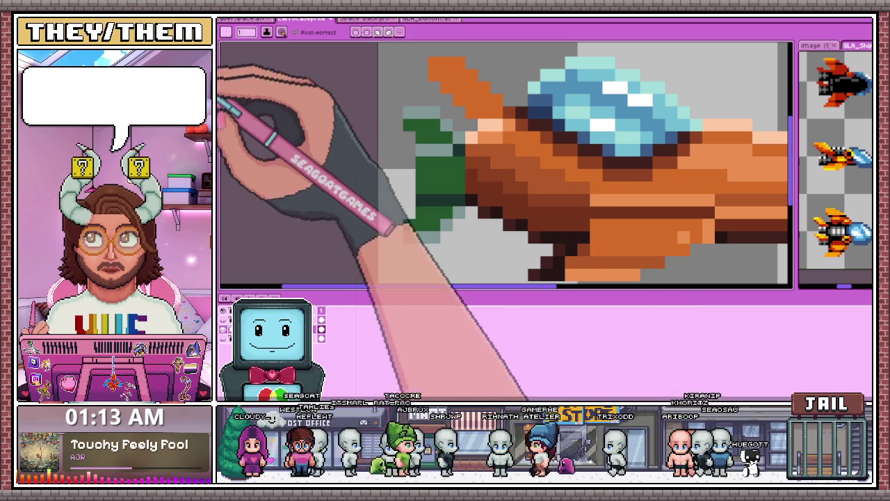
Step: Add more dark-green pixels so the leaves extend across the tail fin
left_click(412, 111)
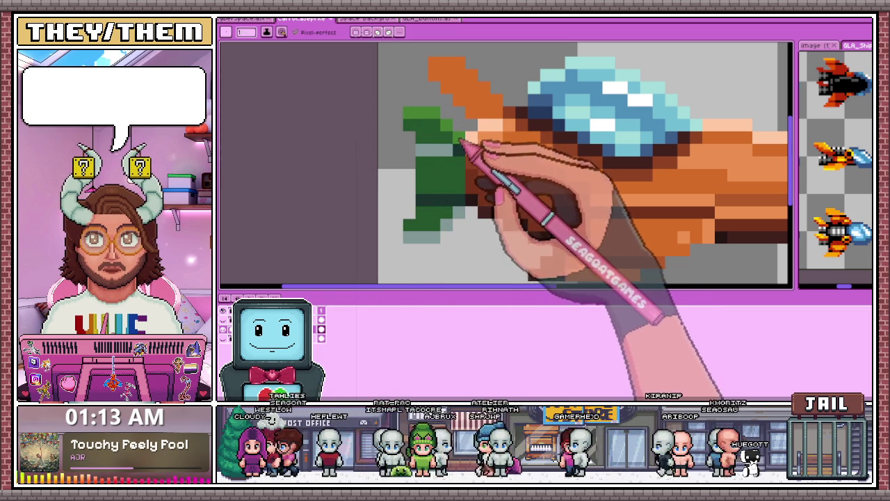
left_click_drag(437, 117, 426, 152)
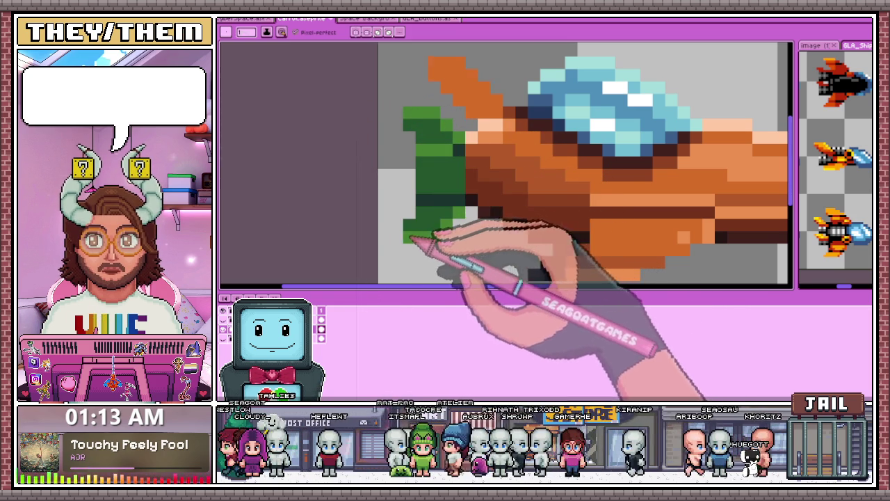
scroll(468, 217, "down", 3)
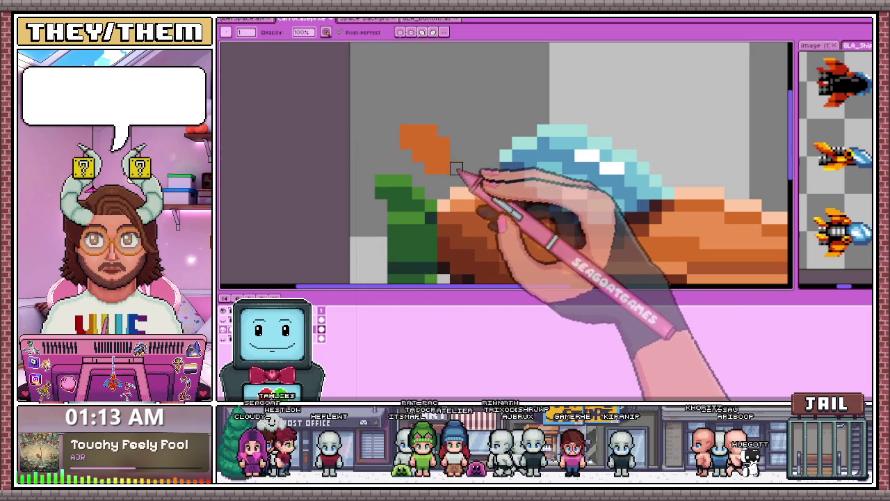
scroll(418, 146, "down", 2)
scroll(458, 216, "down", 2)
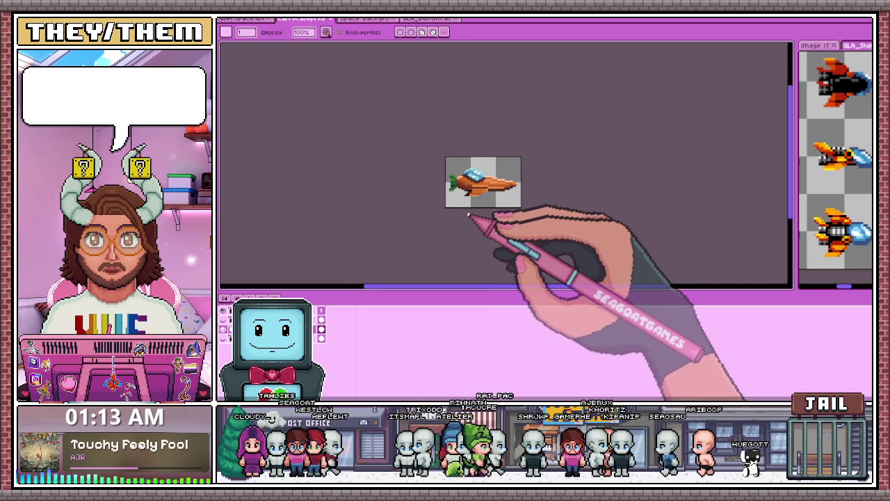
scroll(542, 184, "up", 1)
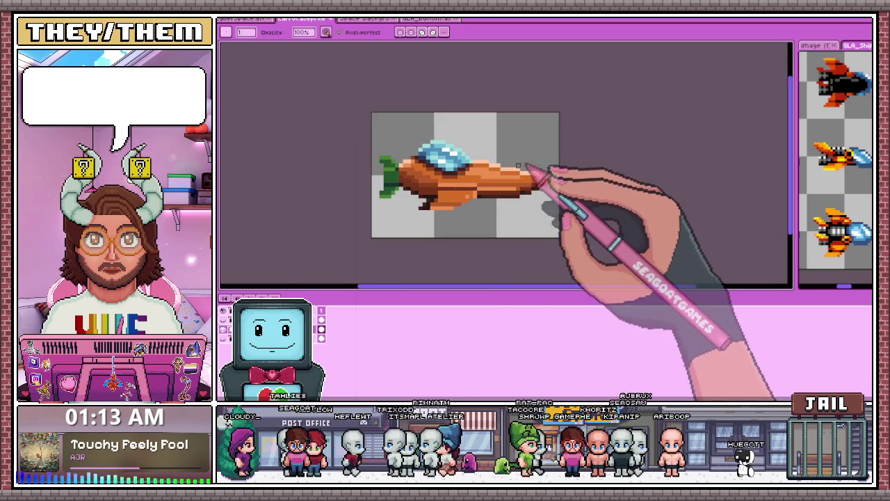
scroll(487, 195, "up", 1)
scroll(462, 167, "up", 1)
left_click(461, 156, "alt")
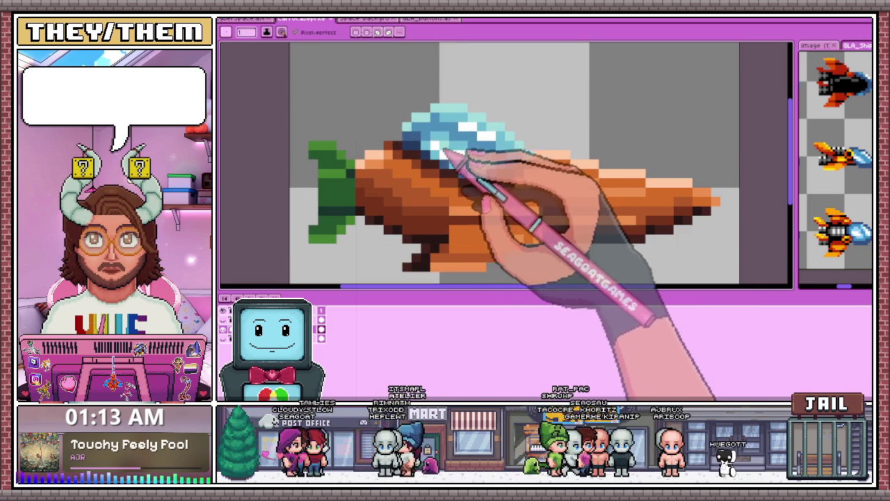
scroll(503, 175, "down", 2)
scroll(532, 199, "down", 1)
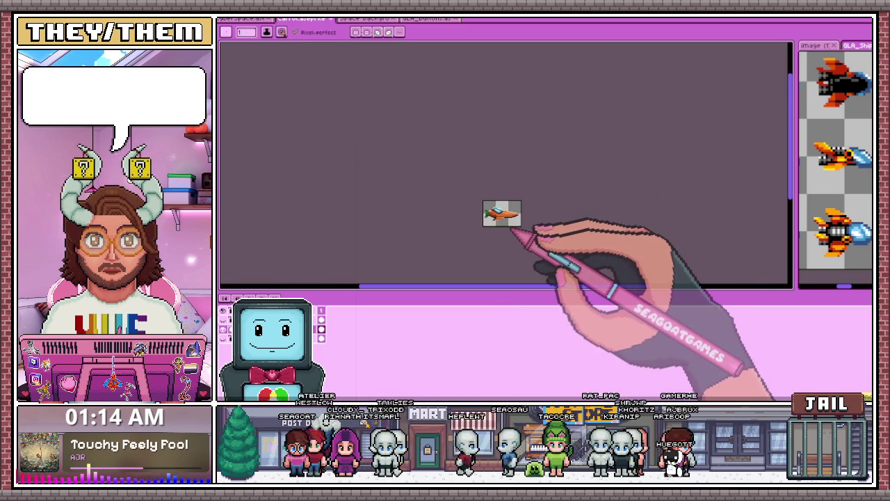
scroll(515, 228, "up", 2)
scroll(487, 194, "up", 1)
scroll(480, 188, "down", 1)
scroll(452, 158, "up", 2)
scroll(459, 160, "up", 1)
key("alt")
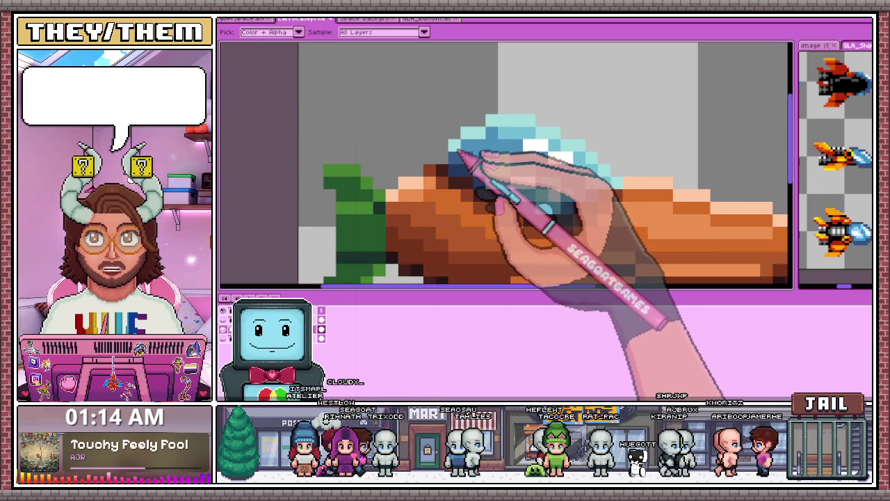
scroll(459, 181, "down", 3)
scroll(473, 215, "down", 1)
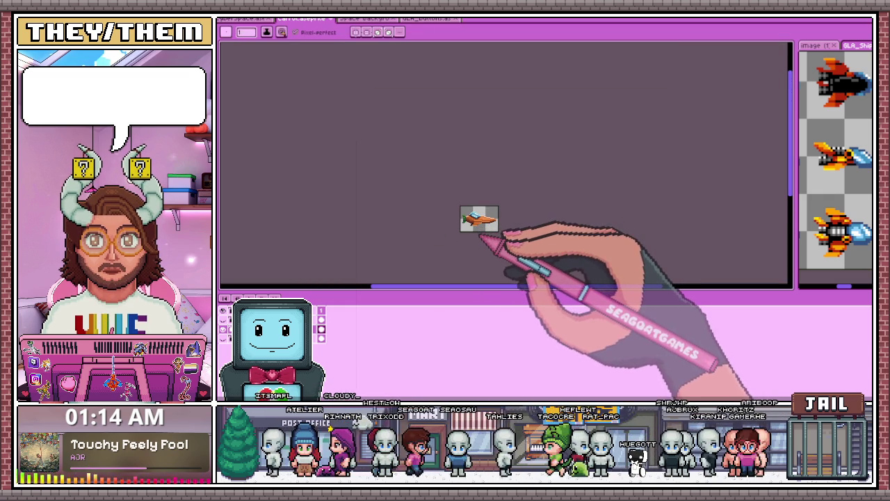
scroll(481, 234, "up", 3)
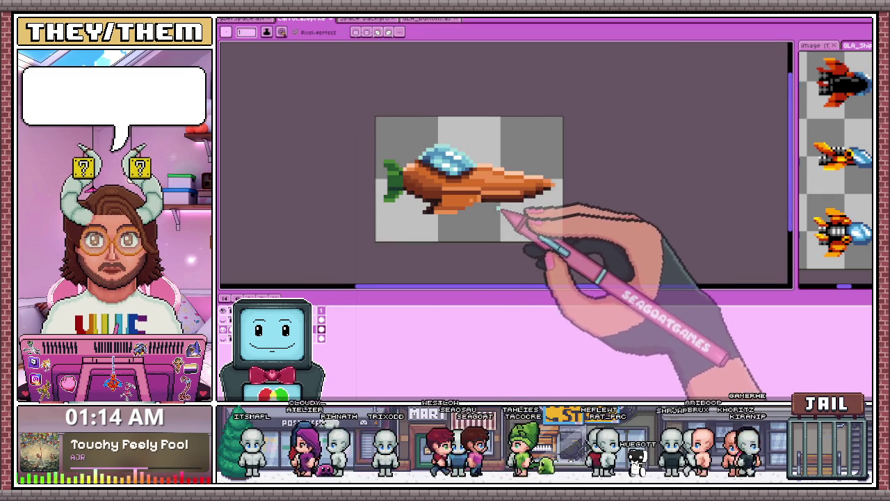
scroll(466, 196, "up", 1)
scroll(473, 207, "up", 2)
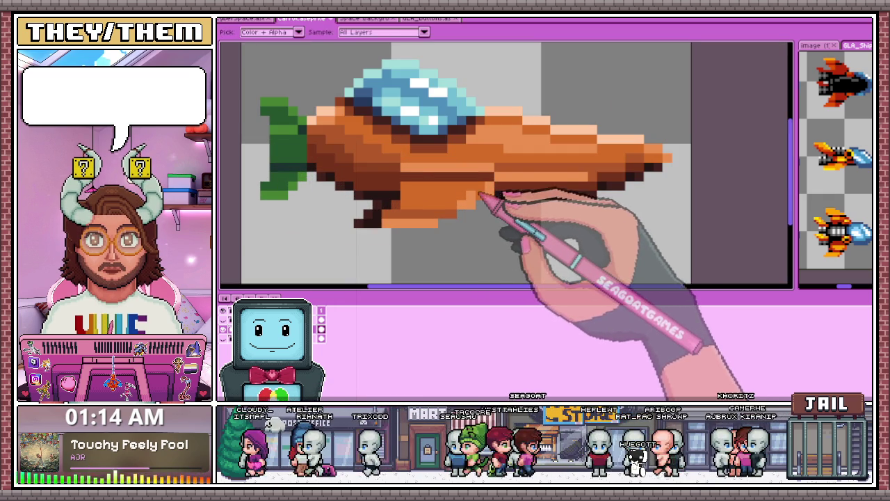
scroll(484, 201, "down", 2)
scroll(480, 209, "up", 2)
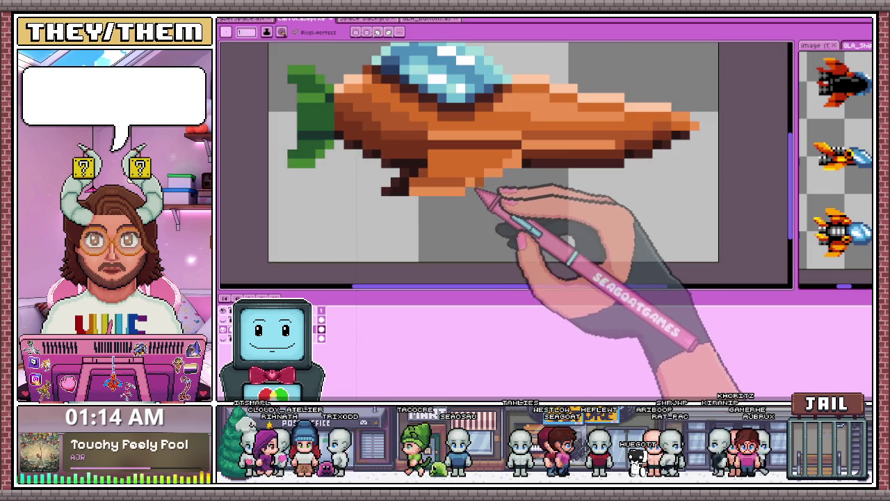
scroll(483, 185, "down", 3)
scroll(483, 192, "up", 1)
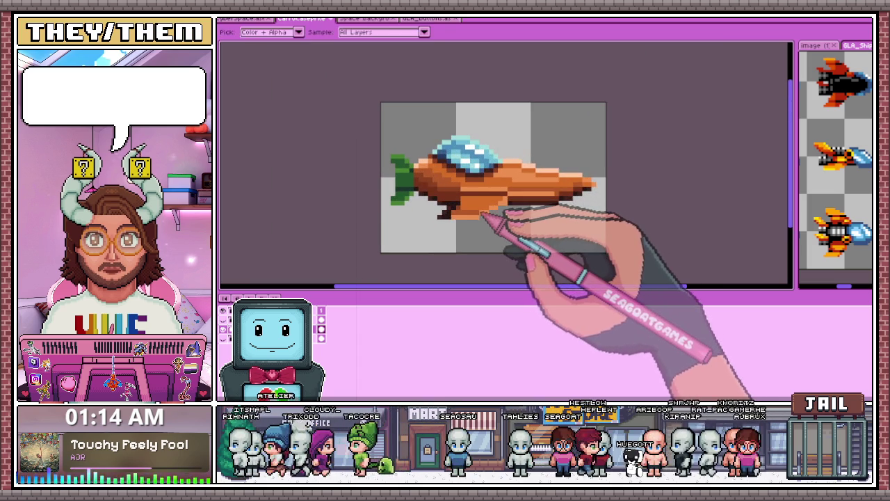
scroll(490, 209, "up", 1)
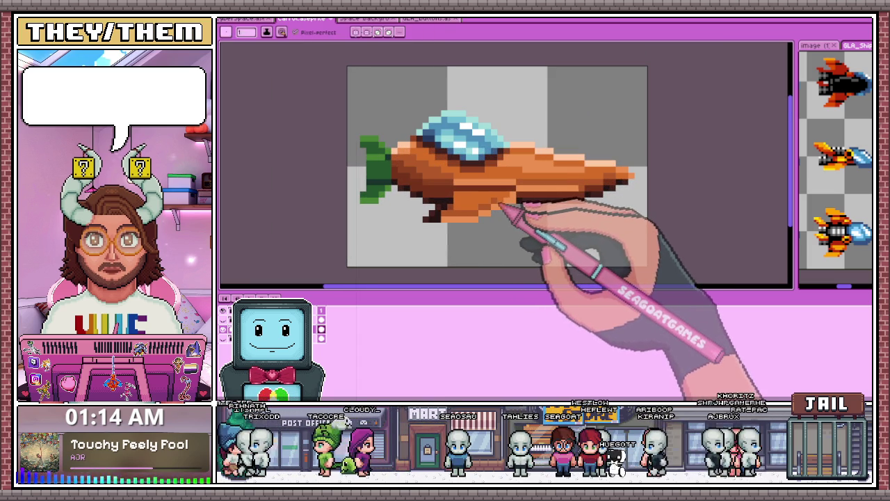
scroll(509, 209, "down", 1)
scroll(504, 237, "down", 1)
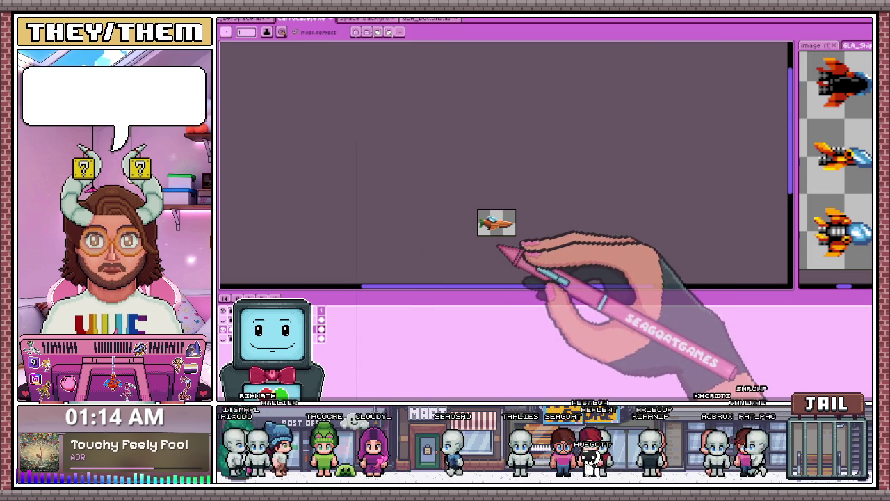
scroll(500, 232, "up", 1)
scroll(476, 221, "up", 1)
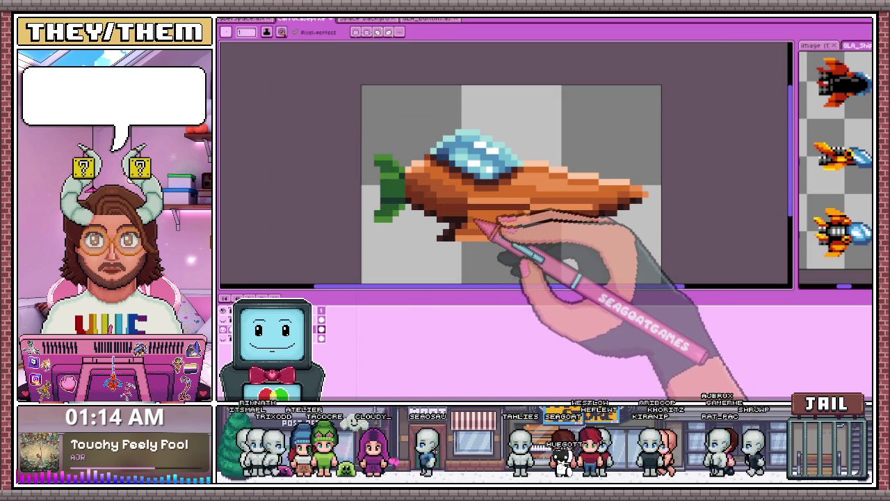
scroll(500, 230, "down", 1)
scroll(522, 247, "up", 1)
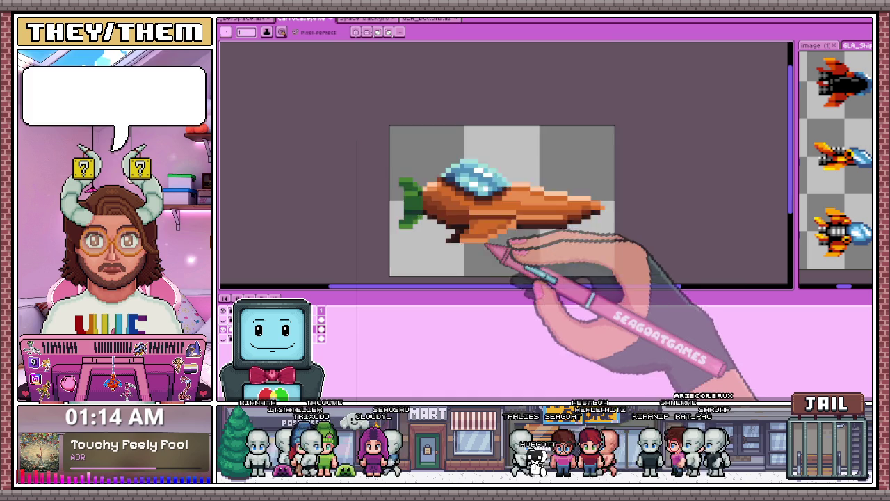
scroll(487, 236, "up", 3)
scroll(461, 218, "down", 3)
scroll(521, 239, "down", 1)
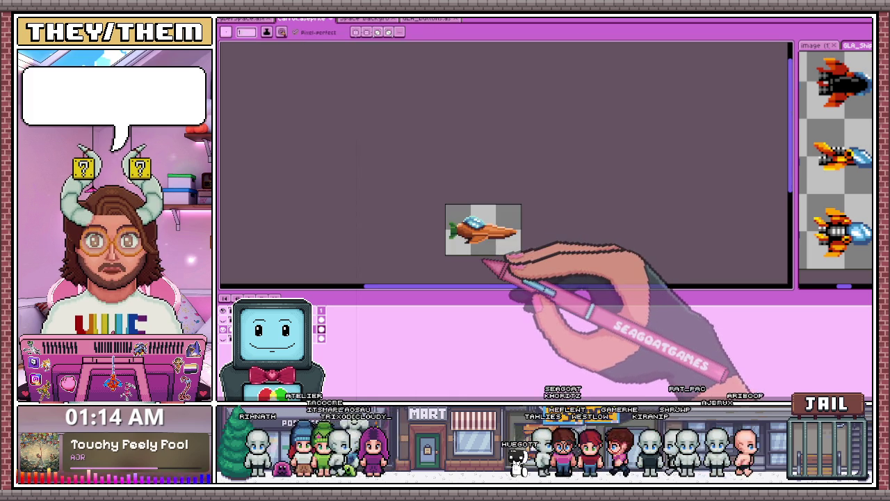
scroll(521, 240, "up", 1)
scroll(478, 256, "up", 1)
scroll(481, 255, "down", 2)
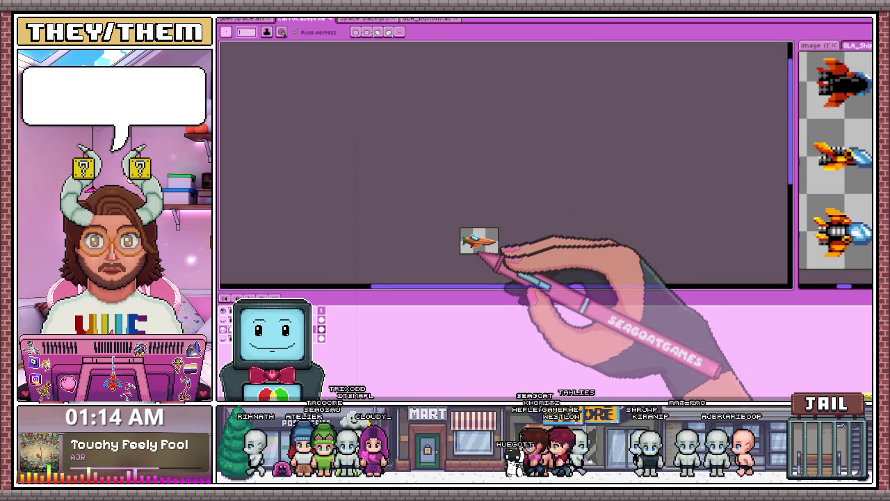
scroll(521, 256, "up", 2)
scroll(539, 248, "up", 3)
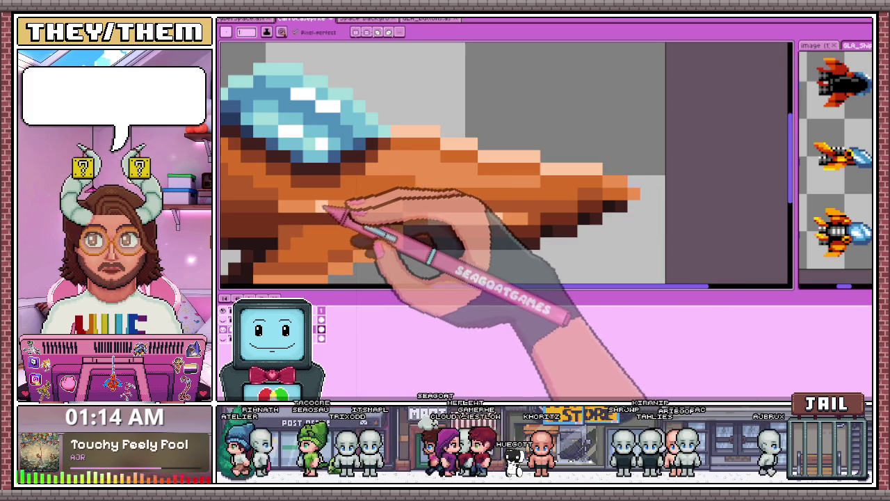
scroll(378, 213, "down", 2)
scroll(497, 192, "down", 2)
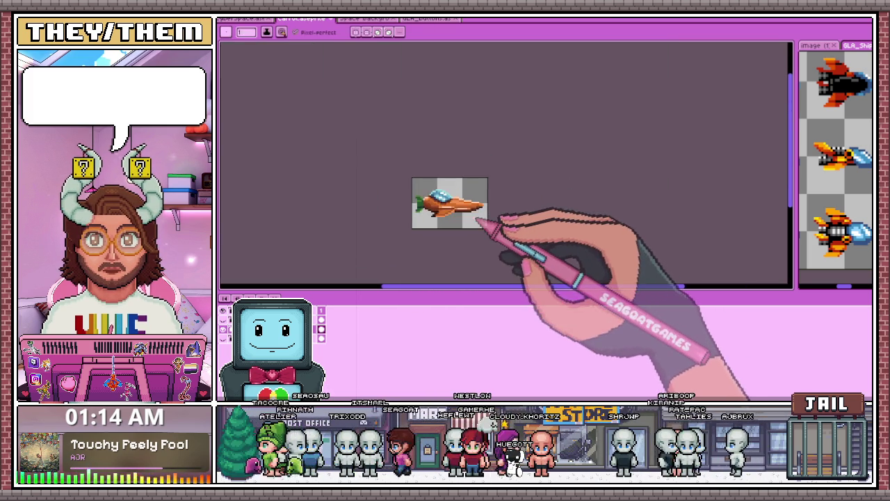
scroll(486, 222, "down", 1)
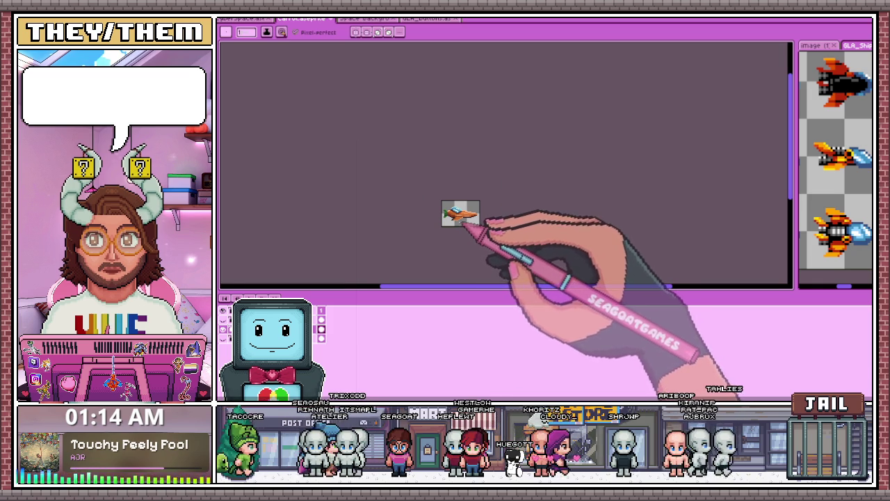
scroll(463, 223, "up", 2)
scroll(461, 217, "up", 2)
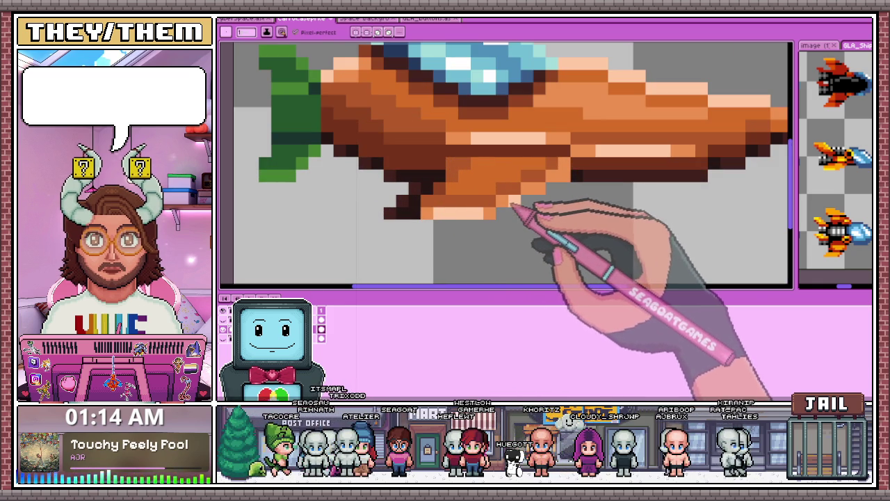
scroll(574, 201, "down", 3)
scroll(583, 226, "down", 2)
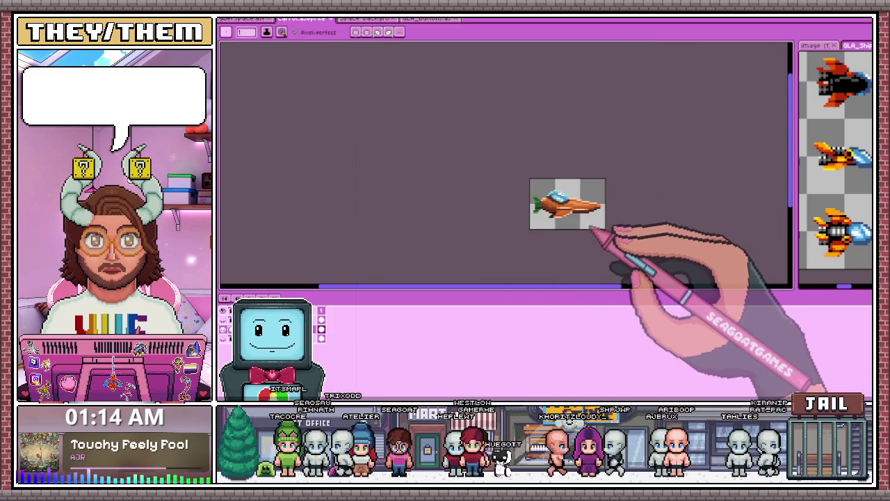
scroll(598, 223, "down", 2)
scroll(616, 219, "up", 1)
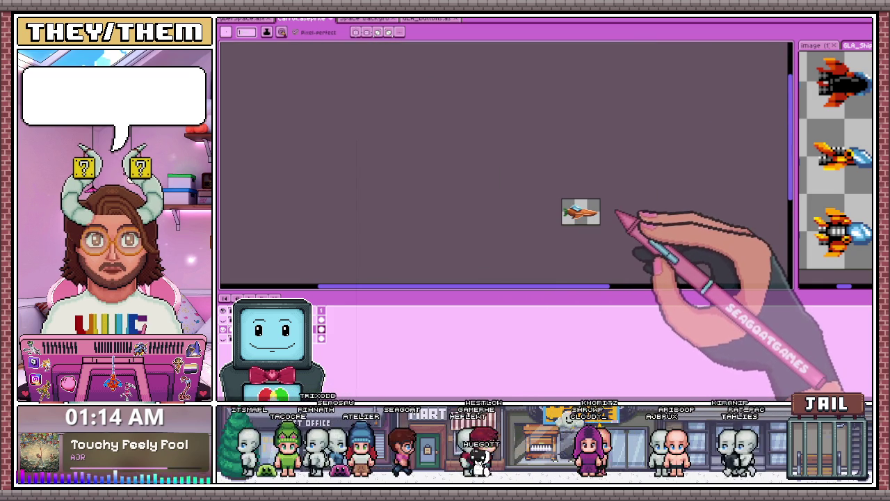
scroll(591, 222, "up", 2)
scroll(566, 226, "up", 1)
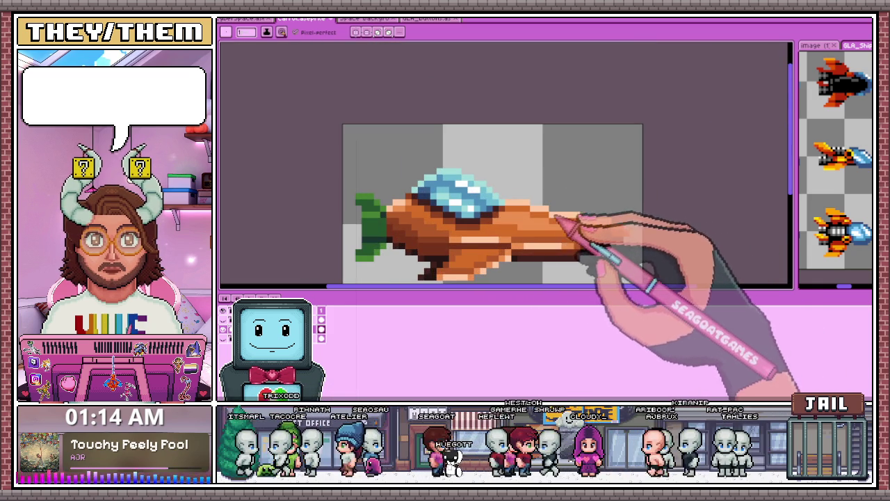
scroll(515, 205, "up", 2)
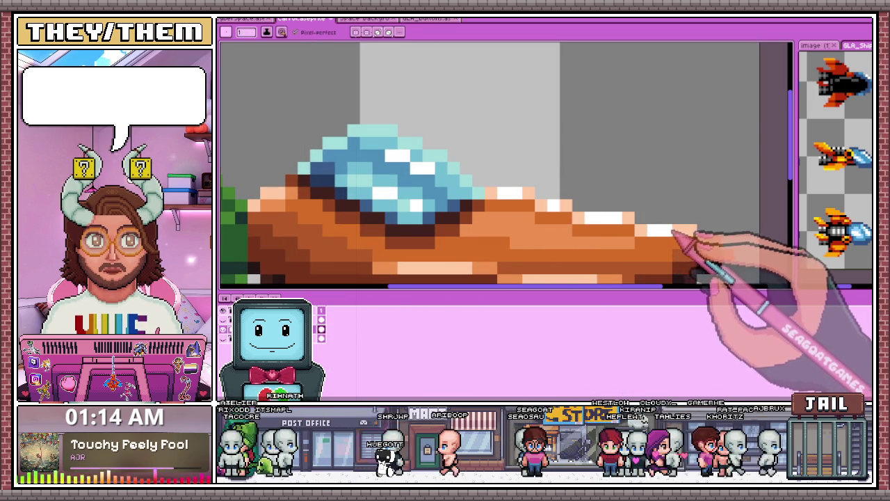
scroll(661, 236, "down", 4)
scroll(626, 247, "down", 3)
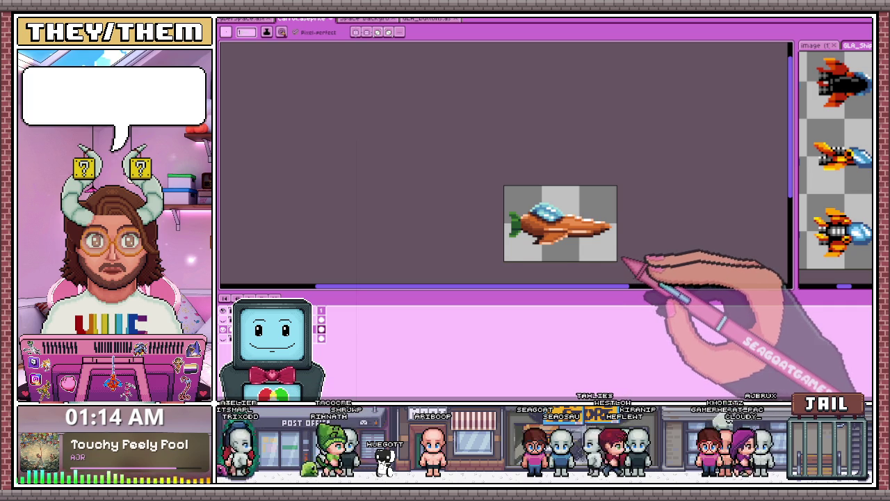
scroll(621, 260, "up", 1)
scroll(622, 259, "up", 1)
scroll(622, 259, "down", 2)
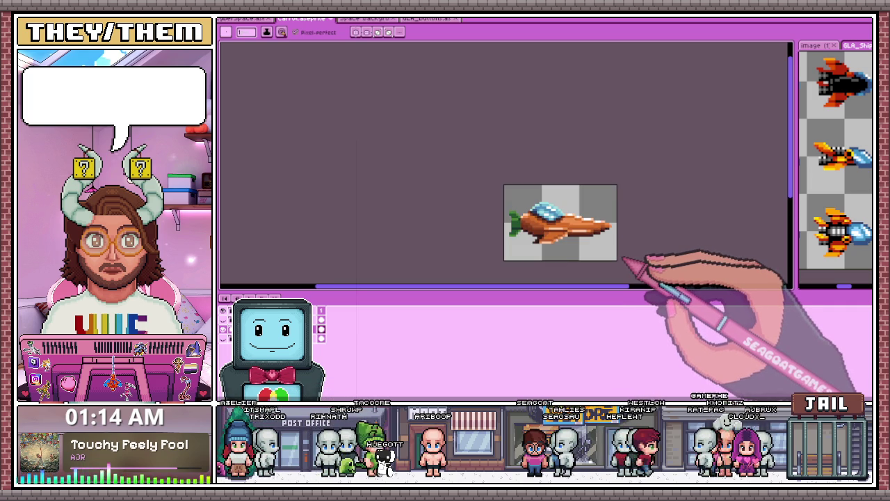
scroll(622, 260, "up", 1)
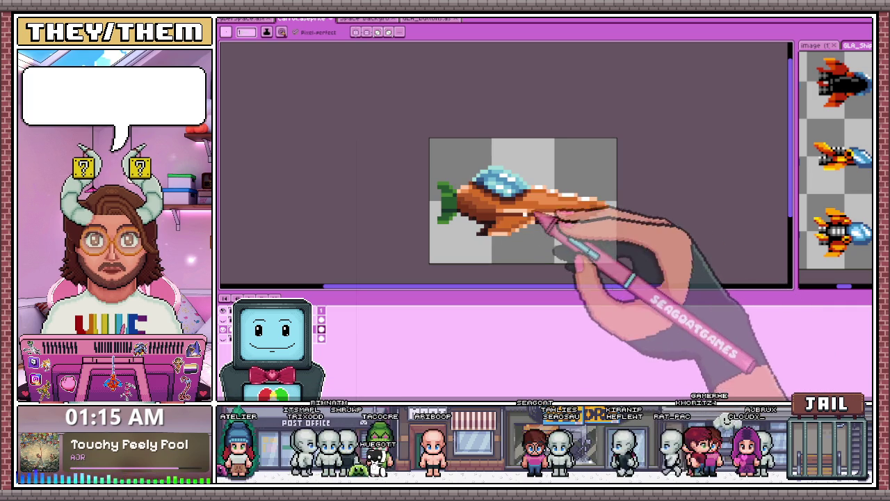
scroll(451, 204, "up", 2)
scroll(422, 185, "up", 1)
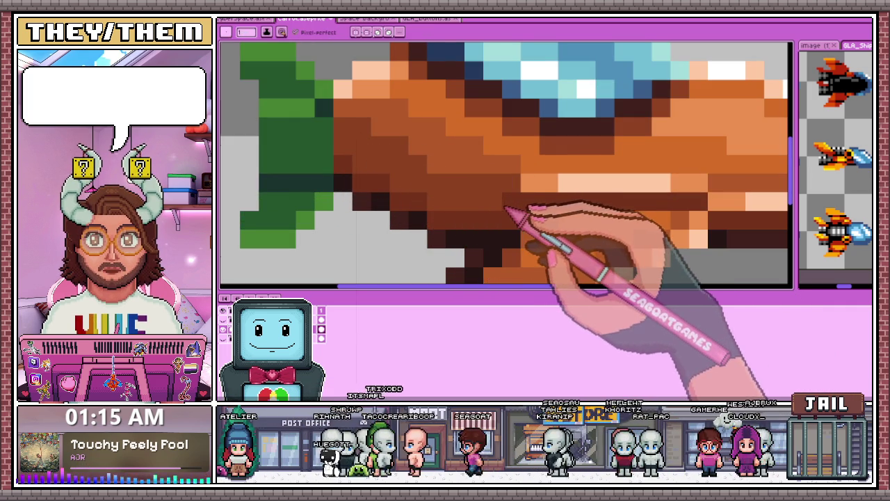
scroll(504, 222, "down", 2)
scroll(504, 243, "down", 2)
scroll(498, 250, "down", 1)
scroll(493, 252, "up", 2)
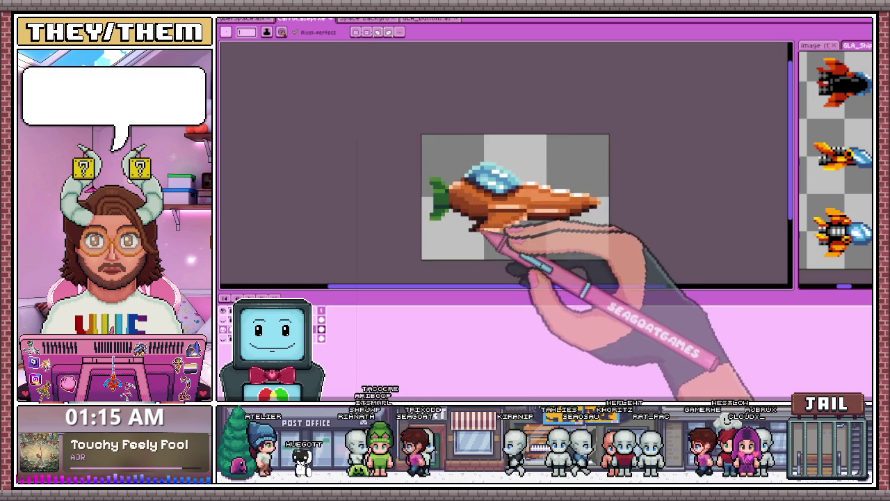
scroll(507, 234, "up", 2)
scroll(470, 206, "down", 2)
scroll(471, 209, "up", 2)
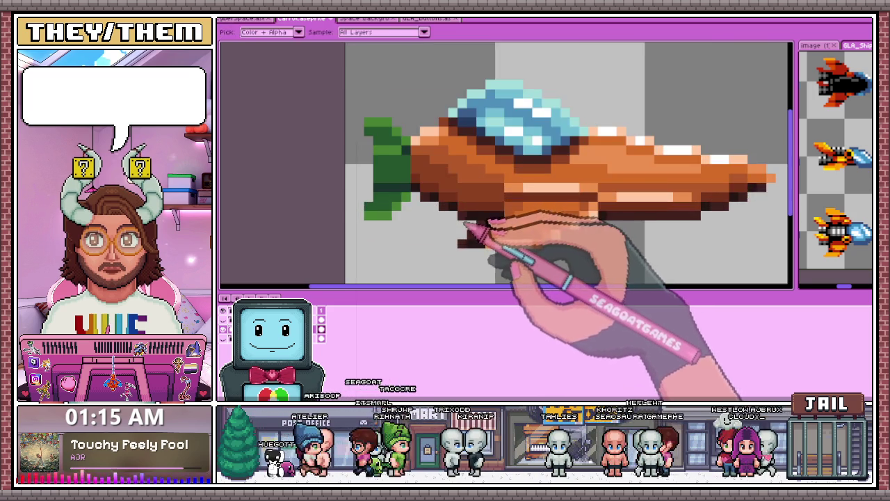
scroll(475, 218, "up", 2)
scroll(485, 221, "down", 3)
scroll(480, 226, "down", 1)
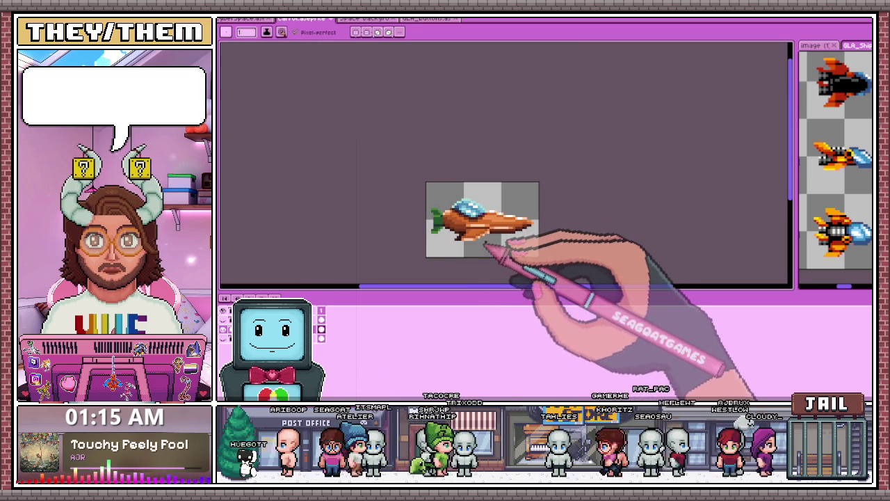
scroll(491, 240, "up", 2)
scroll(494, 235, "up", 3)
scroll(484, 237, "down", 1)
scroll(473, 198, "down", 1)
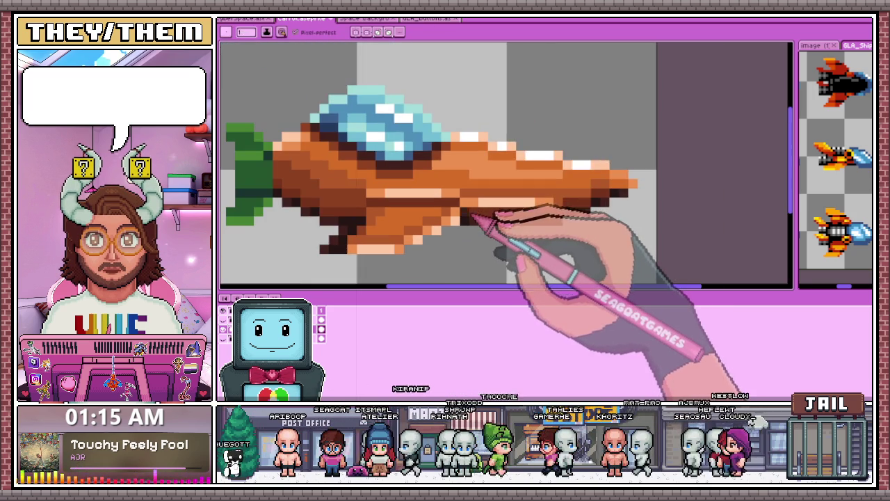
scroll(461, 230, "down", 2)
scroll(468, 254, "down", 2)
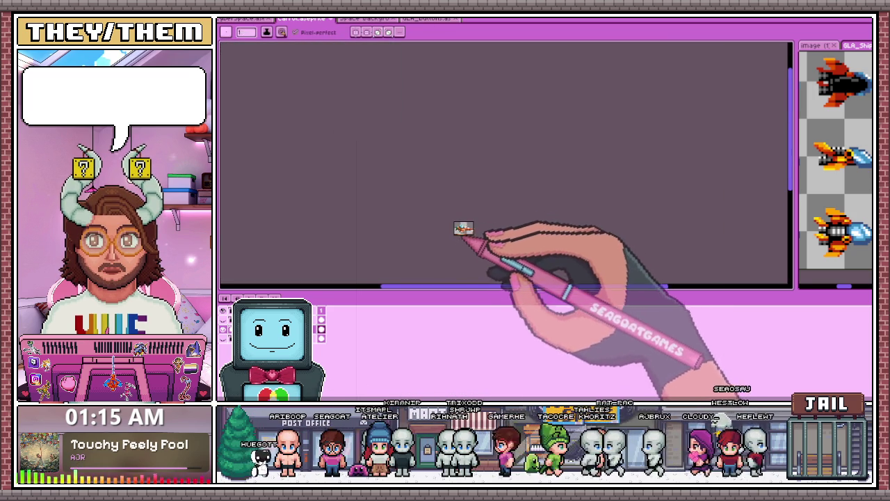
scroll(479, 226, "up", 3)
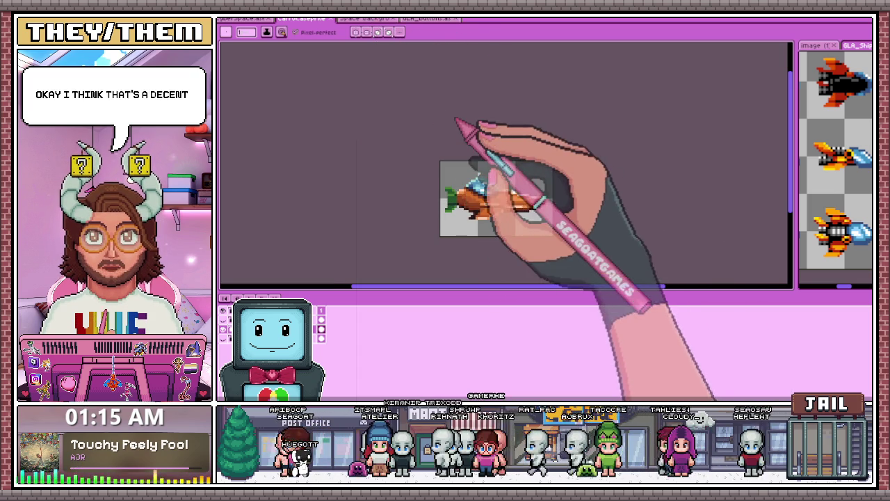
scroll(529, 171, "down", 1)
scroll(823, 184, "down", 2)
scroll(824, 184, "up", 1)
scroll(817, 189, "down", 1)
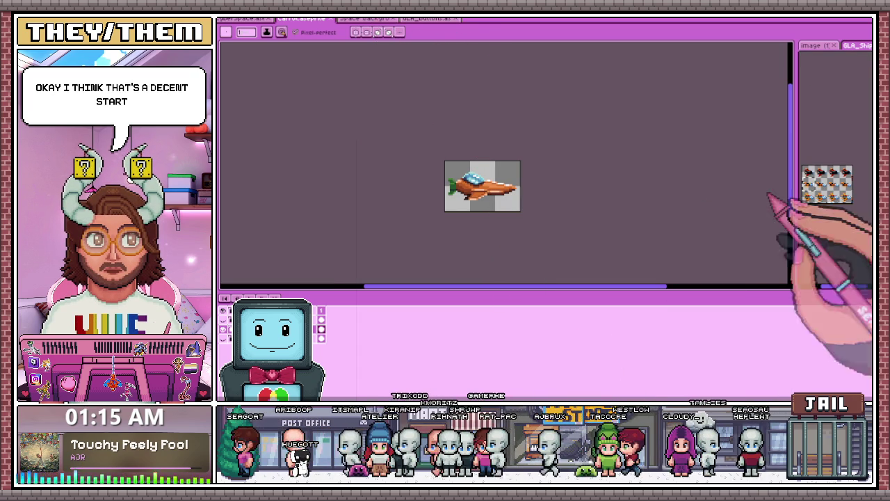
scroll(496, 175, "up", 1)
Step: Zoom in on the green tail leaves at the back of the carrot ship
scroll(487, 200, "up", 2)
scroll(480, 196, "up", 1)
scroll(470, 189, "up", 2)
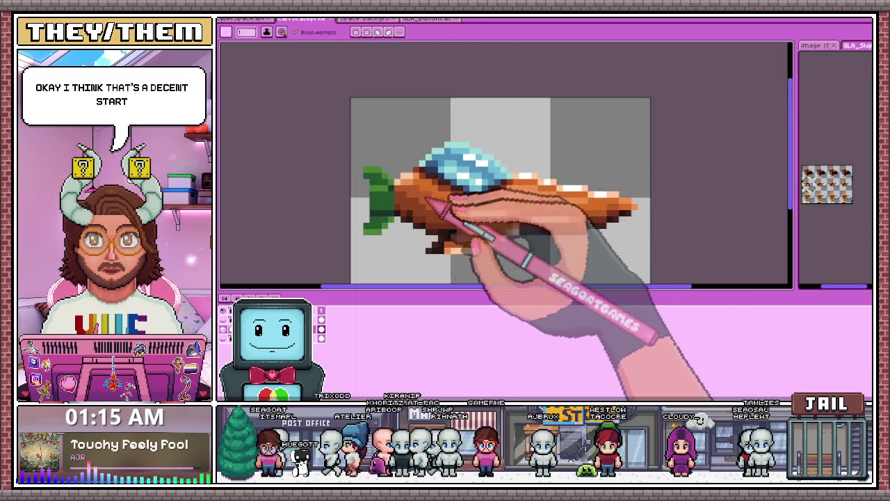
scroll(431, 188, "up", 2)
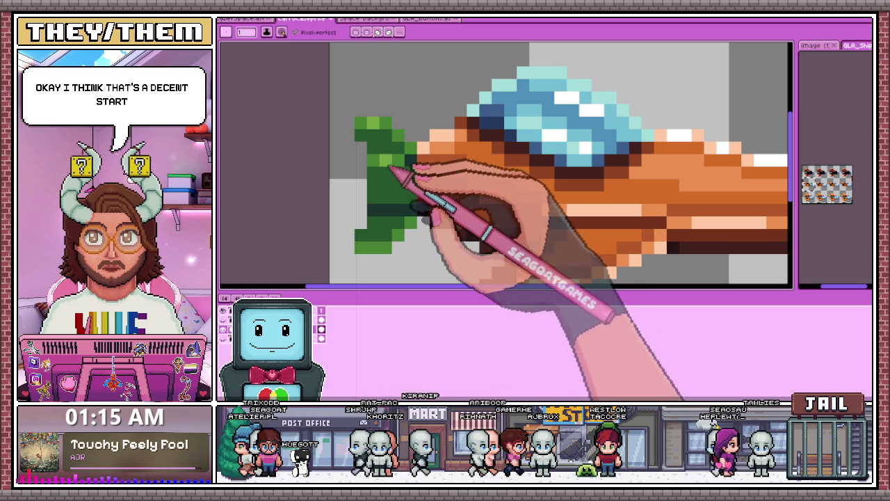
scroll(477, 189, "down", 2)
scroll(417, 198, "down", 2)
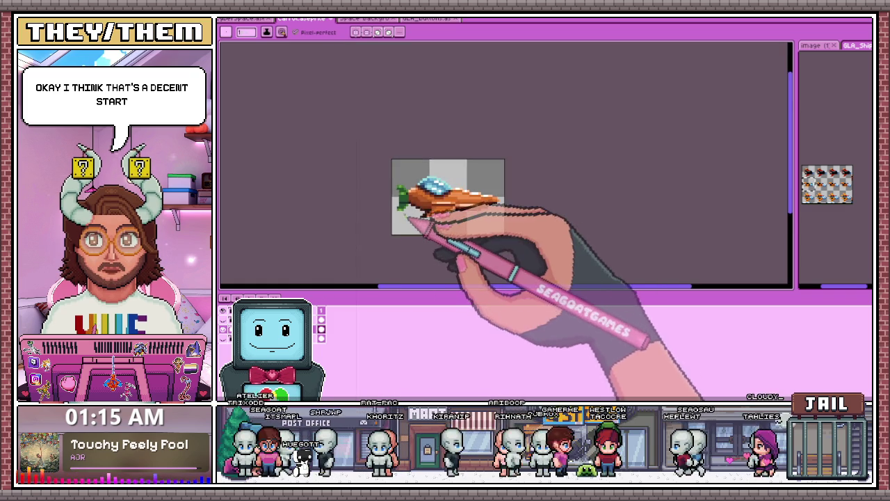
scroll(427, 189, "up", 2)
scroll(406, 207, "up", 2)
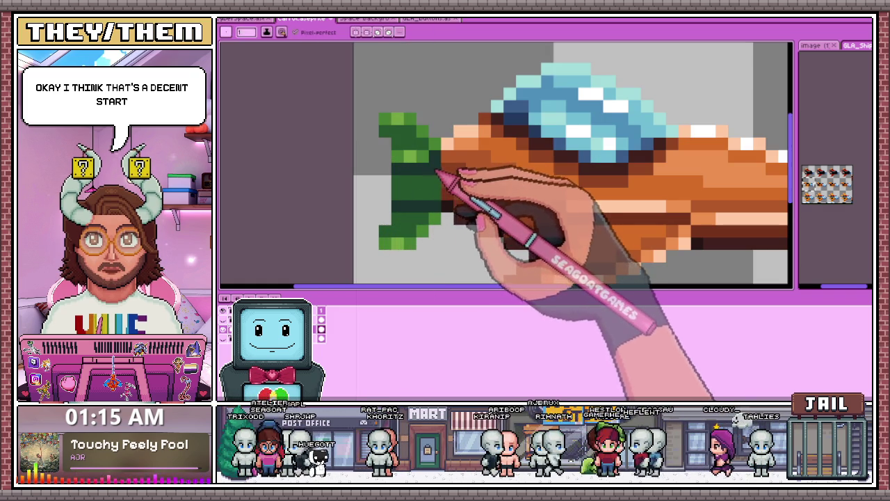
scroll(427, 200, "down", 3)
scroll(423, 190, "down", 3)
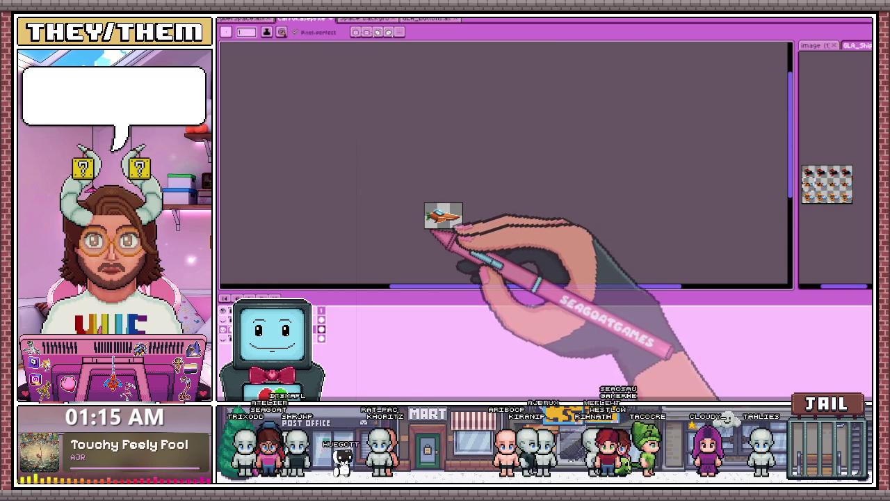
scroll(426, 213, "up", 2)
scroll(411, 196, "up", 2)
scroll(420, 202, "up", 2)
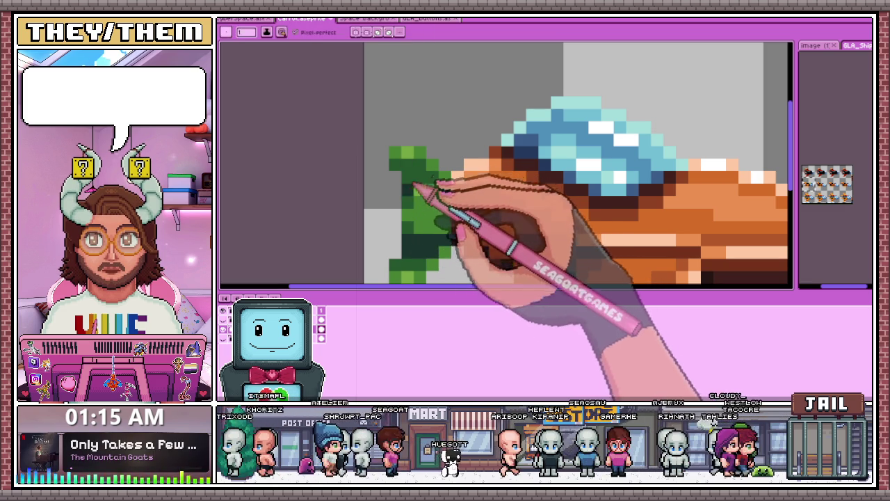
Step: Switch to the eyedropper (I) to sample greens from the tail leaves for shading
key("i")
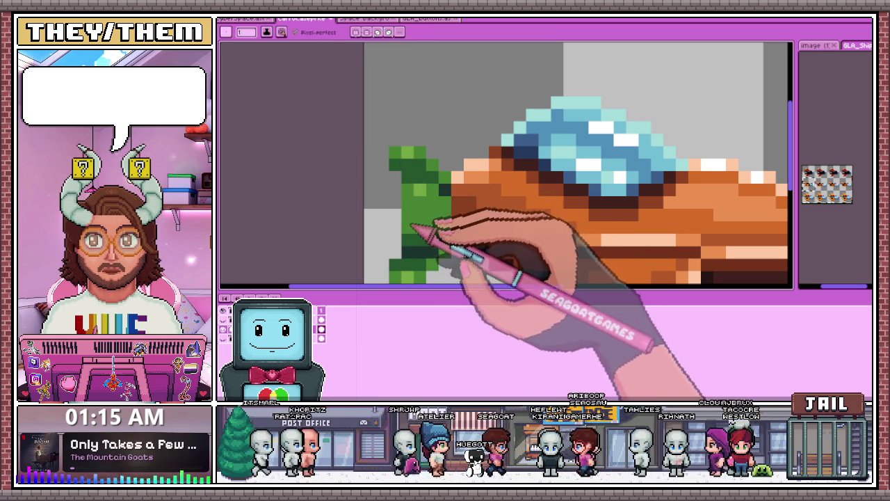
scroll(436, 192, "down", 2)
scroll(426, 223, "up", 2)
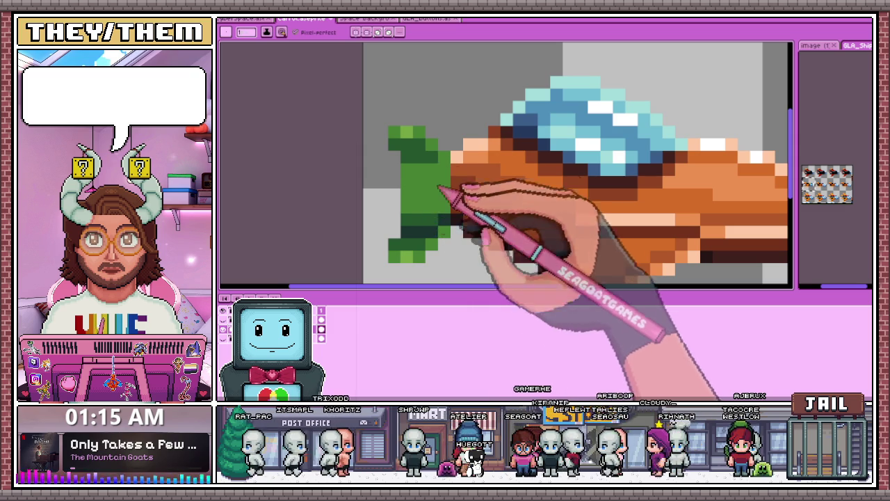
scroll(431, 182, "down", 2)
scroll(430, 167, "up", 2)
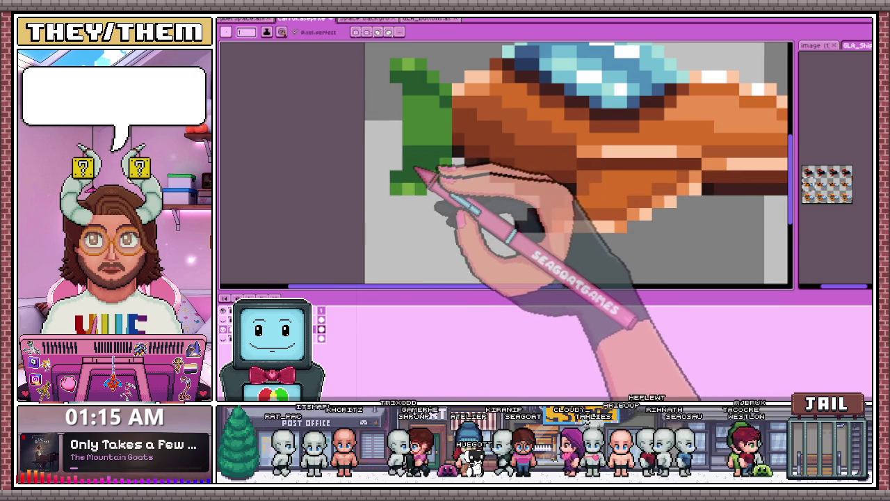
scroll(421, 174, "down", 2)
scroll(424, 160, "up", 3)
scroll(452, 181, "down", 2)
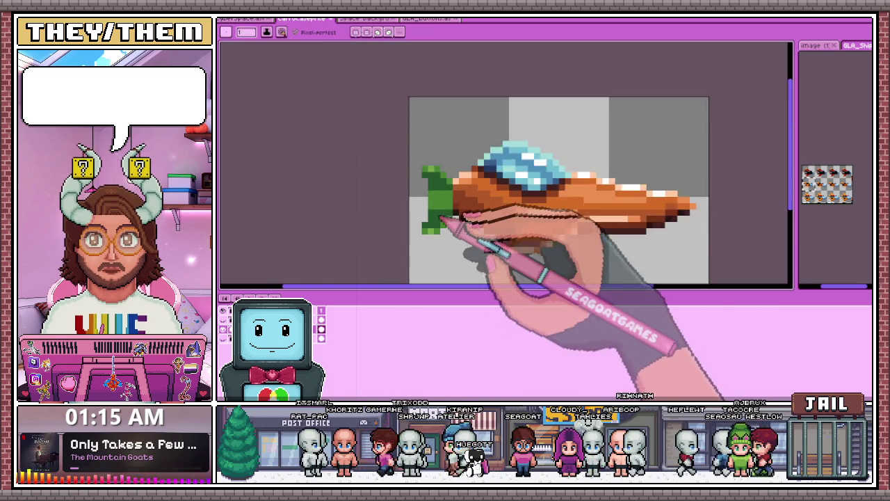
scroll(445, 216, "down", 2)
scroll(445, 205, "up", 2)
scroll(445, 198, "down", 1)
scroll(446, 200, "up", 1)
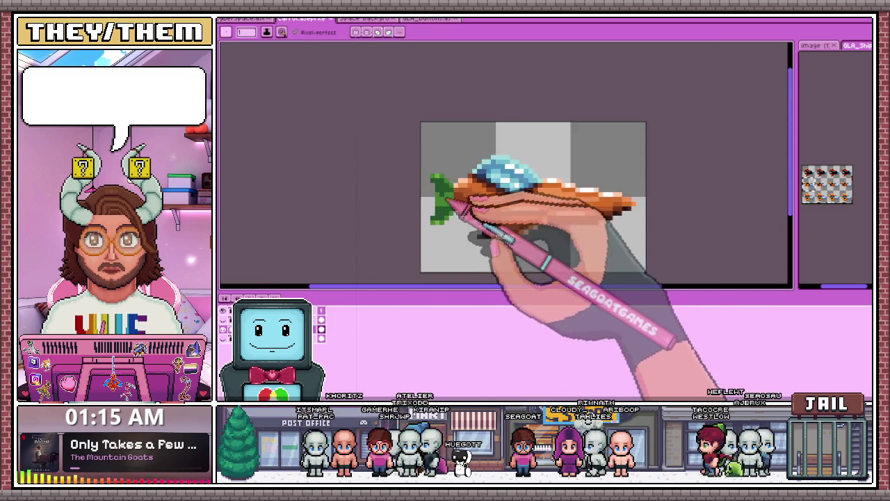
scroll(448, 202, "up", 3)
scroll(477, 189, "down", 2)
scroll(477, 177, "up", 2)
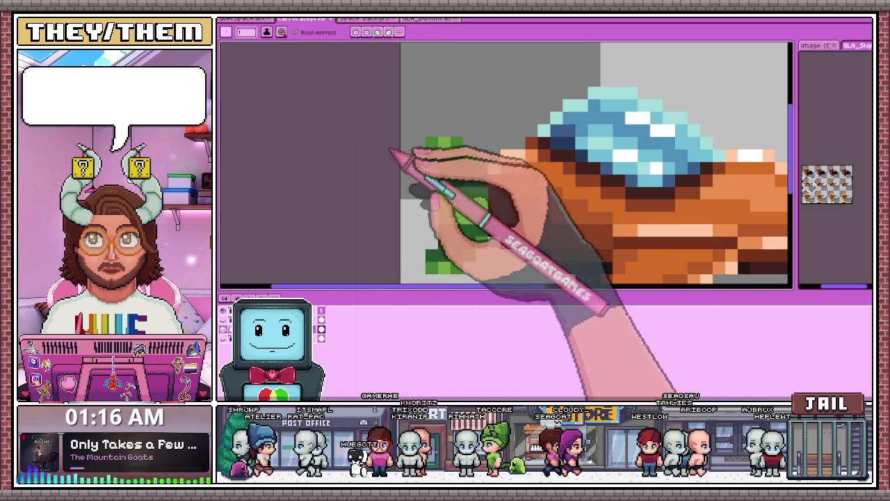
Step: Alternate pencil (B) and eyedropper (I) to pick green tones from the tail leaves
scroll(448, 181, "up", 1)
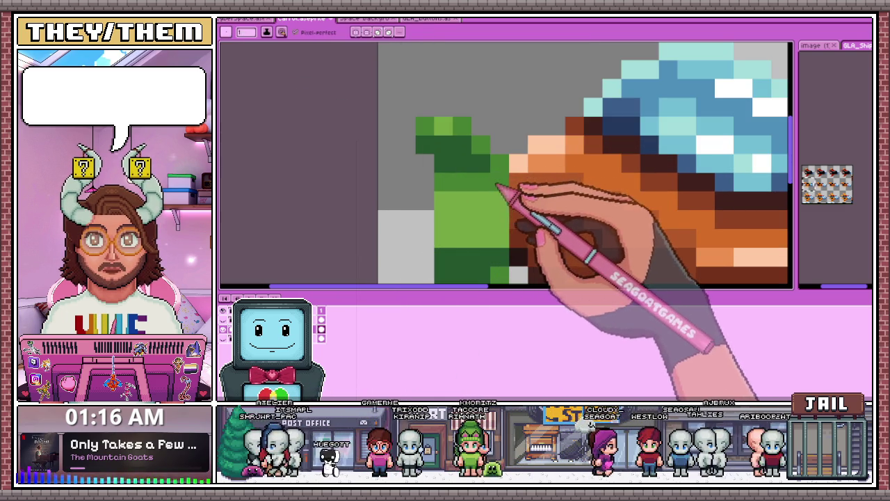
key("b")
scroll(466, 167, "down", 3)
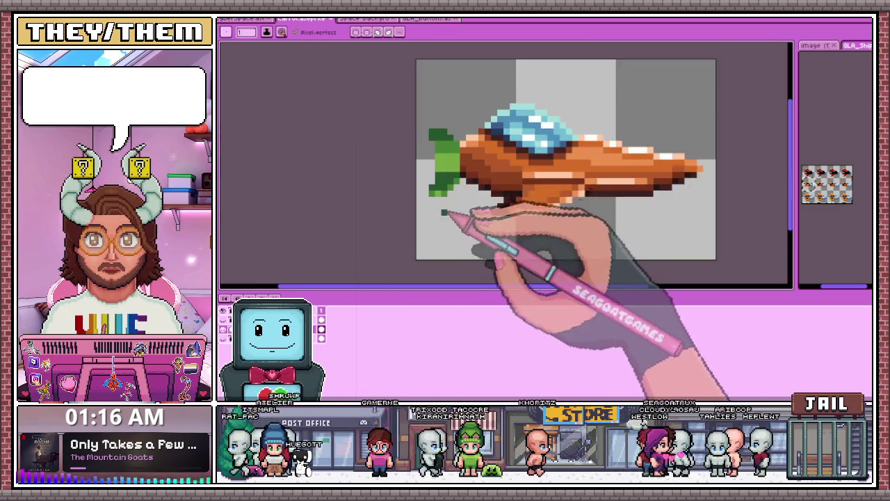
scroll(445, 195, "up", 3)
scroll(508, 162, "down", 3)
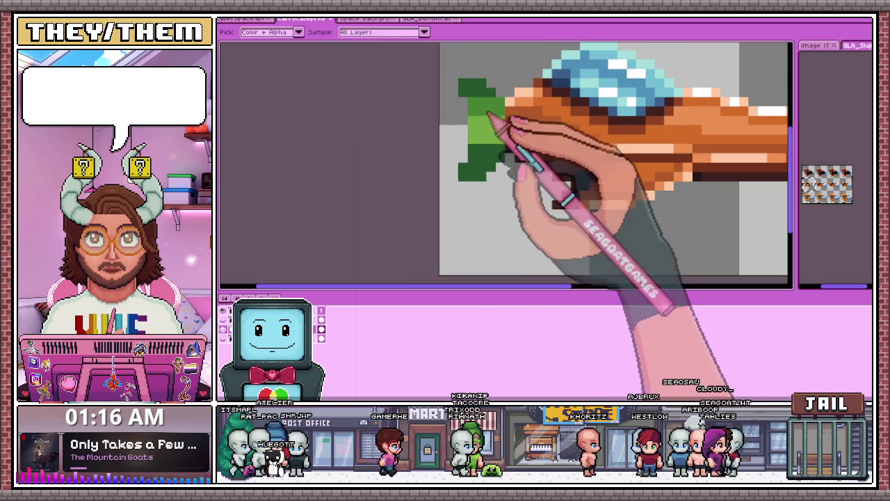
scroll(476, 162, "up", 3)
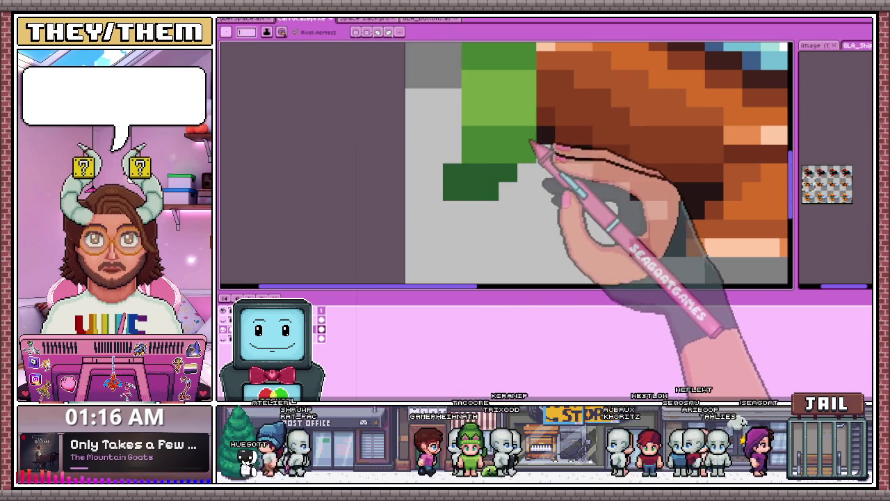
scroll(487, 195, "down", 4)
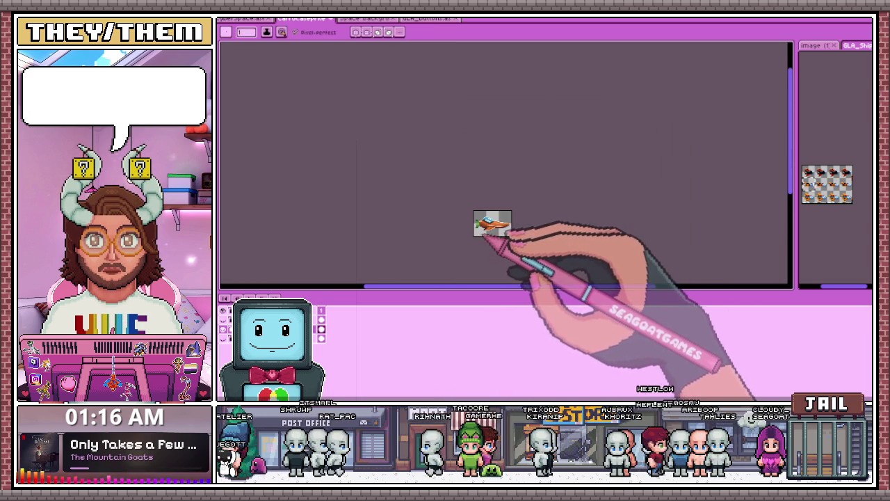
scroll(483, 232, "up", 1)
scroll(478, 221, "down", 2)
scroll(477, 205, "up", 3)
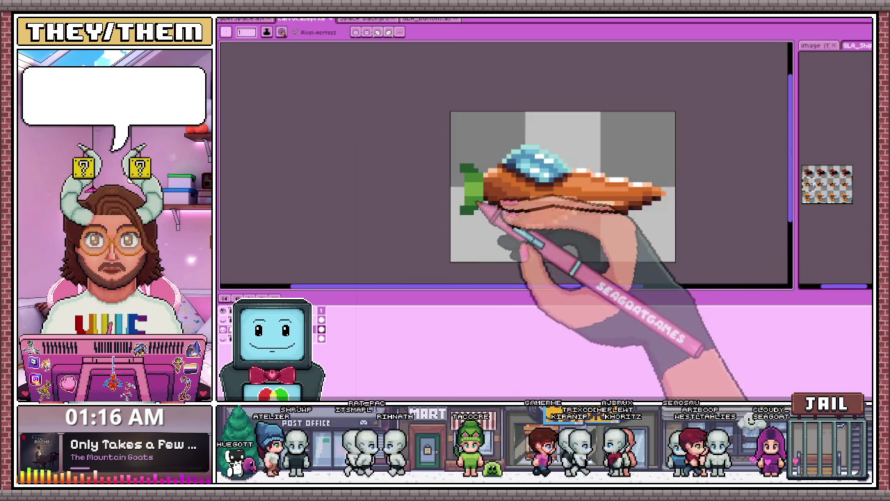
scroll(476, 191, "up", 2)
key("i")
key("b")
scroll(467, 198, "up", 2)
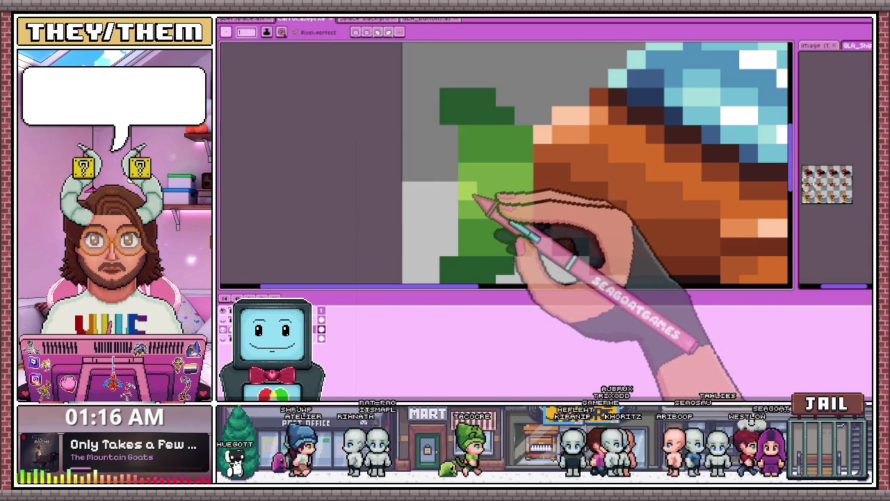
scroll(488, 171, "down", 1)
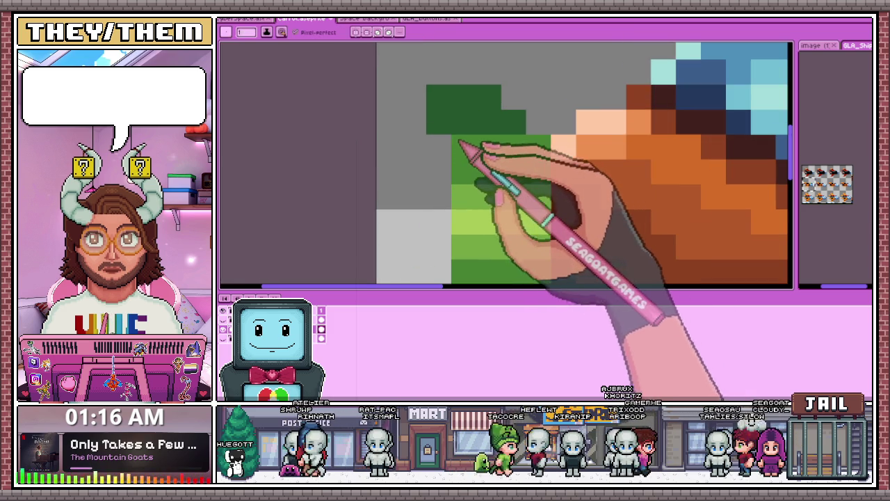
scroll(472, 122, "down", 1)
scroll(479, 188, "down", 1)
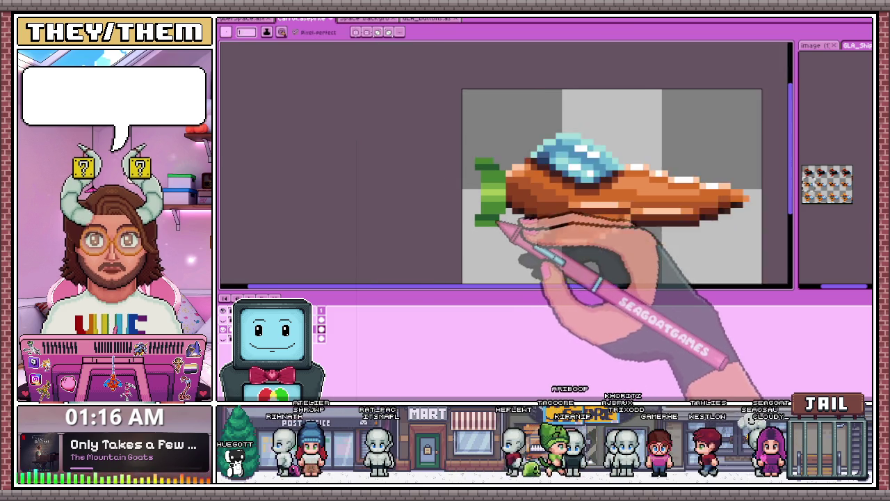
scroll(486, 205, "up", 1)
Step: Sample a lighter green and paint a highlight pixel on the leaves
key("i")
scroll(507, 123, "down", 1)
scroll(477, 209, "down", 1)
scroll(481, 178, "up", 2)
scroll(476, 178, "down", 5)
scroll(478, 223, "down", 3)
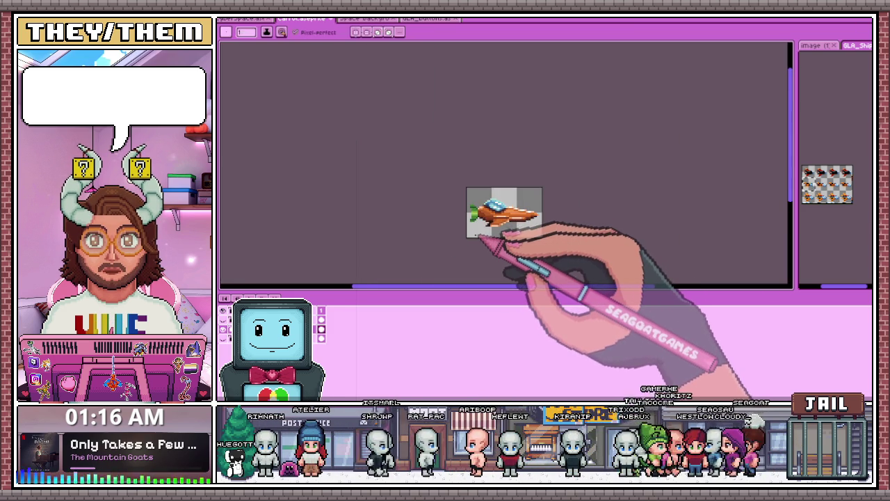
scroll(480, 224, "up", 3)
scroll(487, 208, "up", 3)
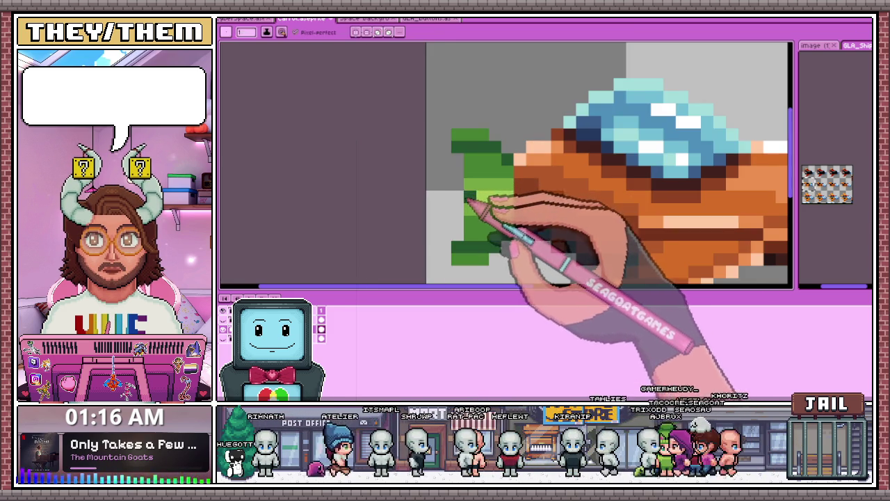
key("b")
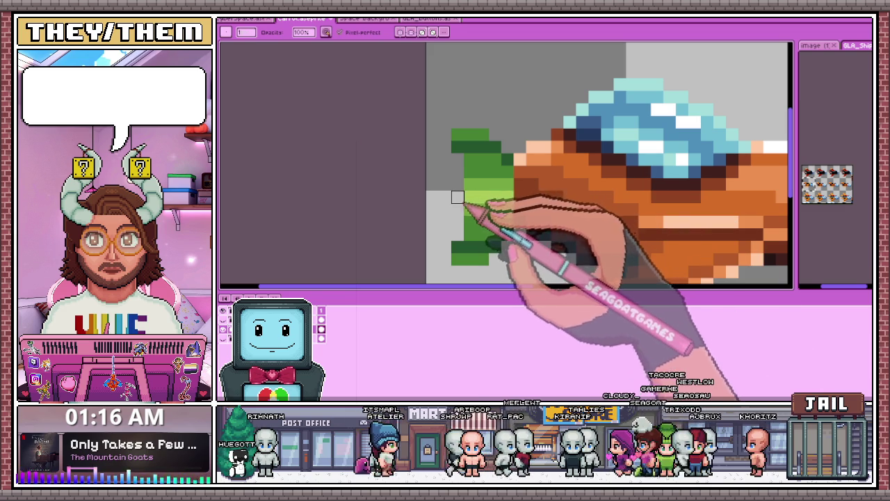
left_click(475, 169, "alt")
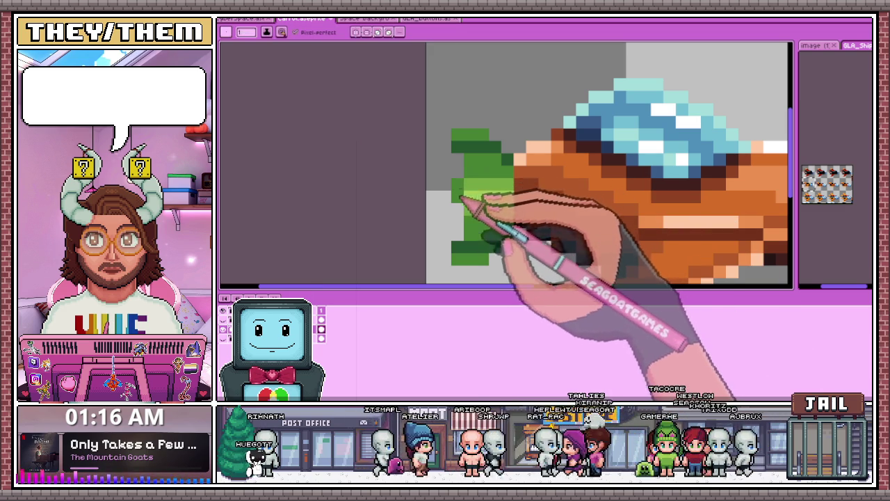
Step: Zoom out and switch to the sprite sheet of six orange-and-black spaceships
scroll(452, 197, "down", 5)
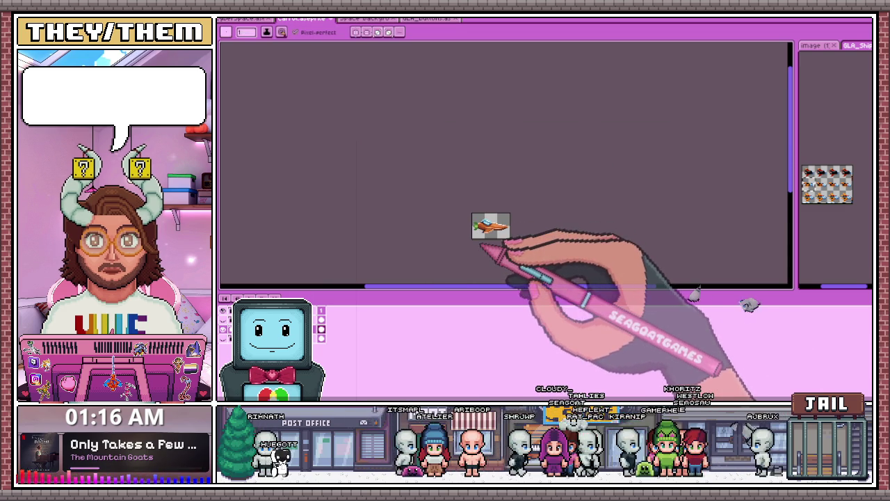
scroll(480, 240, "up", 2)
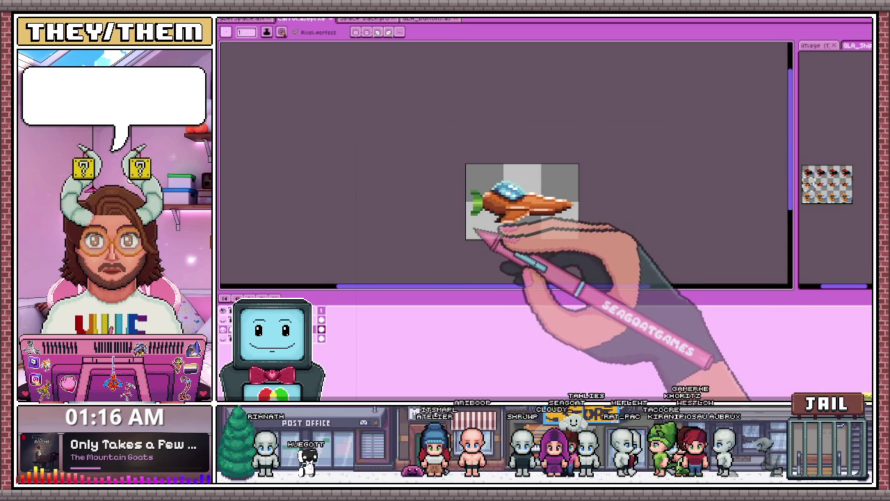
scroll(475, 235, "up", 1)
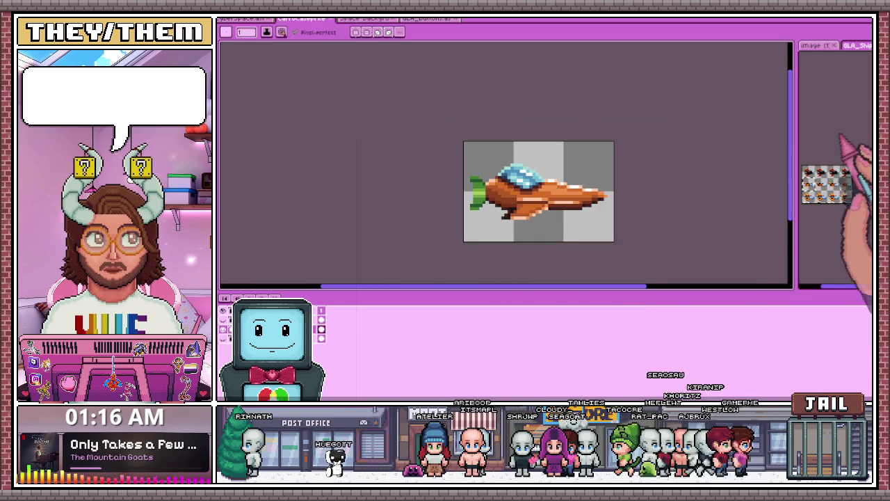
scroll(834, 184, "up", 2)
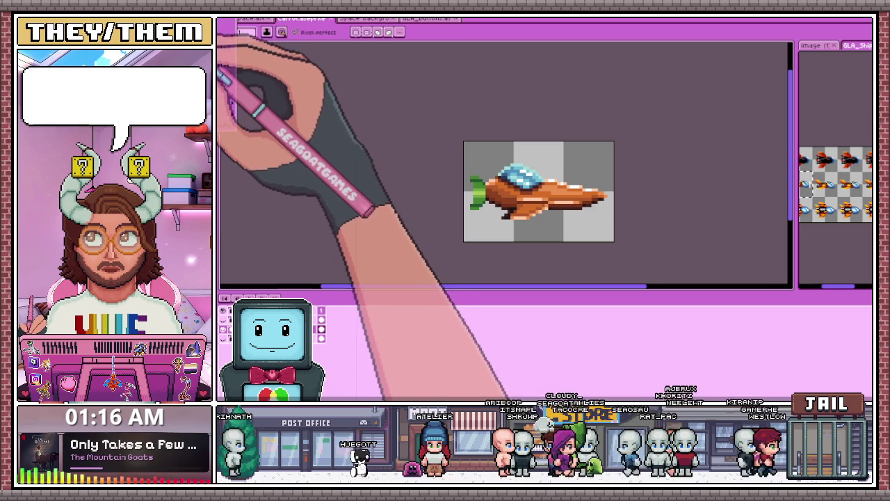
left_click(220, 78)
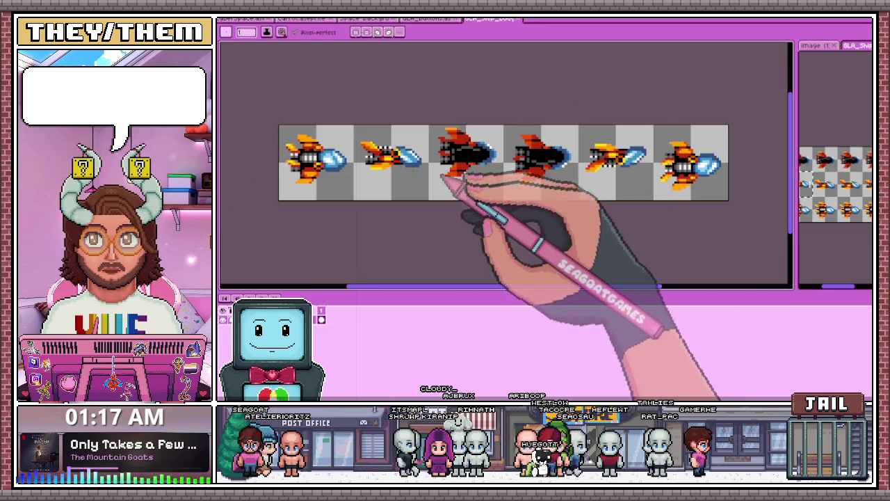
Step: Paste the black ship into frame 4, view the GO LIVE image, then return to the carrot sprite
key("ctrl+v")
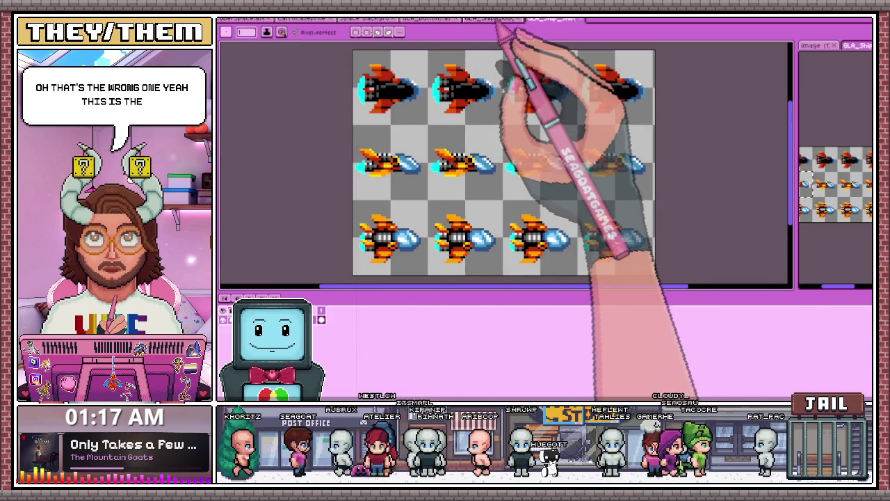
key("b")
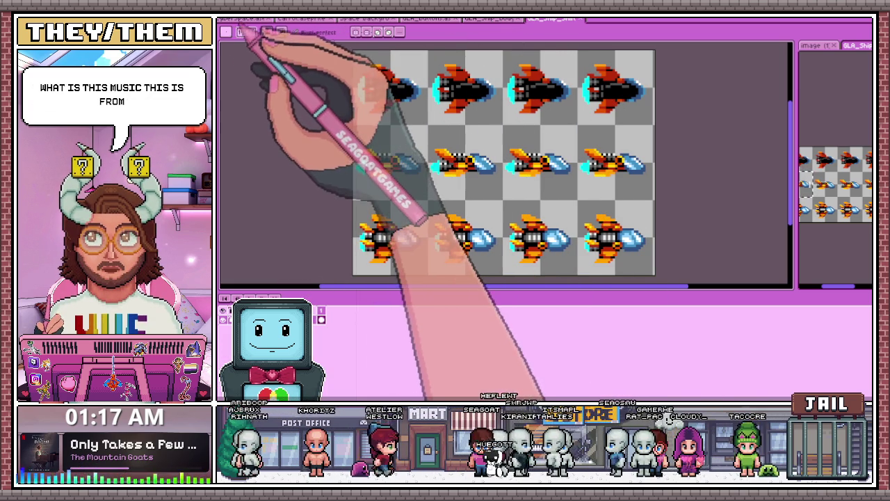
left_click(254, 19)
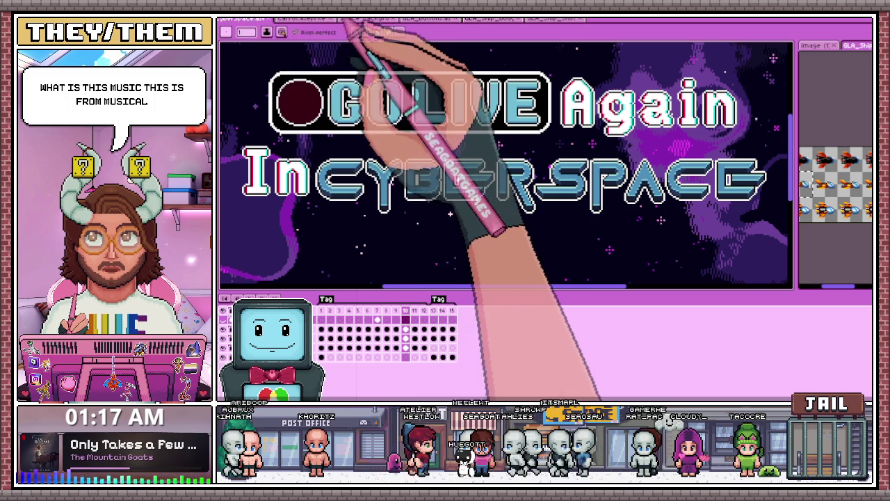
left_click(303, 20)
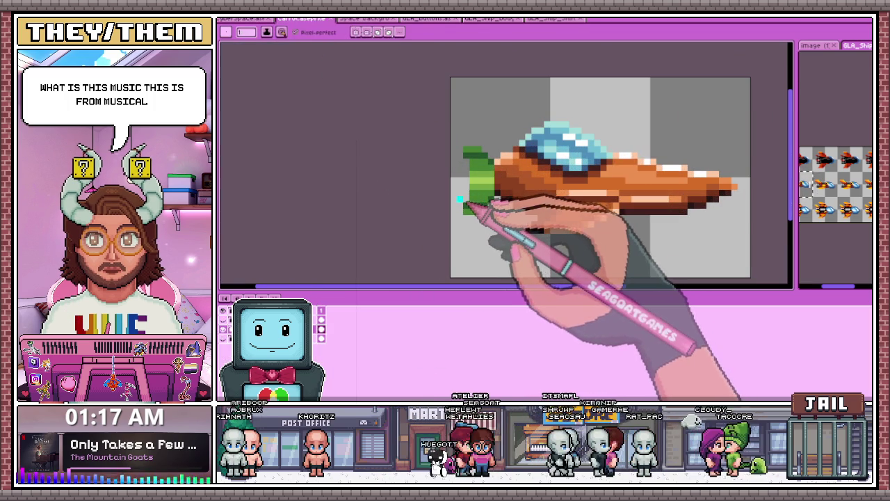
Step: Paint cyan flame pixels along and beside the left edge of the green tail leaves
scroll(487, 173, "up", 3)
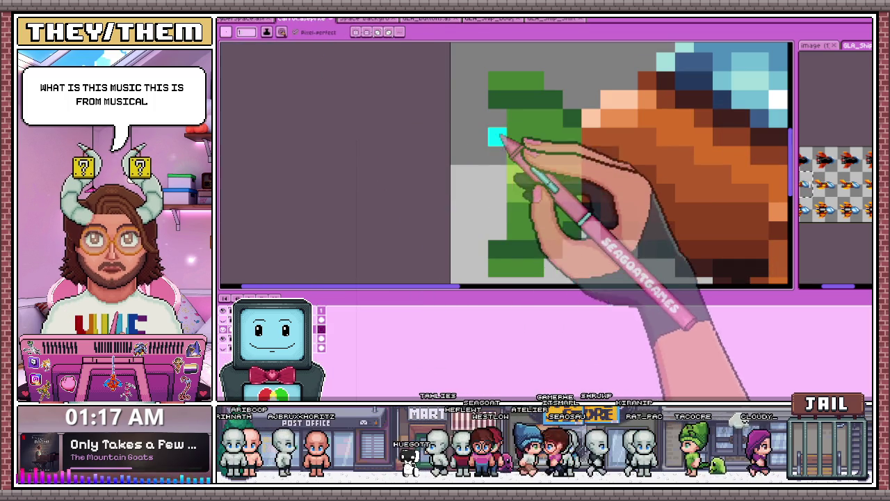
left_click_drag(497, 118, 497, 233)
left_click_drag(506, 149, 477, 162)
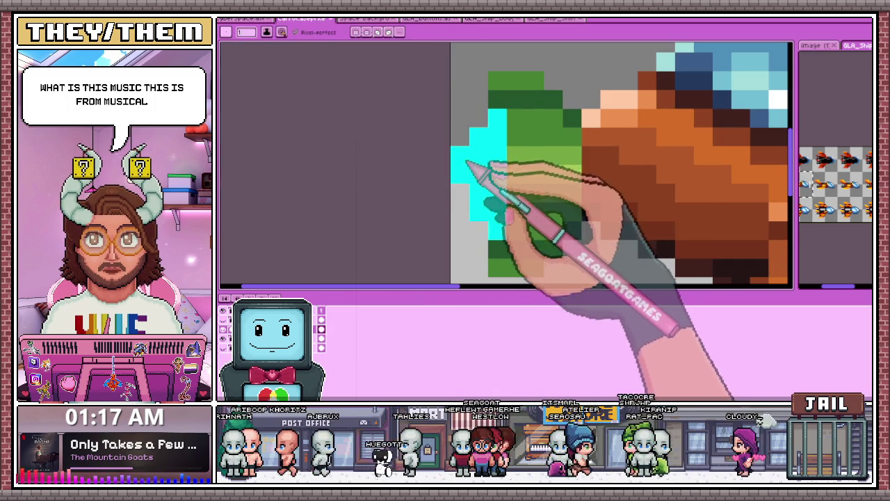
scroll(468, 154, "down", 2)
scroll(479, 180, "down", 3)
scroll(487, 201, "down", 1)
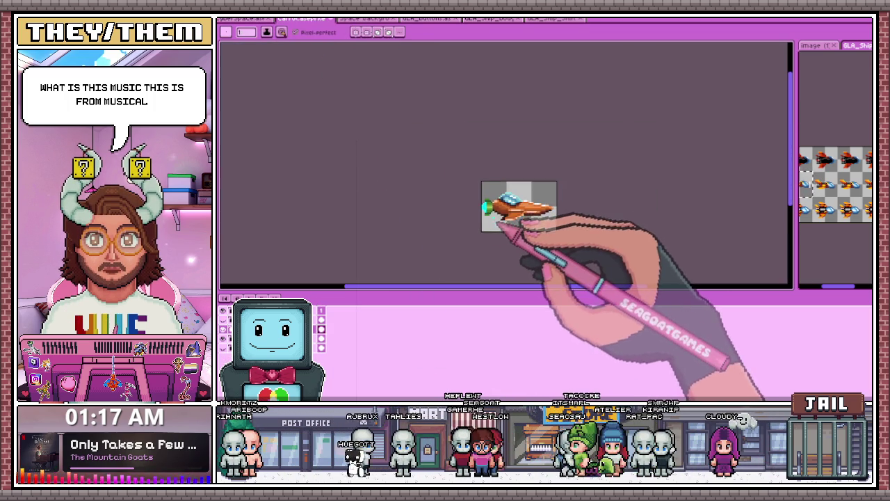
scroll(477, 192, "up", 3)
scroll(487, 184, "up", 1)
scroll(490, 209, "up", 1)
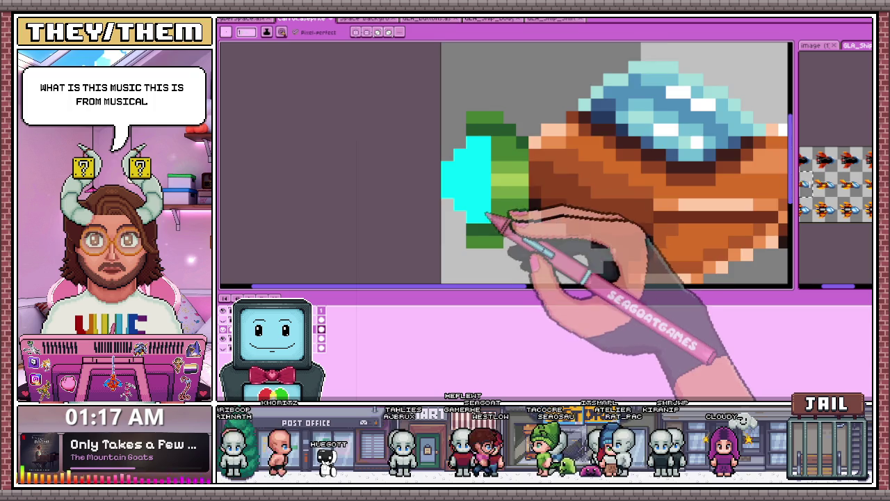
scroll(479, 181, "up", 1)
scroll(463, 117, "down", 2)
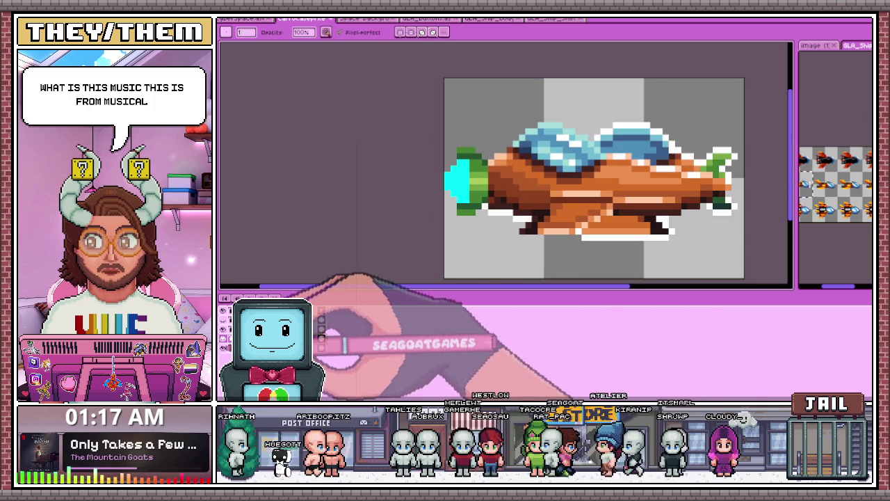
scroll(465, 155, "up", 2)
scroll(463, 181, "down", 1)
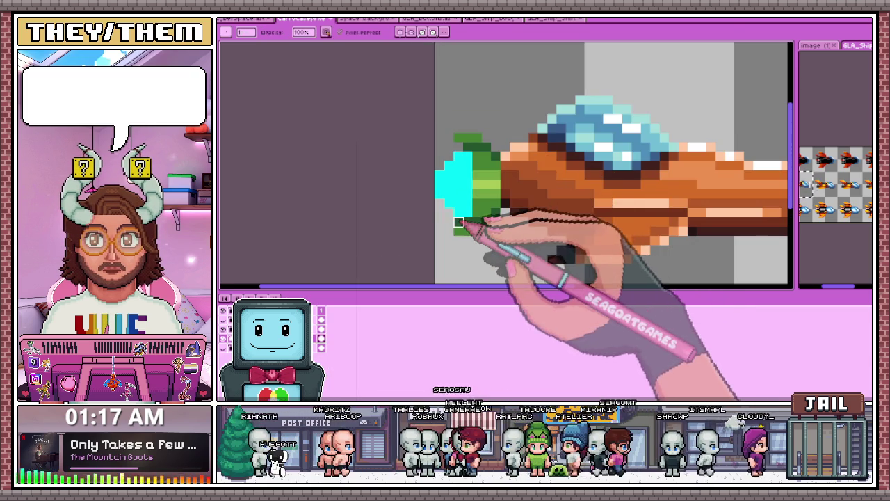
scroll(464, 229, "down", 1)
scroll(476, 268, "down", 2)
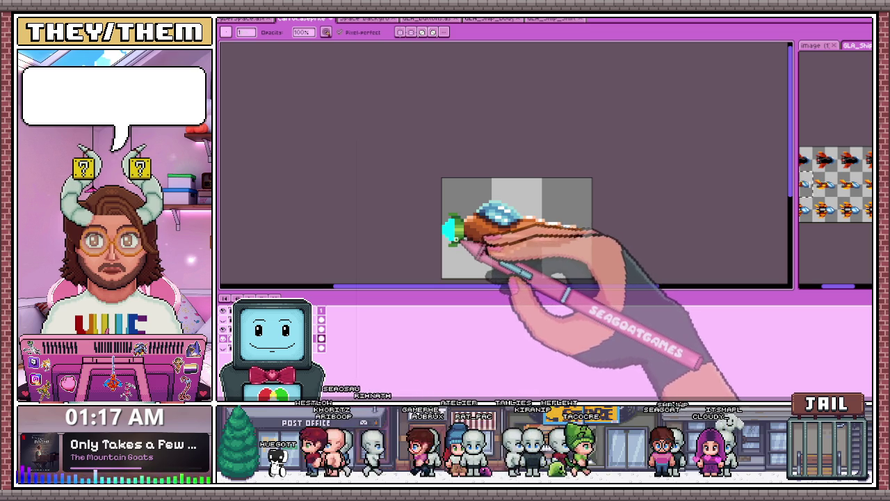
scroll(454, 233, "up", 1)
scroll(450, 174, "up", 1)
scroll(455, 195, "down", 1)
scroll(456, 193, "up", 2)
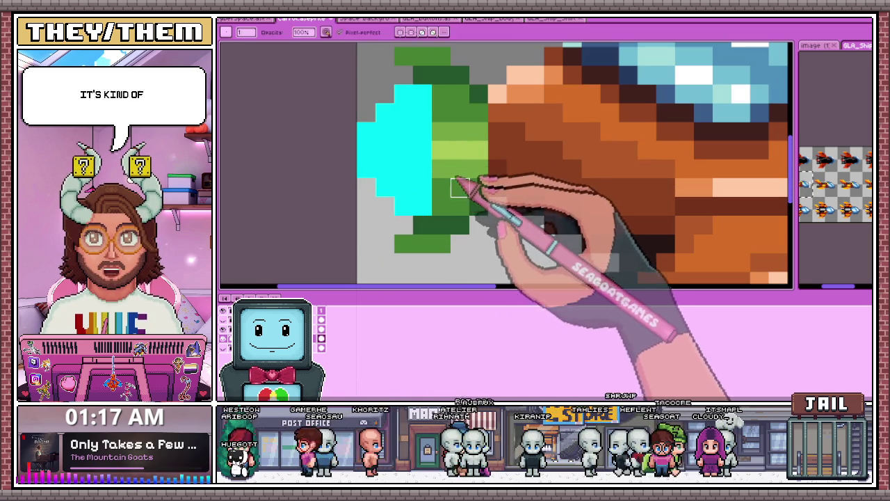
scroll(464, 200, "down", 2)
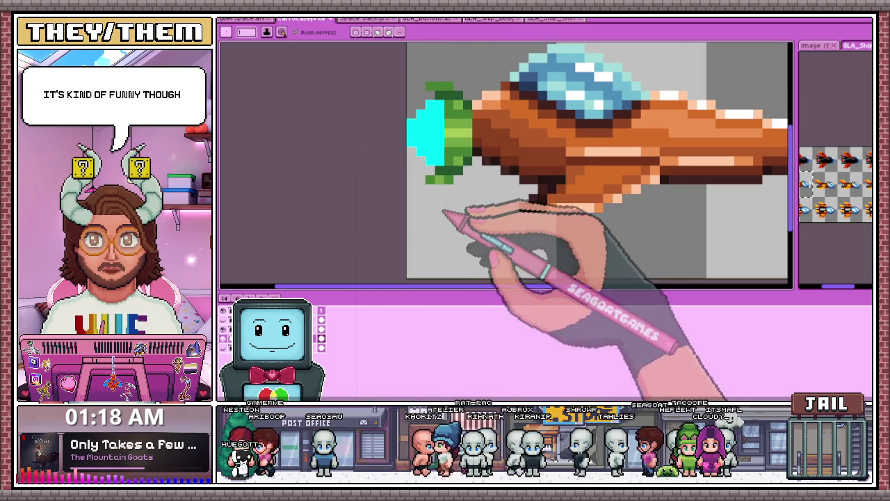
scroll(459, 206, "up", 1)
scroll(457, 149, "down", 2)
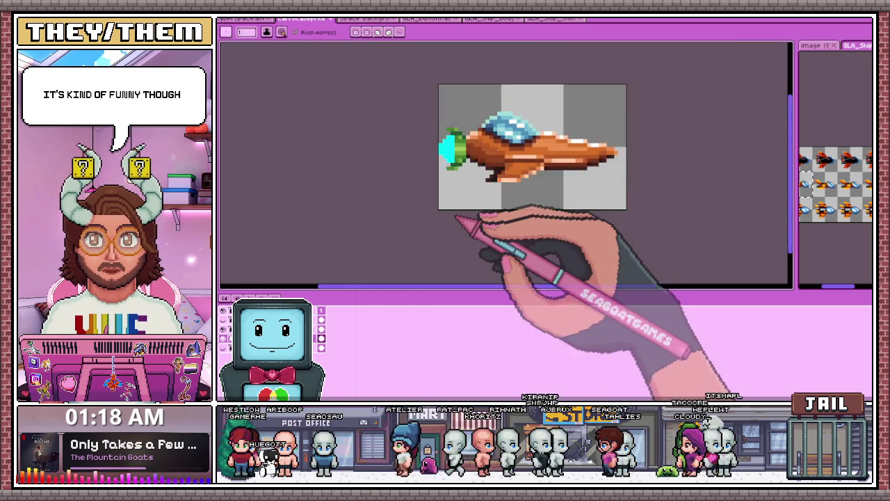
scroll(477, 234, "down", 1)
scroll(447, 179, "up", 1)
scroll(459, 180, "up", 2)
scroll(467, 188, "up", 1)
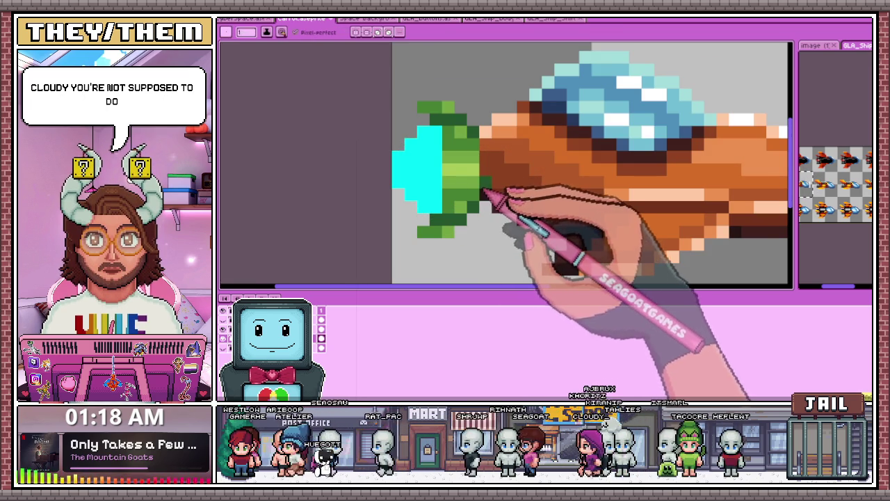
scroll(452, 174, "down", 2)
scroll(461, 183, "up", 3)
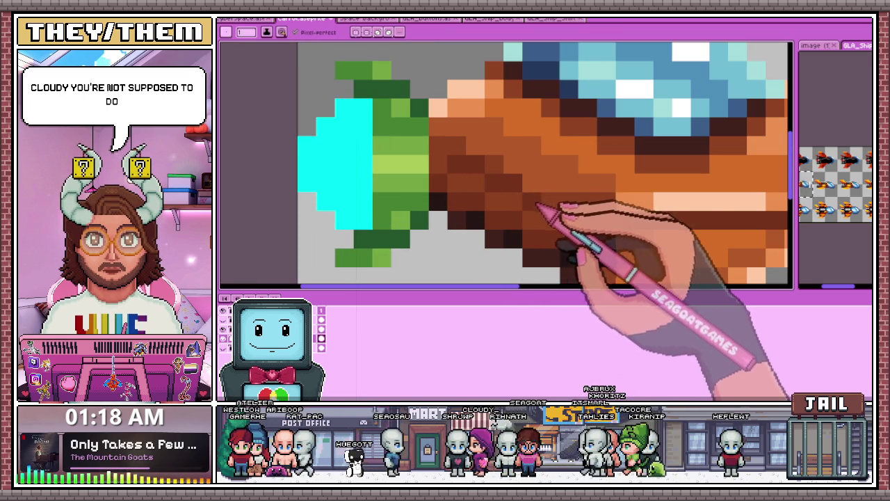
scroll(570, 202, "down", 2)
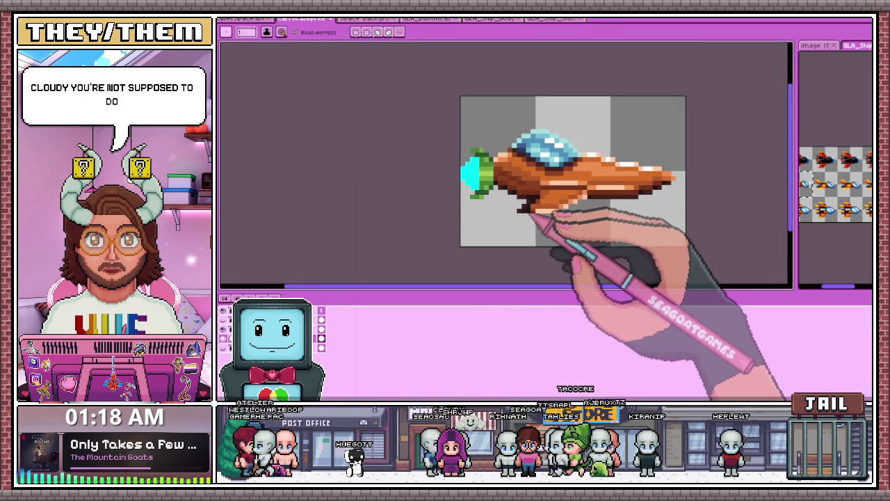
scroll(584, 230, "down", 1)
scroll(549, 253, "down", 1)
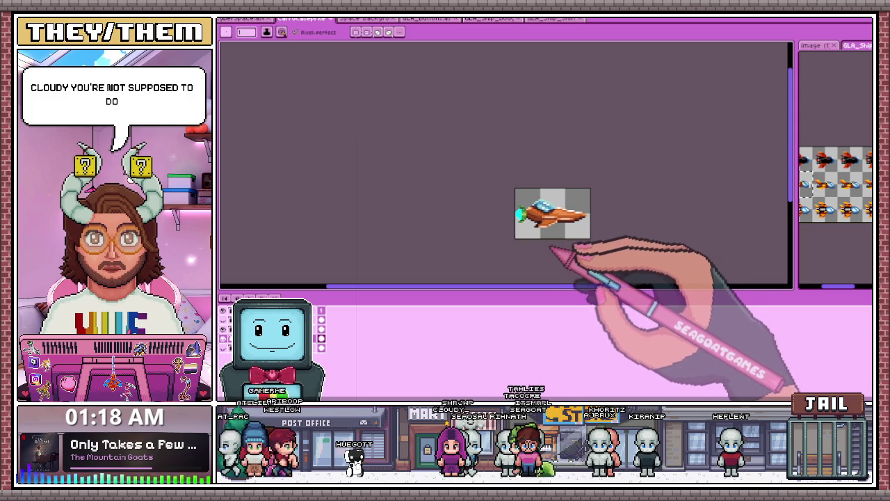
scroll(567, 226, "up", 2)
scroll(556, 223, "up", 2)
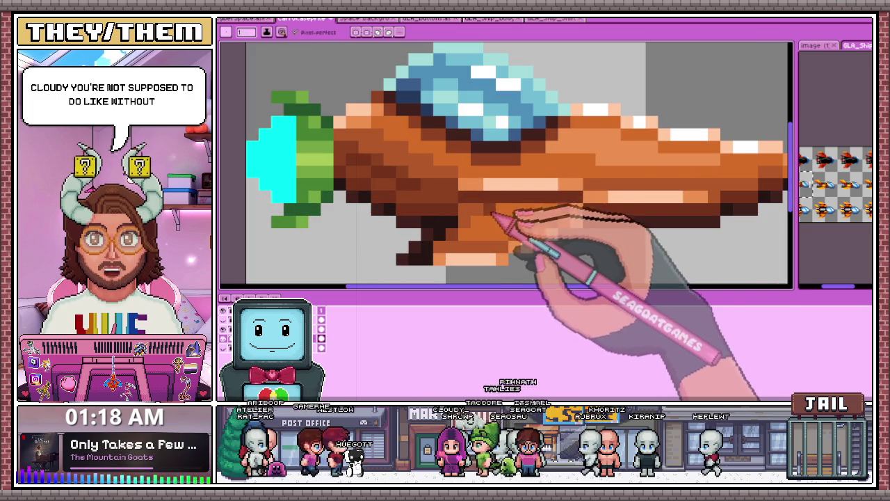
scroll(480, 191, "up", 1)
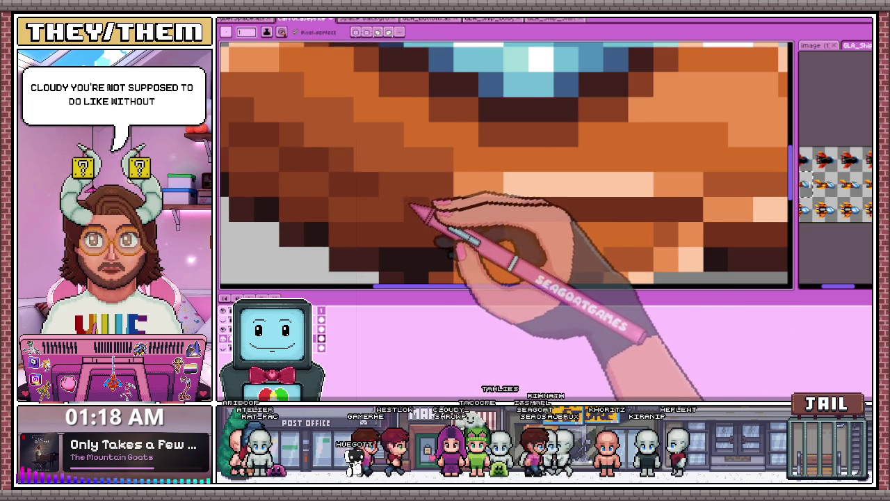
scroll(410, 205, "down", 1)
scroll(417, 216, "down", 2)
scroll(445, 243, "down", 1)
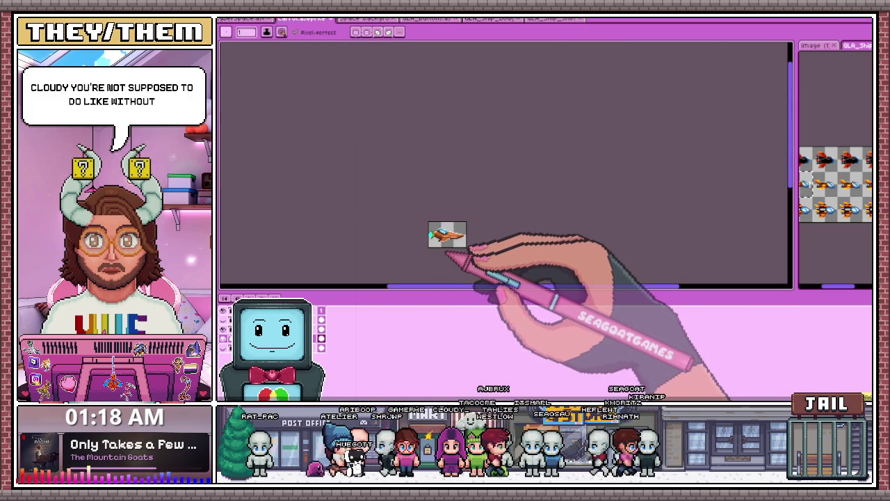
scroll(445, 251, "up", 2)
scroll(438, 240, "up", 1)
scroll(407, 209, "up", 2)
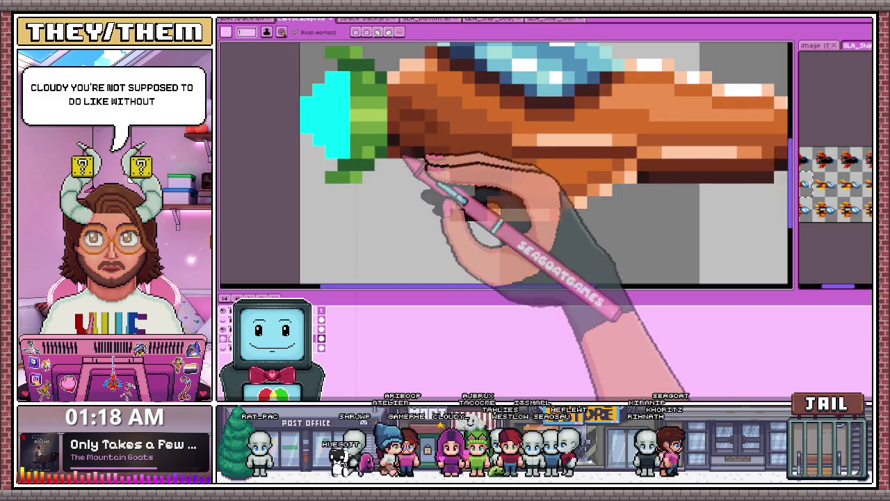
Step: Sample dark brown from the sprite and add outline pixels under the hull
key("alt")
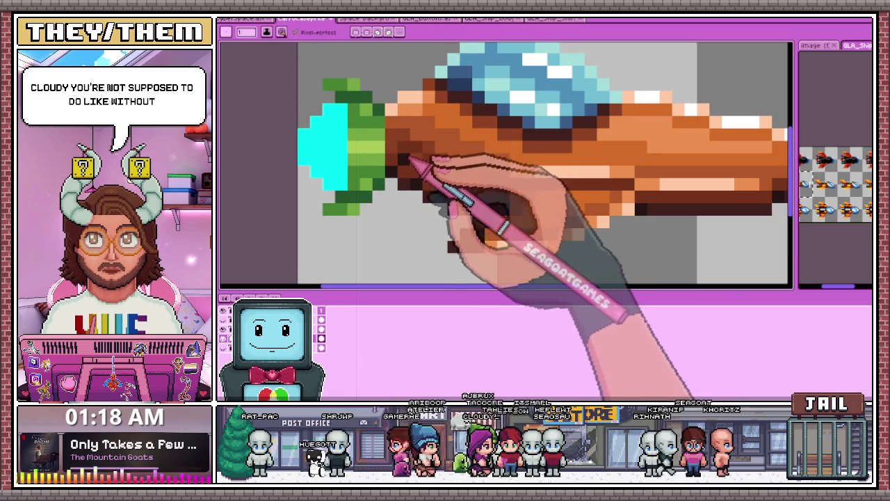
key("alt")
scroll(419, 183, "down", 2)
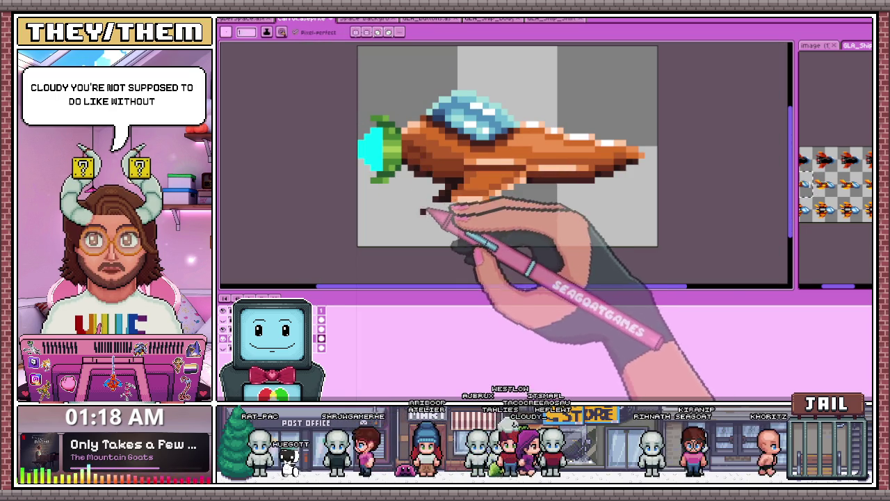
scroll(416, 192, "up", 2)
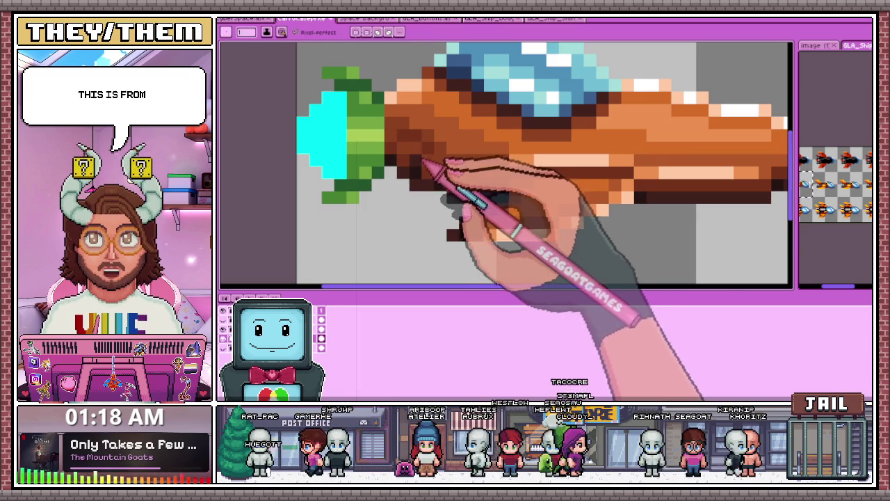
scroll(411, 182, "down", 2)
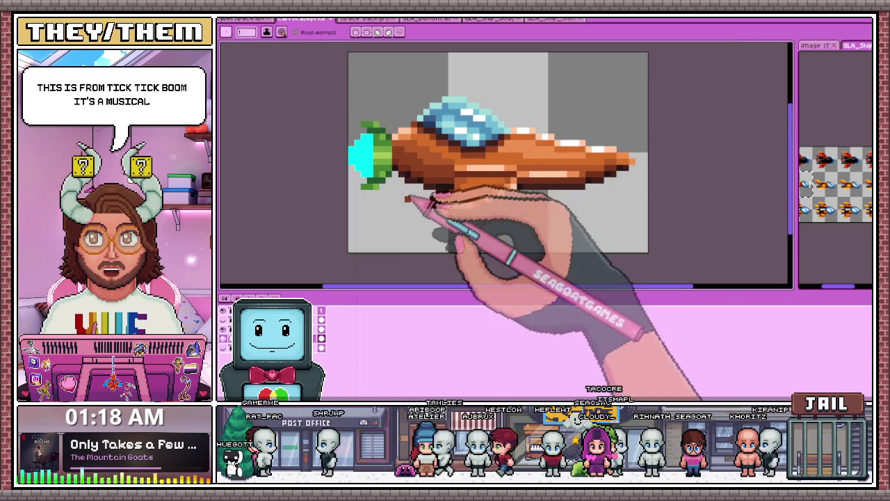
scroll(402, 182, "down", 1)
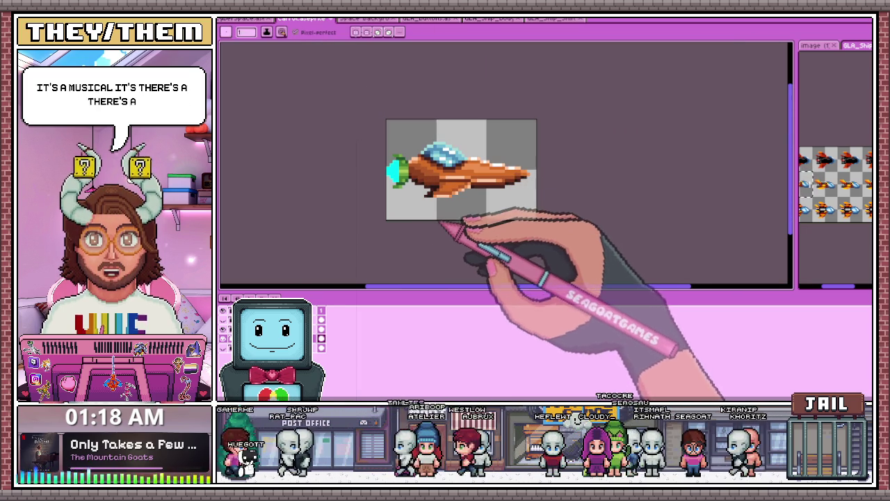
scroll(437, 224, "down", 1)
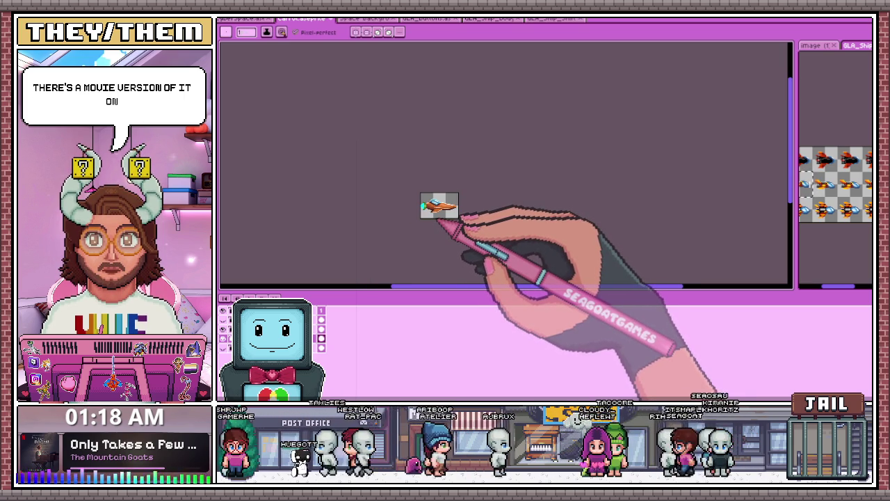
scroll(422, 206, "up", 2)
scroll(397, 224, "up", 2)
scroll(453, 250, "up", 1)
scroll(422, 226, "up", 1)
left_click_drag(437, 155, 526, 187)
Step: Start painting the cyan engine flame red
scroll(473, 225, "down", 2)
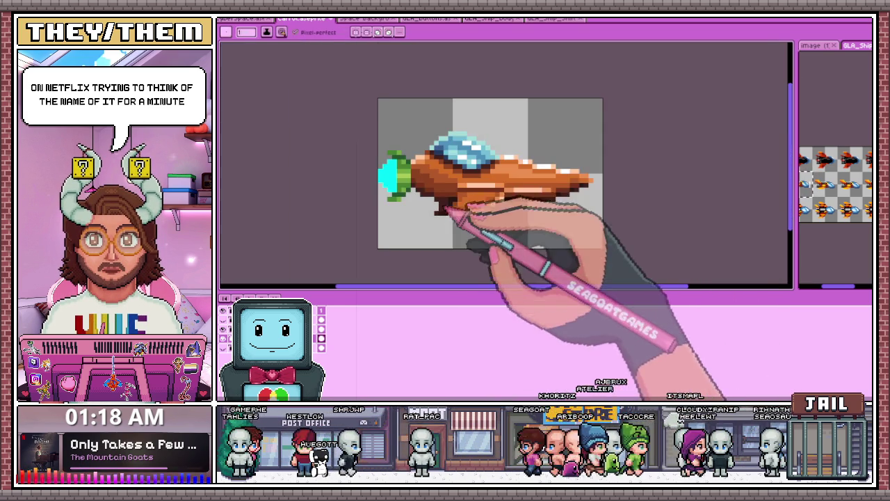
scroll(513, 244, "up", 1)
scroll(519, 199, "up", 1)
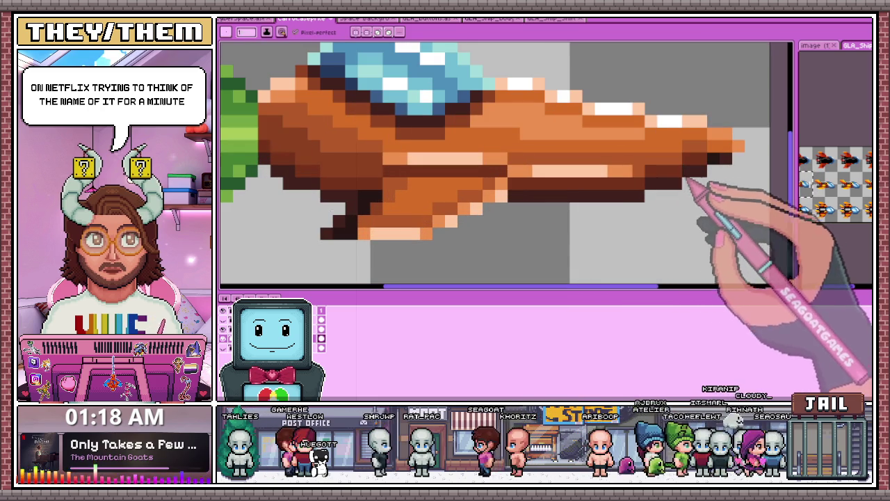
scroll(511, 216, "down", 2)
scroll(511, 217, "down", 2)
scroll(522, 226, "up", 1)
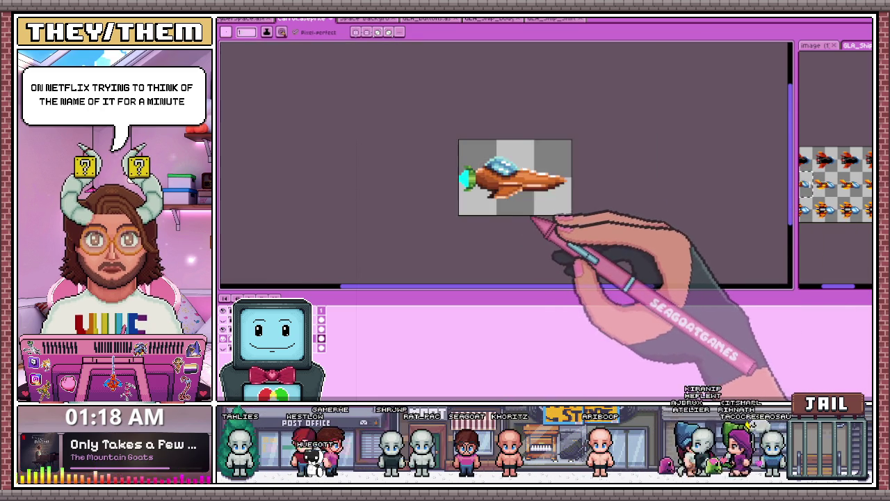
scroll(501, 218, "down", 1)
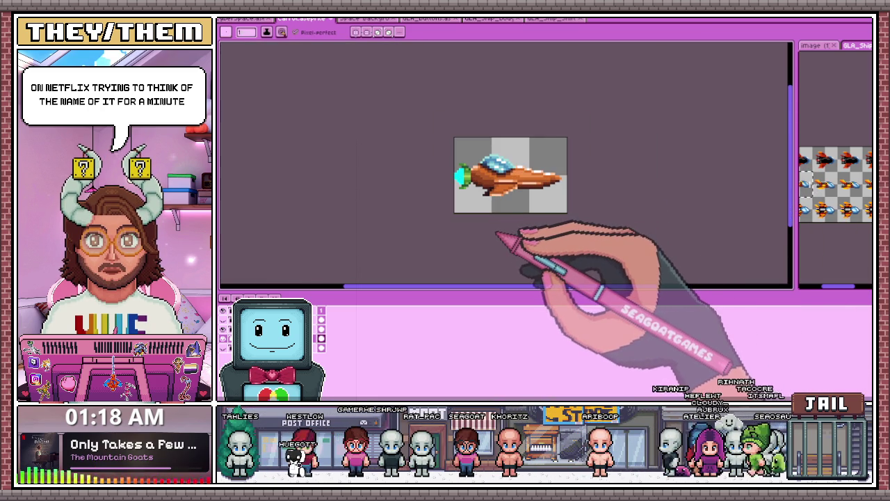
scroll(468, 179, "up", 1)
scroll(450, 177, "up", 1)
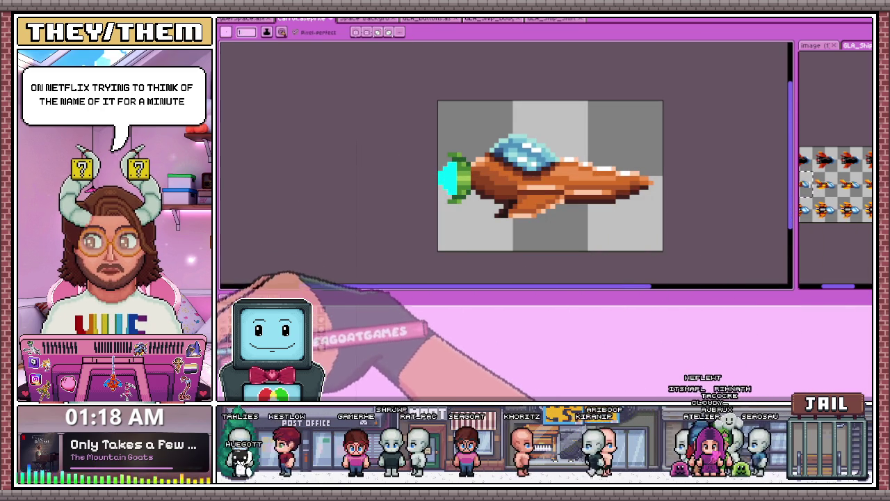
scroll(477, 179, "up", 2)
scroll(328, 248, "down", 1)
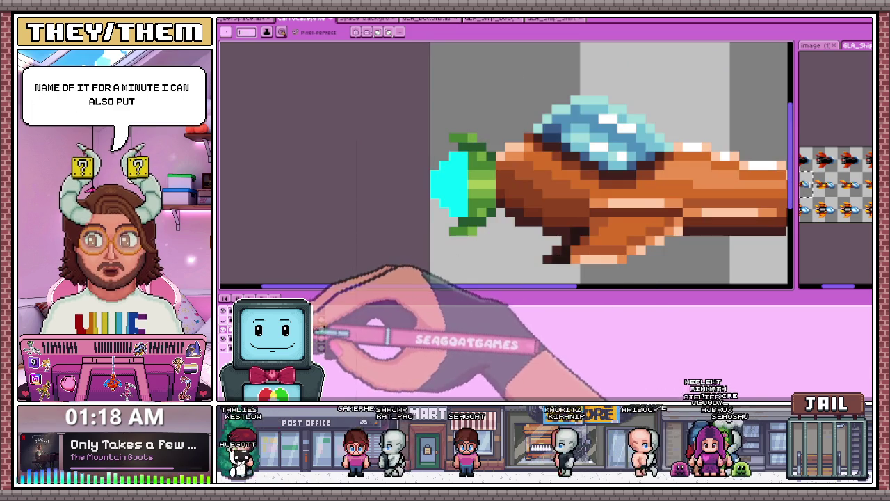
scroll(455, 171, "up", 1)
left_click_drag(470, 160, 481, 119)
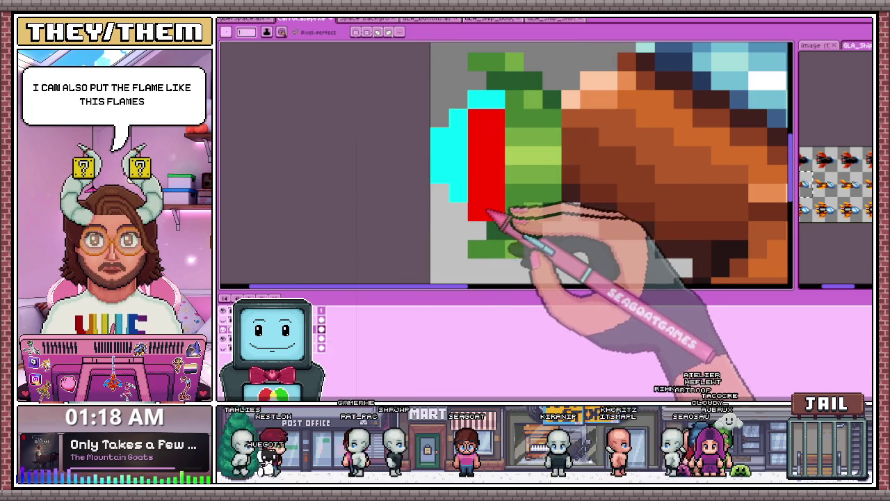
Step: Paint the remaining engine flame pixels red
mouse_move(482, 143)
left_mouse_down()
mouse_move(477, 199)
mouse_move(453, 149)
left_mouse_up()
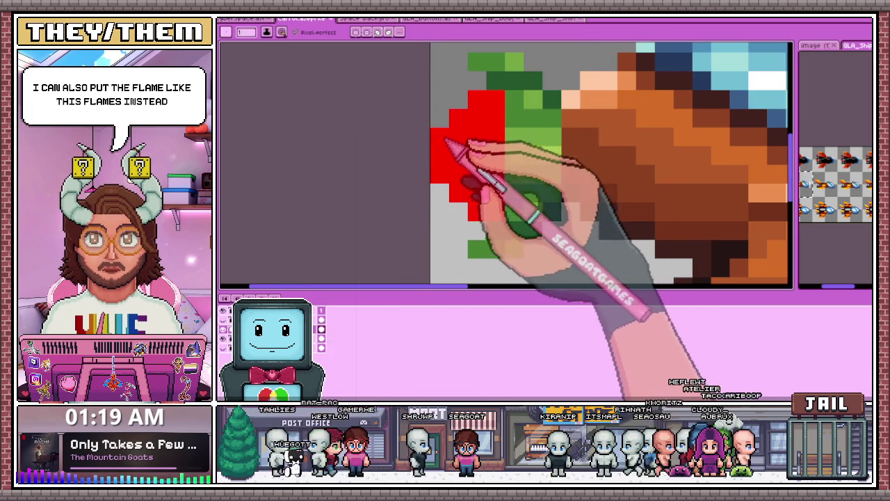
scroll(440, 200, "down", 3)
scroll(439, 200, "down", 2)
scroll(424, 184, "up", 2)
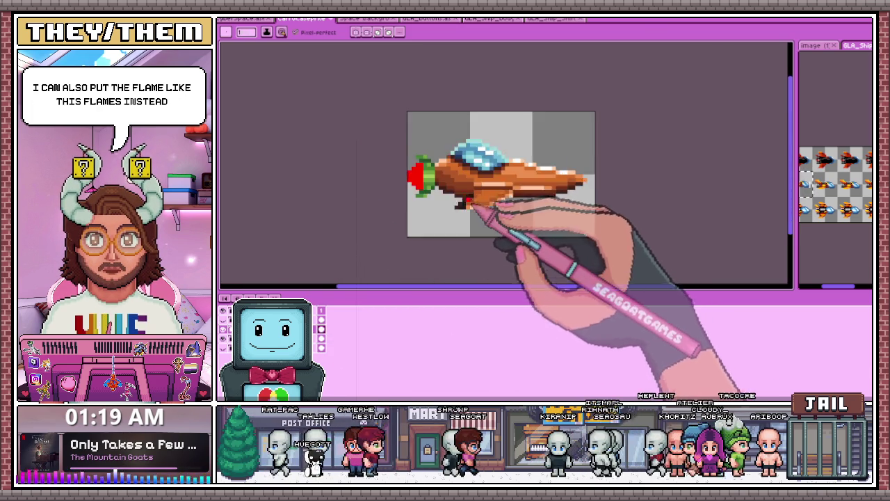
scroll(410, 180, "up", 2)
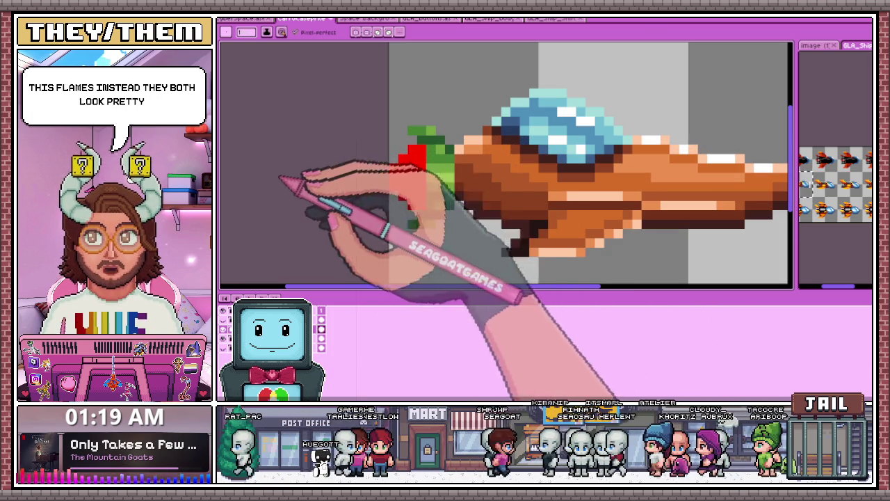
Step: Repaint the red flame band back to cyan, then erase the cyan flame pixels
left_click_drag(398, 157, 398, 189)
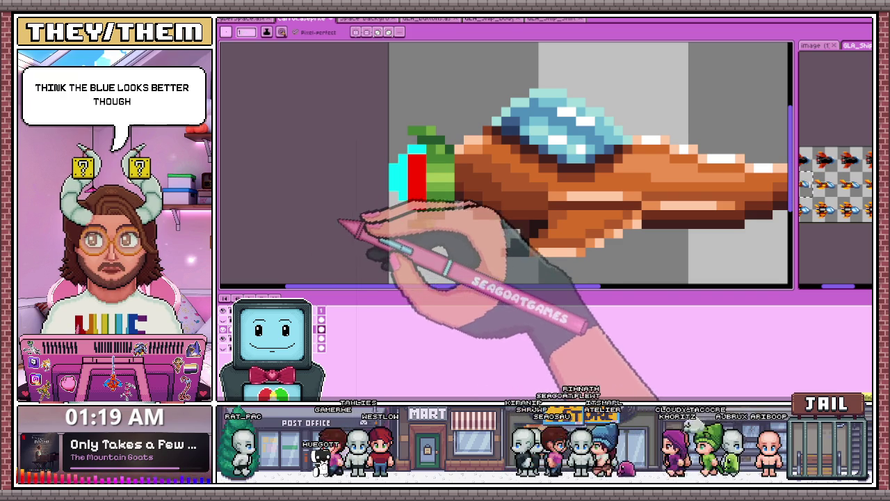
left_click_drag(415, 156, 392, 196)
left_click(420, 186)
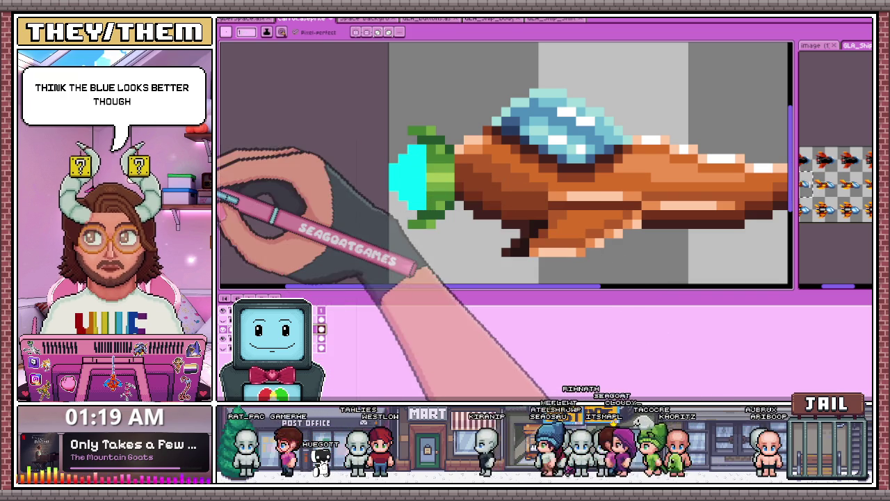
scroll(429, 207, "up", 1)
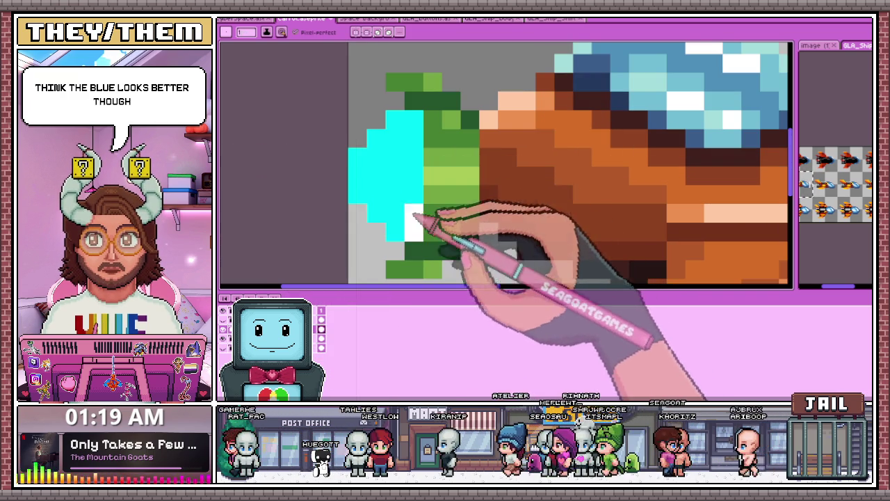
scroll(403, 149, "down", 1)
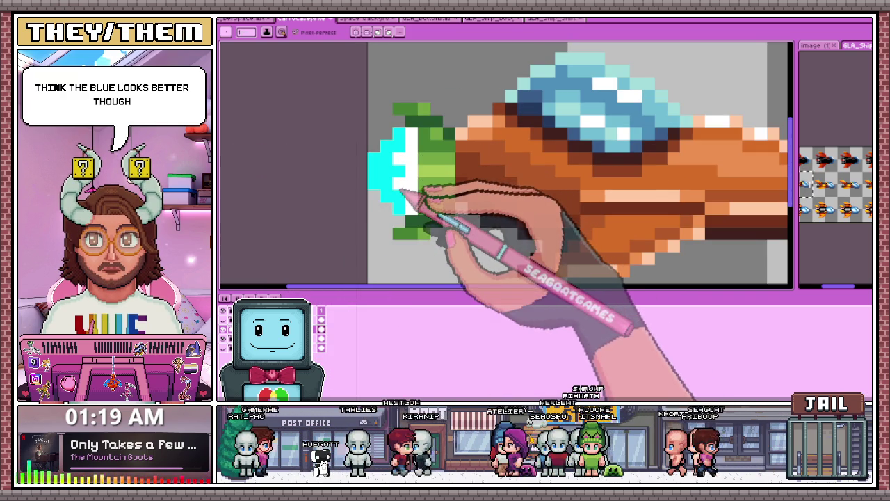
scroll(393, 195, "down", 1)
scroll(387, 175, "down", 2)
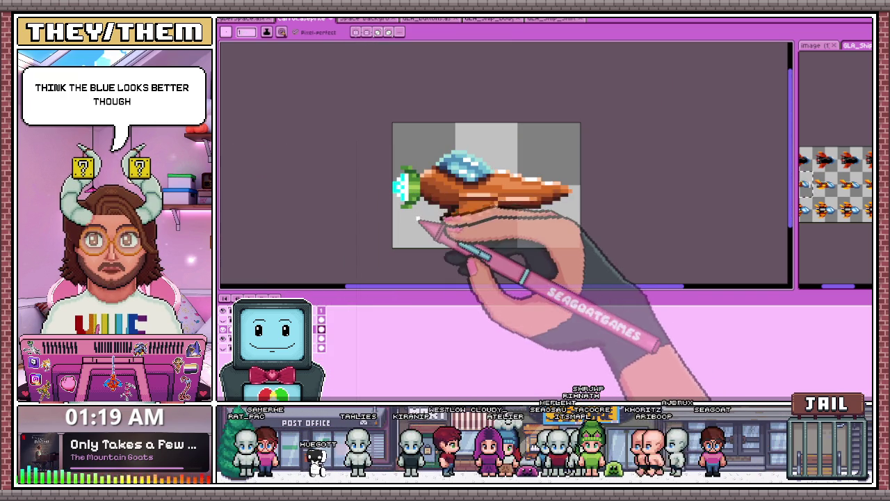
scroll(443, 207, "down", 3)
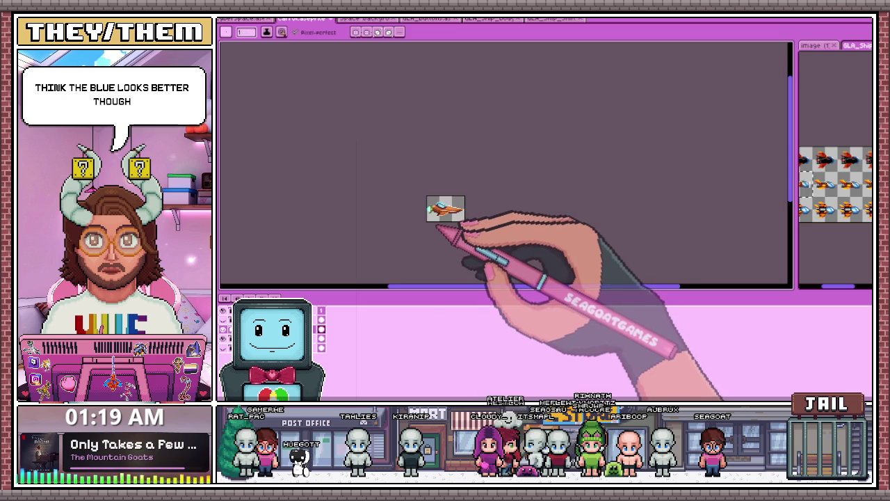
scroll(422, 199, "up", 3)
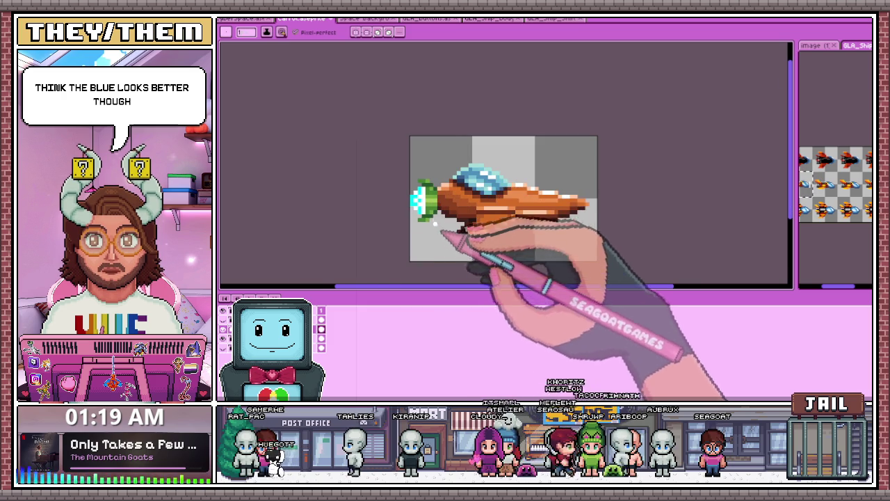
scroll(422, 201, "up", 2)
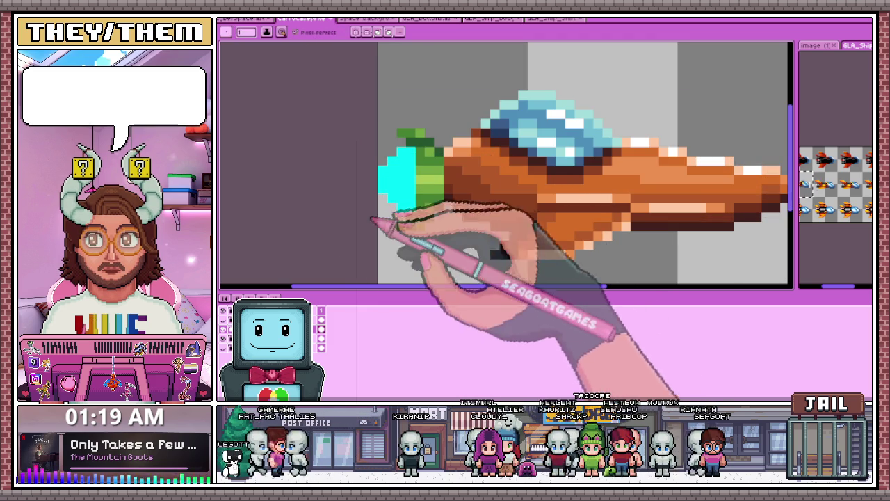
left_click(226, 326)
Step: Sample a hull colour from the sprite and move to the next layer in the stack
scroll(431, 195, "down", 2)
scroll(433, 205, "up", 1)
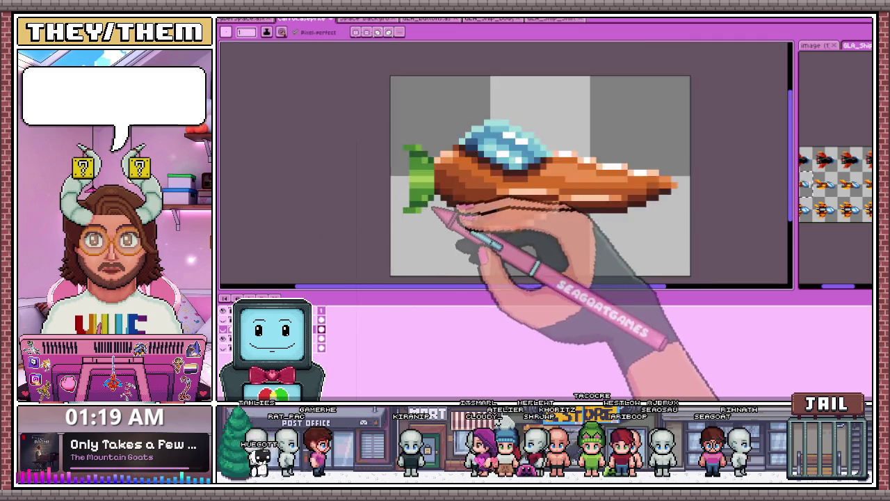
scroll(433, 208, "up", 1)
key("i")
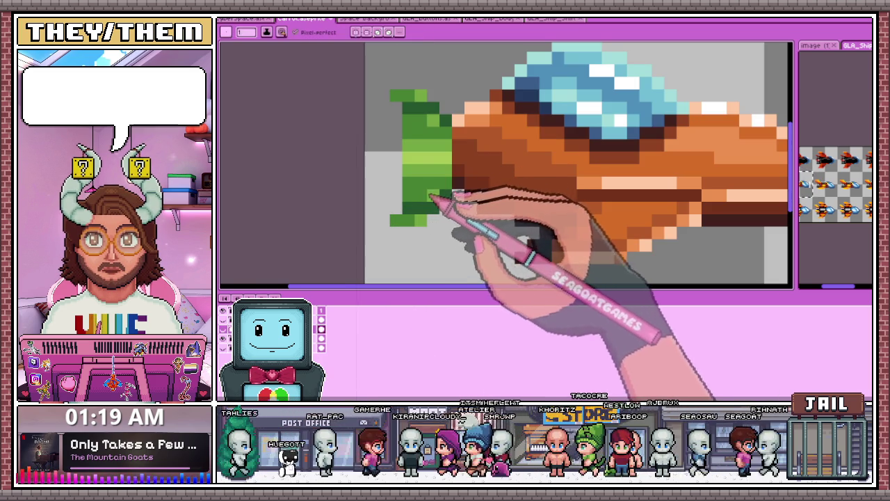
key("alt+Down")
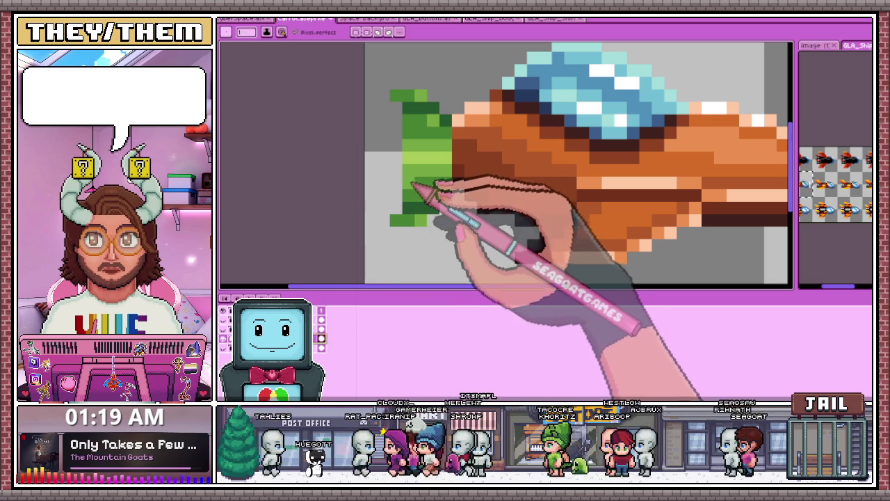
scroll(426, 135, "down", 2)
scroll(417, 205, "down", 1)
scroll(417, 205, "up", 1)
key("i")
key("b")
Step: Zoom in on the hull and load the Pencil with another colour sampled from the ship
scroll(423, 199, "up", 1)
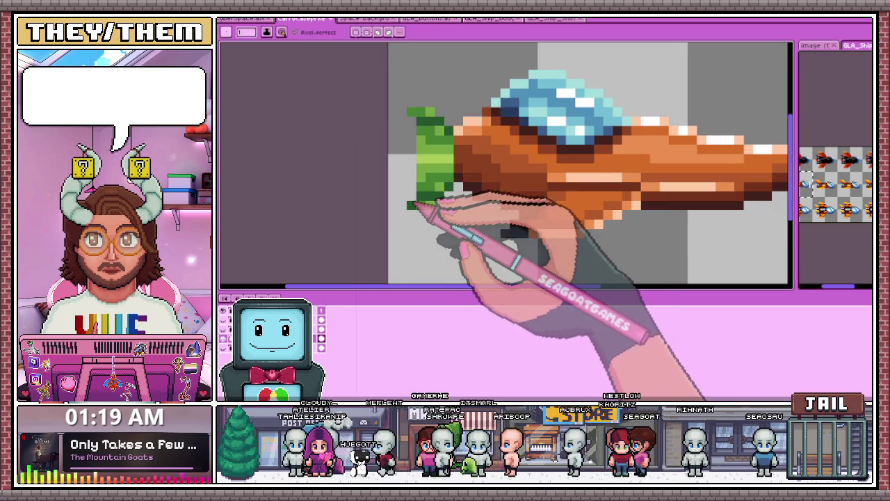
scroll(413, 121, "down", 1)
scroll(422, 228, "down", 3)
scroll(421, 202, "up", 3)
scroll(425, 174, "up", 2)
key("i")
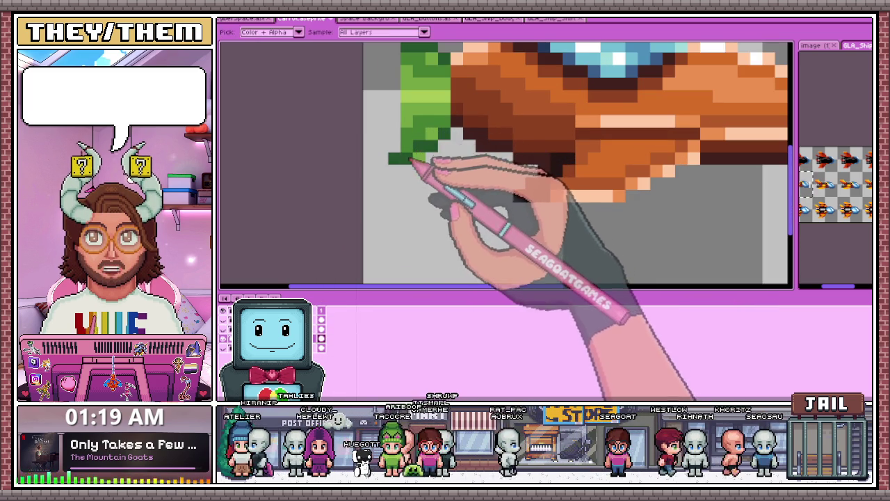
scroll(413, 156, "down", 1)
scroll(410, 125, "up", 1)
key("b")
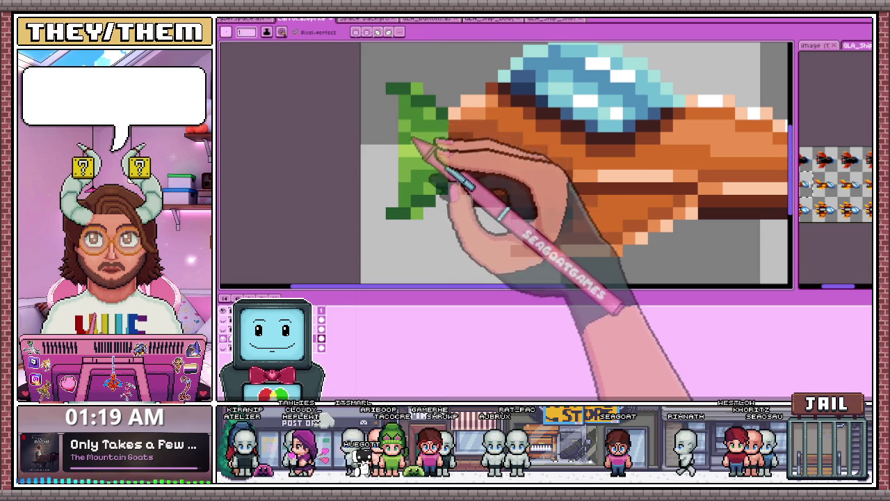
scroll(411, 153, "down", 3)
scroll(407, 175, "up", 3)
scroll(410, 175, "up", 1)
scroll(424, 181, "down", 2)
scroll(439, 185, "down", 1)
scroll(439, 185, "up", 1)
scroll(435, 188, "up", 1)
scroll(428, 191, "down", 1)
scroll(420, 198, "down", 1)
scroll(421, 202, "down", 1)
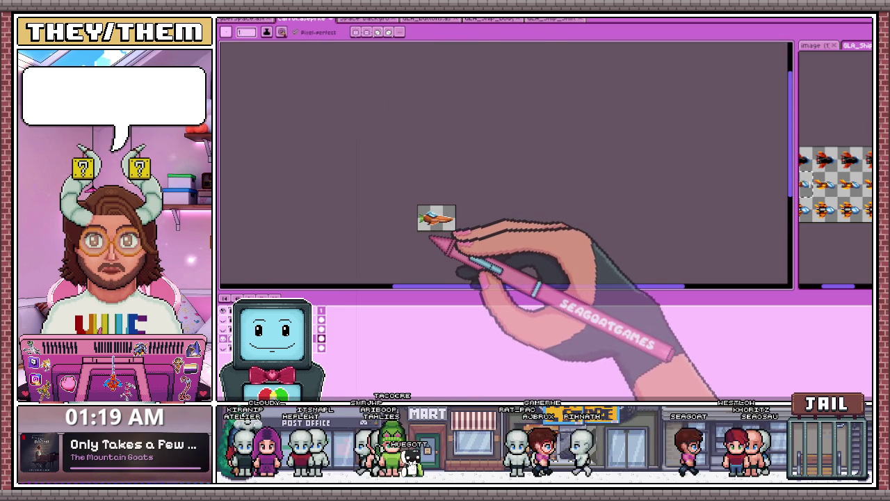
scroll(431, 236, "up", 2)
scroll(435, 209, "up", 1)
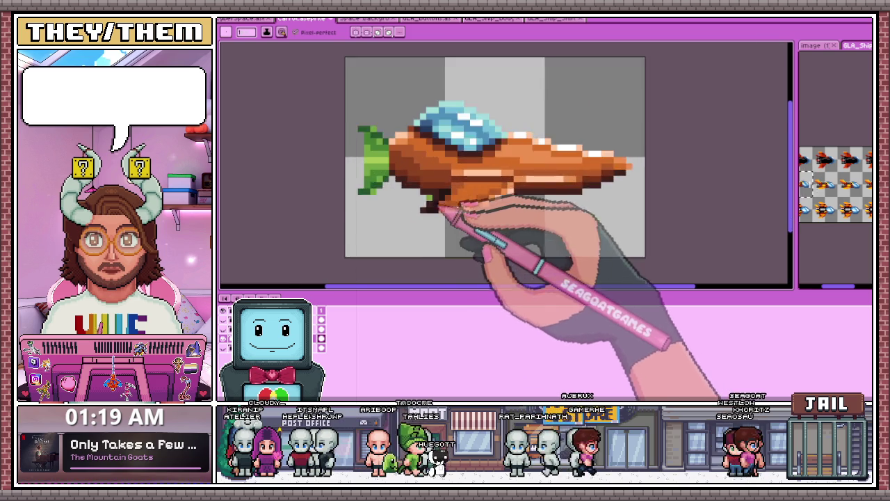
scroll(437, 188, "up", 1)
key("b")
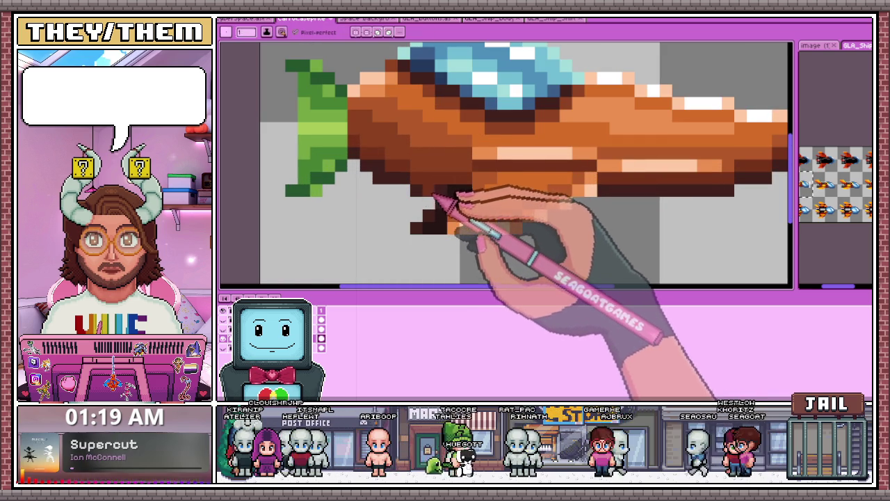
Step: Extend the dark underside fin into a stepped staircase shape
left_click(445, 209)
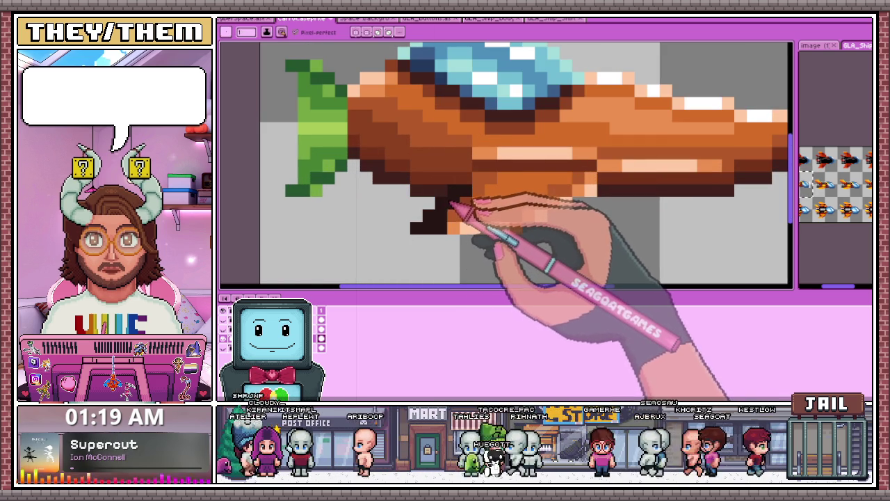
scroll(445, 201, "down", 2)
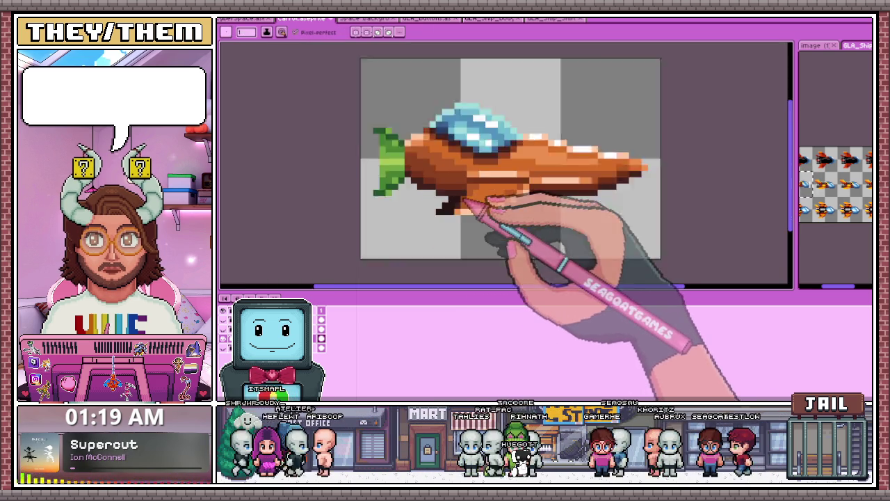
scroll(420, 191, "down", 2)
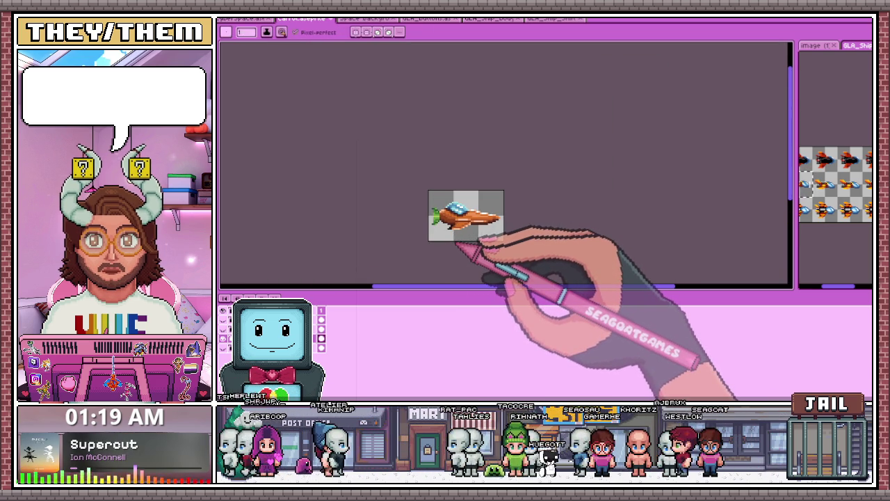
scroll(474, 233, "up", 2)
scroll(477, 239, "up", 2)
scroll(563, 229, "down", 4)
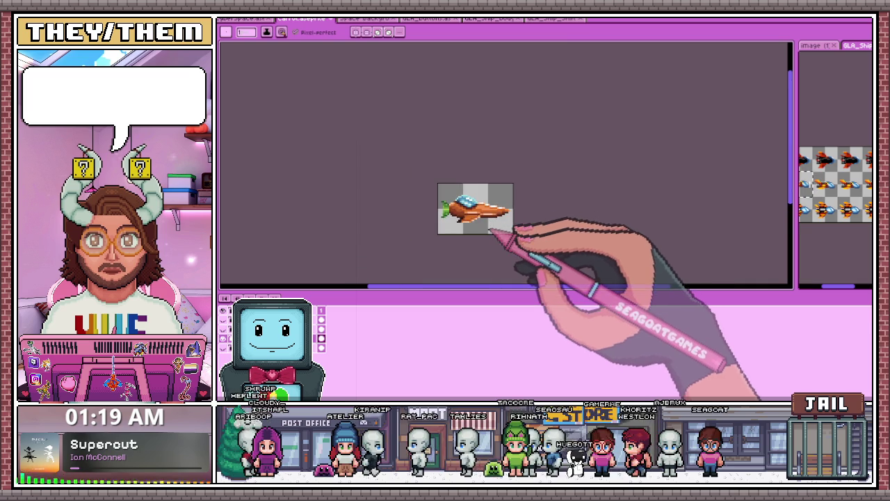
scroll(513, 235, "up", 2)
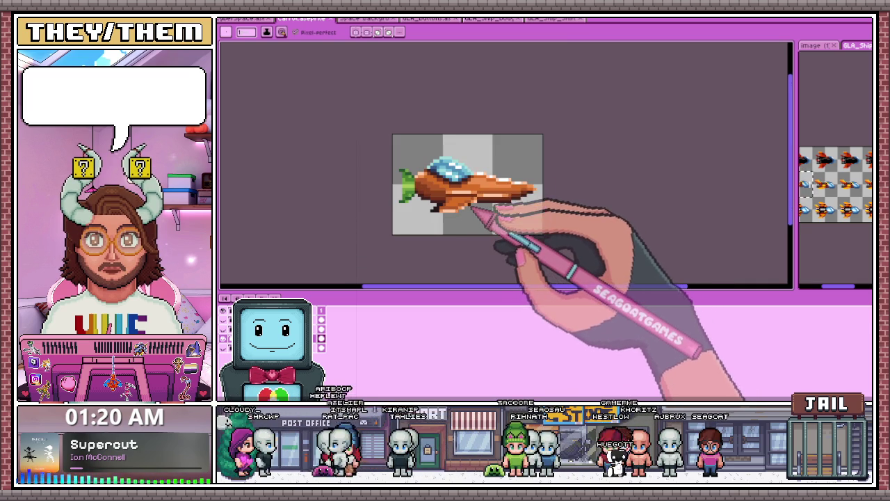
scroll(487, 199, "up", 1)
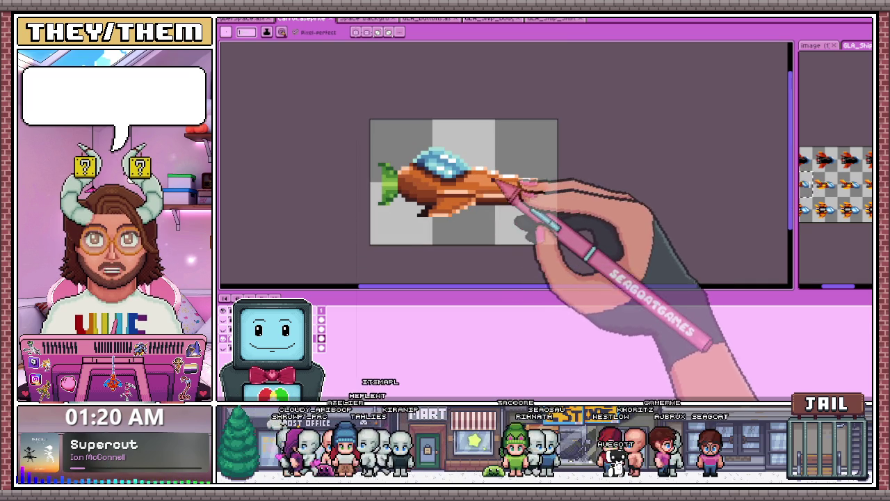
scroll(485, 206, "down", 1)
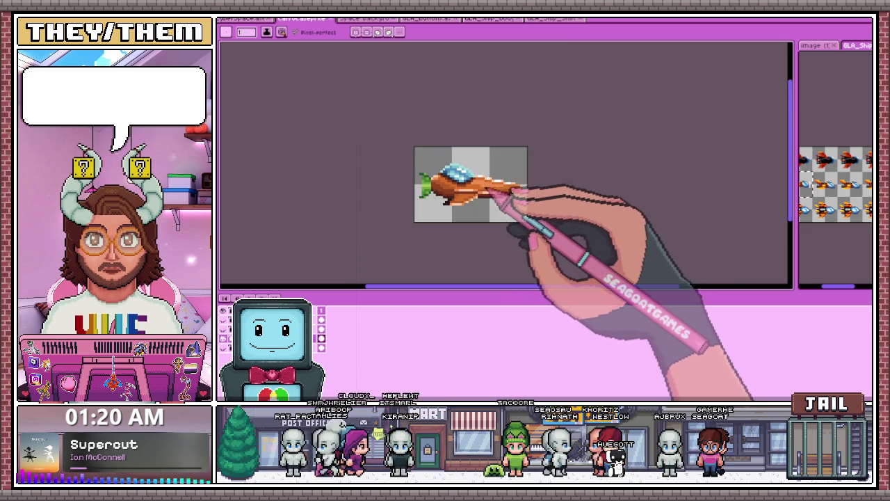
scroll(480, 203, "up", 2)
scroll(473, 198, "up", 1)
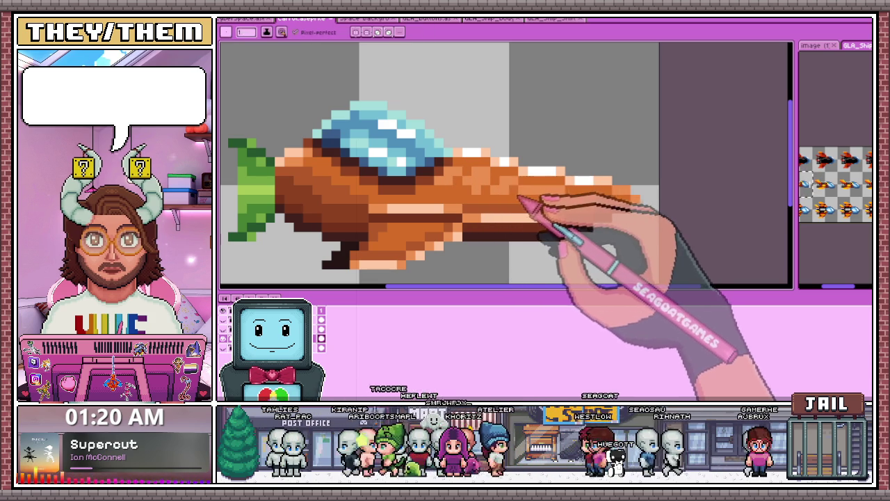
scroll(525, 200, "down", 3)
scroll(521, 222, "down", 2)
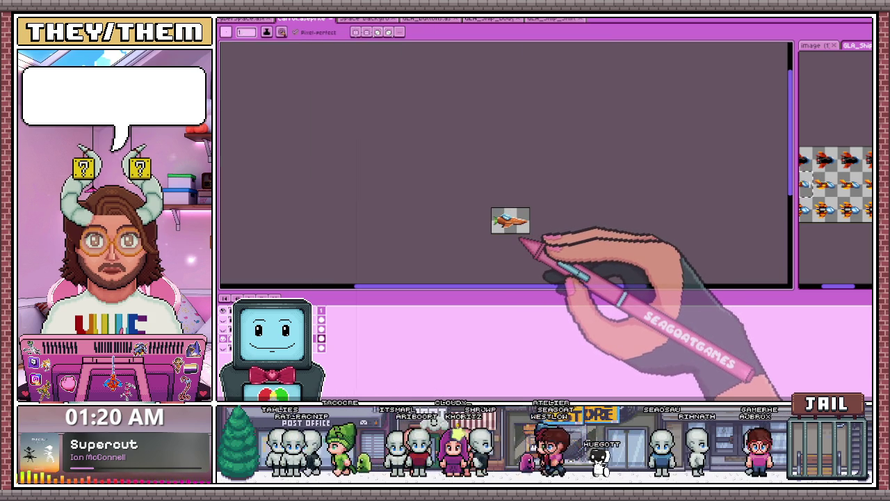
scroll(522, 238, "up", 2)
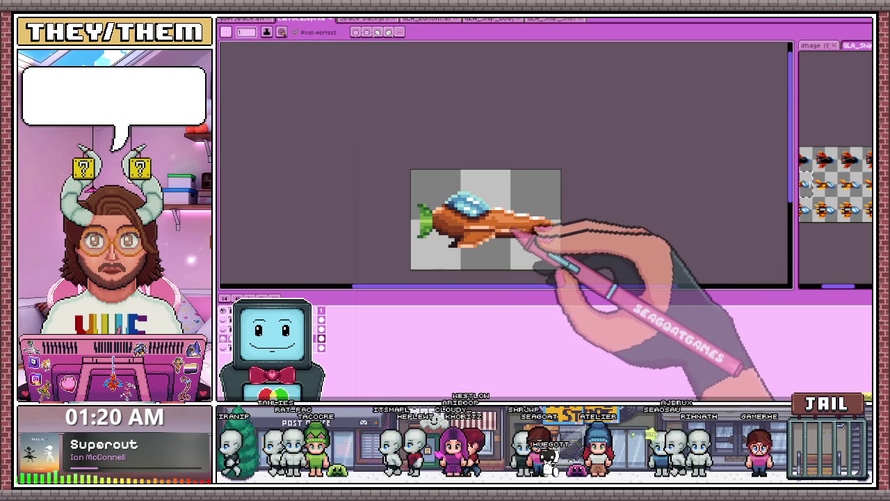
scroll(508, 226, "up", 1)
scroll(500, 221, "up", 2)
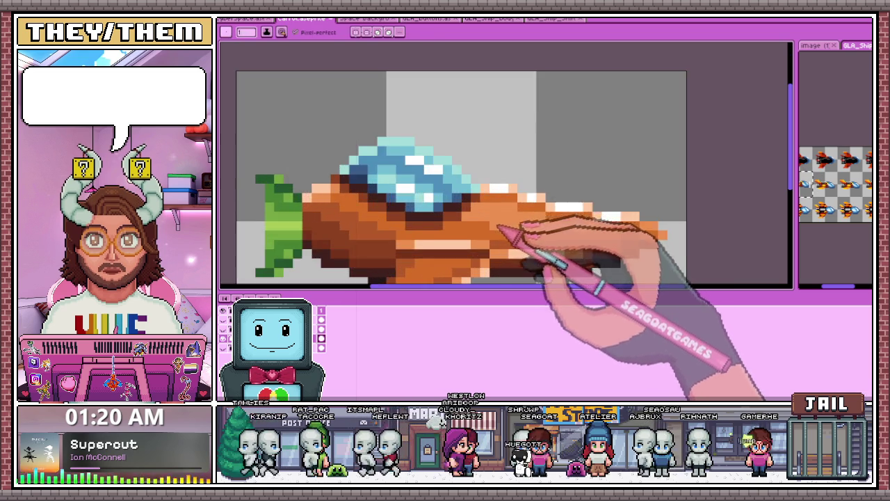
scroll(495, 226, "down", 3)
scroll(513, 249, "up", 3)
scroll(486, 209, "up", 1)
Step: Sample more existing hull colours from the ship for further pixel touch-ups
key("i")
scroll(466, 208, "down", 1)
scroll(375, 222, "up", 1)
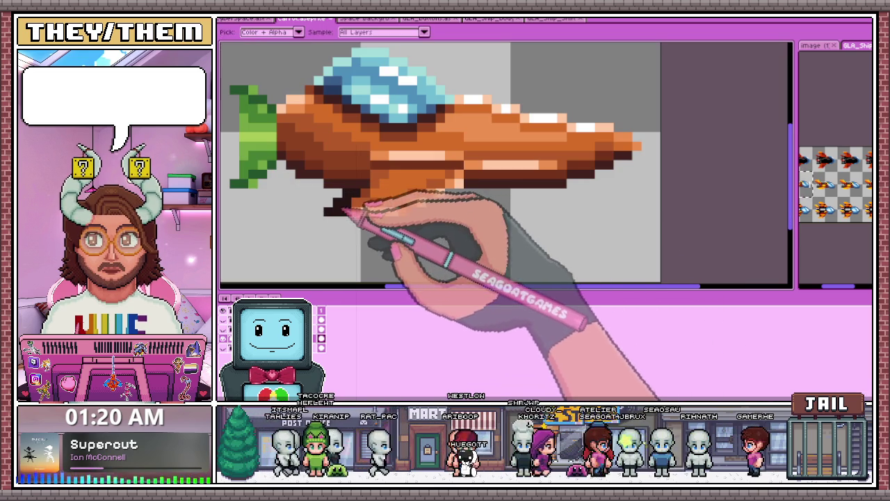
scroll(612, 189, "down", 2)
scroll(601, 192, "up", 2)
scroll(584, 182, "down", 2)
scroll(566, 189, "up", 2)
key("b")
scroll(549, 194, "down", 2)
scroll(473, 208, "down", 1)
scroll(399, 209, "up", 1)
scroll(435, 224, "down", 1)
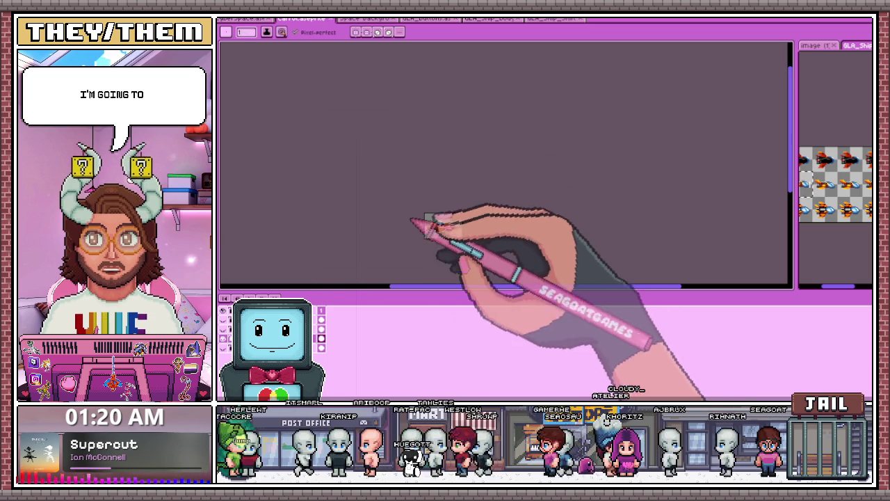
scroll(449, 226, "up", 1)
scroll(460, 220, "up", 1)
key("i")
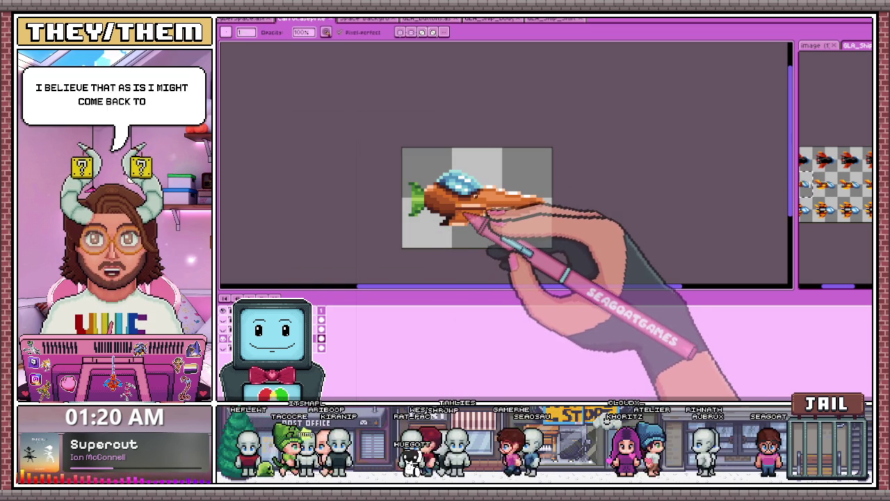
scroll(460, 217, "up", 1)
scroll(423, 264, "up", 1)
key("b")
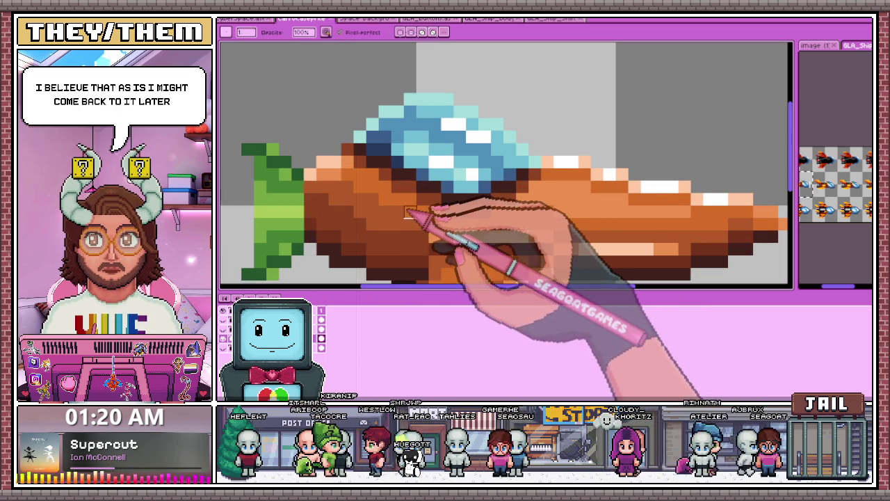
Step: Zoom in and out across the ship to inspect the refined orange hull
scroll(477, 249, "down", 10)
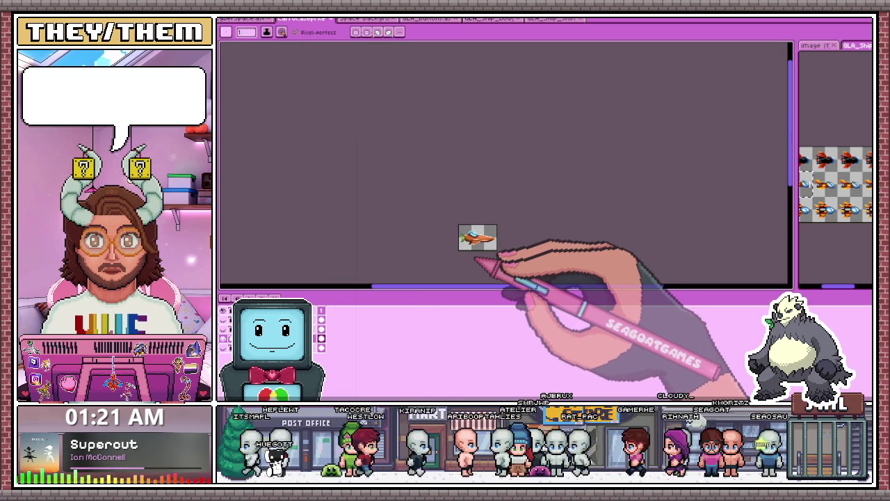
scroll(445, 223, "up", 2)
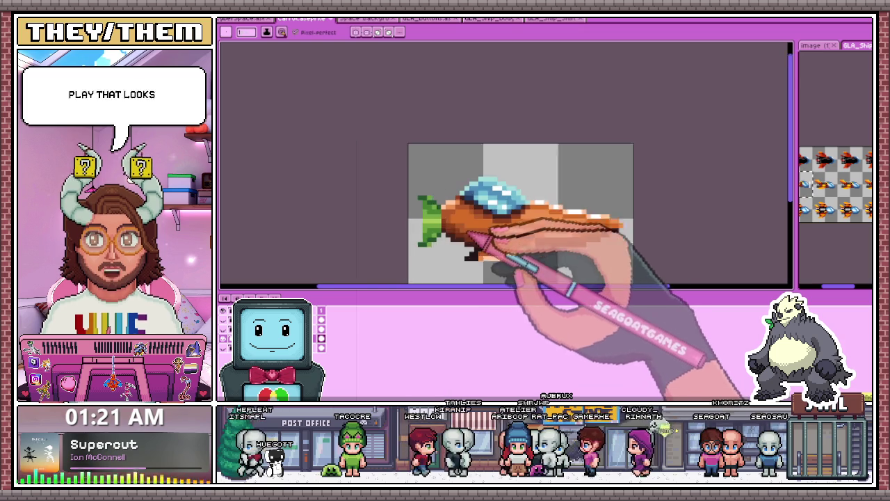
scroll(424, 209, "up", 2)
scroll(436, 200, "up", 1)
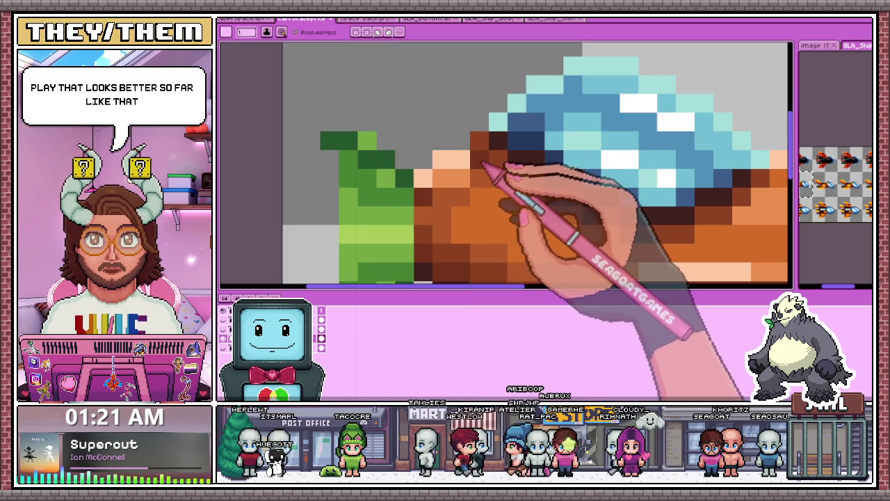
scroll(431, 198, "down", 3)
scroll(459, 195, "down", 4)
scroll(459, 193, "up", 1)
scroll(445, 189, "up", 1)
scroll(448, 192, "down", 1)
scroll(479, 222, "down", 1)
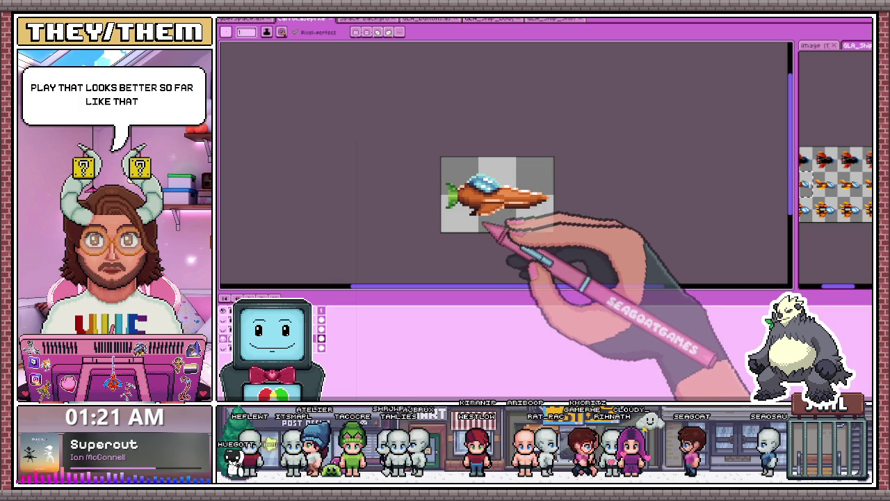
scroll(445, 205, "up", 2)
scroll(431, 184, "up", 1)
scroll(448, 181, "up", 1)
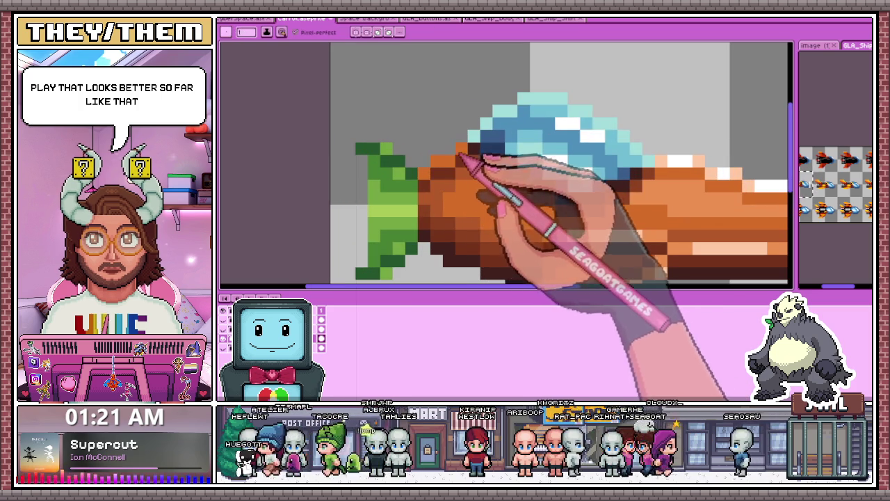
scroll(460, 155, "down", 2)
scroll(480, 194, "down", 2)
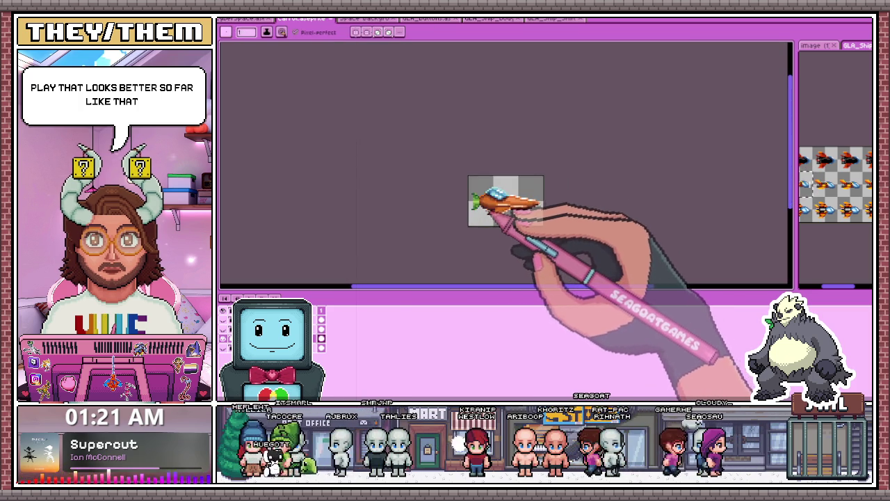
scroll(486, 212, "up", 3)
scroll(473, 202, "up", 1)
scroll(480, 205, "up", 1)
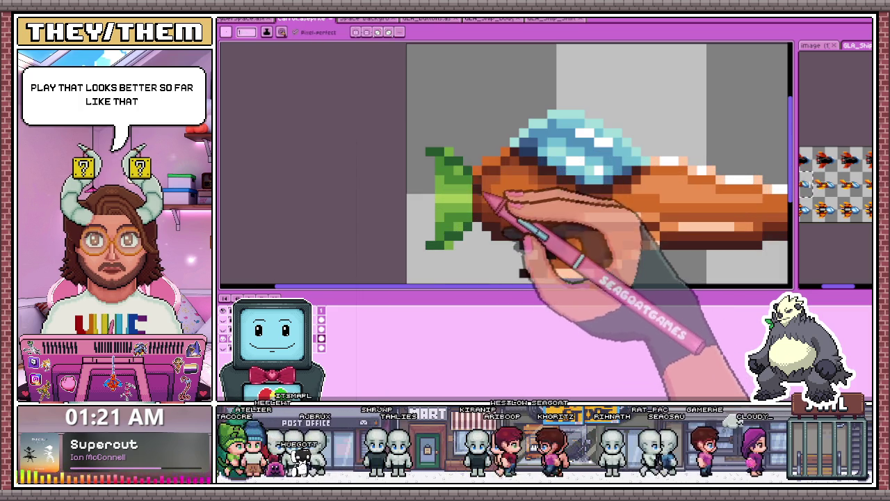
scroll(504, 162, "down", 1)
scroll(522, 188, "down", 2)
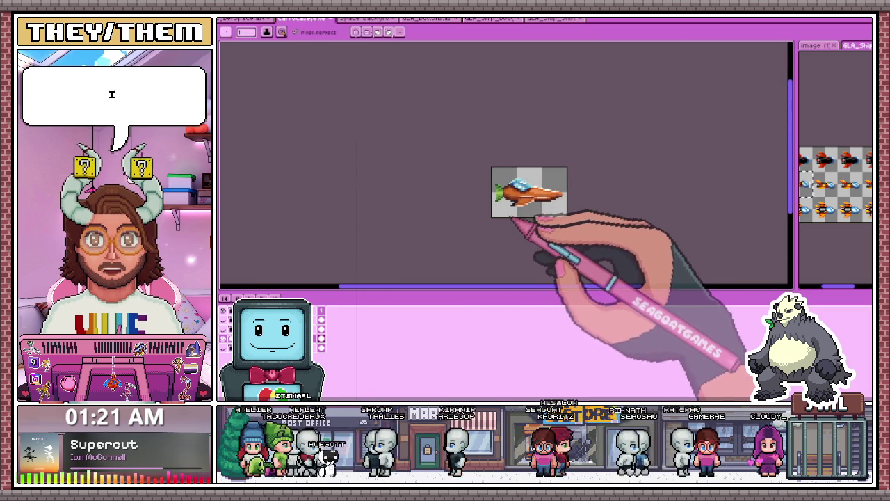
scroll(531, 209, "down", 1)
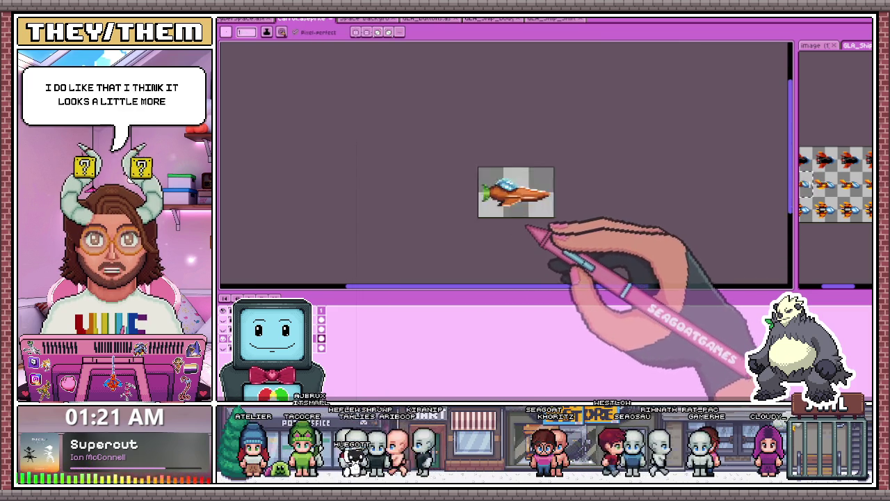
scroll(522, 236, "up", 3)
scroll(480, 209, "up", 1)
scroll(476, 177, "up", 1)
scroll(501, 229, "down", 3)
scroll(498, 230, "down", 1)
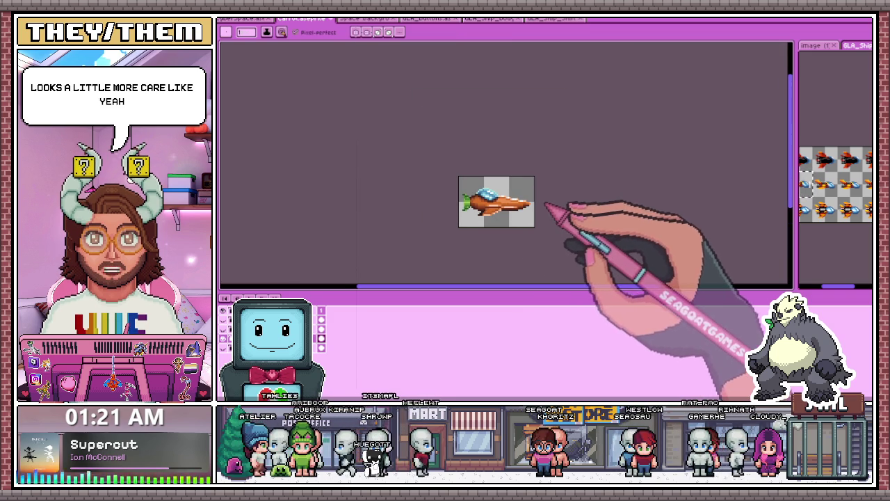
scroll(514, 210, "up", 1)
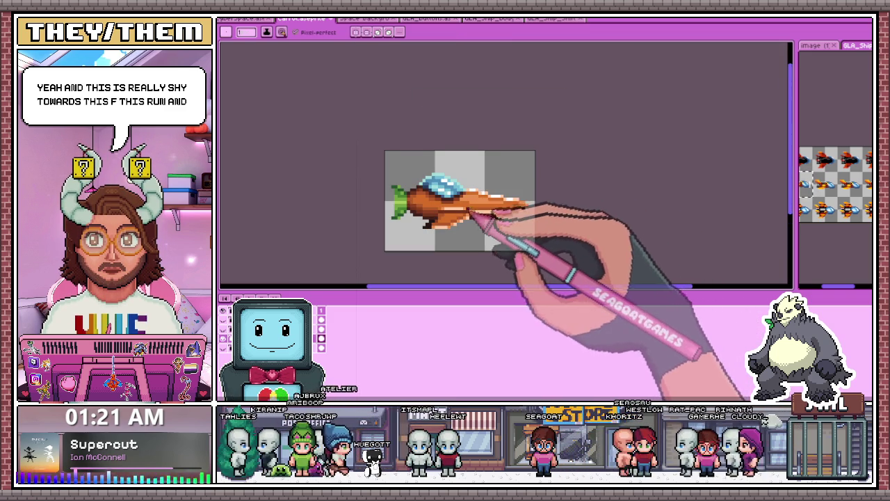
Step: Draw a pencil stroke extending the ship's pointed nose rightward to a dark outline tip
scroll(465, 216, "up", 1)
scroll(461, 219, "up", 1)
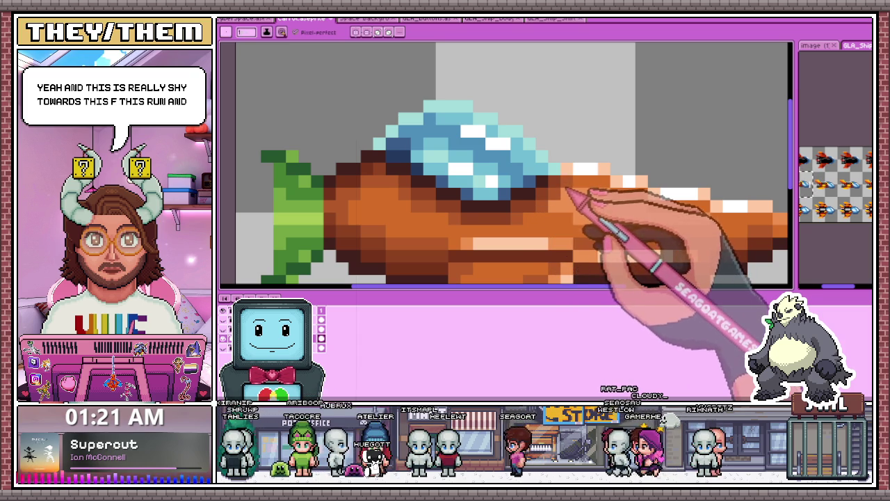
scroll(565, 189, "down", 1)
scroll(577, 199, "down", 1)
scroll(556, 244, "down", 1)
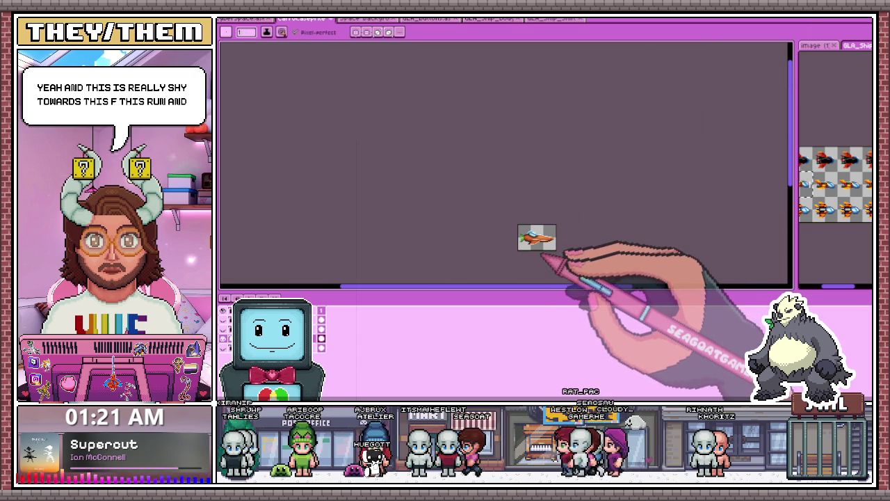
scroll(553, 244, "up", 2)
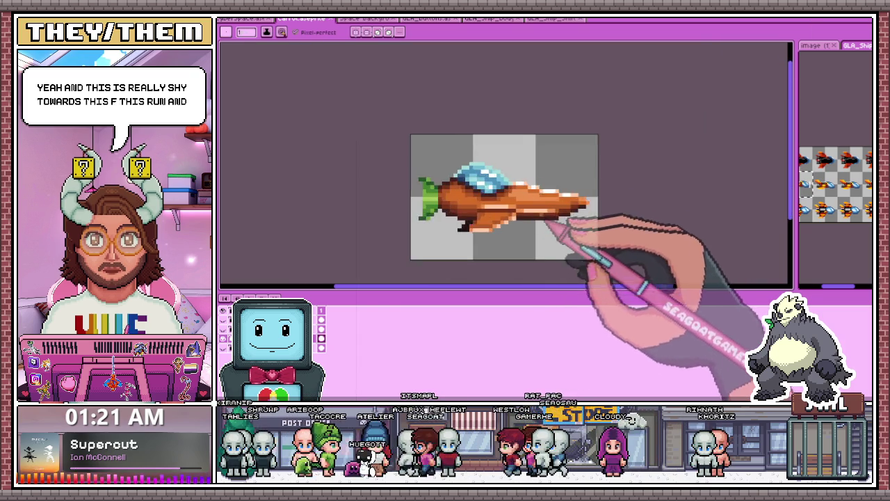
scroll(536, 201, "up", 1)
scroll(525, 194, "up", 1)
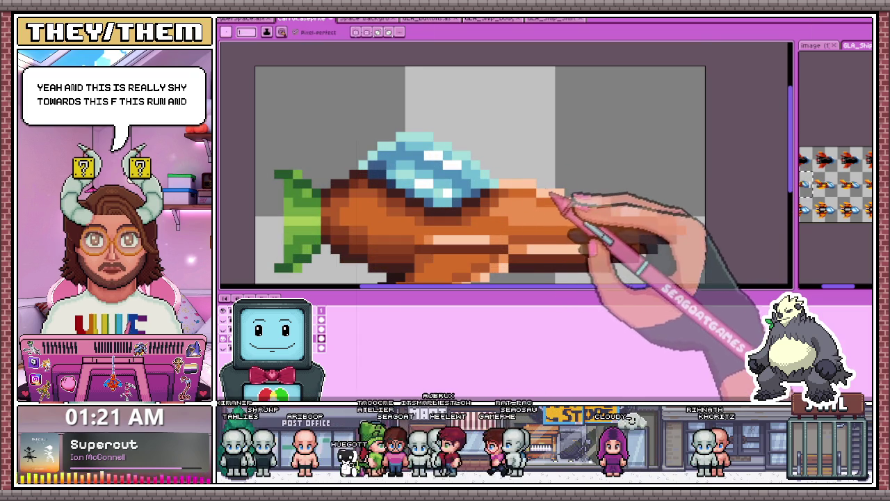
scroll(587, 209, "down", 1)
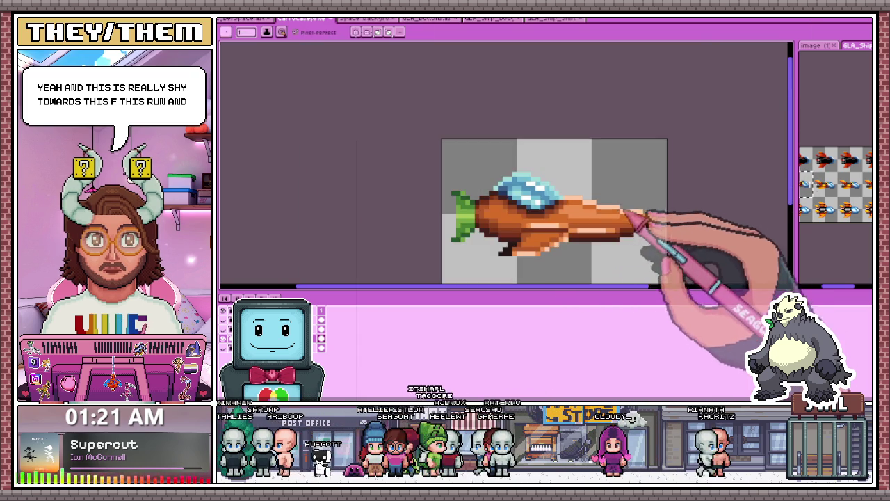
scroll(580, 230, "down", 1)
scroll(574, 250, "down", 1)
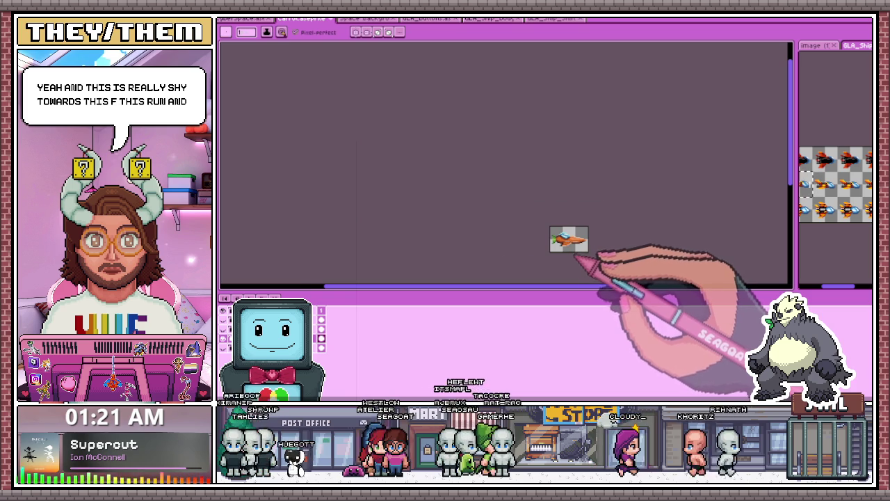
scroll(576, 259, "up", 2)
scroll(549, 209, "up", 1)
scroll(529, 164, "up", 1)
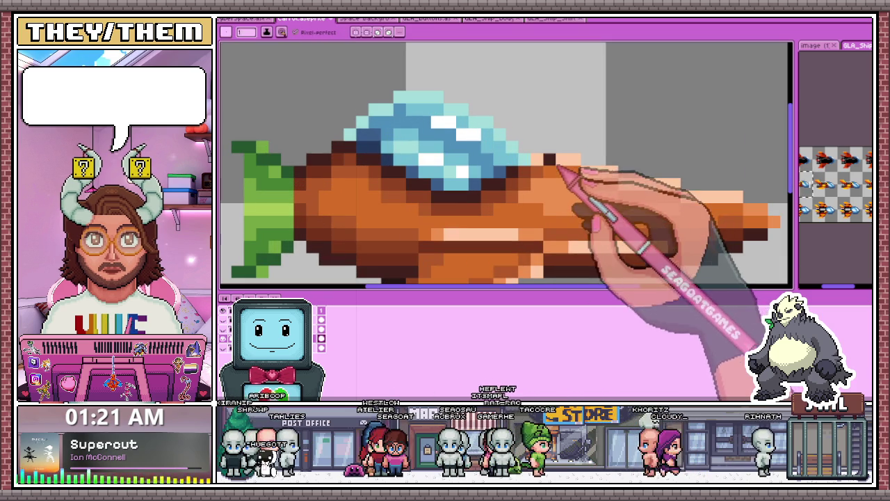
scroll(598, 180, "down", 2)
scroll(626, 184, "up", 1)
left_click_drag(612, 174, 706, 198)
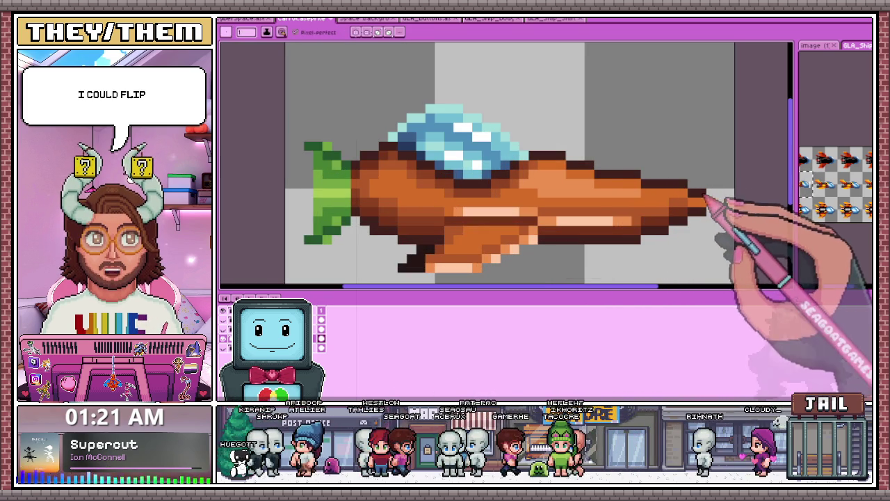
scroll(716, 203, "down", 1)
scroll(612, 202, "down", 3)
scroll(619, 230, "down", 1)
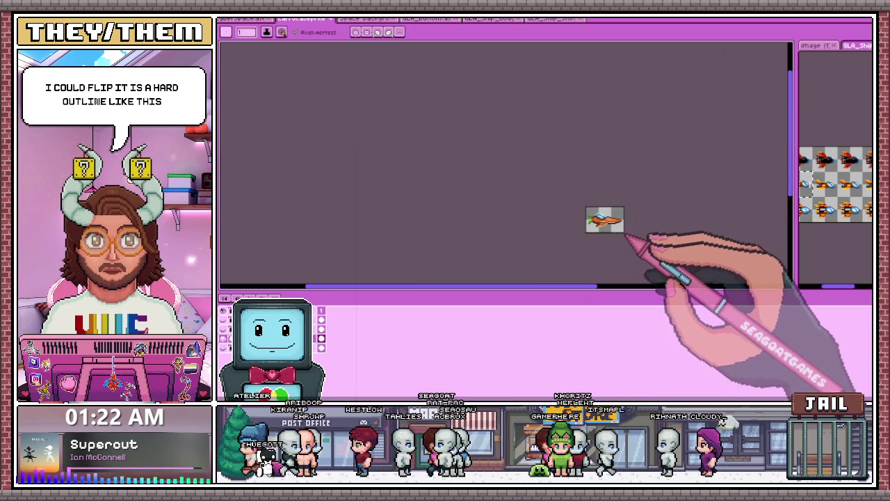
scroll(625, 234, "up", 1)
scroll(626, 236, "up", 1)
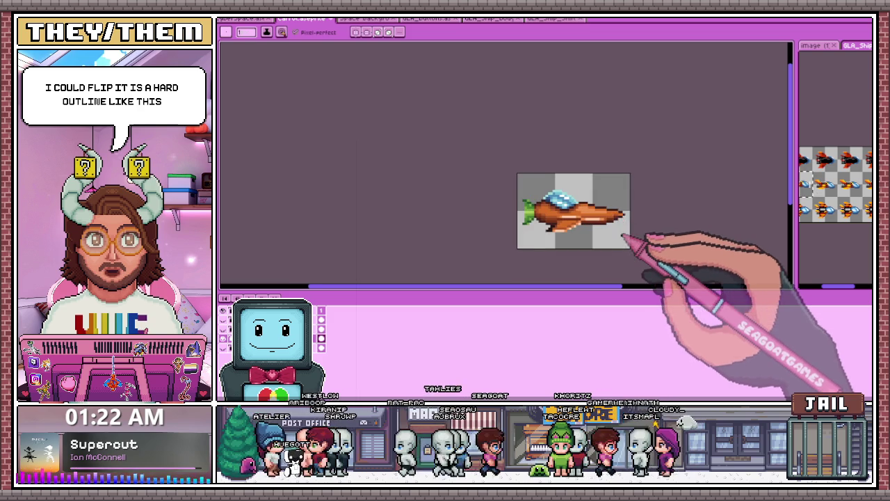
scroll(634, 231, "up", 1)
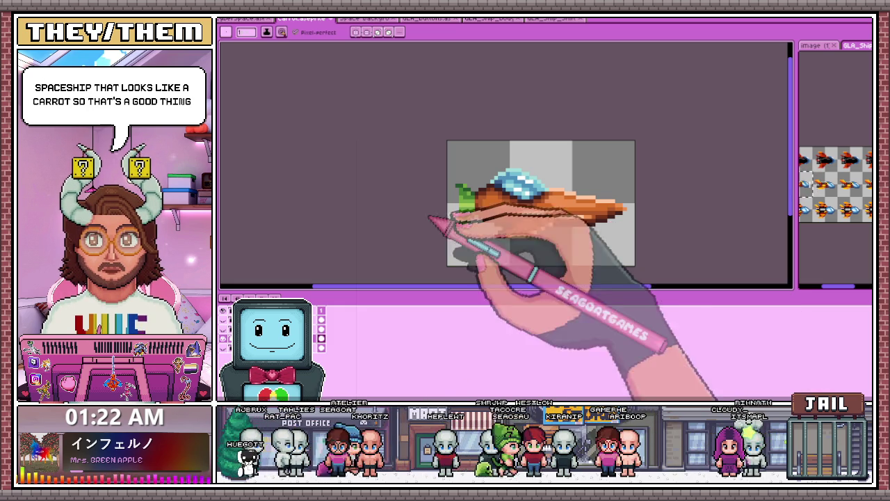
scroll(506, 221, "up", 2)
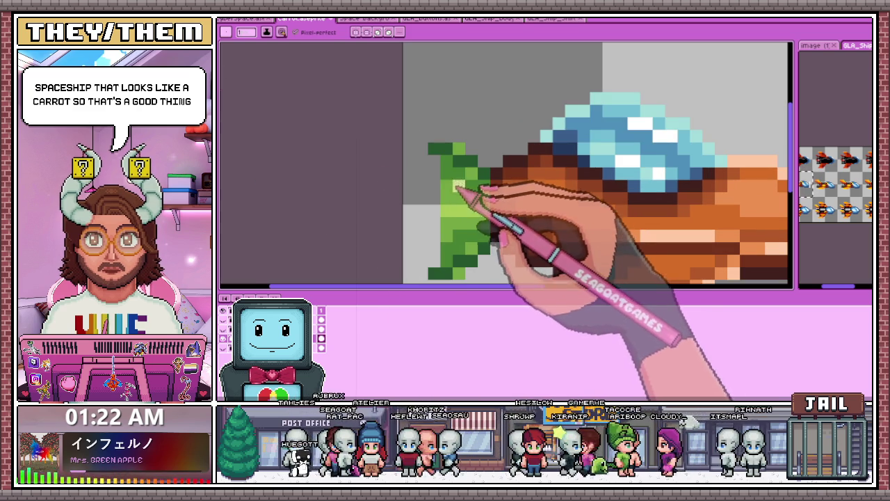
Step: Paint a stroke of lighter orange highlight pixels along the ship's upper hull
scroll(455, 178, "down", 2)
scroll(471, 213, "down", 3)
scroll(476, 213, "down", 3)
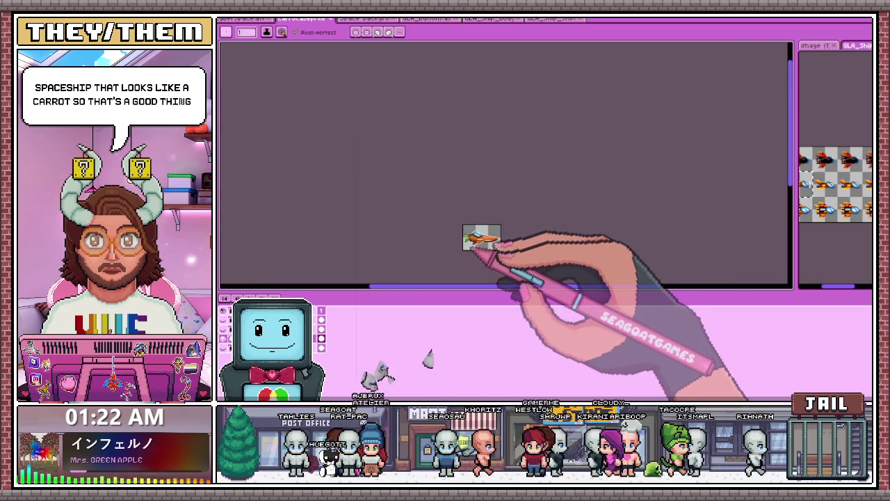
scroll(472, 255, "up", 3)
scroll(454, 222, "up", 3)
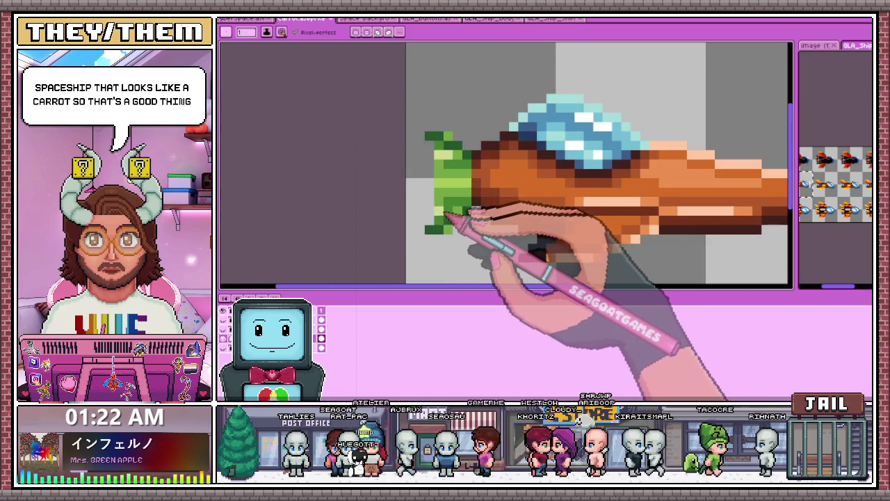
scroll(441, 202, "down", 1)
scroll(441, 195, "up", 2)
scroll(445, 183, "down", 2)
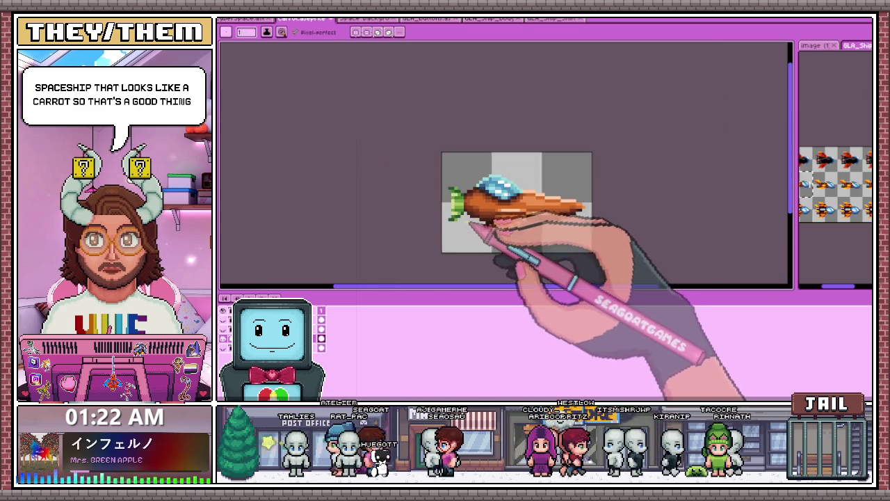
scroll(461, 199, "down", 3)
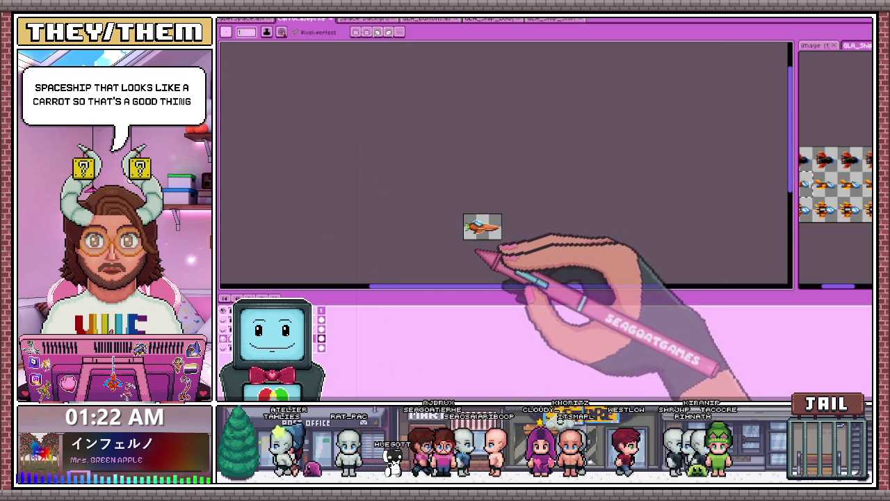
scroll(478, 233, "up", 4)
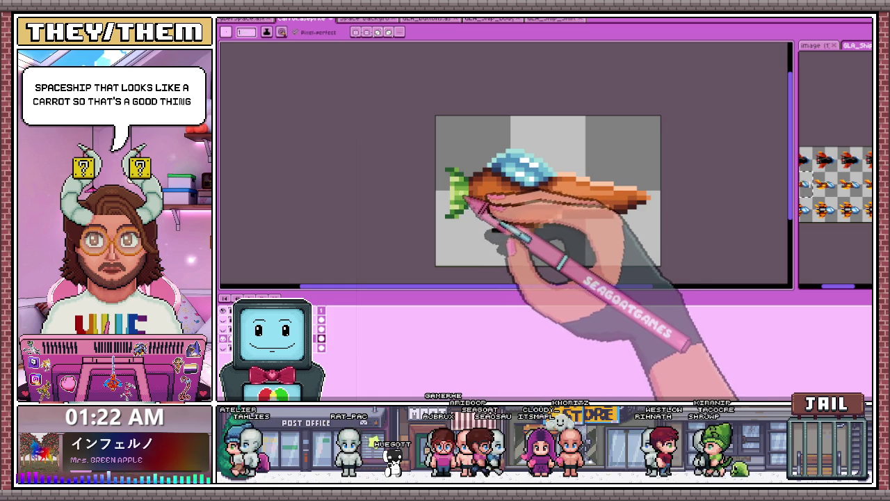
scroll(465, 199, "down", 1)
scroll(461, 206, "down", 2)
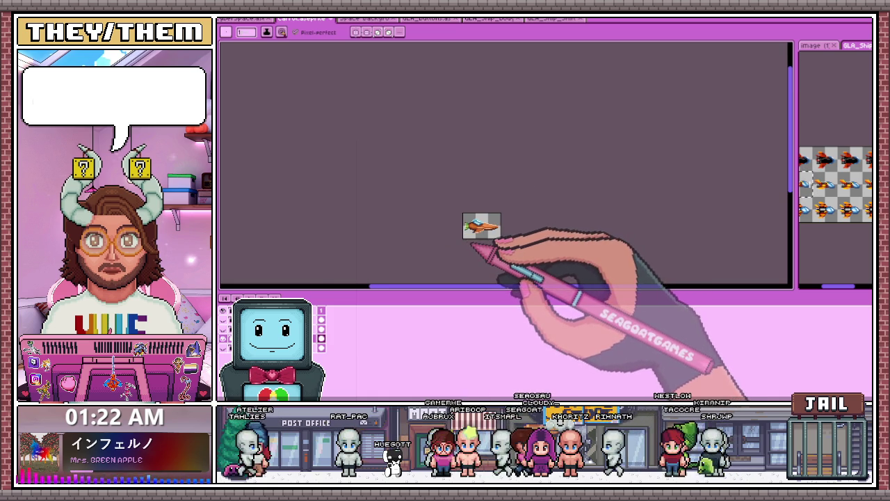
scroll(487, 222, "up", 2)
scroll(512, 191, "up", 1)
scroll(453, 198, "up", 1)
scroll(437, 202, "up", 1)
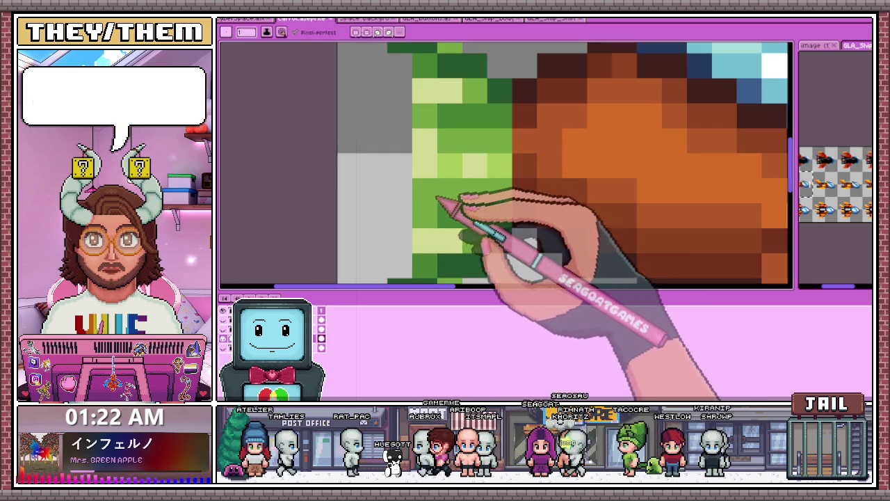
scroll(435, 194, "down", 1)
scroll(430, 211, "down", 1)
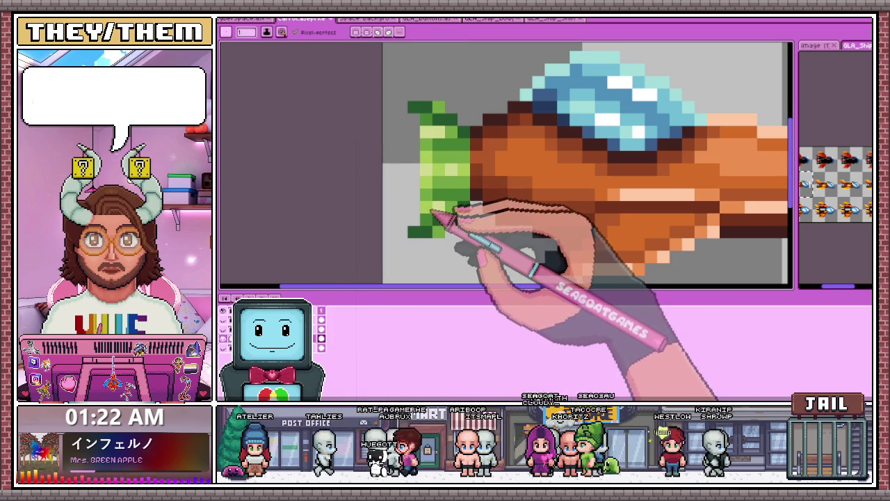
scroll(451, 187, "down", 2)
scroll(459, 222, "down", 1)
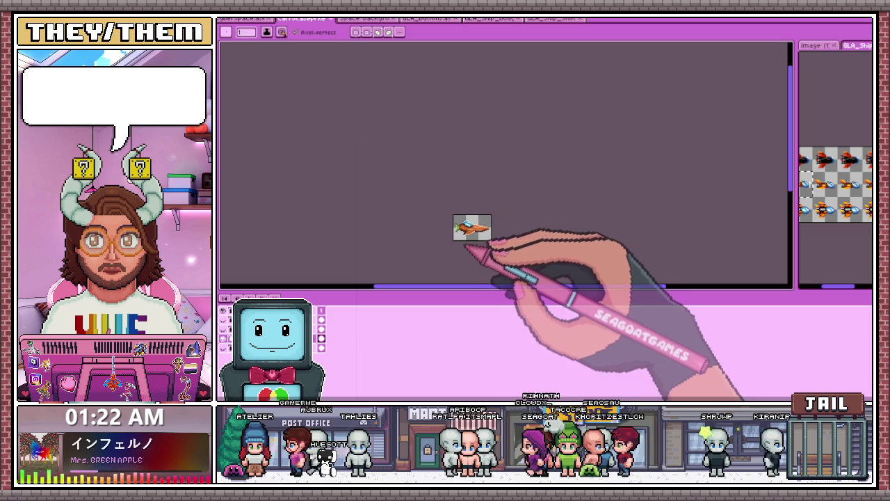
scroll(479, 228, "up", 2)
scroll(501, 236, "up", 2)
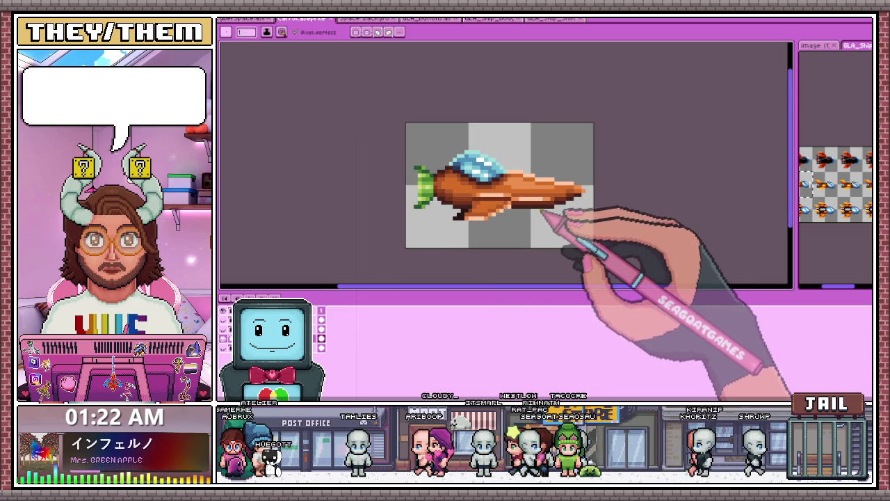
scroll(577, 201, "up", 1)
scroll(598, 191, "up", 2)
left_click_drag(425, 170, 306, 179)
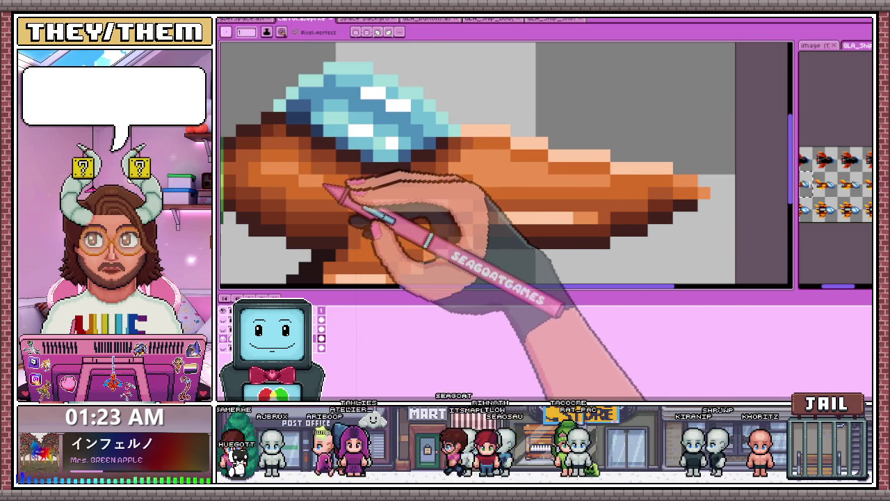
scroll(382, 223, "down", 2)
scroll(403, 243, "down", 1)
scroll(399, 237, "down", 1)
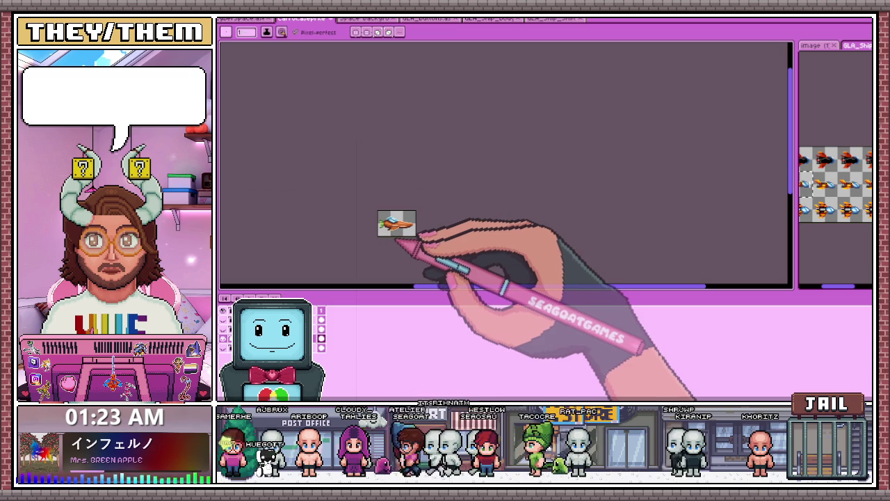
scroll(394, 236, "up", 3)
scroll(362, 236, "down", 1)
scroll(372, 216, "up", 2)
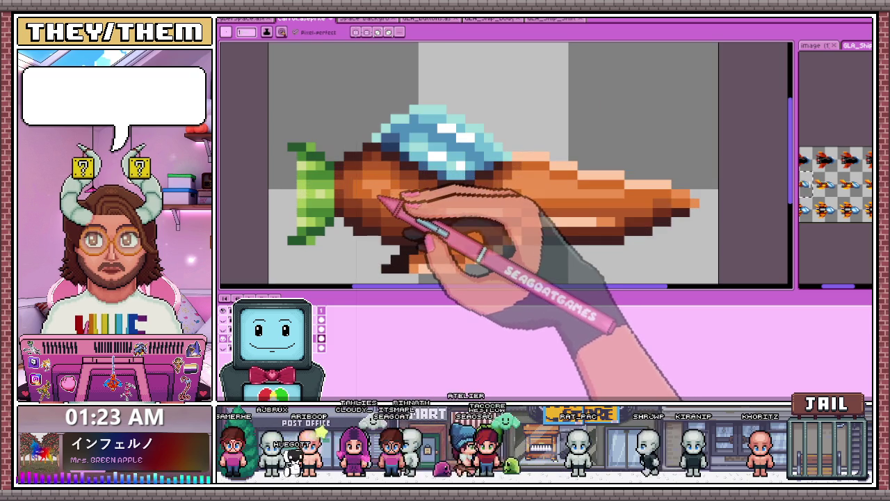
scroll(399, 202, "down", 2)
scroll(418, 234, "down", 2)
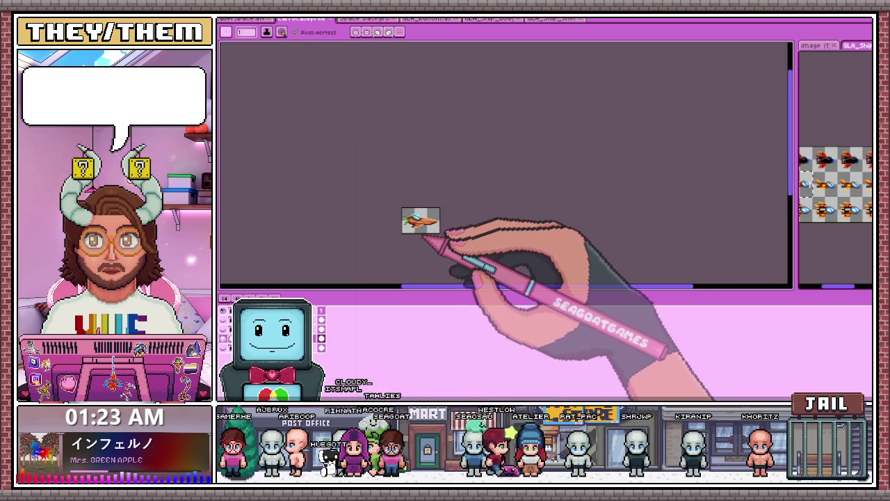
scroll(438, 215, "up", 3)
scroll(452, 189, "up", 2)
scroll(436, 195, "up", 1)
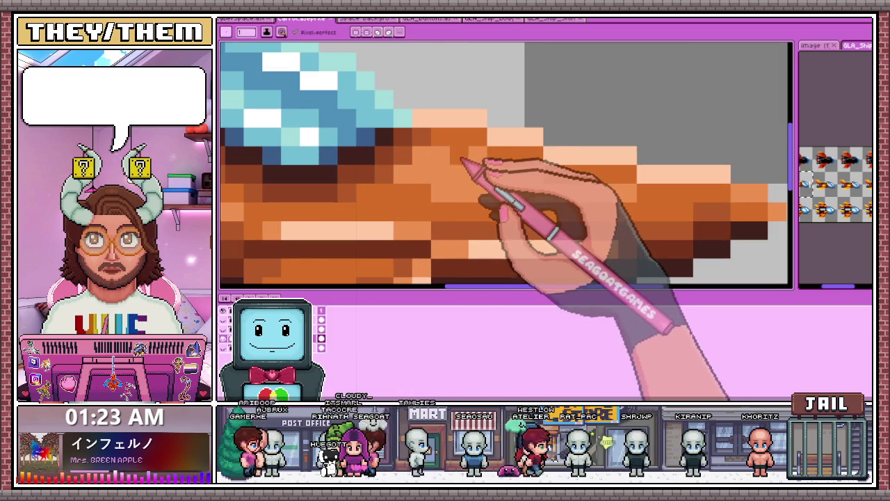
scroll(458, 202, "down", 1)
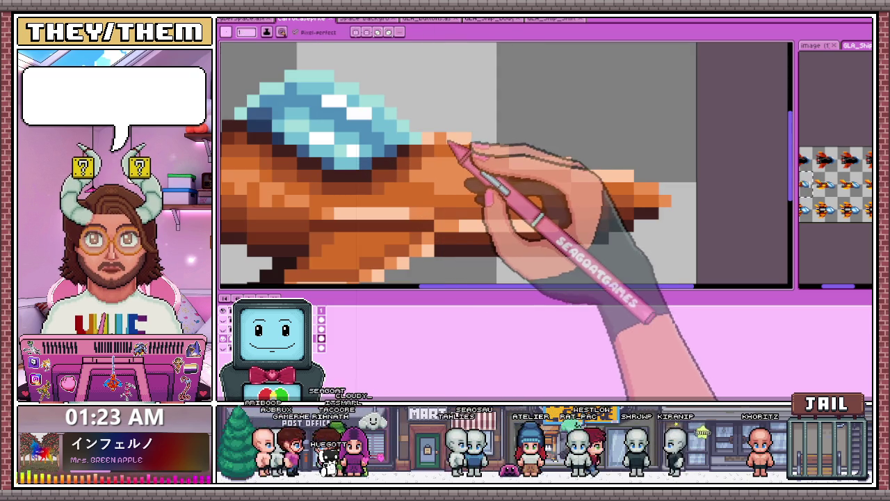
left_click_drag(436, 144, 510, 161)
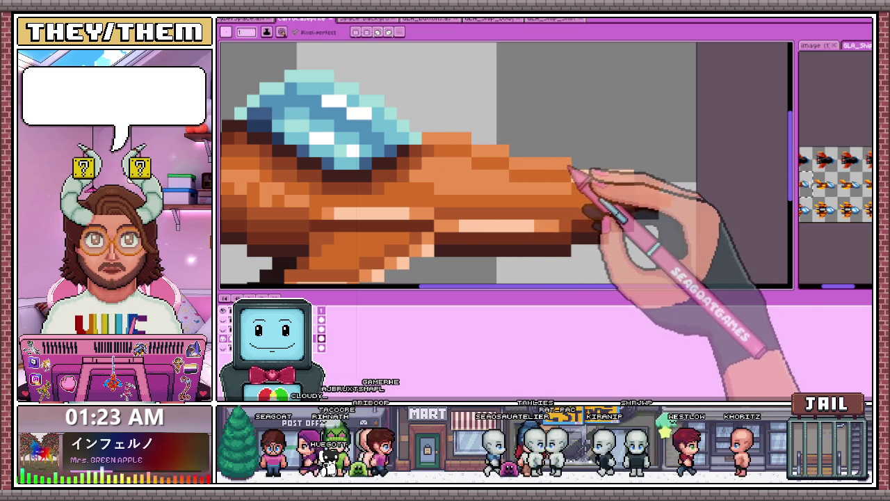
scroll(623, 184, "down", 2)
scroll(616, 182, "down", 3)
scroll(578, 188, "down", 3)
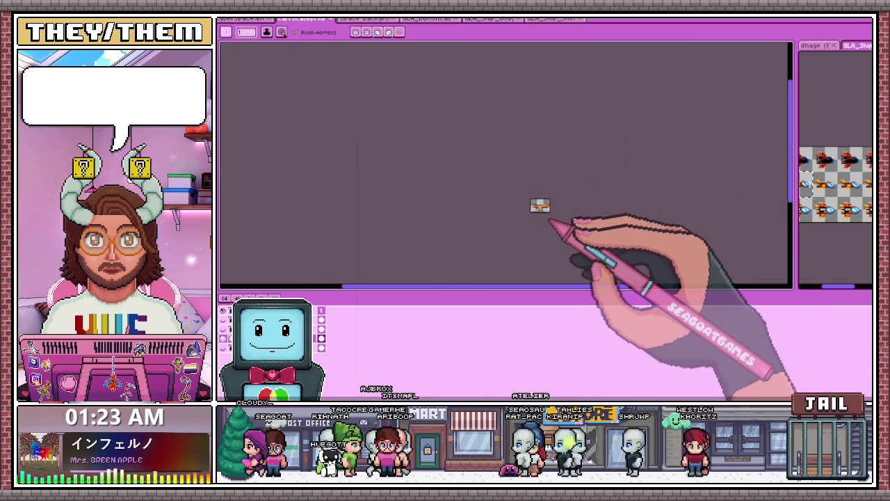
scroll(556, 208, "up", 2)
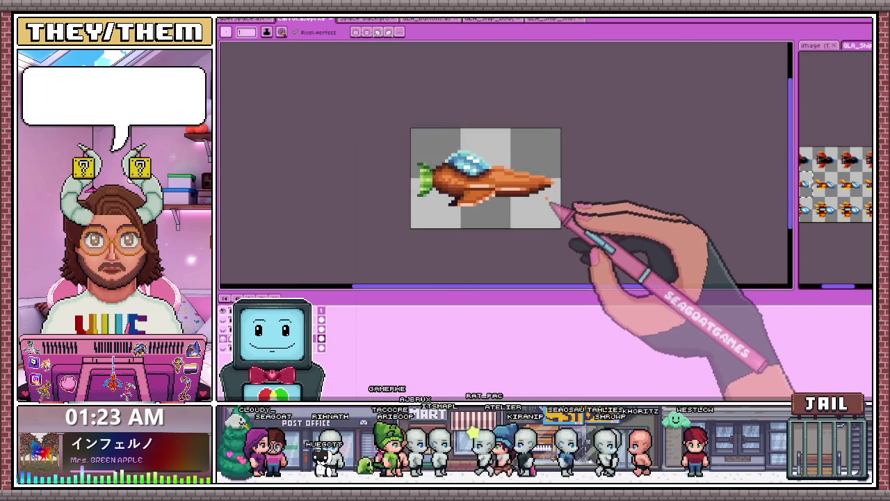
scroll(542, 192, "up", 1)
scroll(515, 174, "up", 2)
scroll(459, 132, "up", 1)
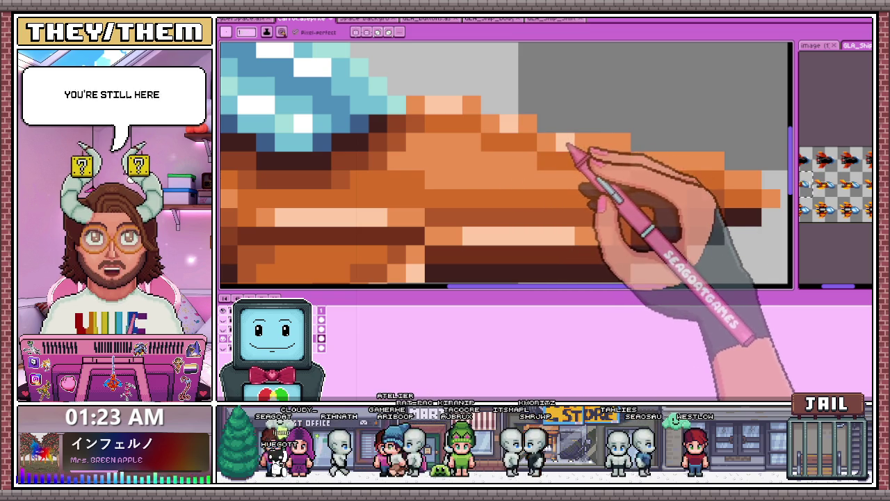
left_click_drag(546, 124, 584, 141)
key("i")
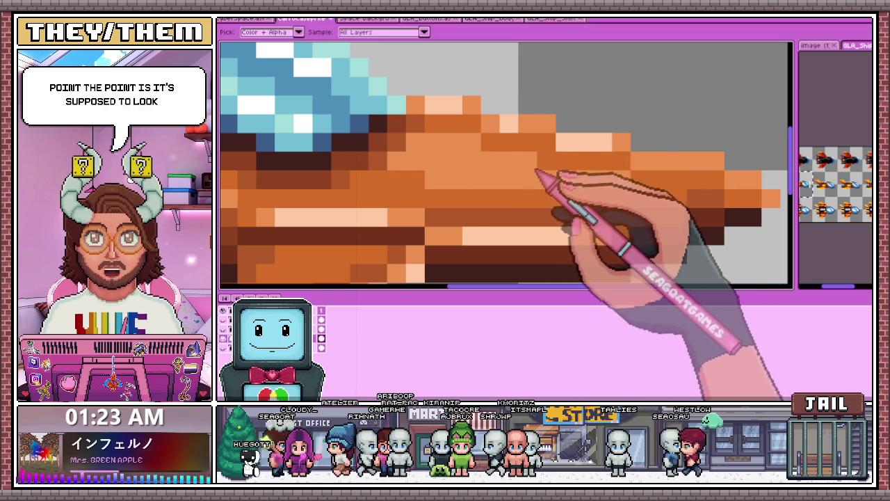
left_click(512, 129)
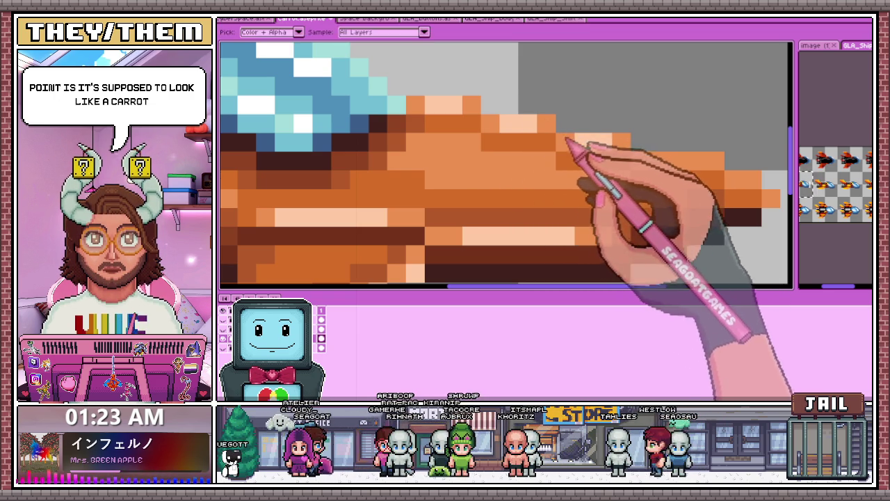
key("b")
scroll(641, 179, "down", 5)
scroll(641, 179, "down", 3)
scroll(591, 208, "down", 1)
scroll(580, 181, "up", 4)
scroll(556, 180, "up", 1)
scroll(535, 180, "up", 1)
scroll(534, 185, "down", 2)
scroll(508, 208, "down", 2)
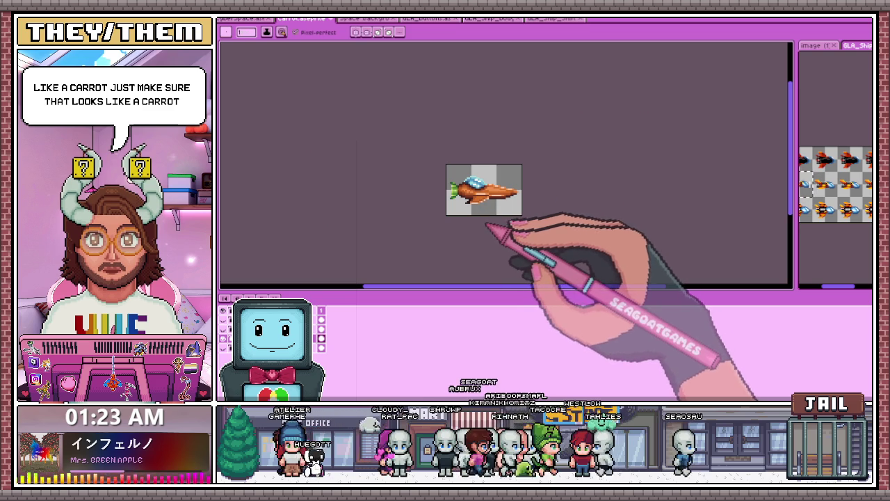
scroll(485, 203, "up", 2)
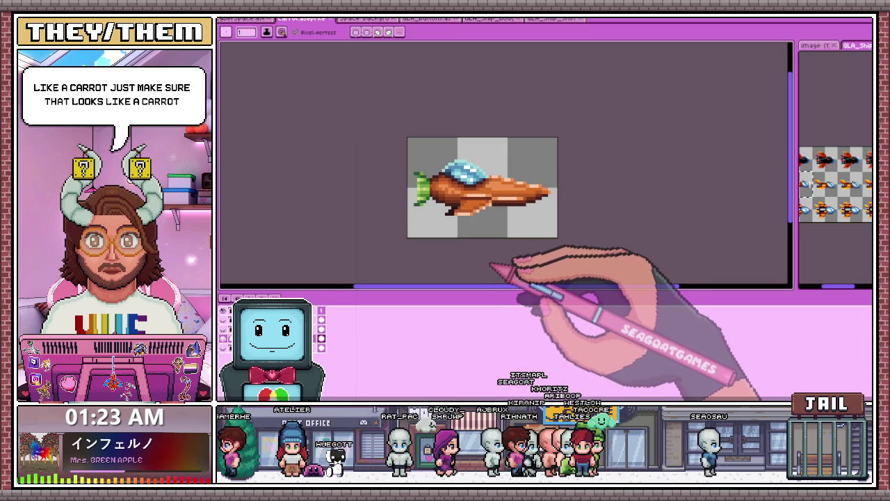
scroll(487, 246, "up", 1)
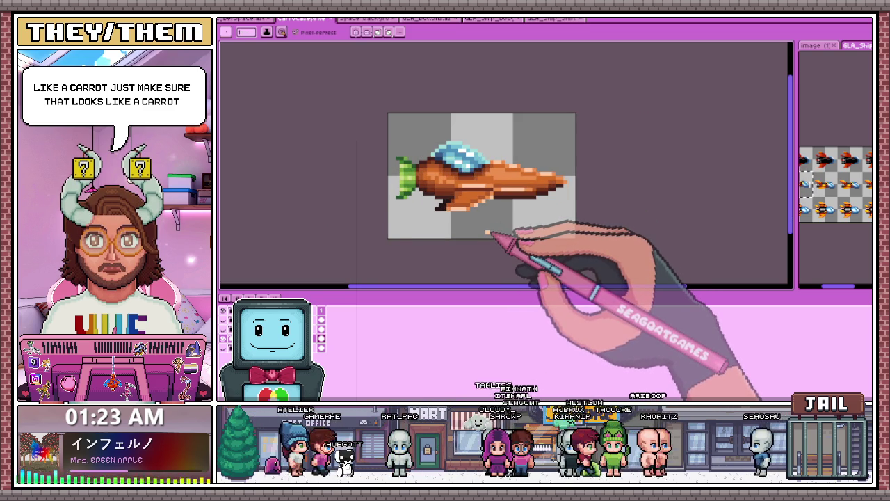
scroll(489, 207, "up", 1)
scroll(473, 184, "up", 2)
key("alt")
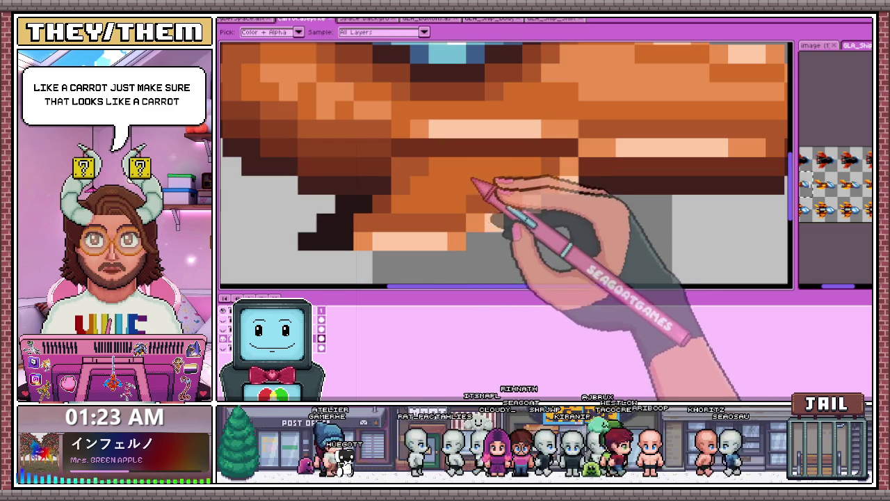
scroll(466, 212, "down", 2)
scroll(445, 202, "up", 2)
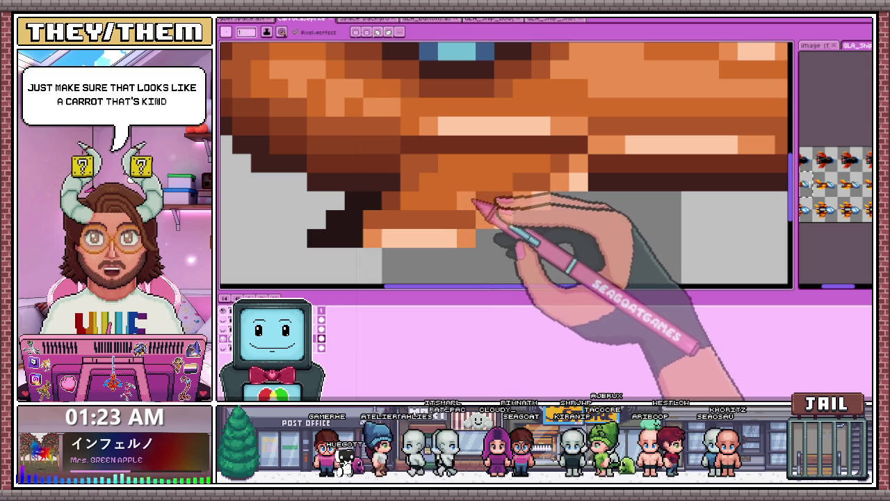
scroll(536, 188, "down", 3)
scroll(526, 248, "down", 2)
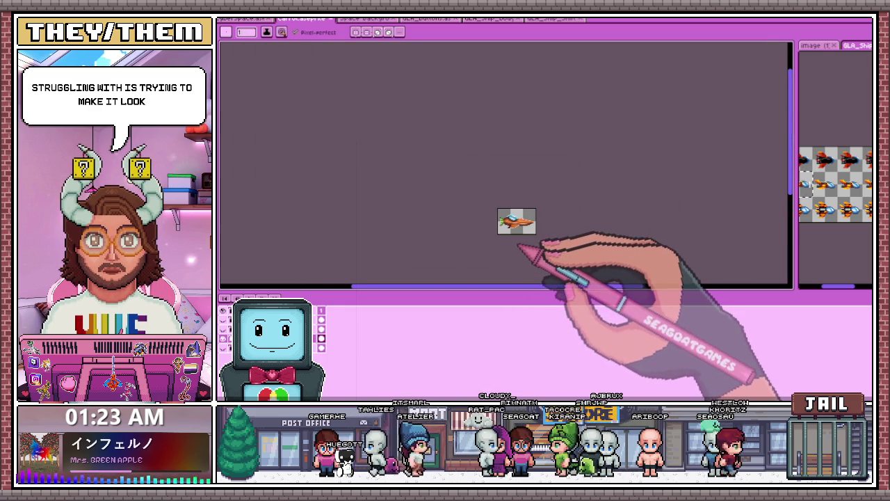
scroll(527, 240, "up", 3)
scroll(529, 234, "down", 3)
scroll(518, 219, "up", 2)
scroll(518, 221, "up", 1)
scroll(502, 226, "up", 3)
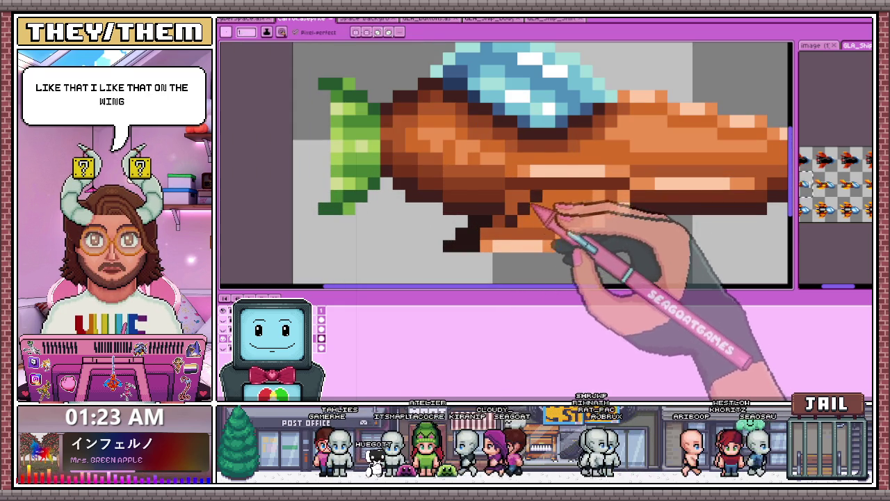
scroll(530, 209, "down", 2)
scroll(530, 222, "down", 2)
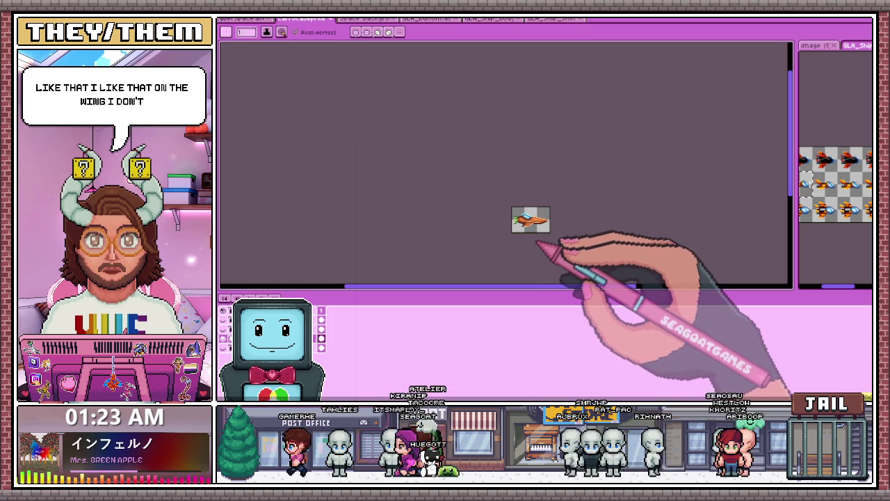
scroll(549, 236, "up", 2)
scroll(556, 243, "up", 1)
scroll(556, 240, "down", 1)
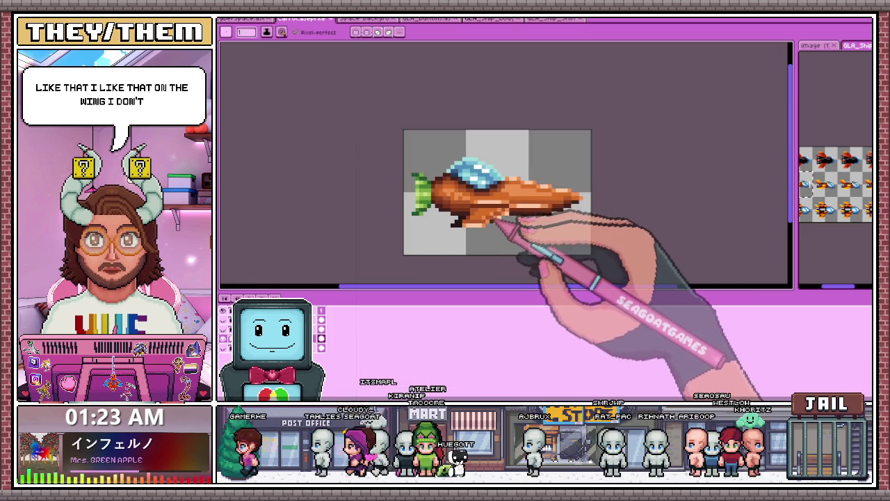
scroll(515, 240, "down", 2)
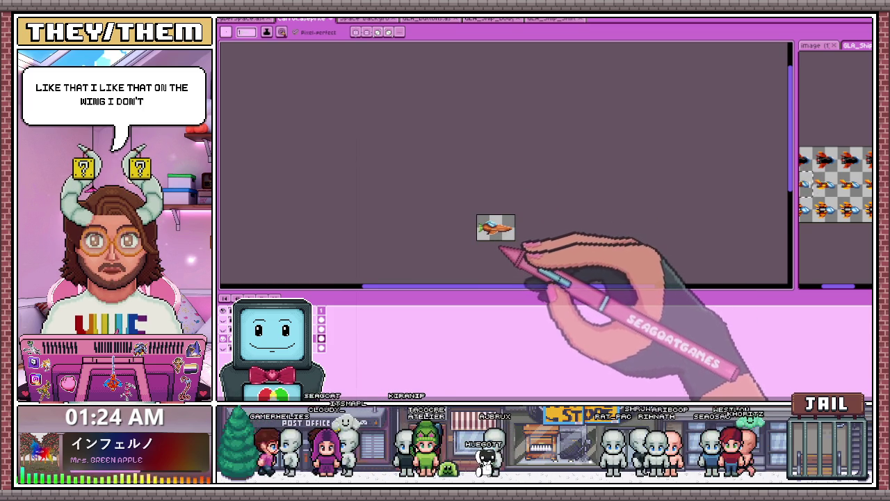
scroll(501, 247, "up", 2)
scroll(497, 248, "up", 2)
scroll(506, 215, "up", 1)
scroll(507, 199, "up", 1)
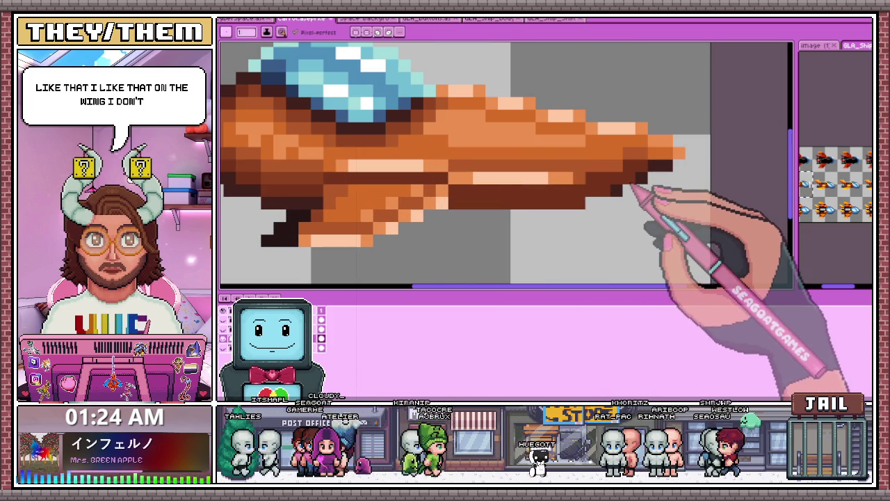
scroll(572, 230, "down", 3)
scroll(569, 226, "down", 2)
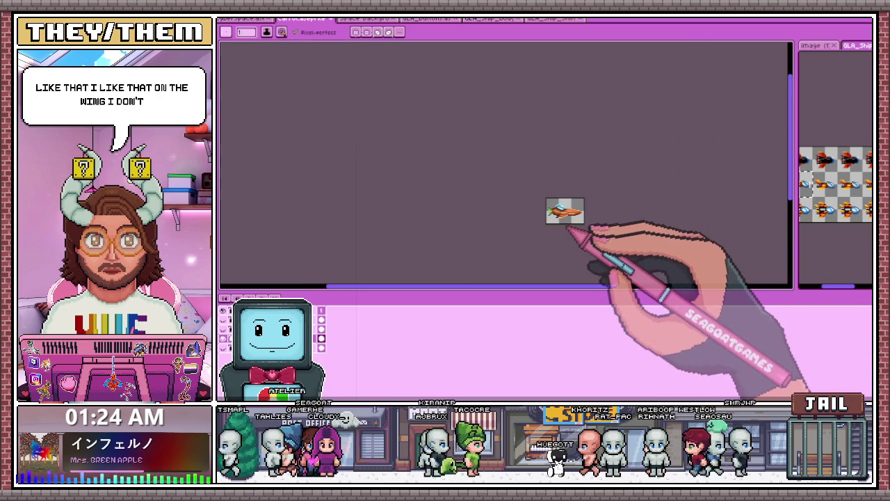
scroll(575, 224, "up", 2)
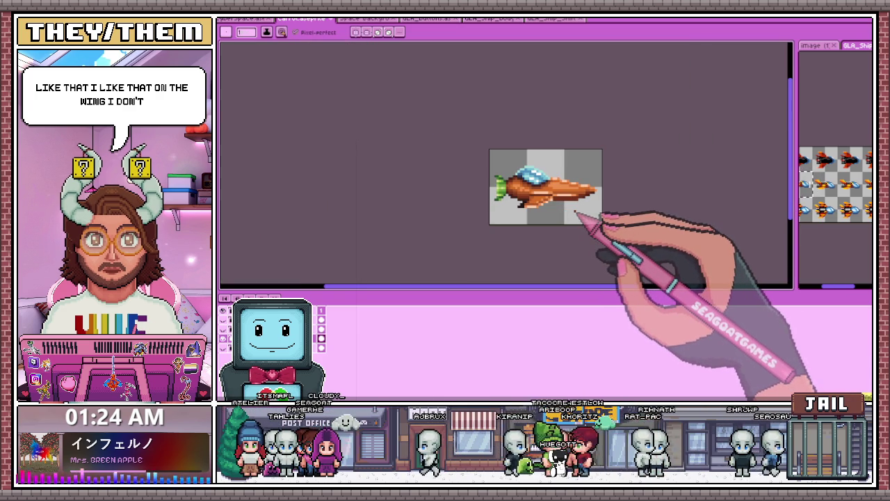
scroll(577, 217, "up", 1)
scroll(587, 205, "up", 3)
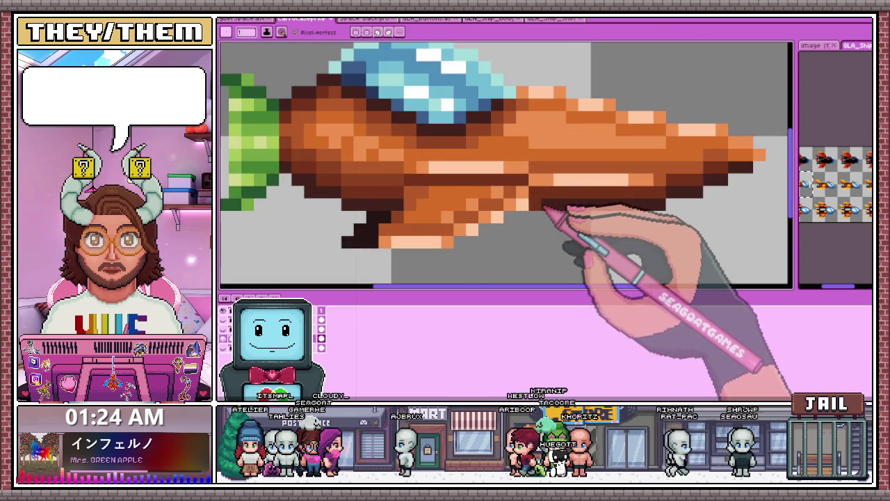
scroll(542, 205, "down", 2)
scroll(487, 202, "up", 2)
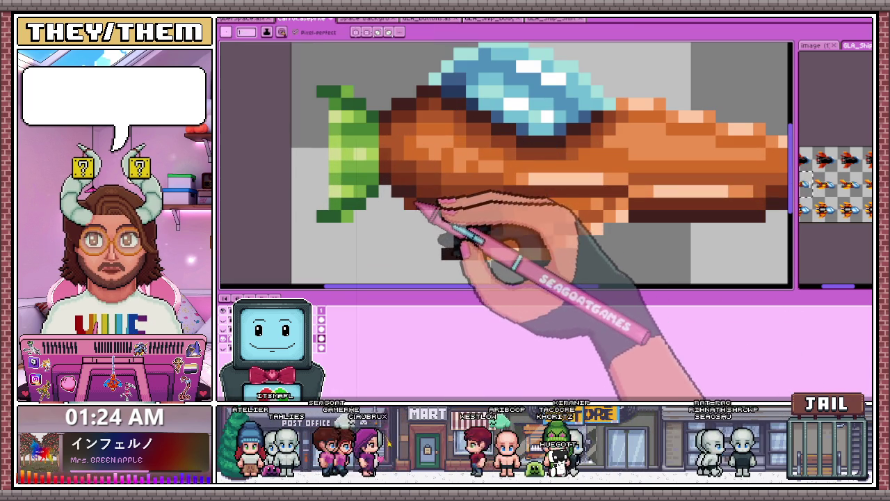
scroll(487, 236, "down", 3)
scroll(469, 238, "up", 1)
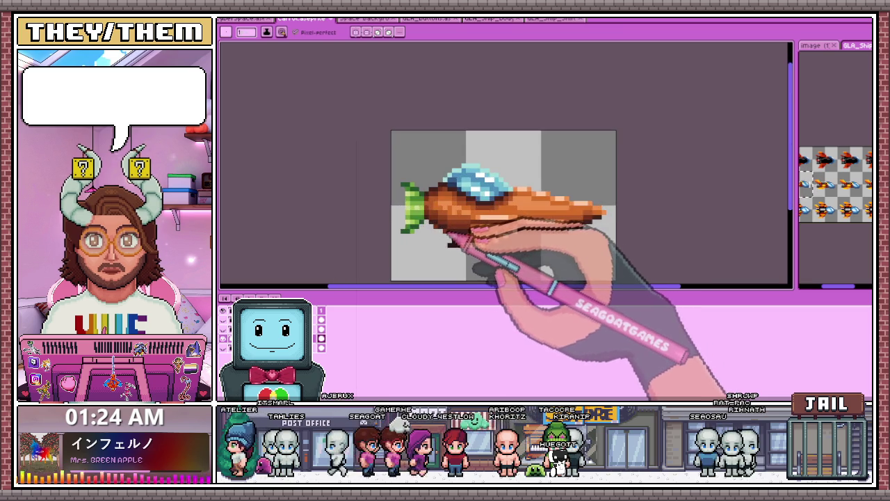
scroll(456, 250, "down", 1)
scroll(456, 258, "down", 2)
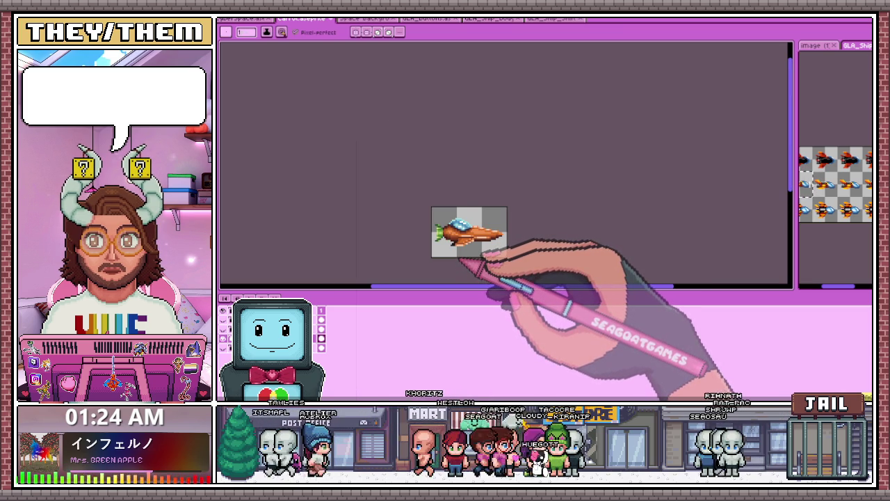
scroll(460, 256, "up", 4)
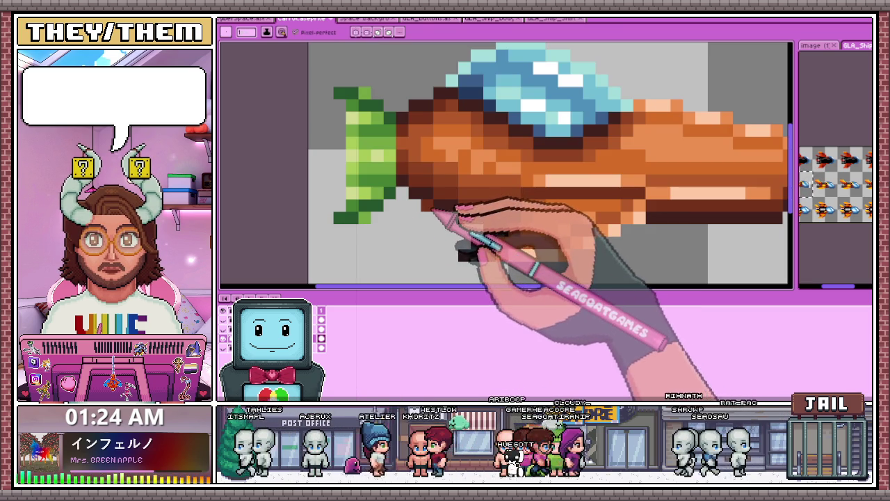
Step: Sample the dark green and draw a short outline stroke on the tail fin's left edge
key("alt")
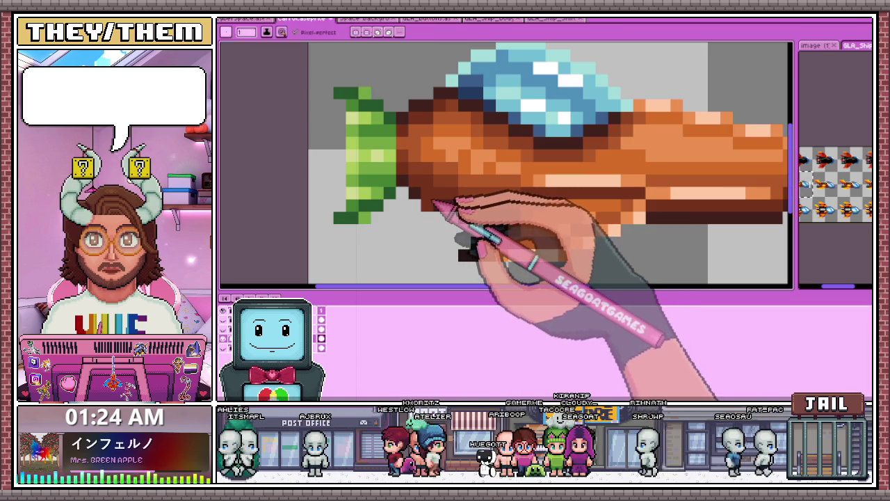
scroll(438, 230, "down", 5)
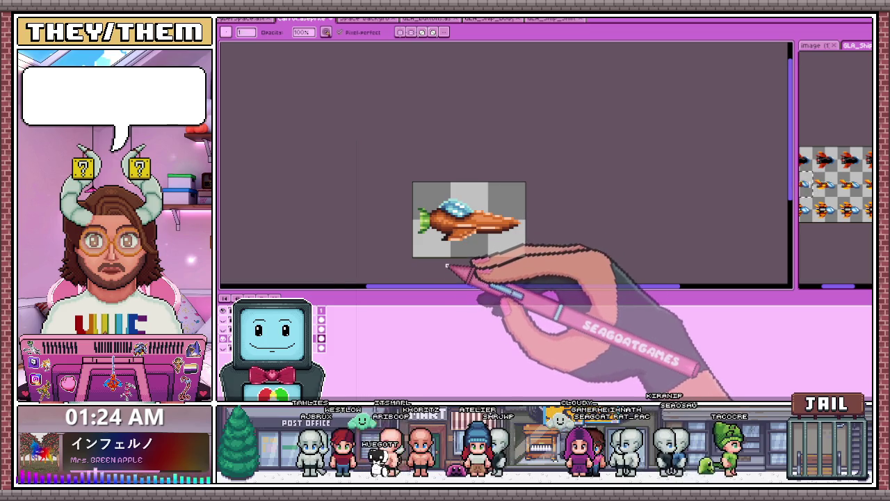
scroll(447, 265, "up", 3)
scroll(372, 167, "up", 2)
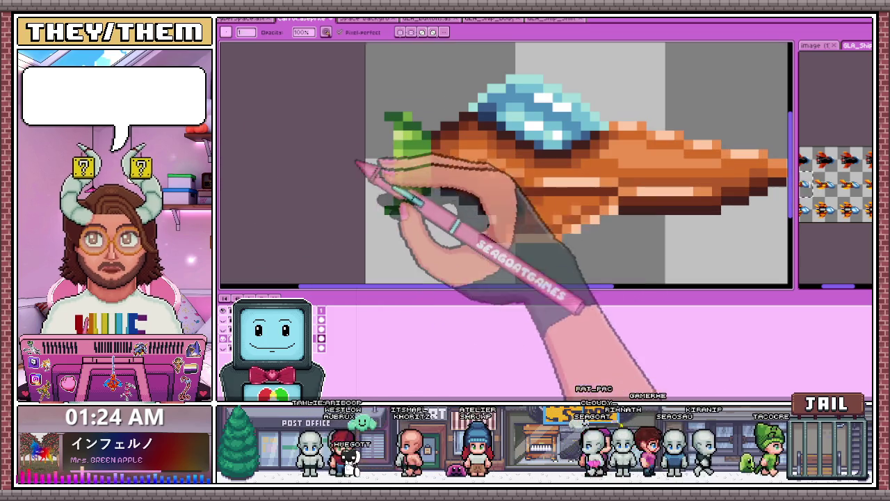
scroll(426, 210, "up", 2)
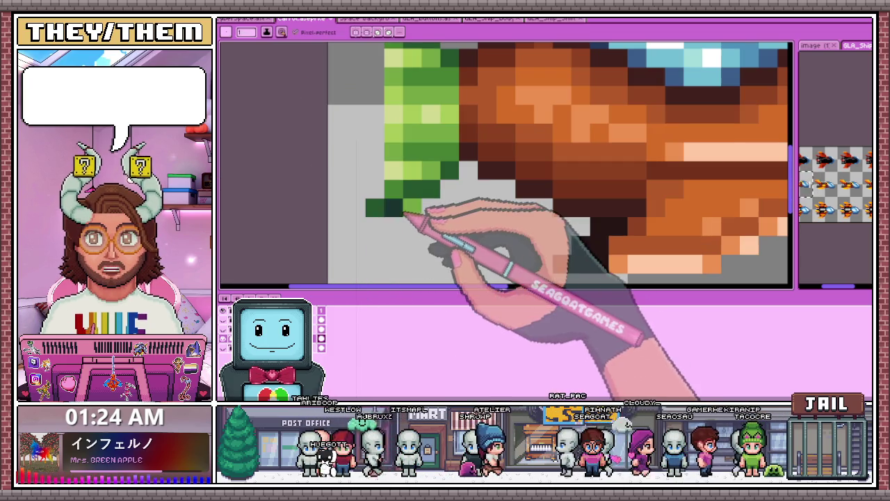
scroll(423, 218, "down", 2)
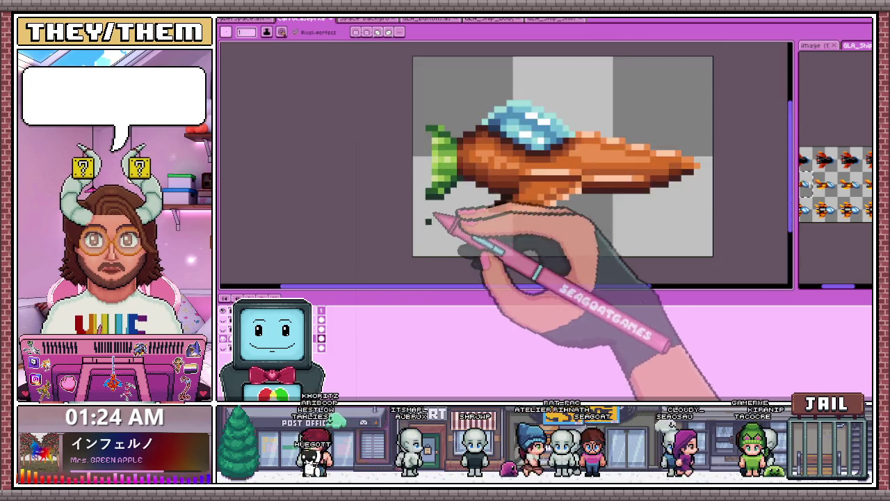
scroll(427, 229, "down", 2)
scroll(431, 247, "up", 1)
scroll(428, 228, "up", 3)
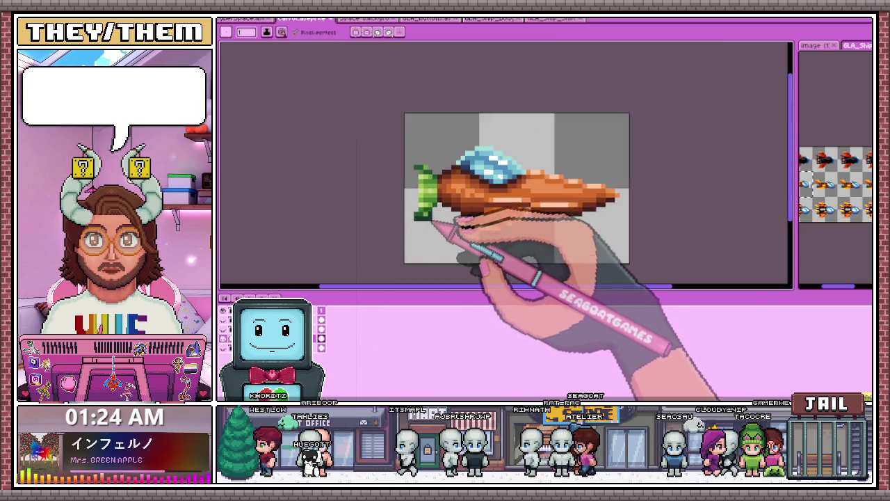
mouse_move(390, 199)
left_mouse_down()
mouse_move(384, 115)
mouse_move(386, 176)
left_mouse_up()
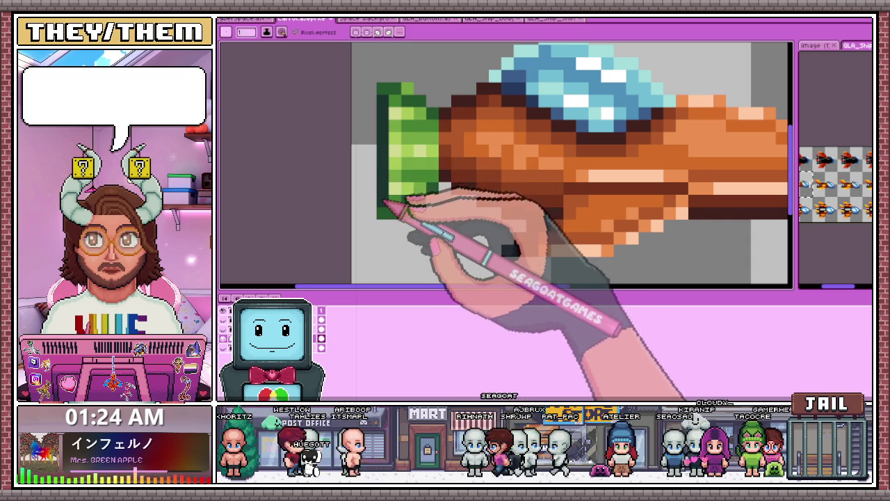
Step: Extend the dark-green outline down the full length of the fin's edge
scroll(397, 199, "down", 2)
scroll(403, 223, "down", 2)
scroll(410, 226, "down", 1)
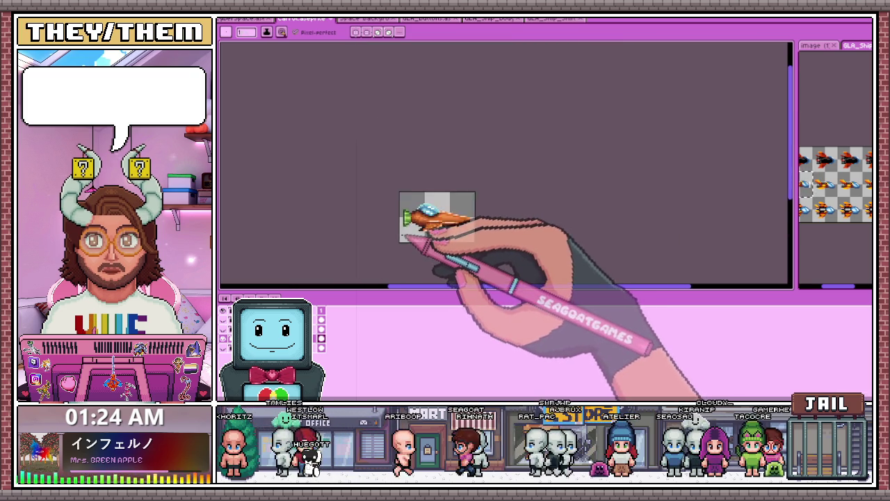
scroll(406, 235, "up", 2)
scroll(410, 189, "up", 2)
scroll(422, 174, "up", 1)
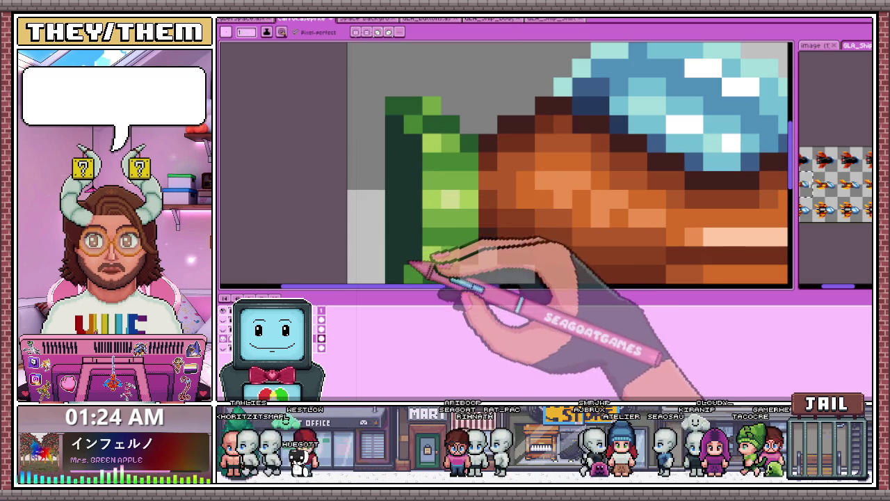
scroll(409, 265, "down", 3)
scroll(431, 227, "down", 1)
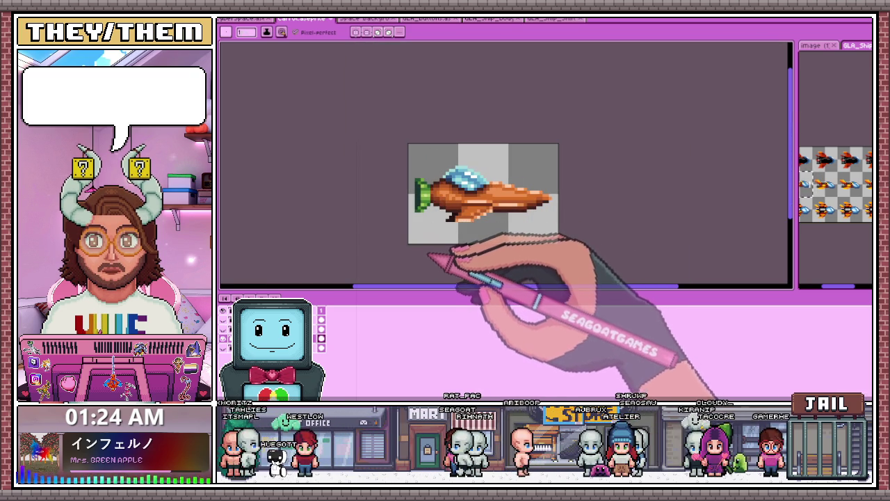
scroll(424, 223, "up", 1)
scroll(431, 209, "up", 3)
scroll(431, 209, "down", 1)
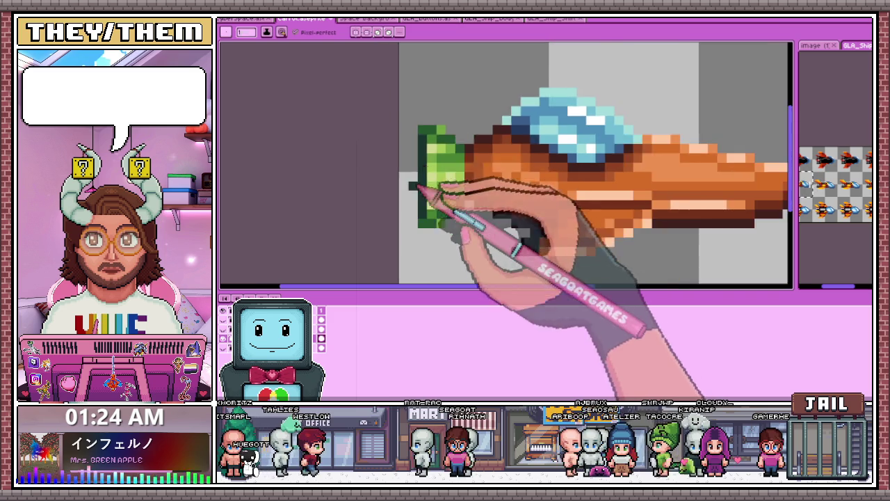
scroll(419, 201, "up", 1)
left_click_drag(423, 130, 416, 220)
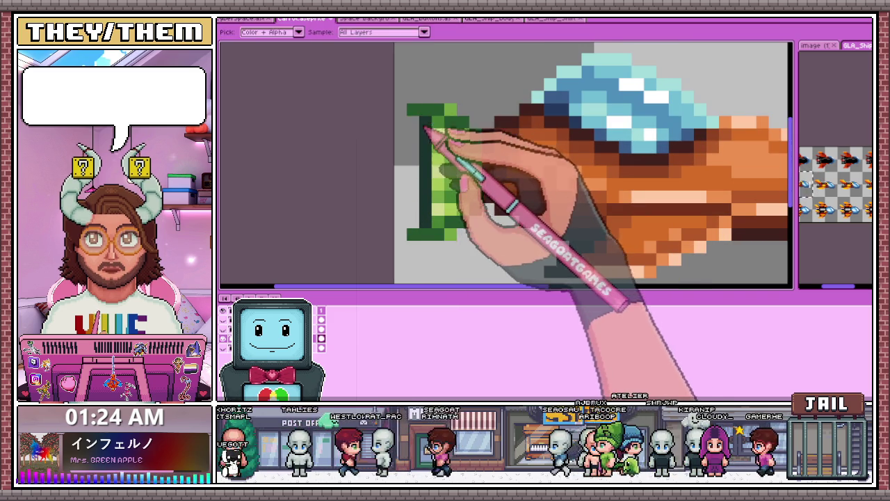
Step: Sample another colour from the sprite with the eyedropper
scroll(416, 219, "down", 2)
scroll(441, 188, "down", 1)
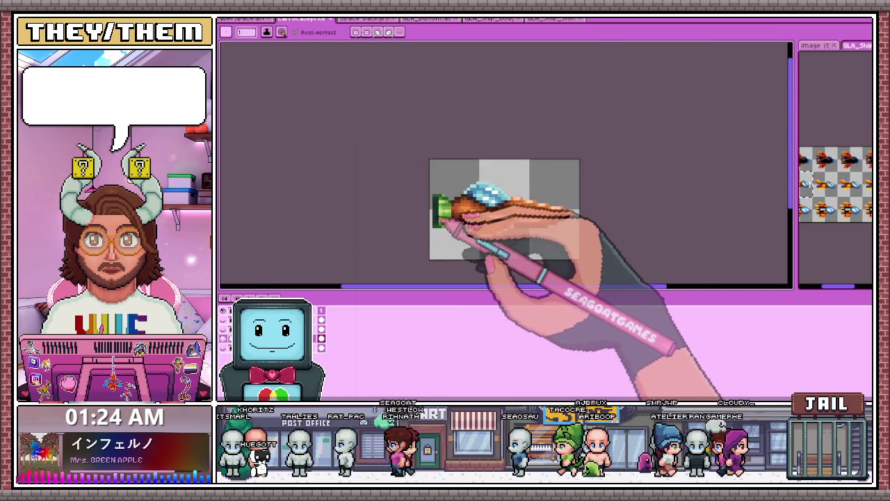
scroll(470, 199, "up", 2)
scroll(449, 202, "up", 1)
key("i")
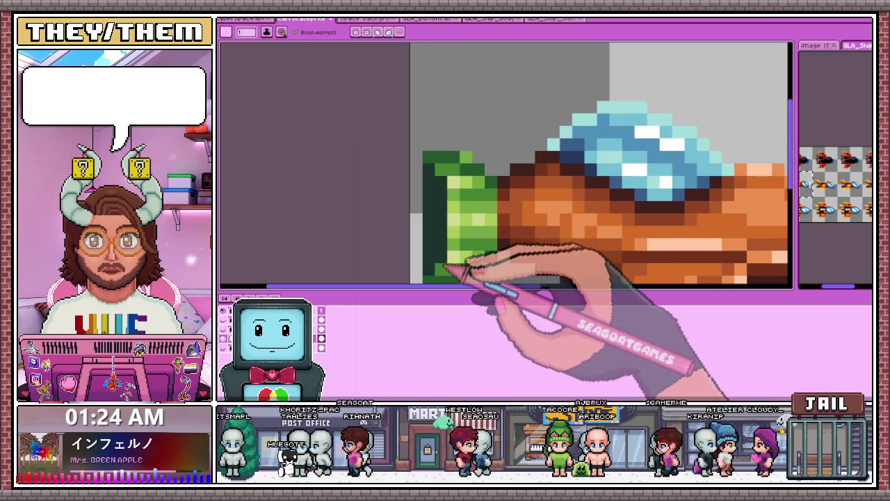
scroll(445, 266, "down", 4)
scroll(460, 238, "up", 2)
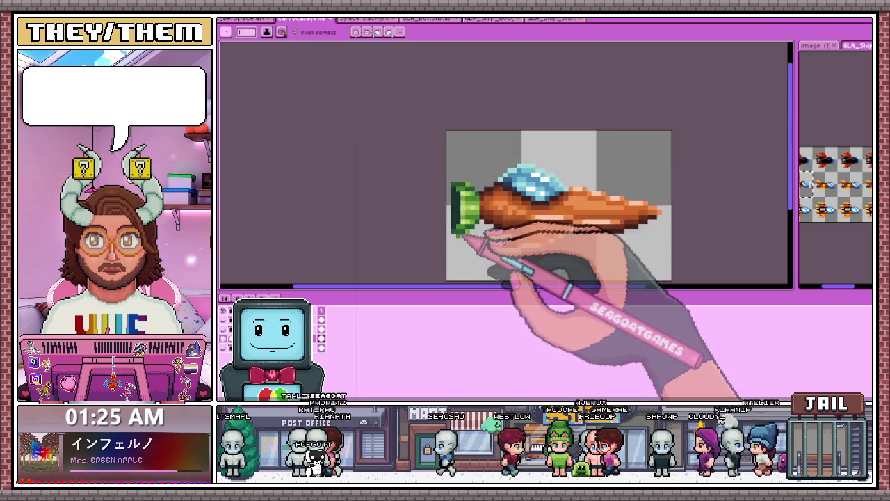
scroll(455, 234, "up", 2)
scroll(445, 194, "down", 2)
scroll(462, 237, "down", 2)
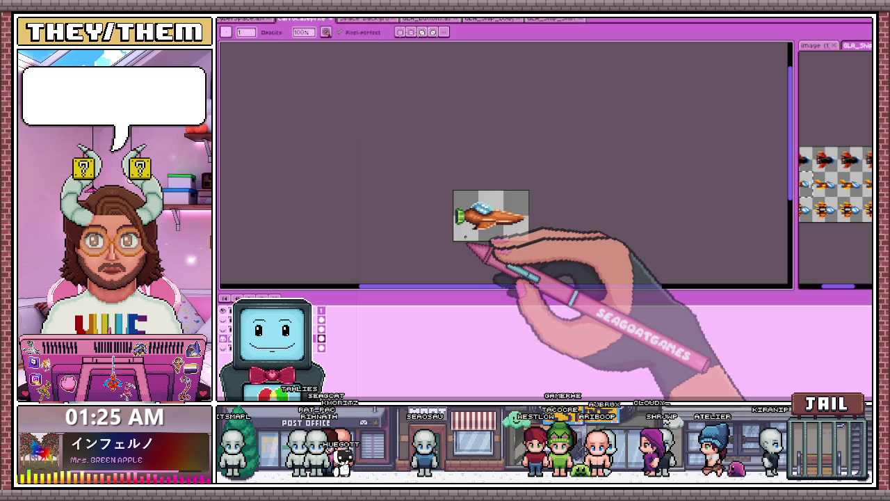
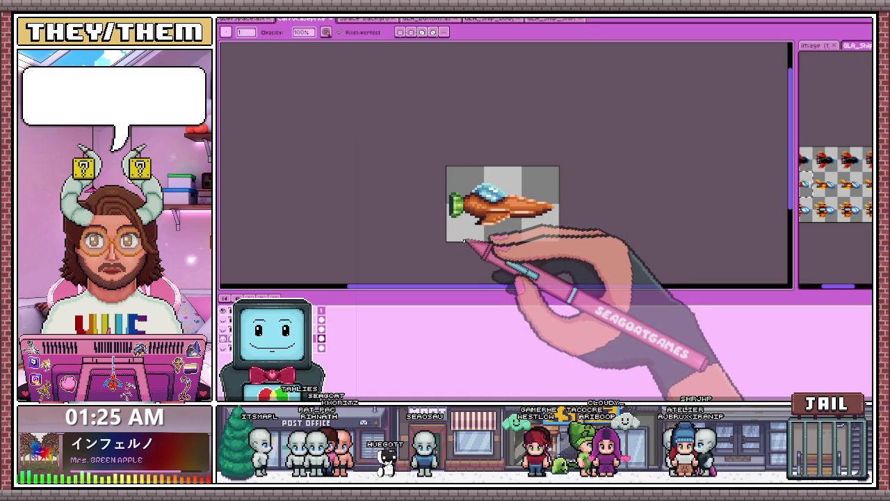
Step: Shift the whole spaceship sprite one pixel to the right and commit it
scroll(461, 241, "up", 2)
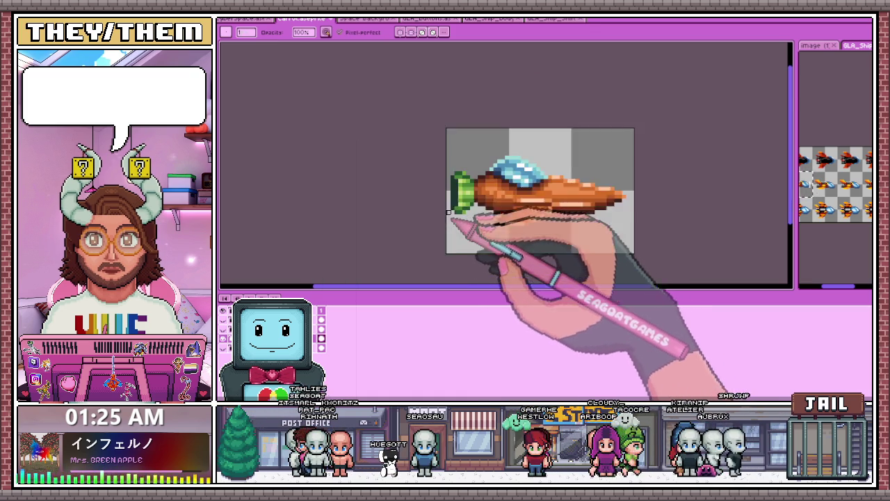
scroll(457, 174, "up", 2)
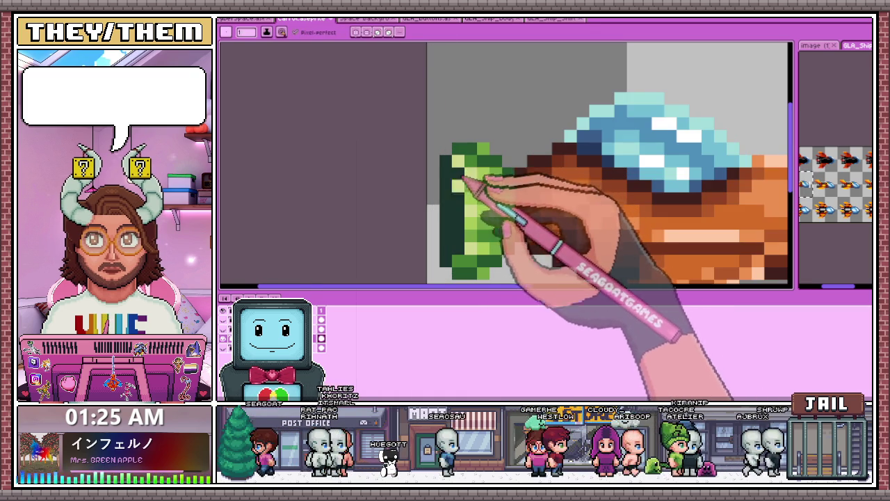
scroll(483, 236, "down", 4)
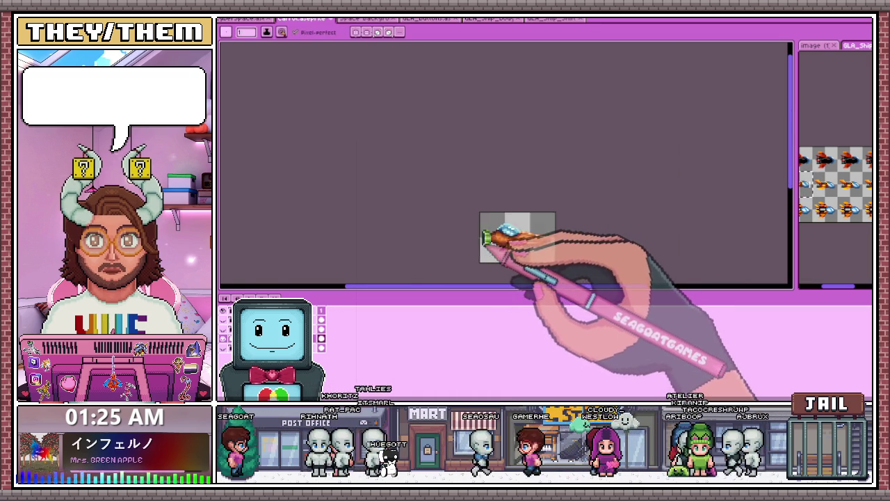
scroll(484, 240, "up", 2)
scroll(482, 240, "up", 3)
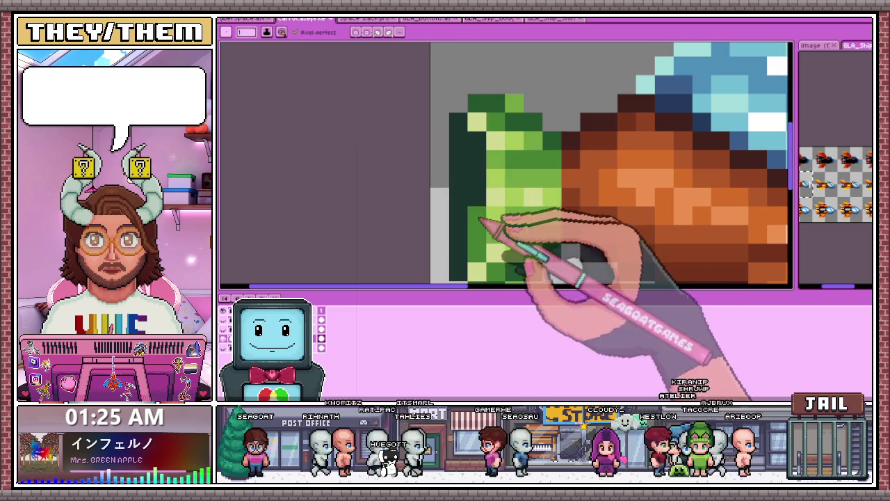
scroll(479, 158, "down", 5)
scroll(485, 173, "down", 3)
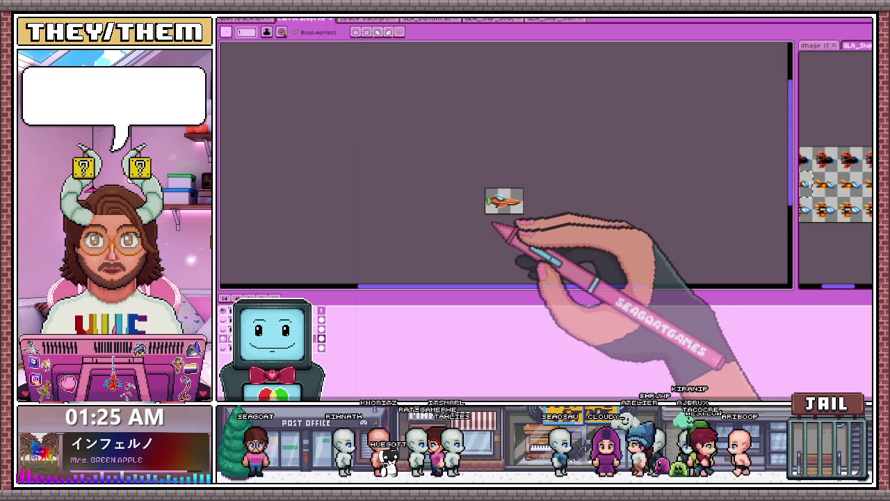
scroll(490, 213, "up", 2)
scroll(488, 159, "up", 2)
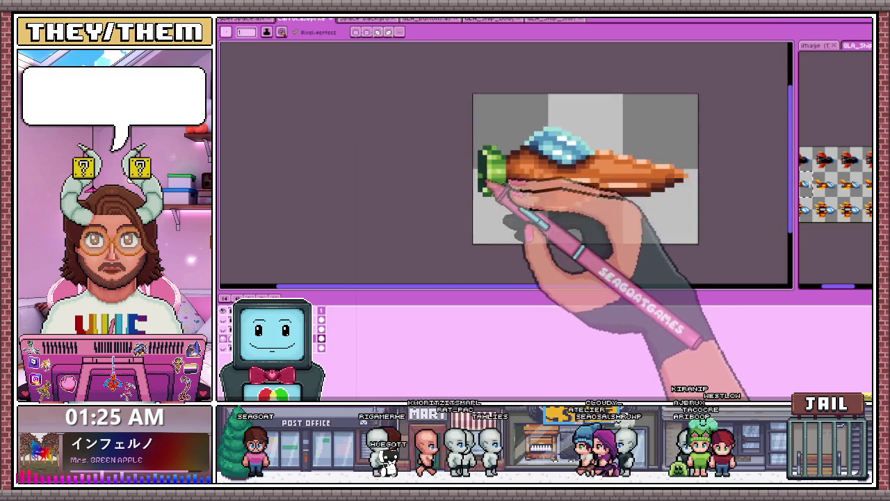
scroll(484, 174, "up", 2)
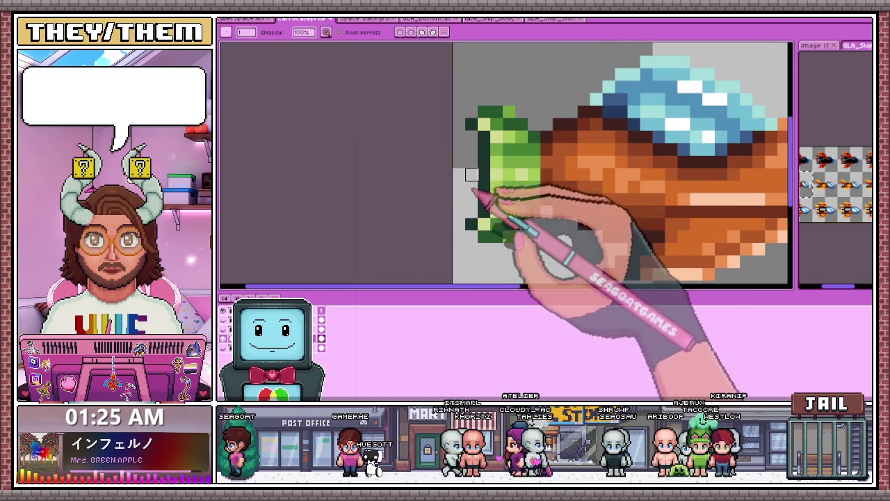
scroll(471, 174, "down", 2)
scroll(486, 209, "down", 2)
scroll(504, 225, "up", 1)
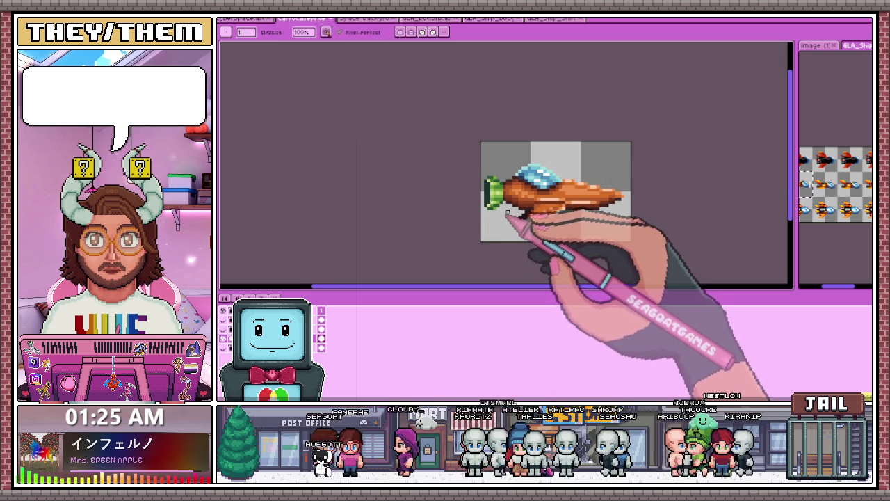
scroll(612, 196, "up", 1)
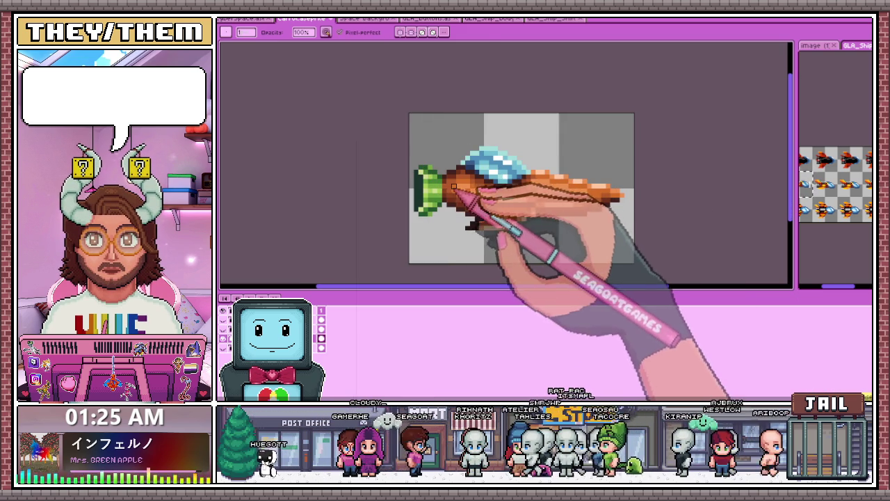
key("m")
left_click_drag(397, 132, 675, 258)
key("Right")
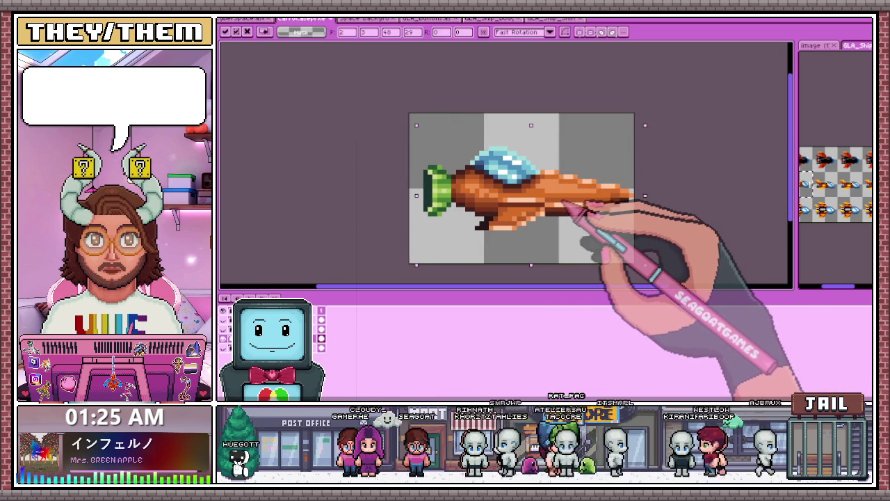
key("ctrl+d")
scroll(598, 202, "up", 2)
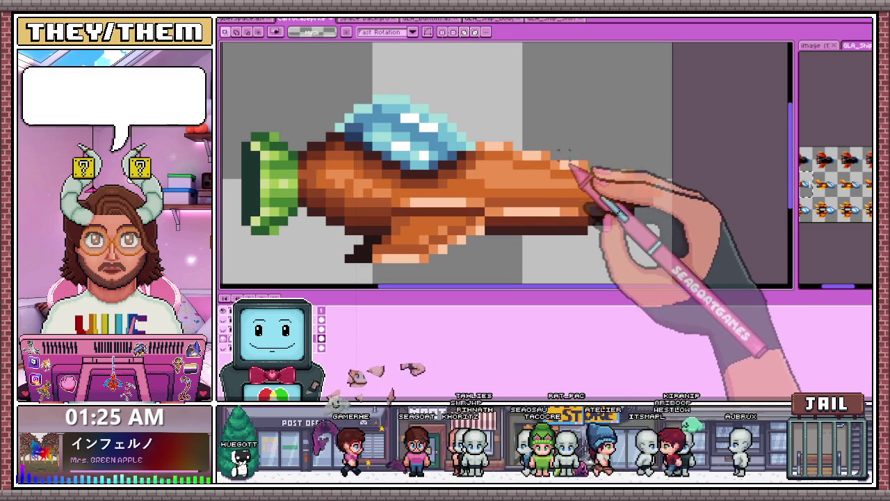
scroll(612, 182, "down", 2)
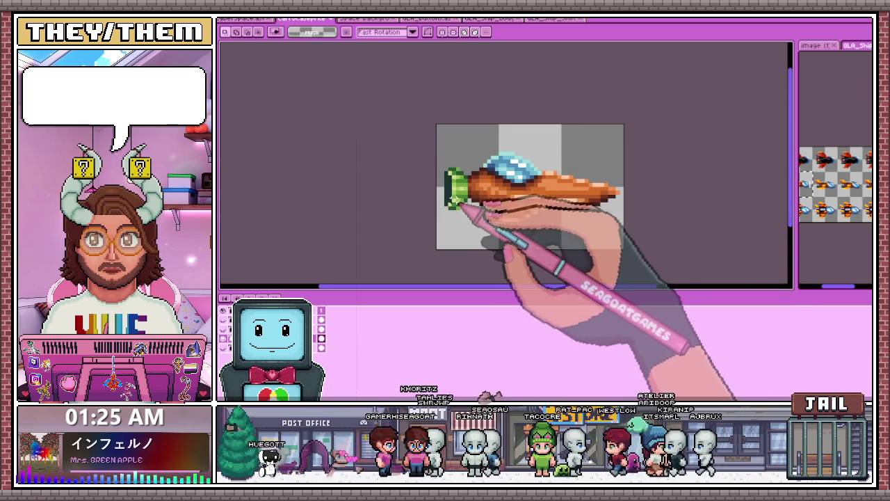
scroll(457, 208, "up", 1)
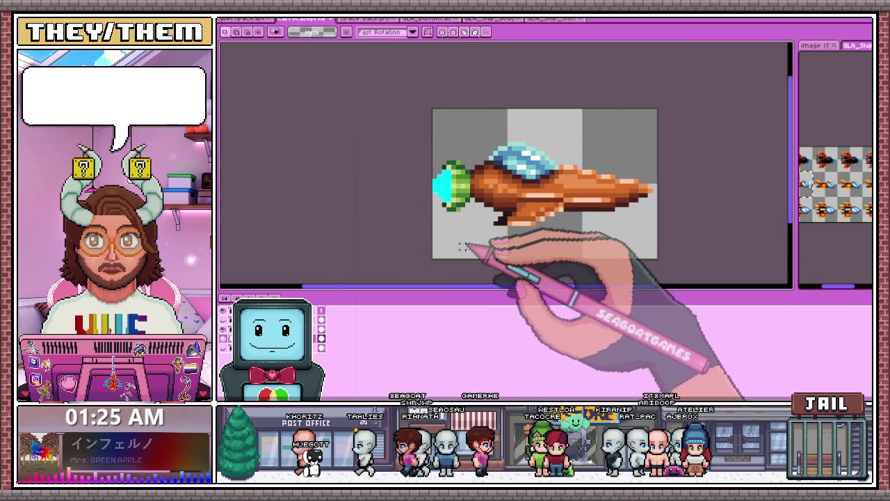
scroll(453, 250, "down", 1)
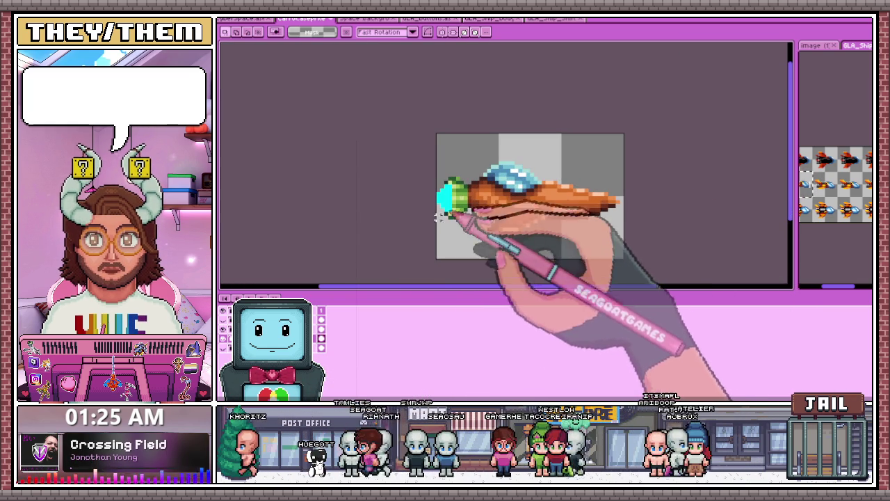
scroll(452, 213, "up", 1)
scroll(437, 183, "up", 1)
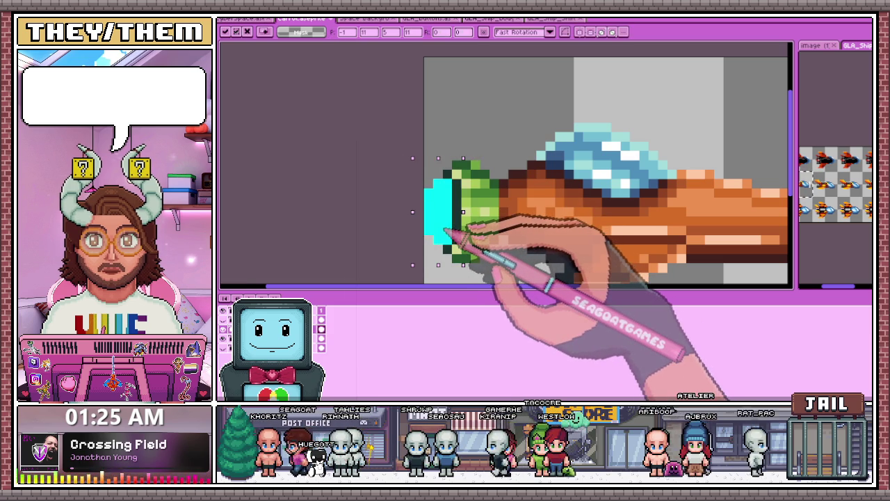
scroll(444, 234, "down", 2)
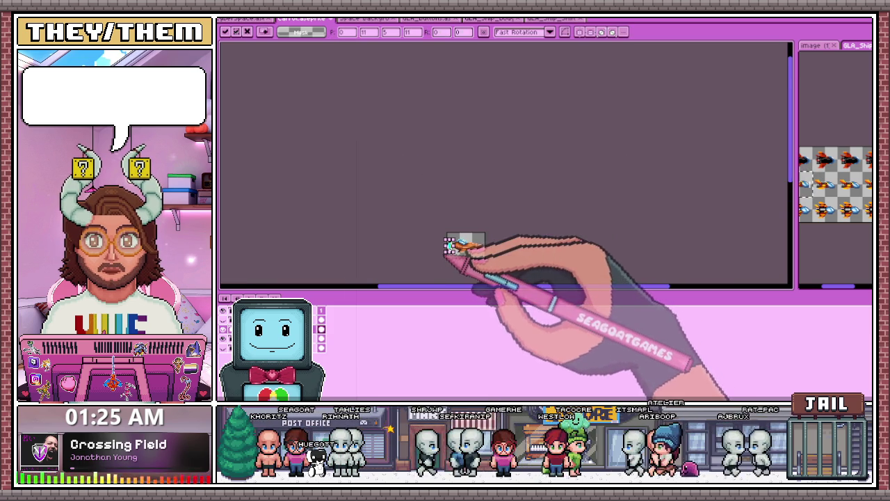
left_click(447, 271)
Step: Place the cyan engine flame behind the green thruster
scroll(453, 258, "up", 1)
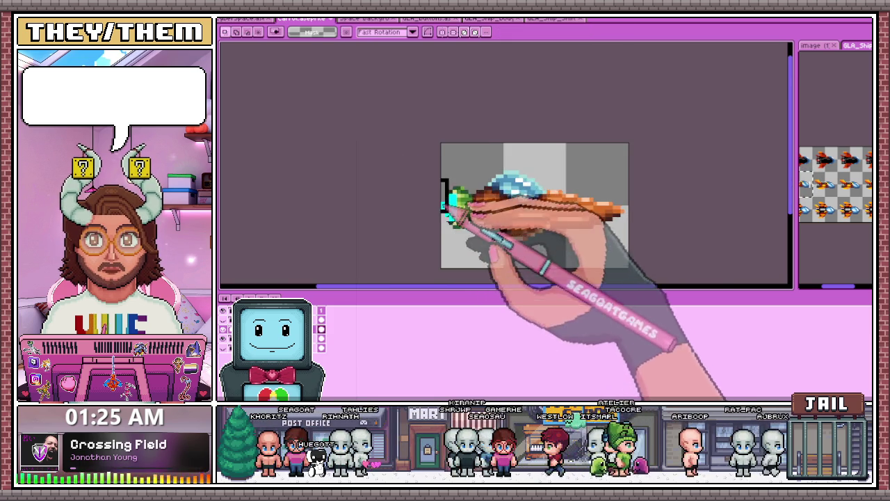
scroll(438, 198, "up", 2)
left_click(445, 208)
scroll(452, 213, "down", 2)
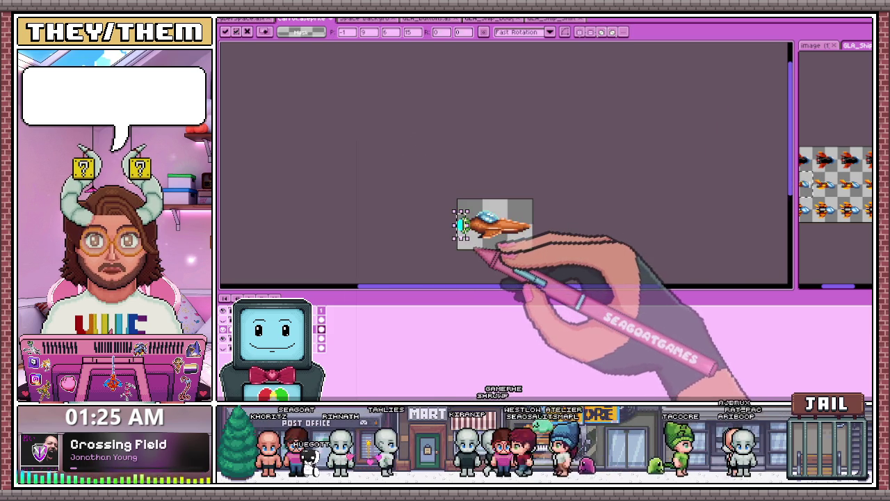
scroll(476, 239, "up", 1)
left_click(477, 239)
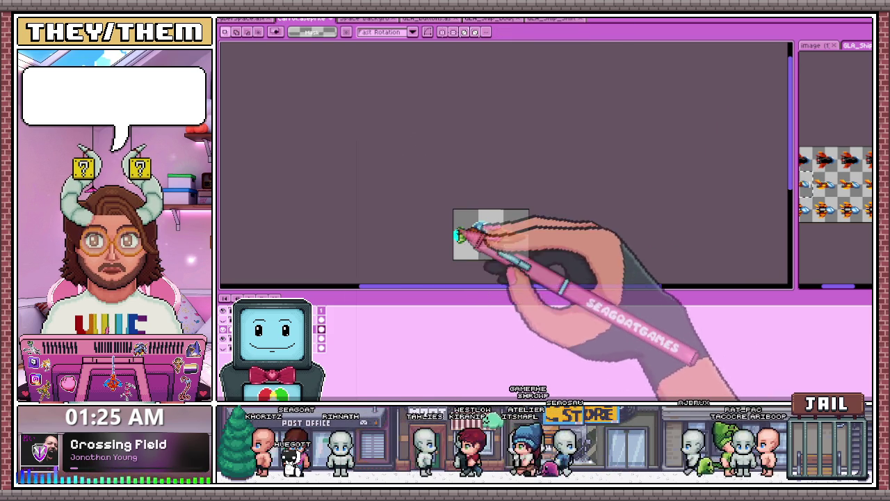
scroll(504, 262, "up", 1)
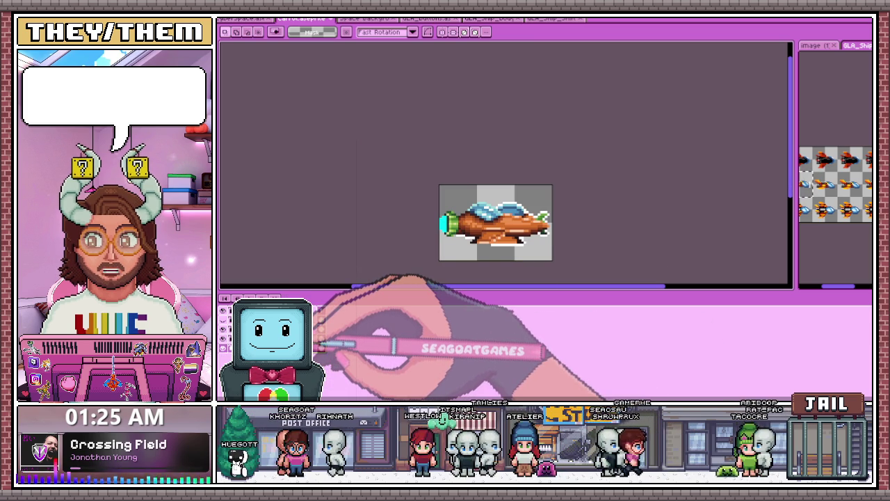
Step: Move the pixels at the ship's pointed nose and clear the selection
scroll(532, 254, "up", 2)
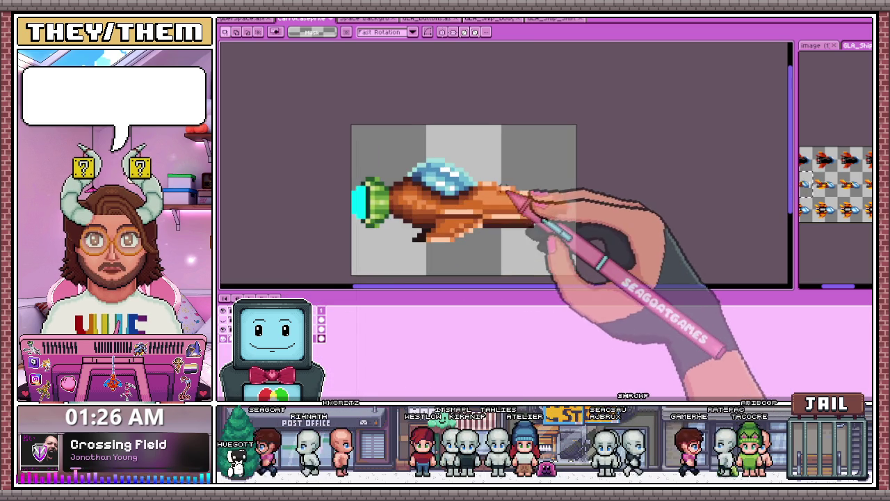
scroll(507, 182, "up", 1)
scroll(504, 195, "down", 1)
scroll(502, 209, "up", 1)
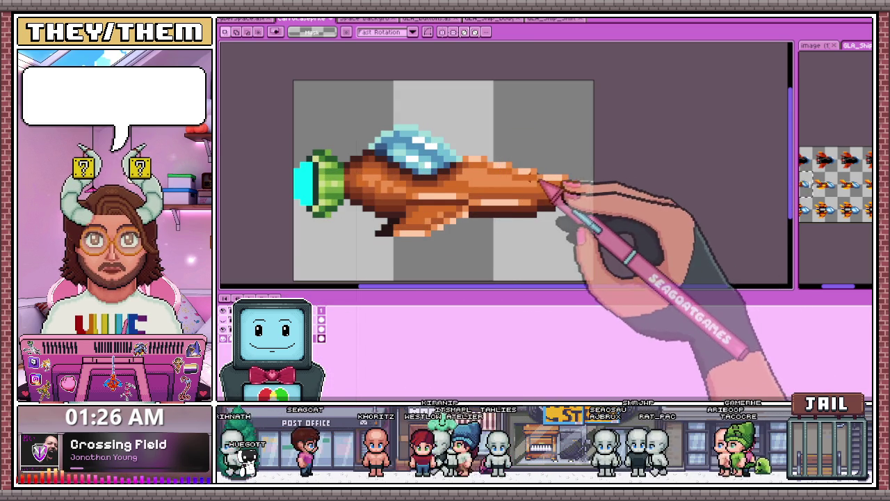
scroll(552, 191, "up", 1)
mouse_move(539, 177)
left_mouse_down()
mouse_move(595, 217)
mouse_move(582, 200)
left_mouse_up()
scroll(591, 209, "down", 1)
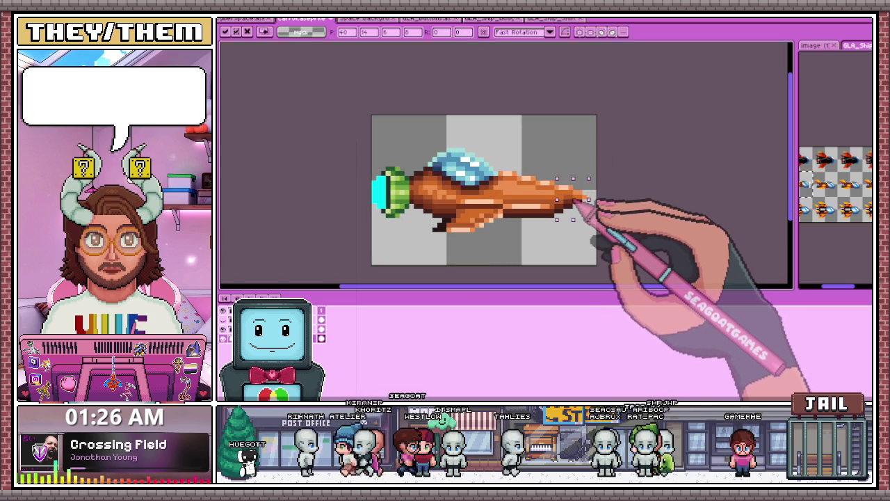
key("Return")
scroll(581, 209, "down", 4)
scroll(570, 243, "up", 2)
scroll(492, 217, "up", 1)
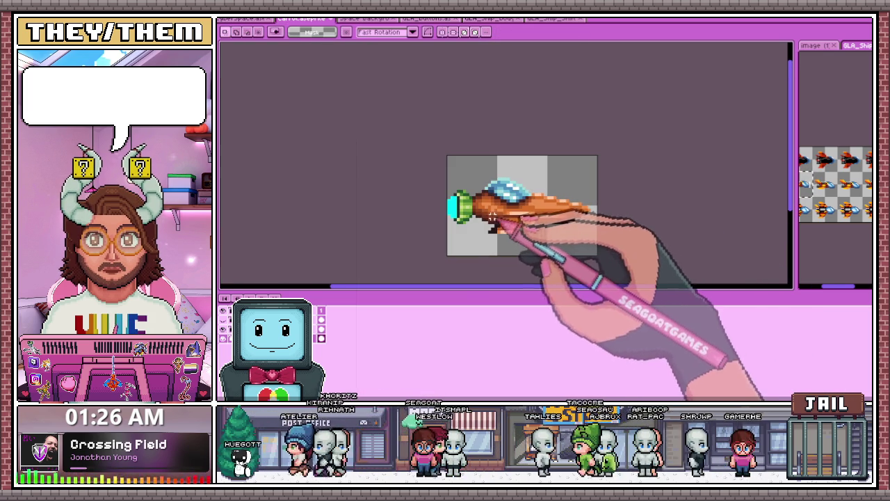
key("ctrl+a")
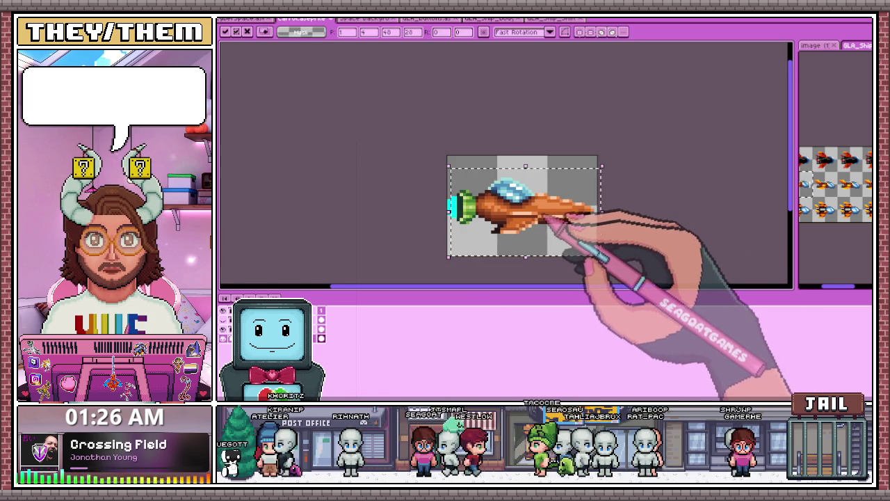
key("Return")
Step: Reshape the cyan engine flame so its left edge is rounder and stepped
scroll(422, 157, "up", 2)
left_click_drag(449, 151, 478, 236)
key("Return")
scroll(460, 231, "up", 2)
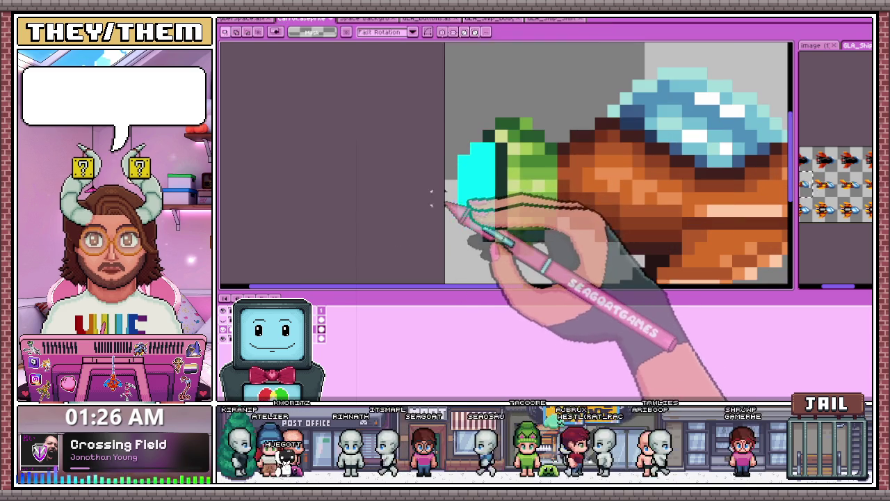
key("b")
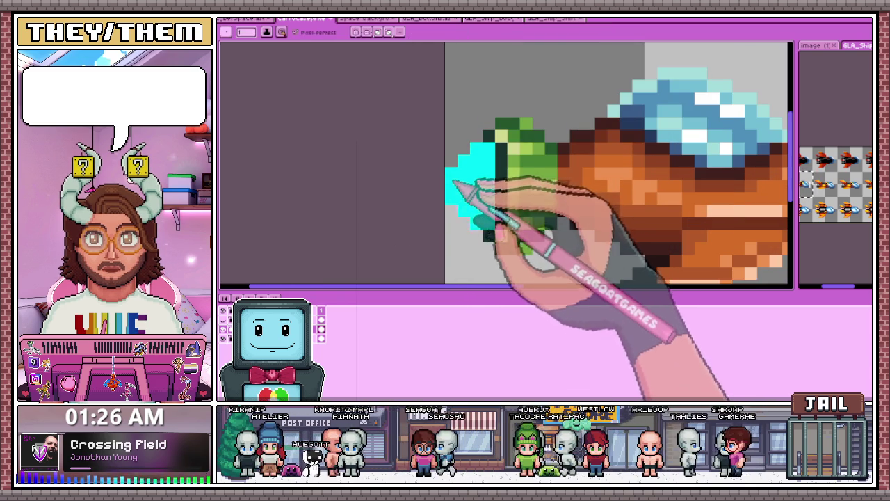
scroll(461, 188, "down", 4)
scroll(467, 195, "down", 3)
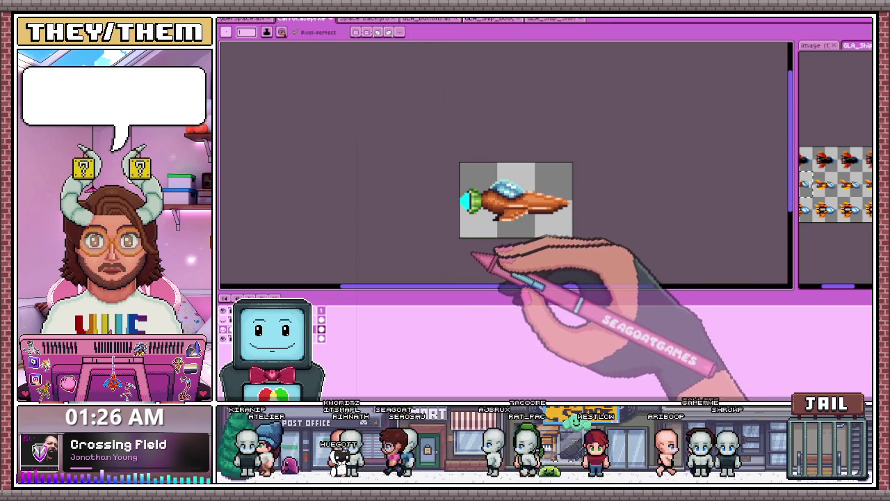
scroll(462, 215, "up", 1)
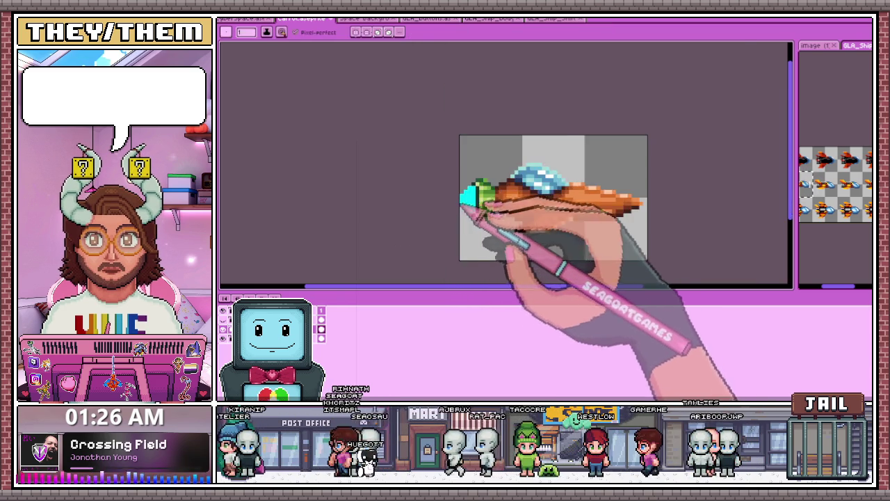
scroll(462, 214, "up", 2)
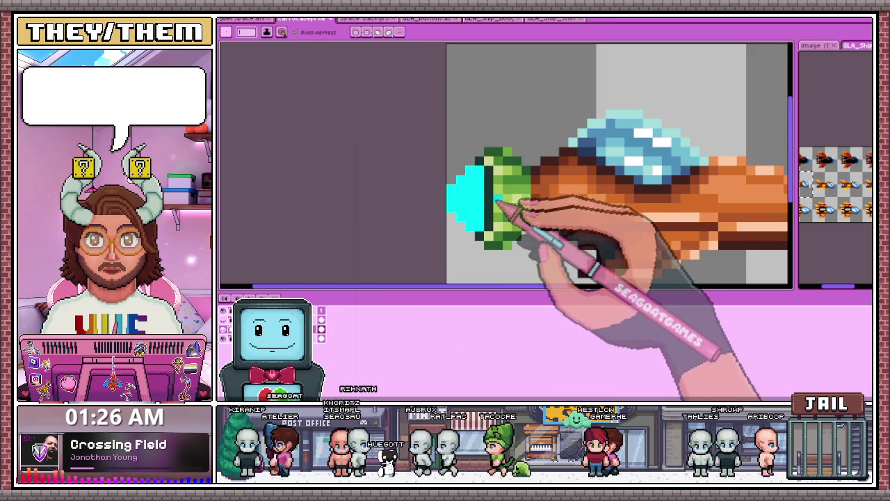
scroll(497, 199, "down", 2)
scroll(480, 199, "down", 1)
scroll(477, 199, "up", 2)
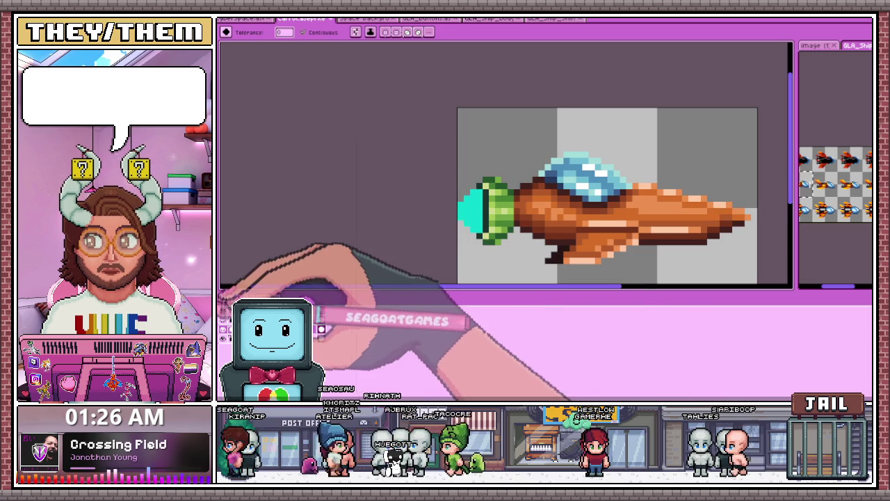
scroll(461, 250, "down", 1)
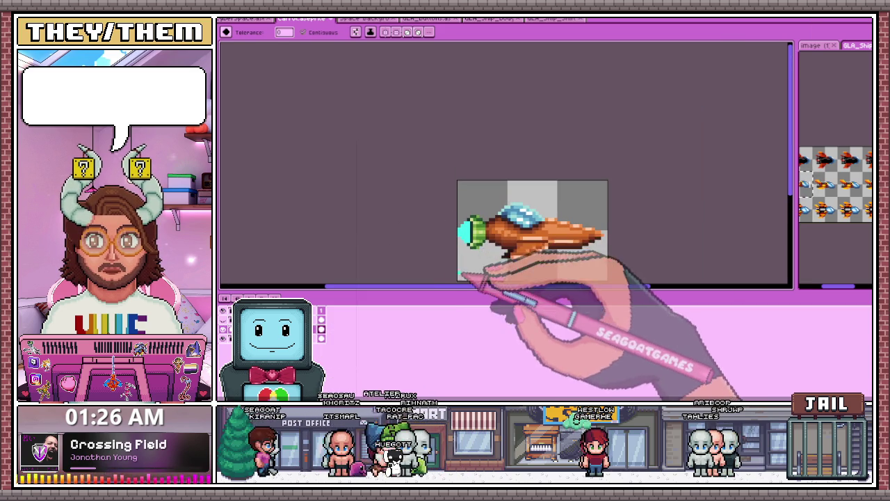
scroll(521, 198, "up", 1)
scroll(520, 199, "up", 1)
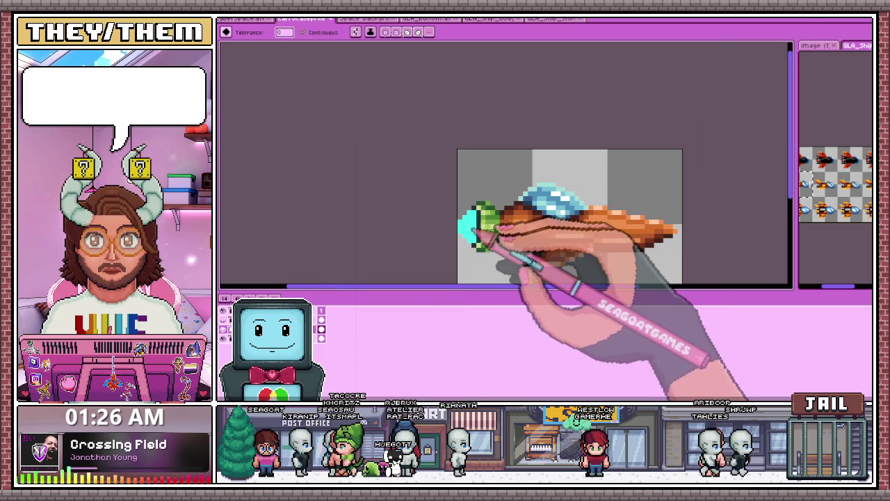
scroll(487, 251, "down", 2)
scroll(488, 273, "up", 1)
scroll(469, 215, "up", 1)
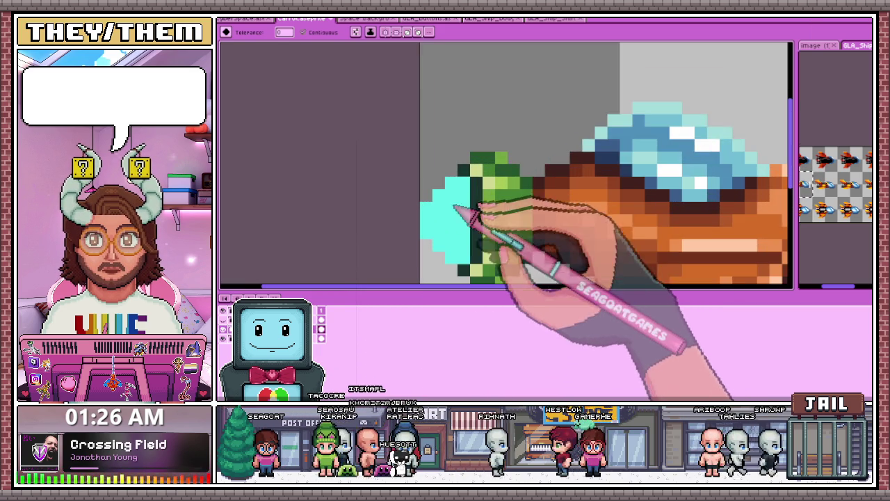
scroll(483, 208, "down", 1)
scroll(479, 219, "down", 1)
scroll(485, 240, "down", 1)
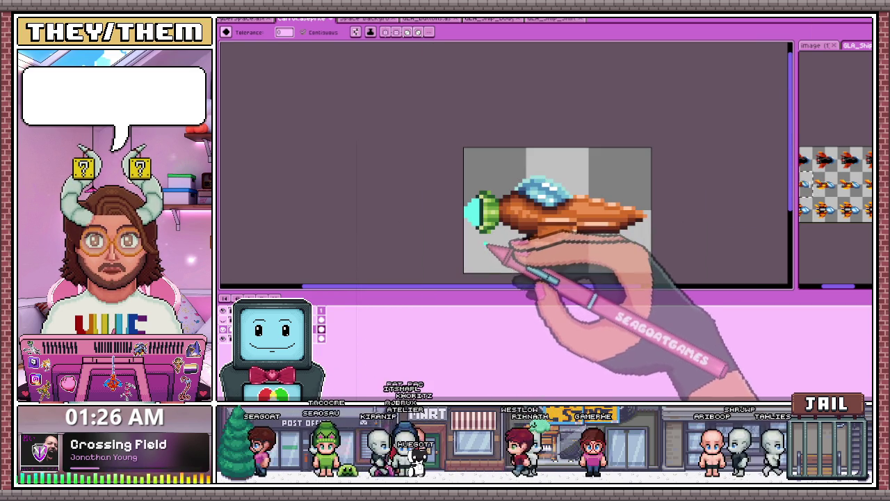
scroll(481, 241, "down", 1)
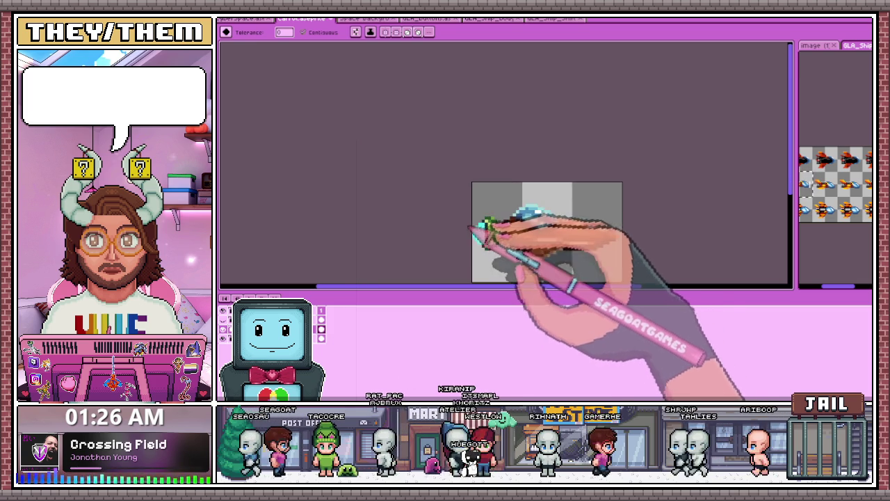
scroll(479, 226, "down", 1)
scroll(521, 240, "up", 1)
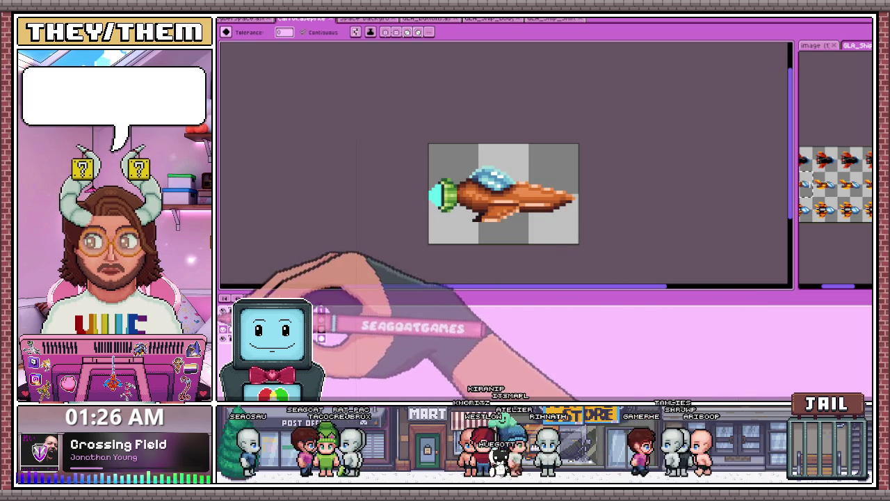
Step: Show the ship cel without the cyan nose flame and inspect it up close
left_click(321, 331)
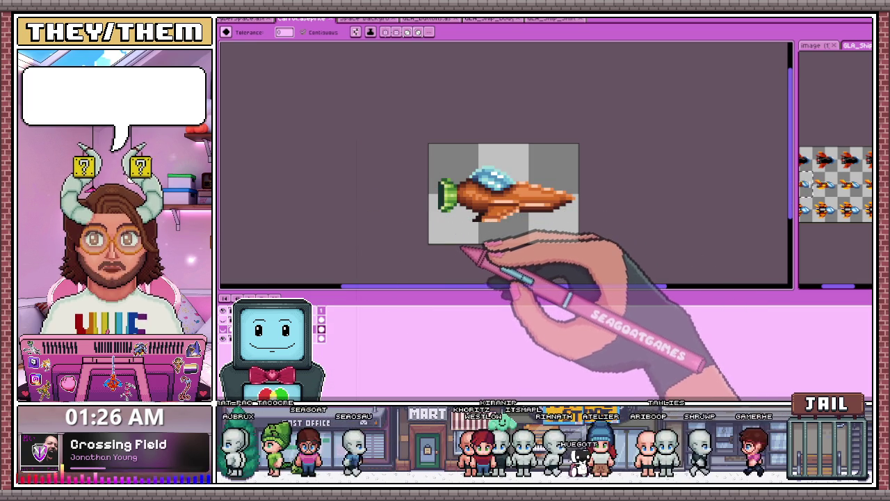
scroll(448, 191, "up", 1)
scroll(442, 200, "up", 1)
scroll(441, 203, "up", 2)
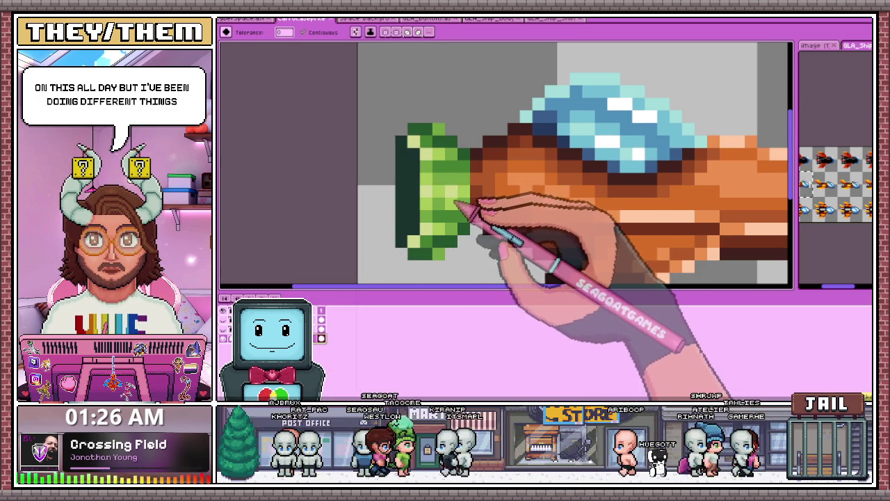
scroll(456, 206, "down", 4)
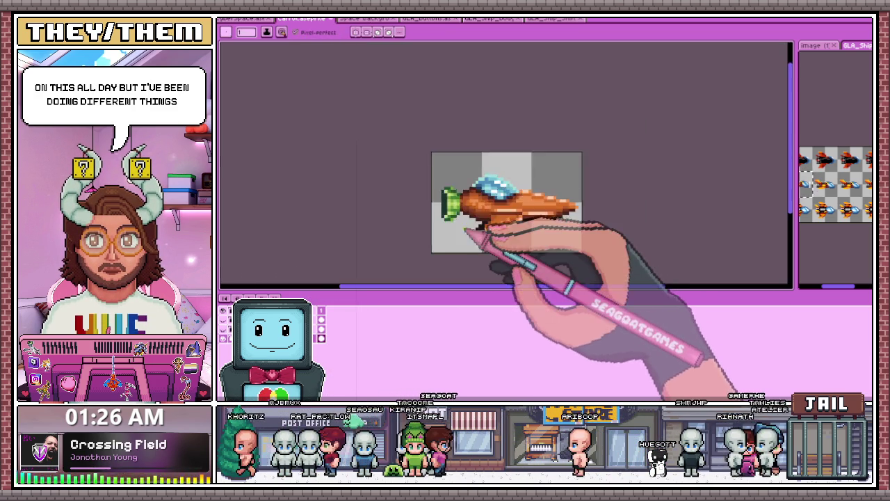
scroll(466, 230, "down", 2)
scroll(465, 247, "up", 3)
scroll(449, 202, "up", 2)
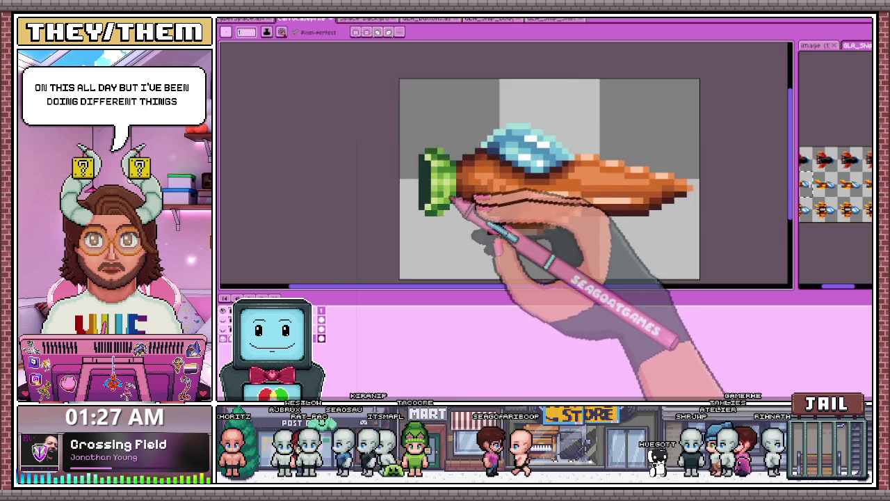
scroll(445, 208, "up", 2)
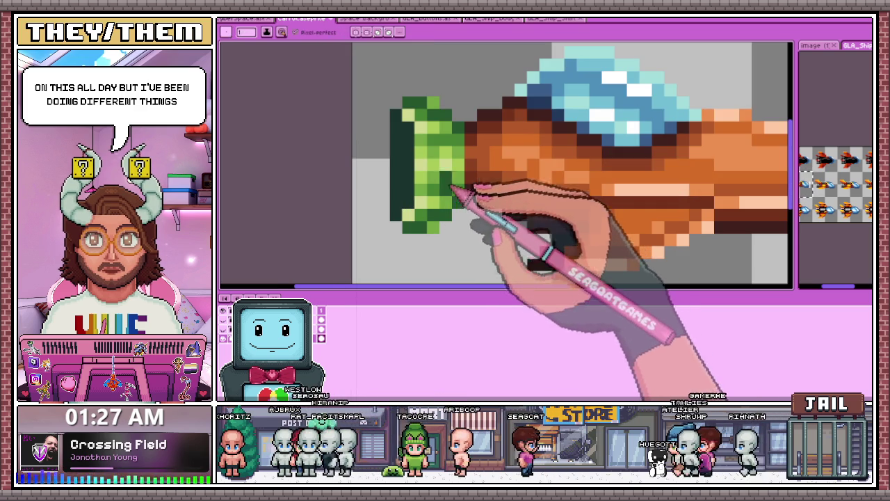
scroll(453, 188, "down", 2)
scroll(453, 148, "down", 2)
scroll(470, 205, "down", 1)
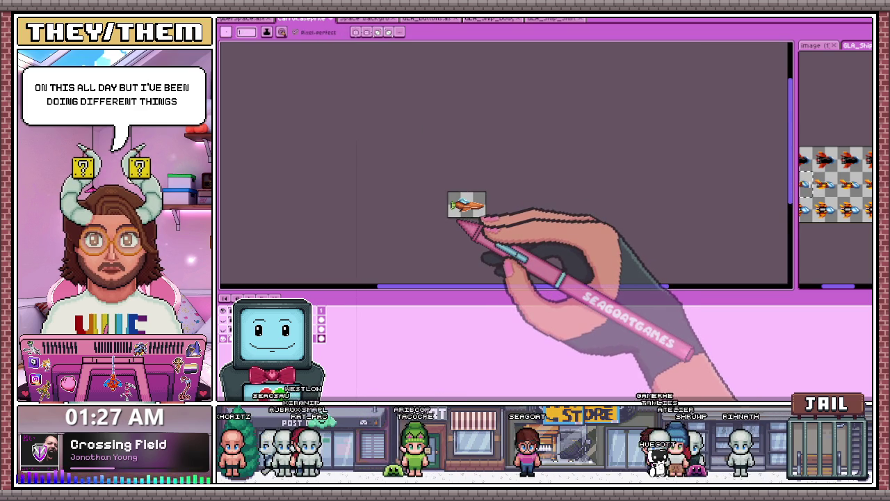
scroll(449, 179, "up", 5)
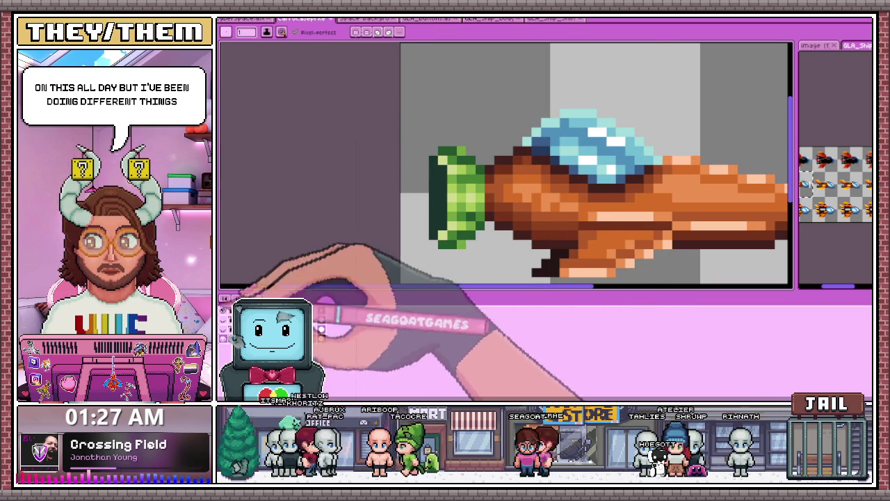
scroll(442, 243, "up", 2)
scroll(461, 137, "down", 3)
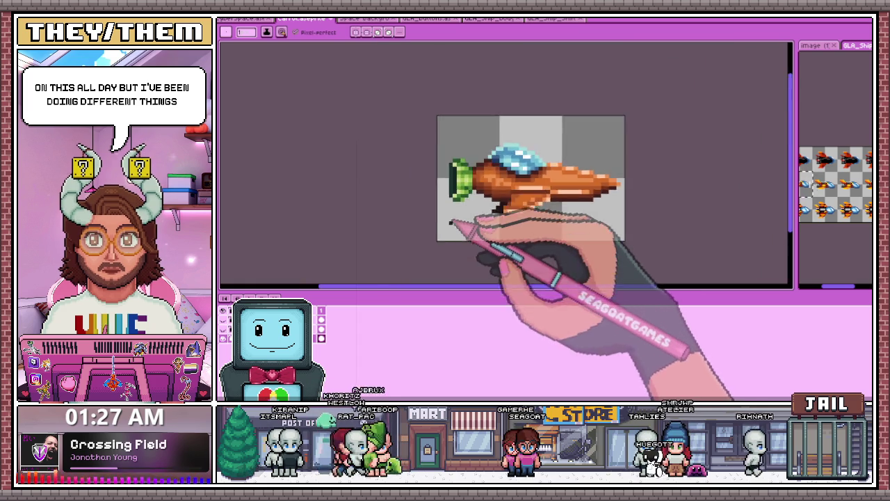
scroll(479, 208, "down", 2)
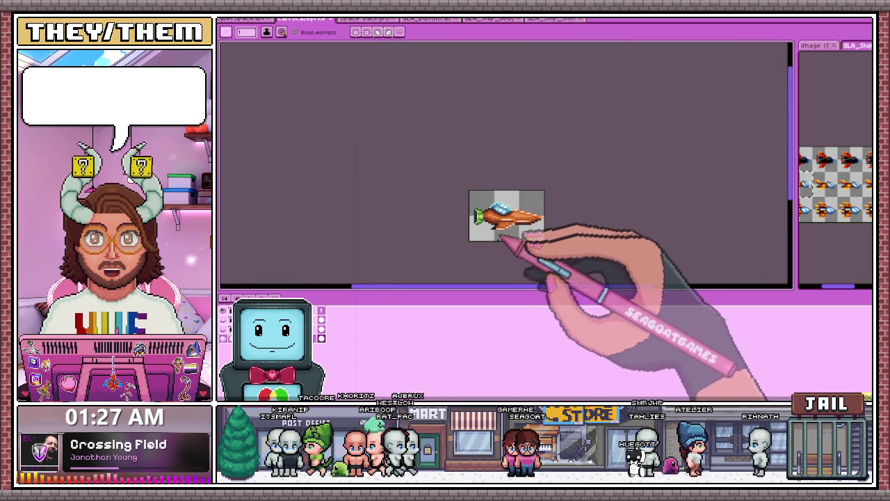
scroll(500, 241, "up", 3)
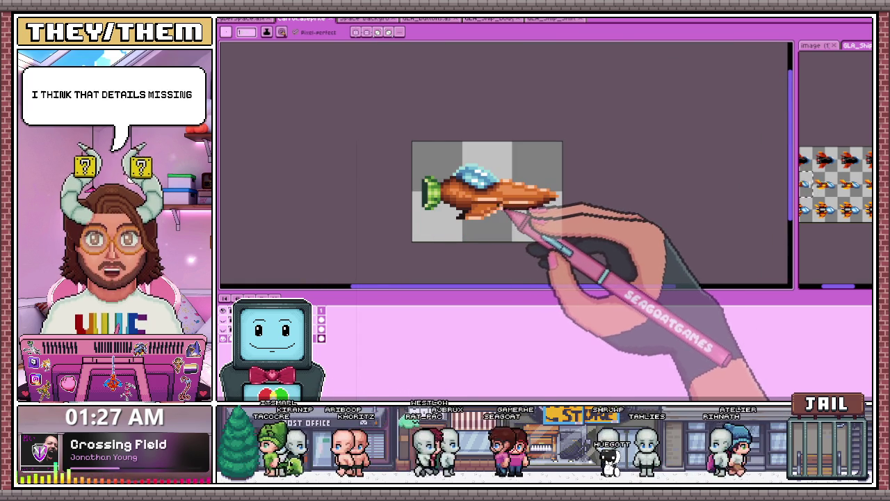
scroll(497, 199, "down", 1)
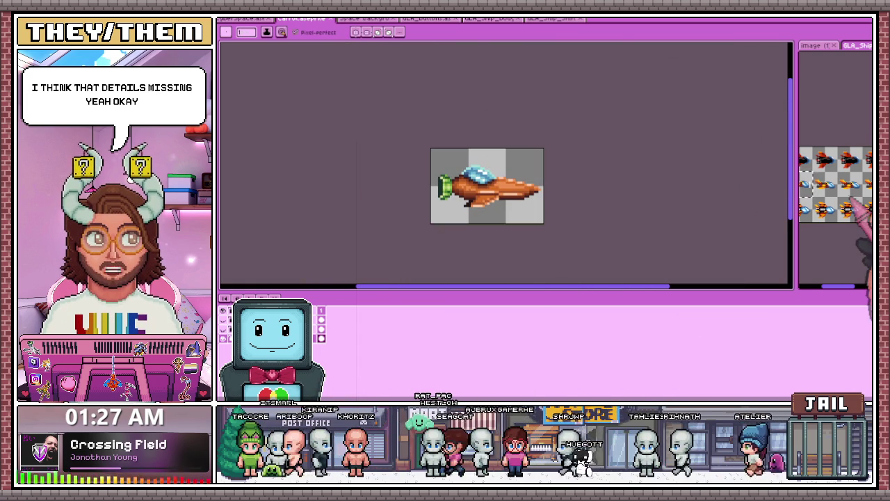
scroll(545, 209, "up", 1)
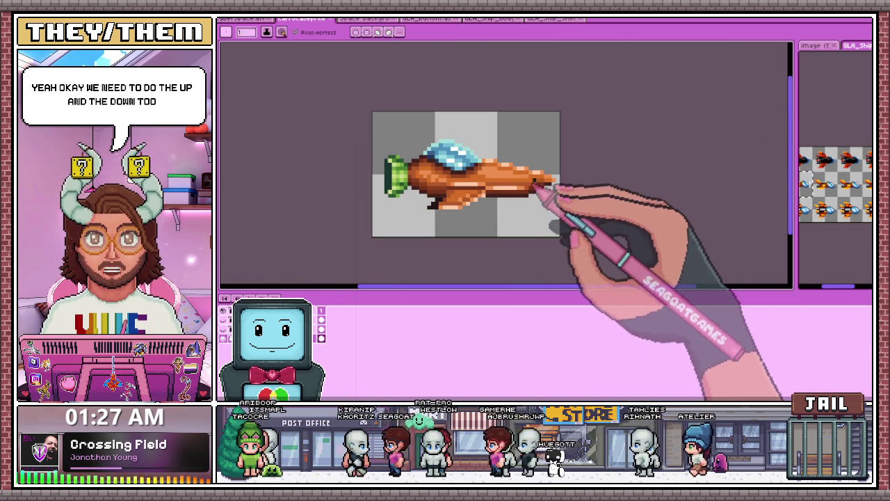
scroll(528, 195, "up", 1)
scroll(473, 187, "up", 4)
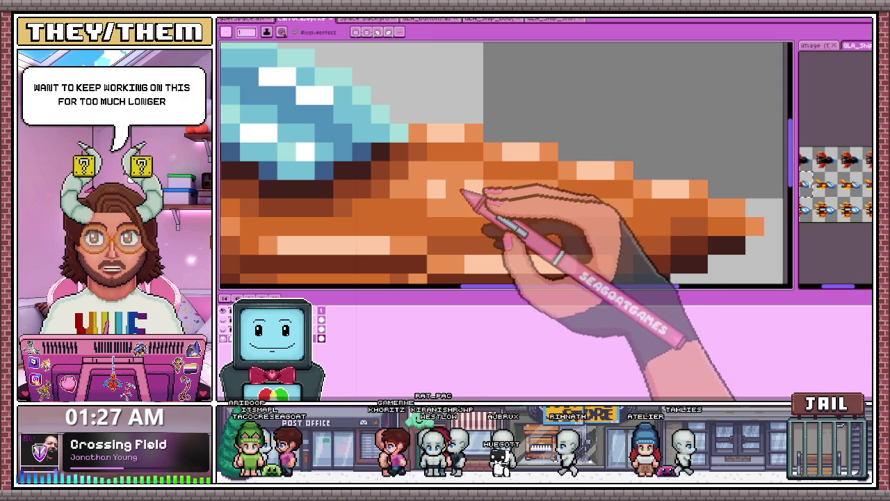
scroll(466, 200, "down", 4)
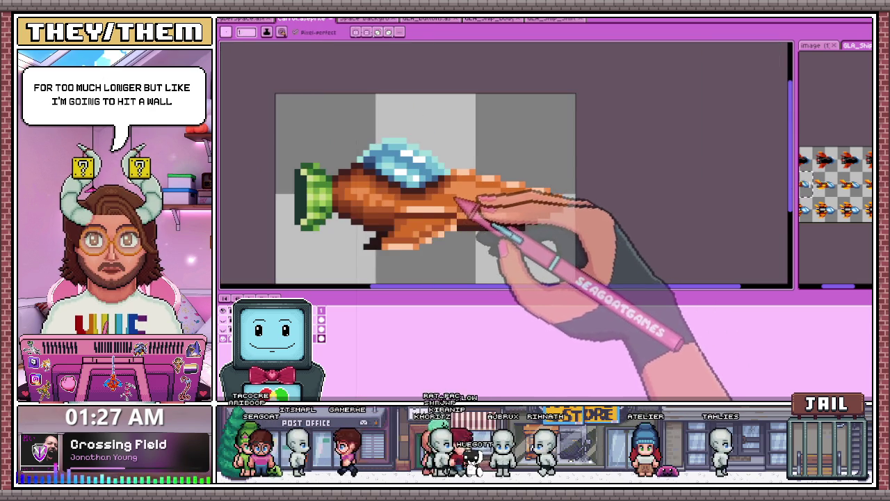
scroll(463, 209, "down", 1)
Step: Save the ship sprite and cycle through the open files to Space Background
key("ctrl+s")
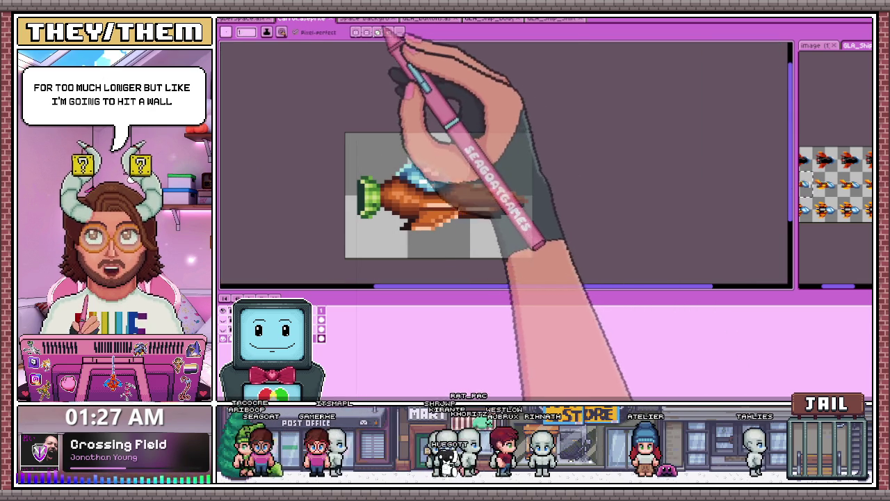
left_click(553, 19)
left_click(281, 19)
left_click(313, 19)
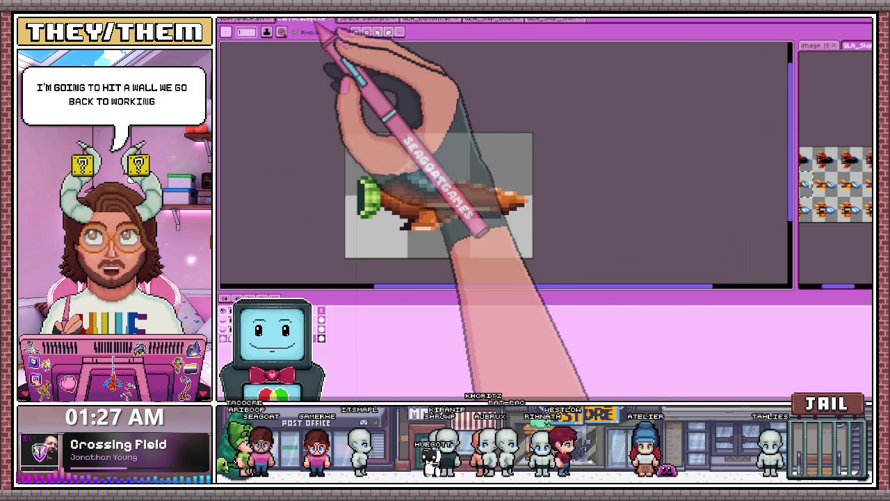
left_click(369, 19)
Step: Open GLA_buttons, zoom in on the Quit Game lettering, and fill its background black
left_click(424, 19)
scroll(456, 177, "down", 1)
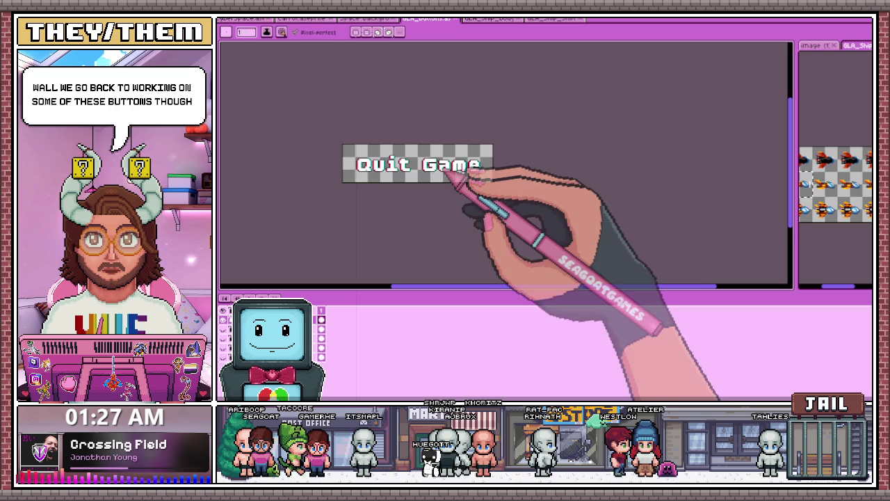
scroll(368, 174, "up", 1)
scroll(352, 156, "up", 1)
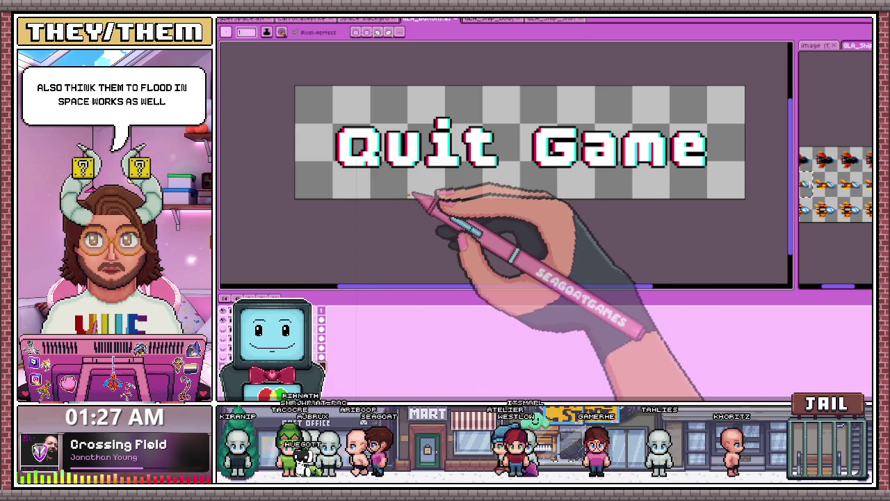
scroll(411, 198, "down", 1)
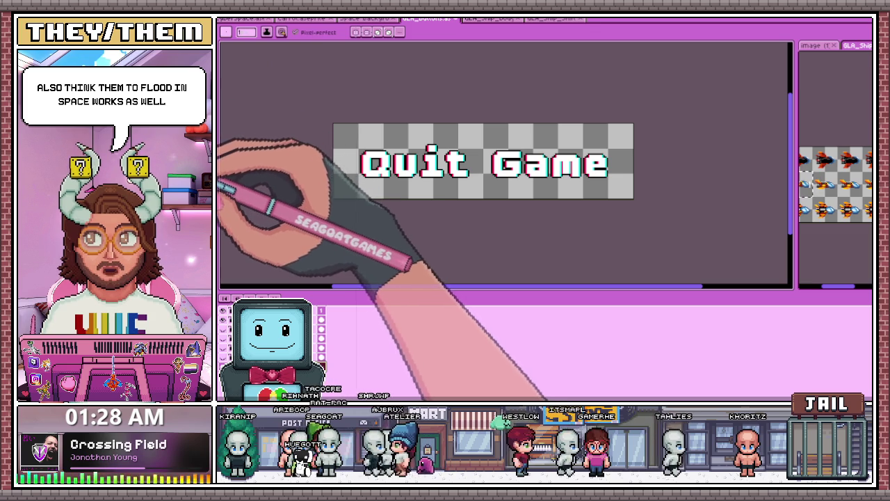
scroll(399, 144, "up", 1)
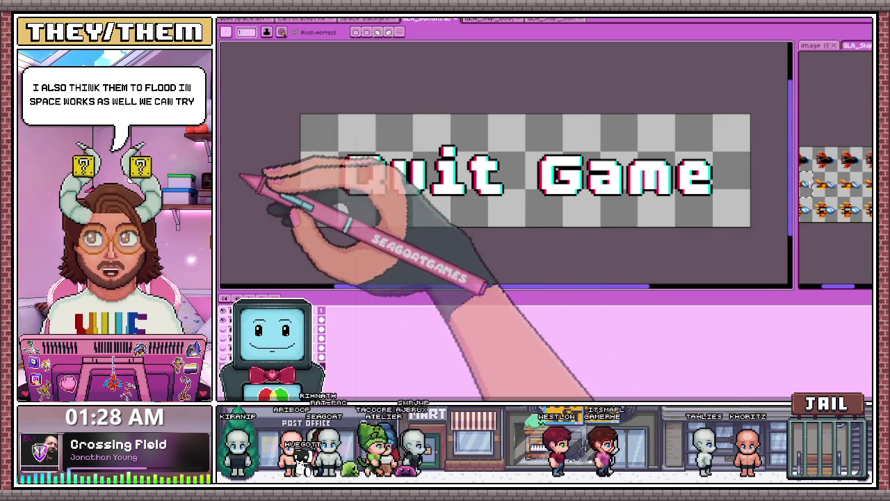
scroll(359, 134, "up", 2)
scroll(360, 135, "down", 1)
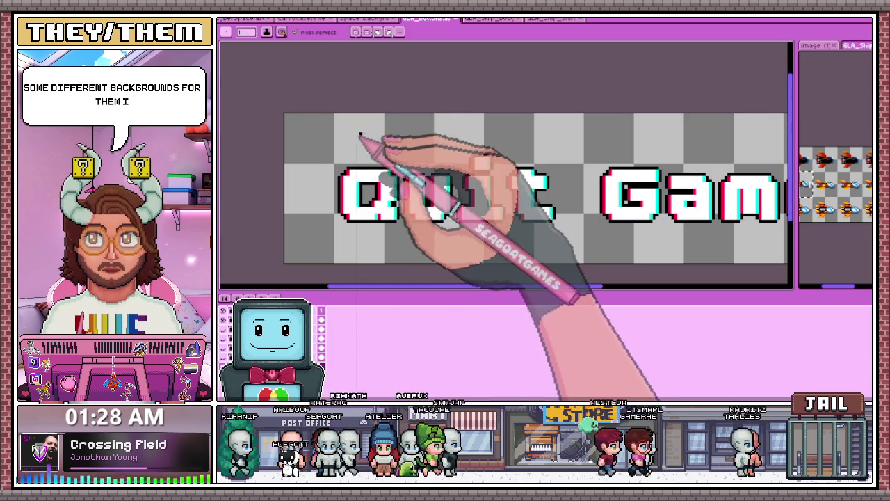
left_click(358, 150)
Step: Undo the black, dark-red and blue background fills behind the Quit Game text
scroll(361, 153, "down", 2)
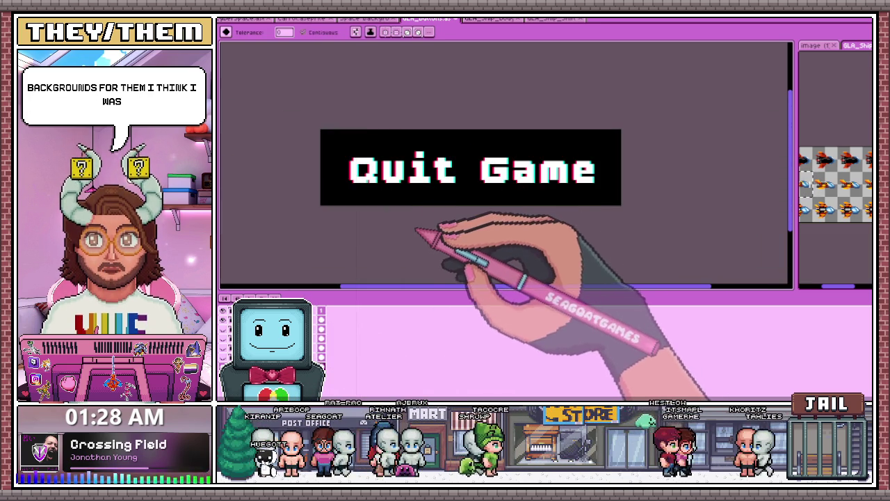
key("ctrl+z")
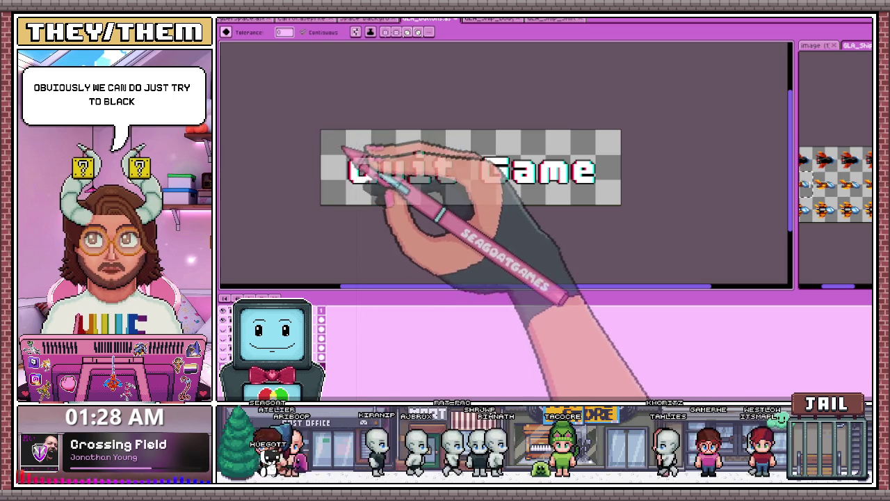
key("ctrl+z")
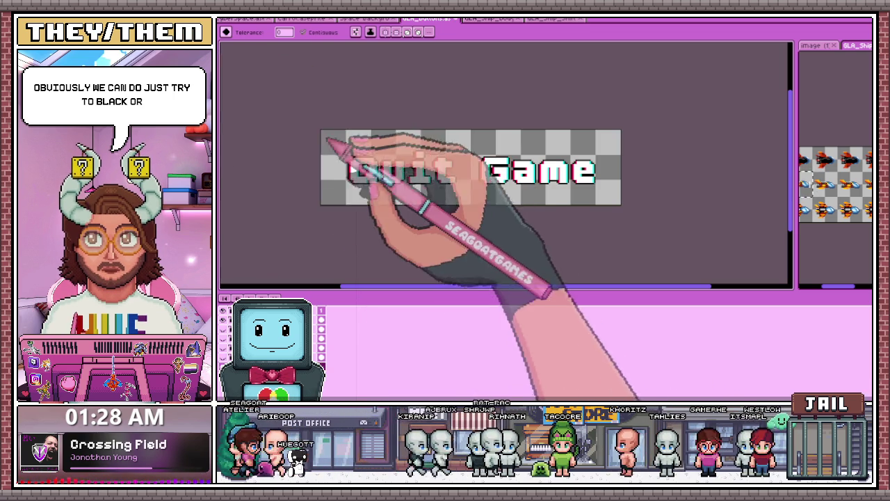
key("ctrl+z")
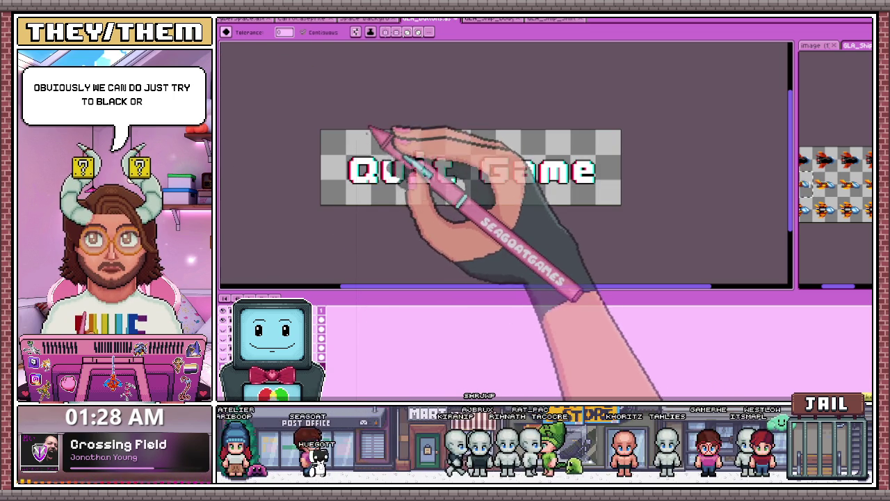
scroll(351, 170, "up", 1)
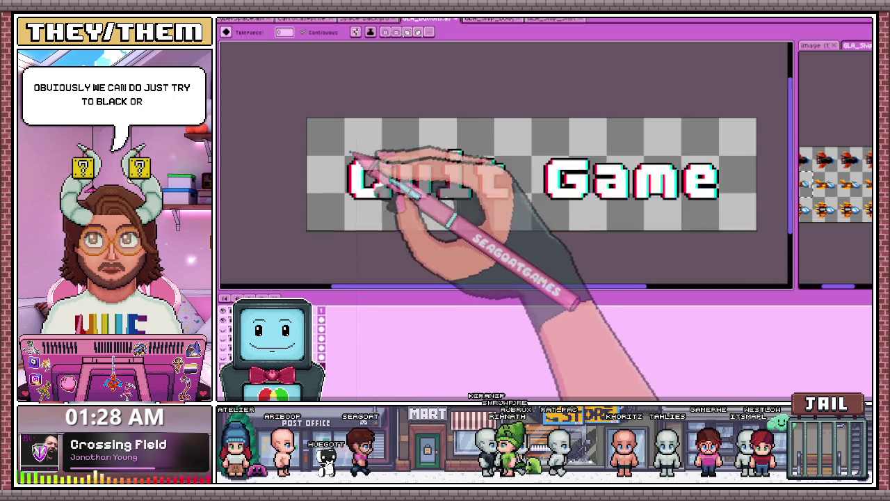
scroll(348, 178, "up", 2)
scroll(306, 132, "down", 1)
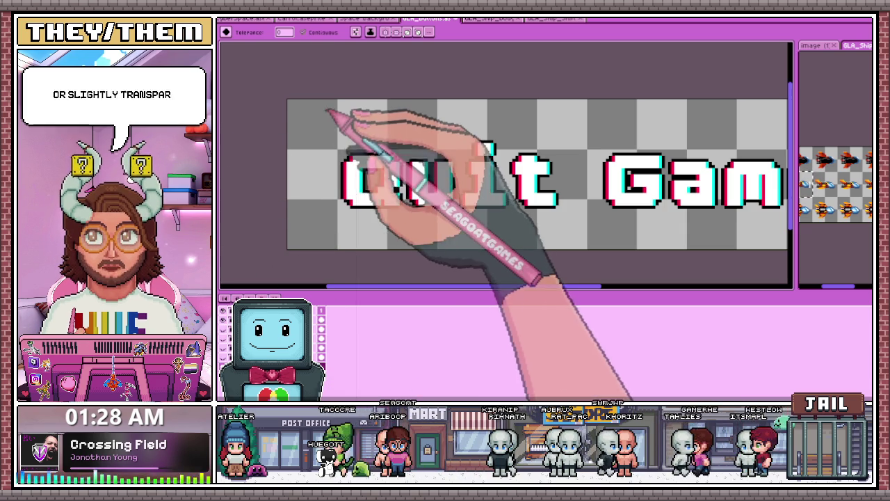
scroll(364, 187, "down", 2)
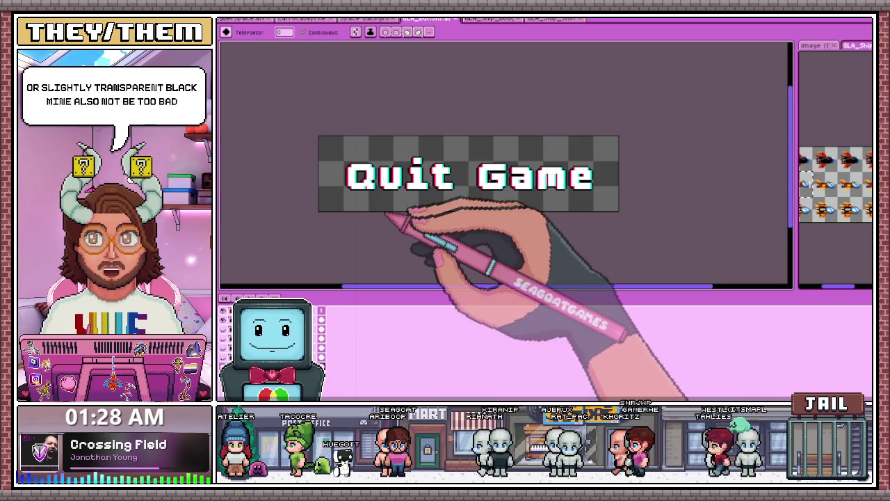
scroll(351, 163, "up", 1)
scroll(370, 192, "down", 2)
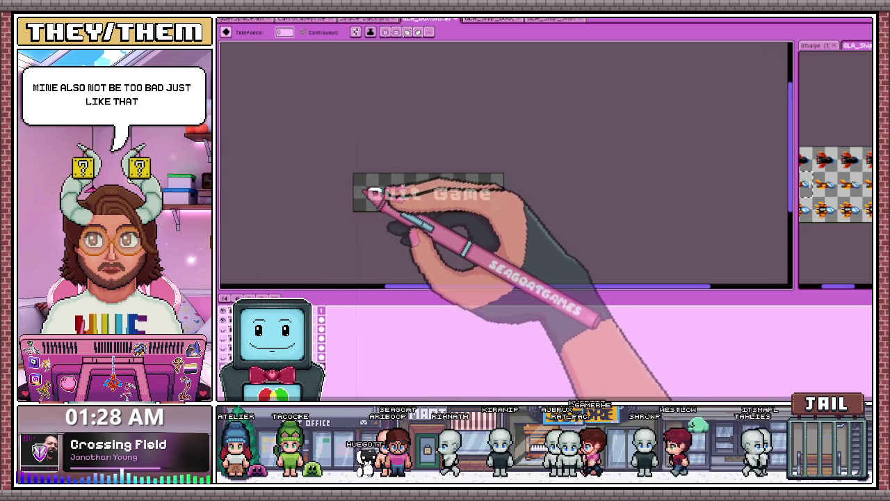
scroll(368, 193, "up", 2)
scroll(348, 159, "up", 2)
key("b")
scroll(343, 143, "up", 2)
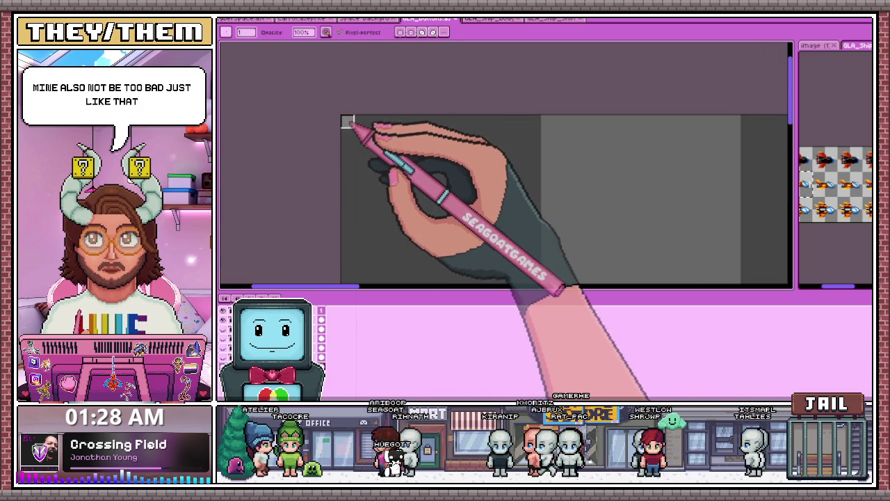
scroll(365, 132, "down", 2)
scroll(367, 160, "down", 1)
scroll(363, 209, "up", 1)
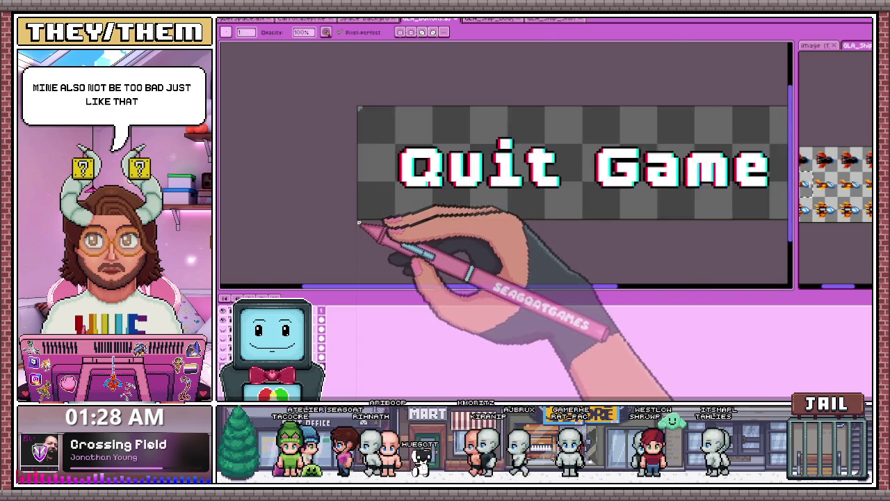
scroll(355, 217, "up", 1)
scroll(355, 217, "up", 1)
scroll(368, 223, "down", 2)
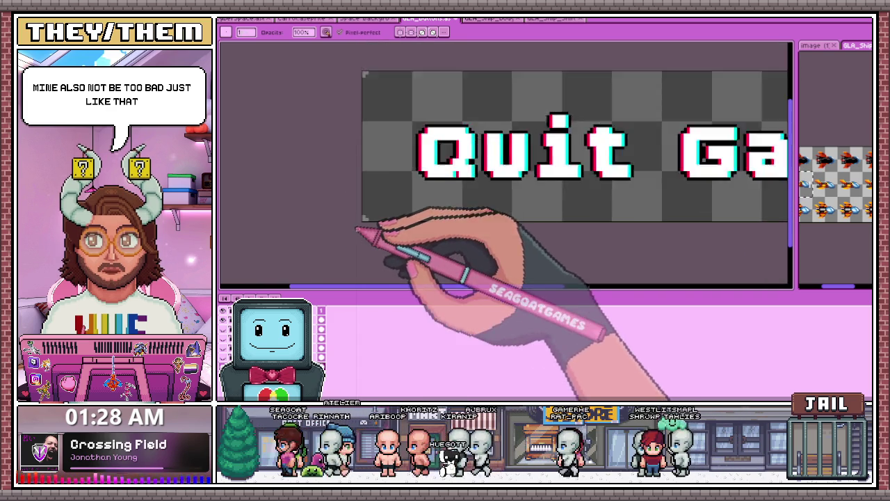
scroll(358, 229, "down", 1)
scroll(632, 229, "up", 1)
scroll(676, 218, "up", 2)
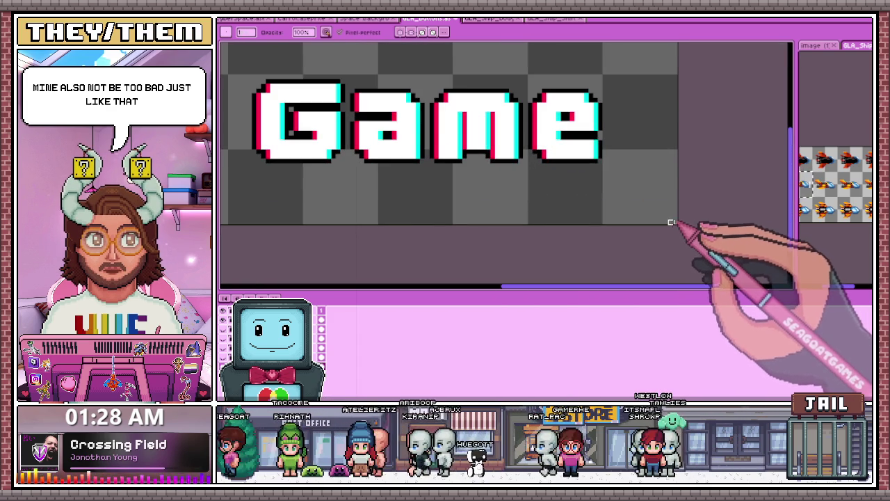
scroll(673, 219, "down", 1)
scroll(674, 219, "up", 1)
scroll(678, 221, "up", 1)
scroll(688, 214, "down", 2)
scroll(682, 211, "up", 1)
scroll(675, 213, "down", 2)
scroll(677, 208, "up", 2)
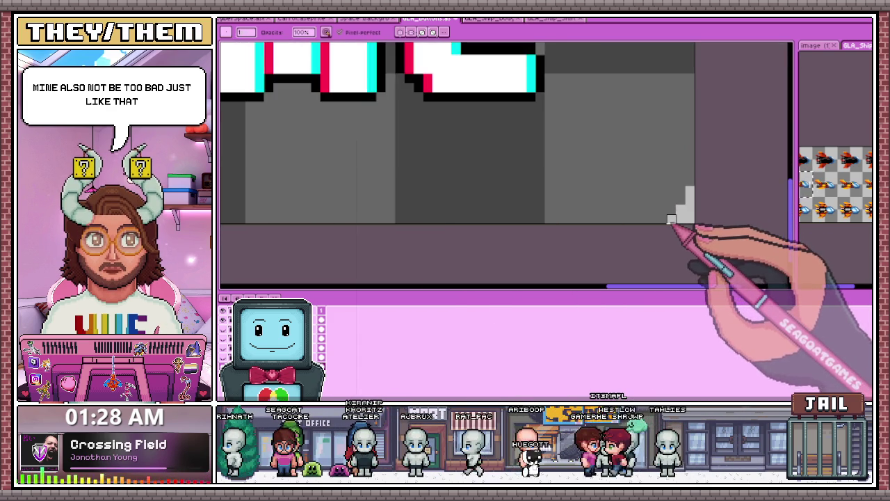
scroll(673, 212, "down", 1)
scroll(671, 212, "up", 1)
scroll(664, 212, "down", 2)
scroll(626, 215, "down", 1)
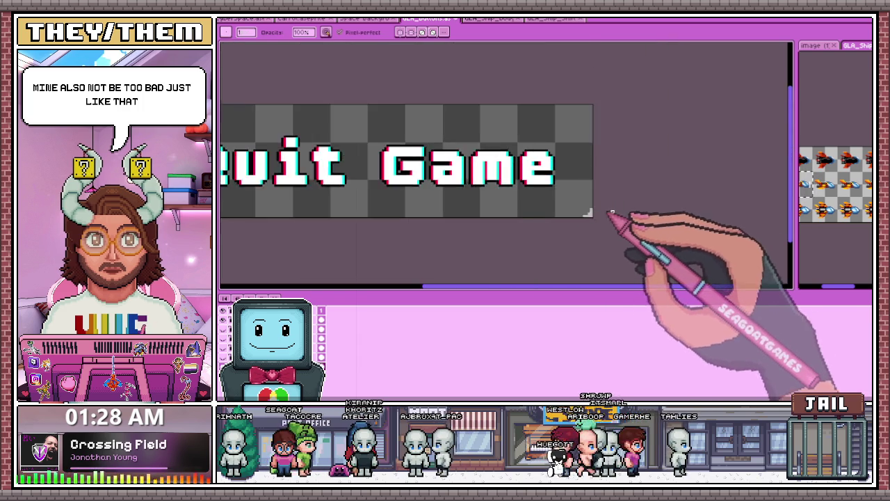
scroll(592, 223, "up", 1)
scroll(589, 224, "down", 1)
scroll(584, 216, "up", 2)
scroll(586, 215, "down", 1)
scroll(591, 174, "down", 1)
scroll(594, 112, "up", 2)
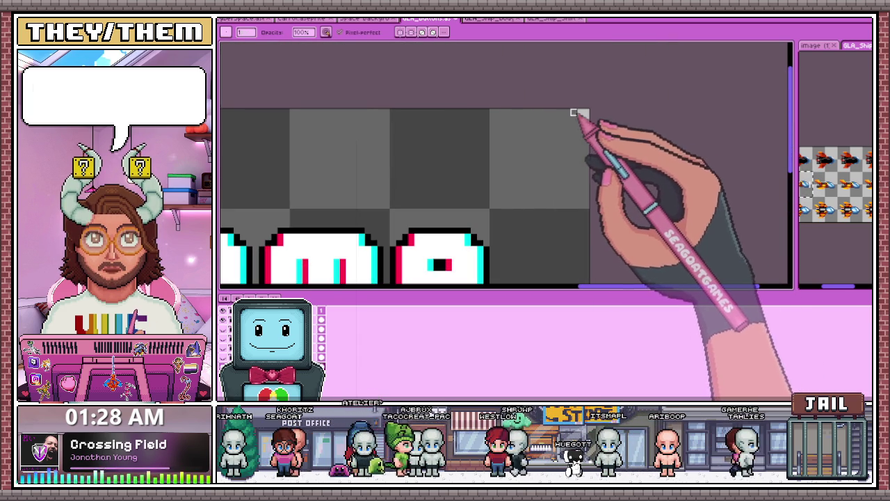
scroll(586, 130, "down", 1)
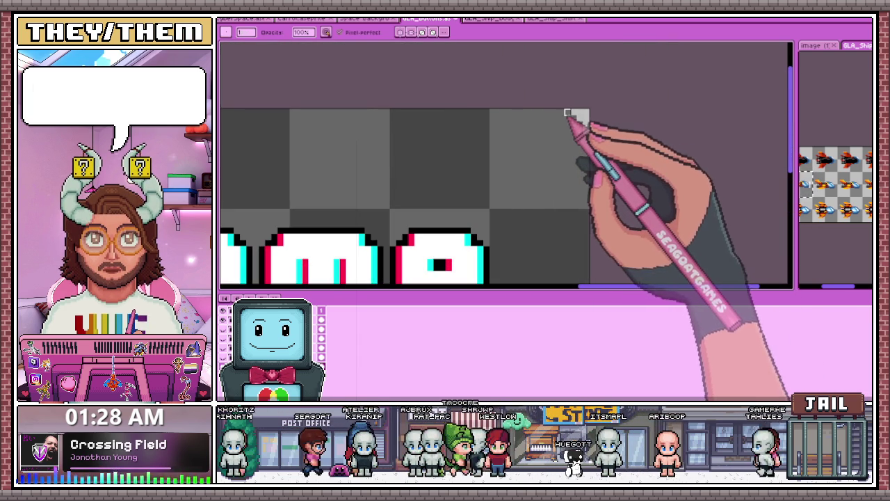
scroll(576, 119, "down", 1)
scroll(576, 162, "down", 2)
scroll(501, 155, "up", 2)
scroll(499, 151, "up", 1)
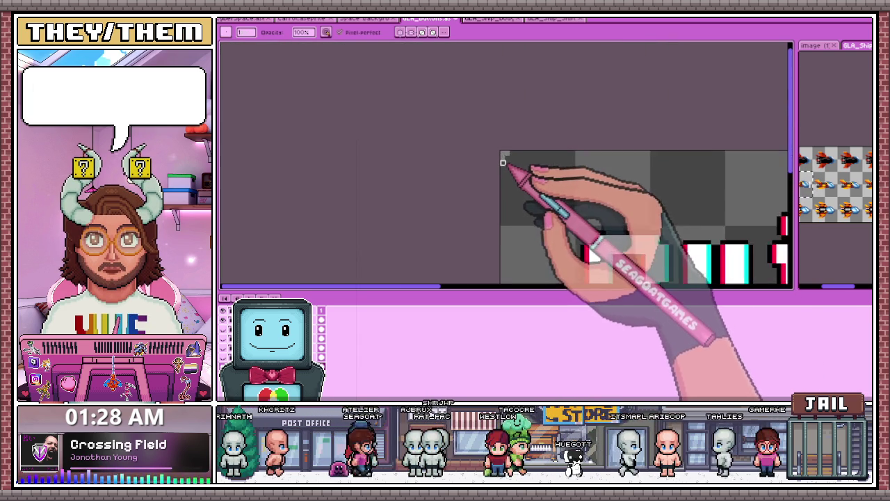
scroll(507, 157, "up", 2)
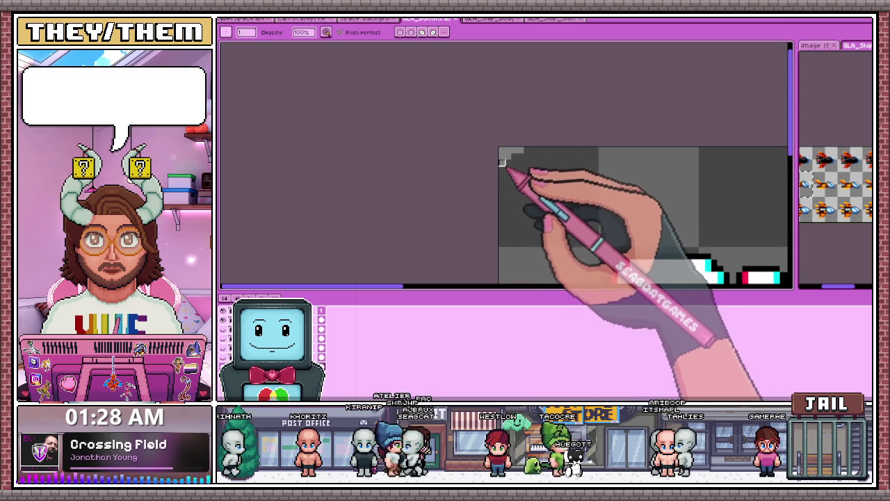
scroll(504, 182, "down", 2)
scroll(510, 180, "up", 1)
scroll(513, 127, "up", 1)
scroll(504, 156, "down", 1)
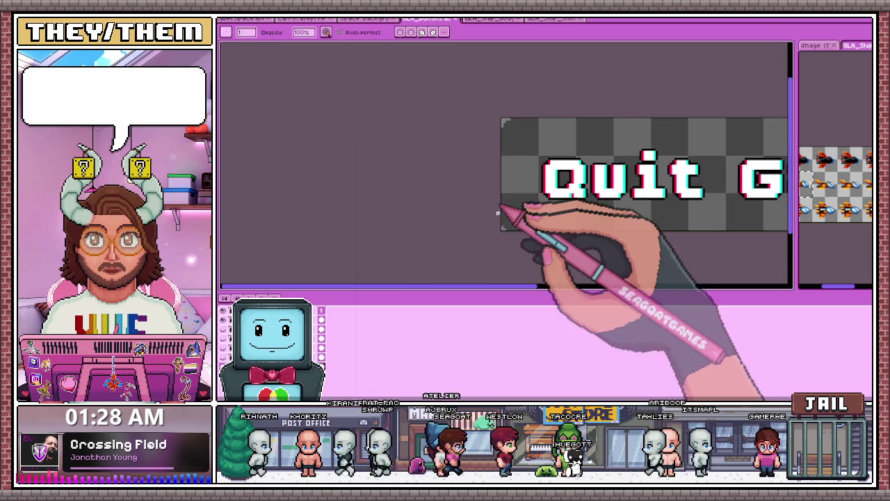
scroll(498, 212, "up", 1)
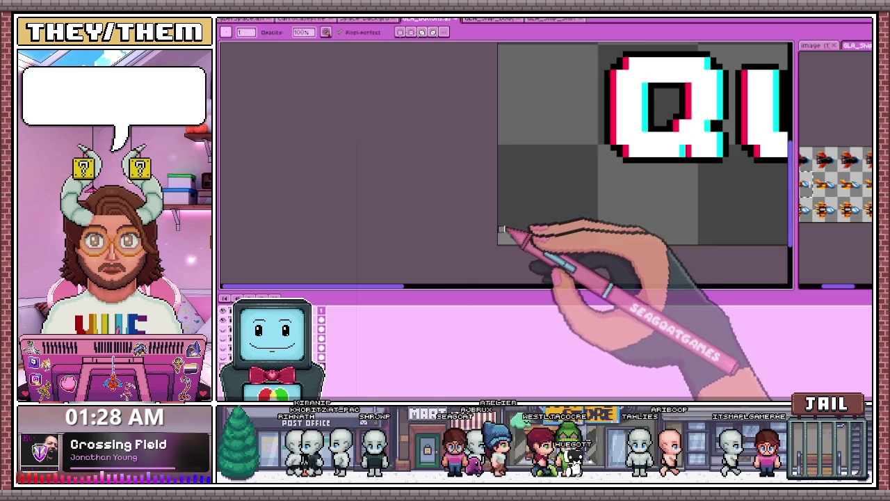
scroll(502, 230, "down", 1)
scroll(512, 201, "down", 1)
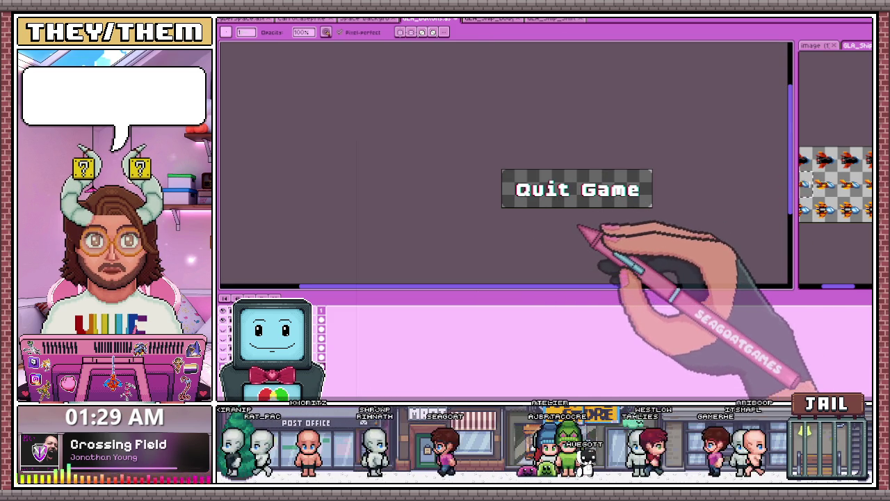
Step: Magic-wand the translucent dark background around the Quit Game text and remove it
key("w")
left_click(593, 179)
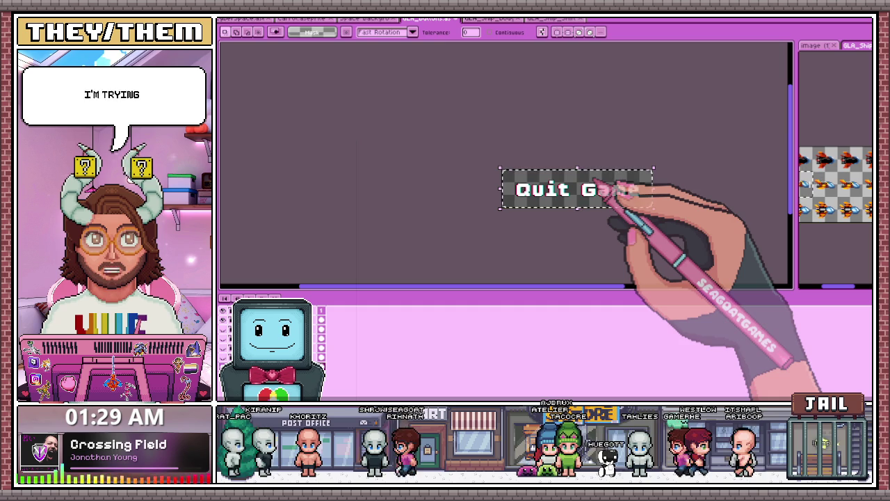
key("ctrl+d")
scroll(594, 191, "up", 2)
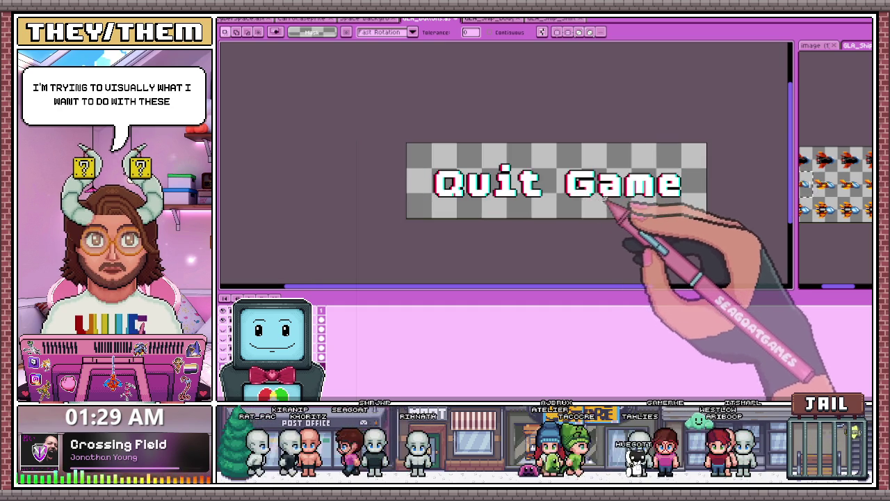
scroll(473, 189, "down", 3)
scroll(511, 192, "up", 3)
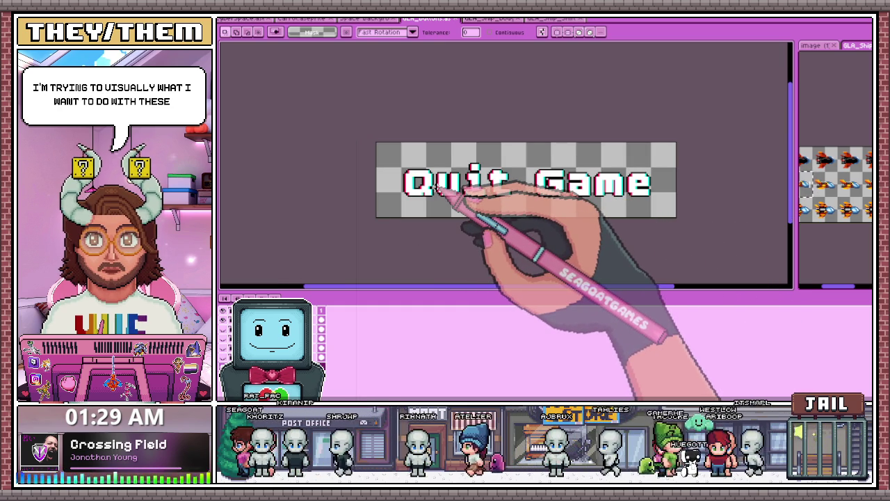
key("b")
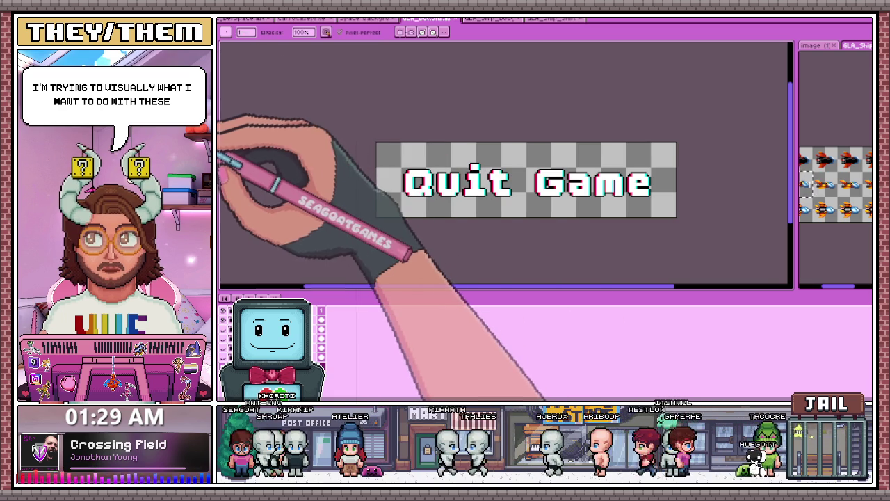
scroll(369, 146, "up", 1)
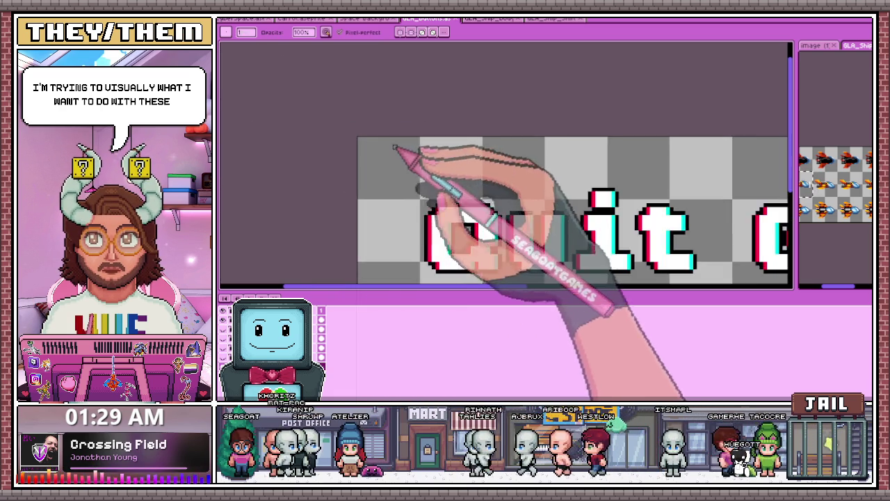
scroll(370, 144, "up", 1)
scroll(388, 155, "down", 1)
scroll(377, 119, "up", 1)
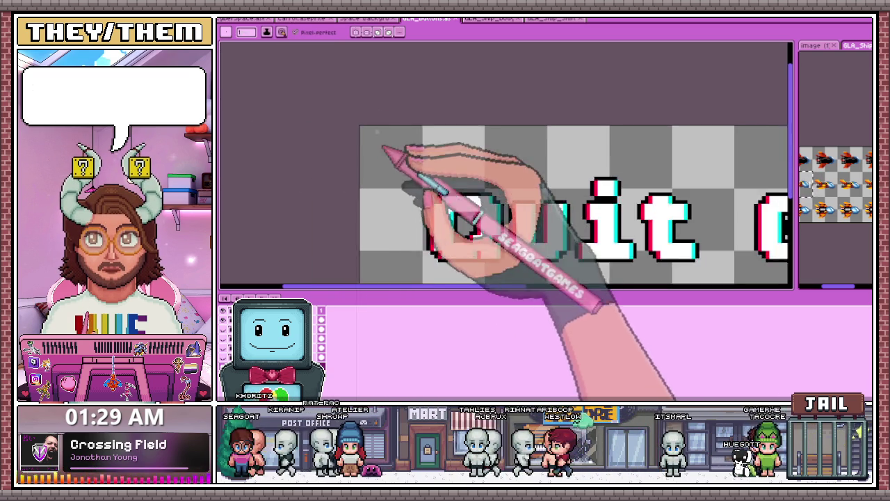
scroll(387, 159, "down", 1)
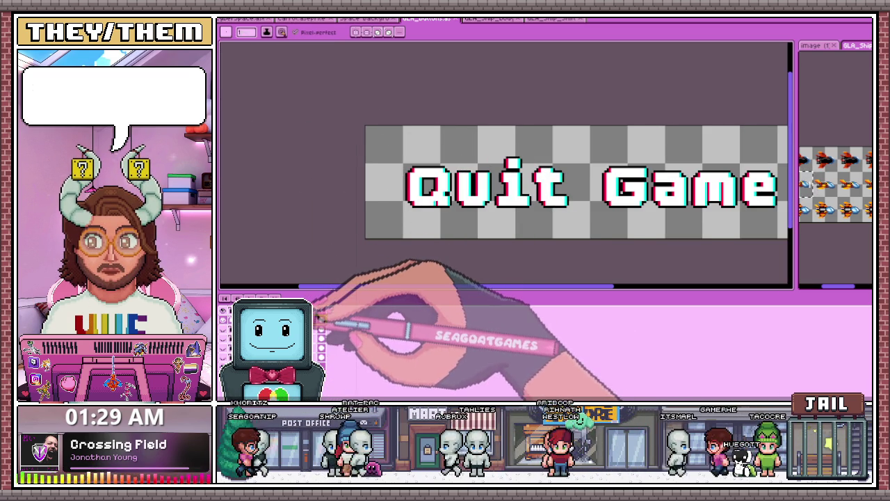
Step: Magic-wand the transparent button background and fill it with gray-teal
left_click(321, 319)
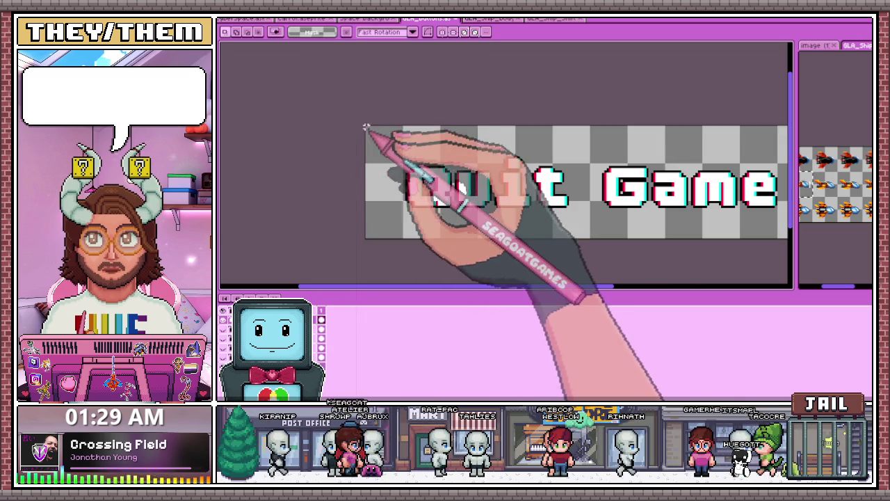
key("w")
scroll(378, 148, "down", 3)
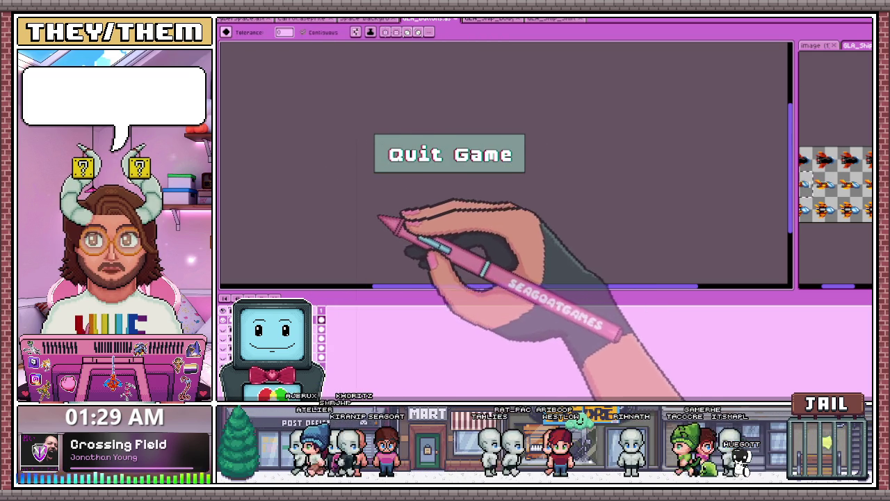
key("Delete")
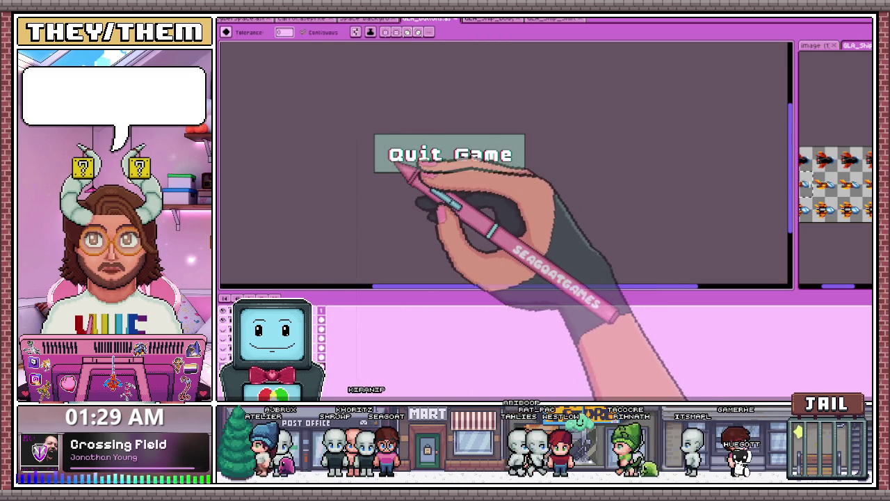
scroll(398, 165, "up", 2)
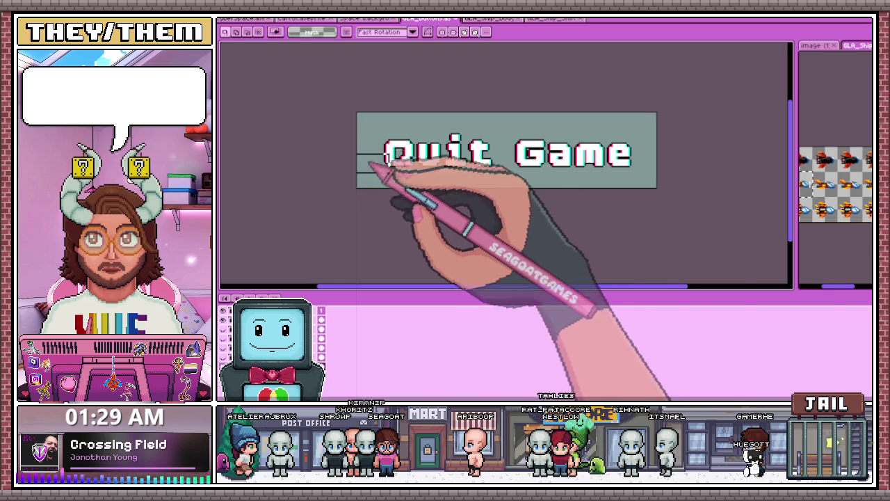
Step: Try rectangular selections over the button, ending with a box around its left end
left_click_drag(369, 165, 356, 152)
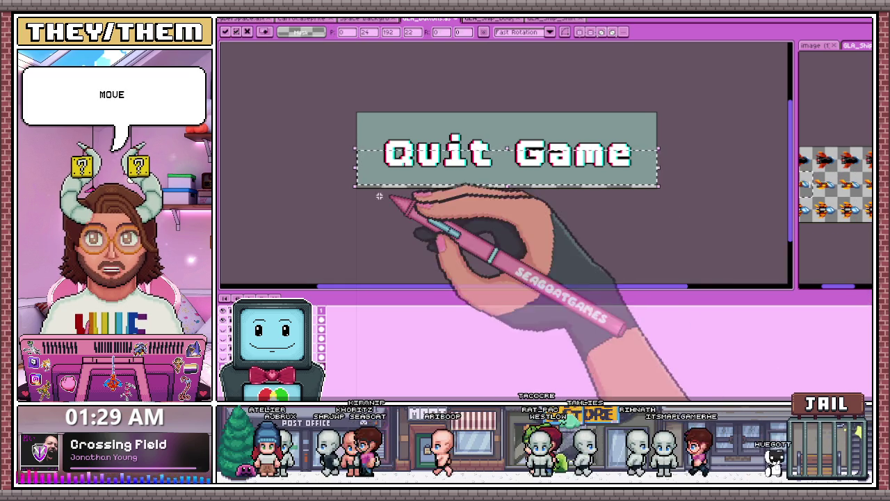
left_click_drag(355, 112, 658, 166)
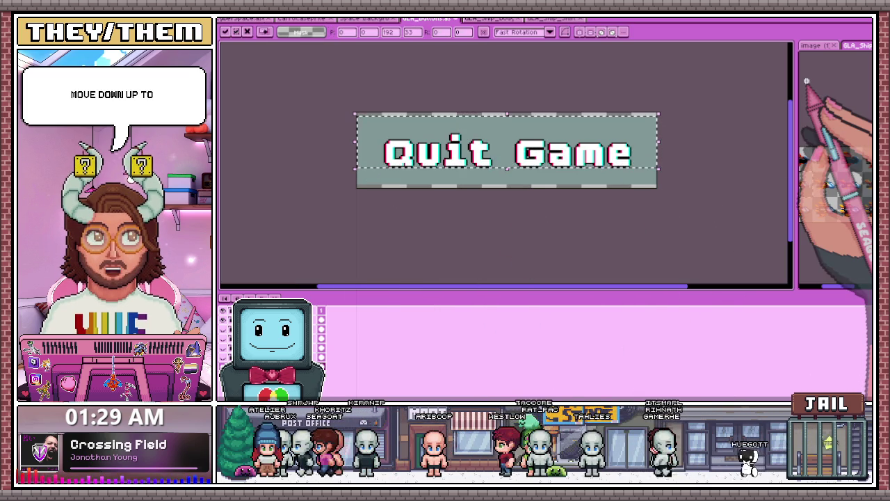
left_click_drag(571, 111, 659, 189)
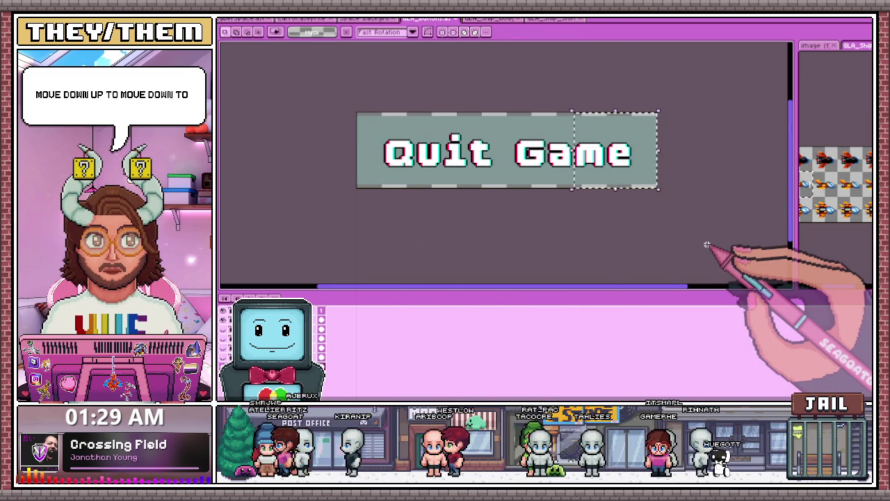
left_click_drag(354, 112, 426, 188)
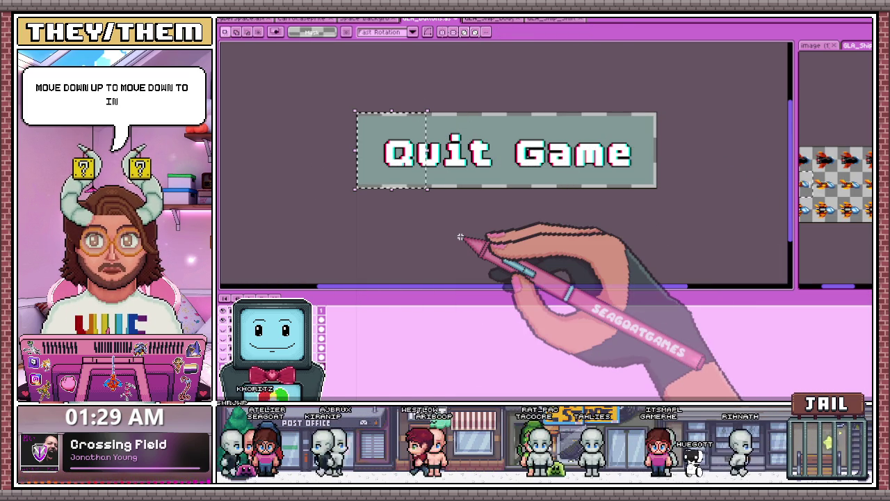
scroll(358, 143, "up", 1)
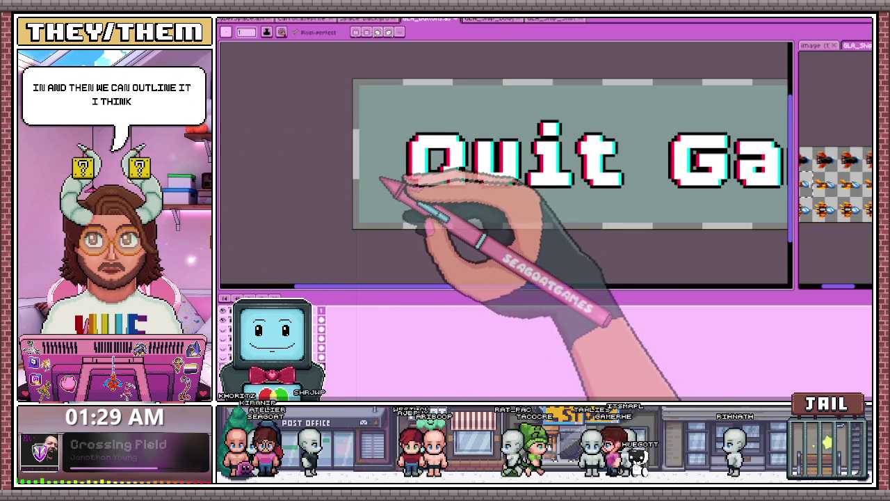
Step: Round the Quit Game button's top-left and bottom-left corners with stepped black outline pixels
scroll(368, 174, "down", 1)
scroll(362, 177, "up", 2)
scroll(348, 209, "down", 1)
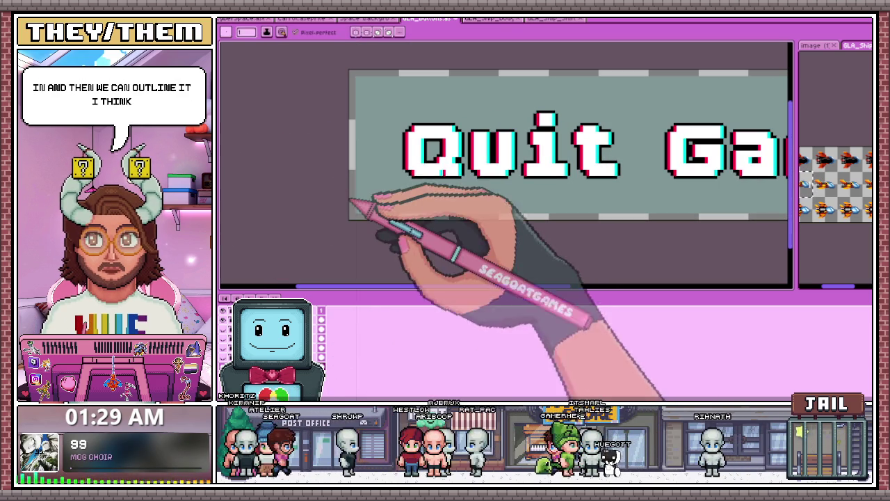
scroll(360, 209, "up", 1)
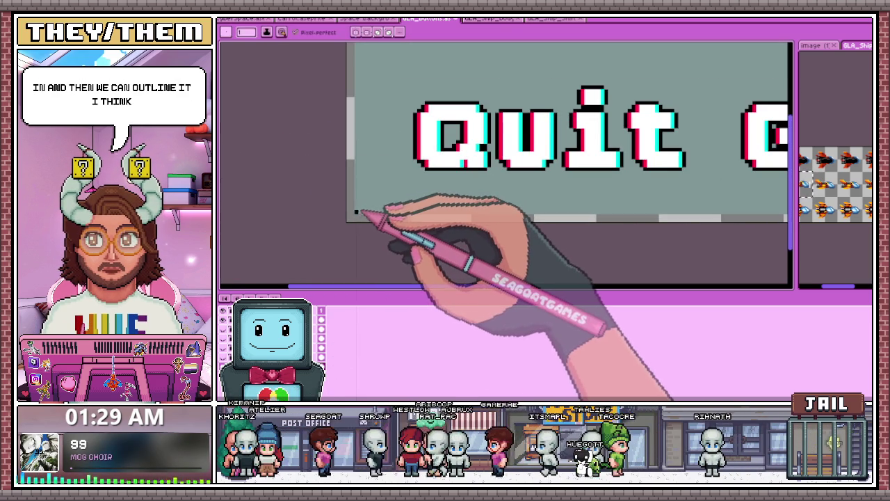
scroll(362, 180, "down", 1)
scroll(357, 97, "up", 1)
scroll(347, 111, "up", 1)
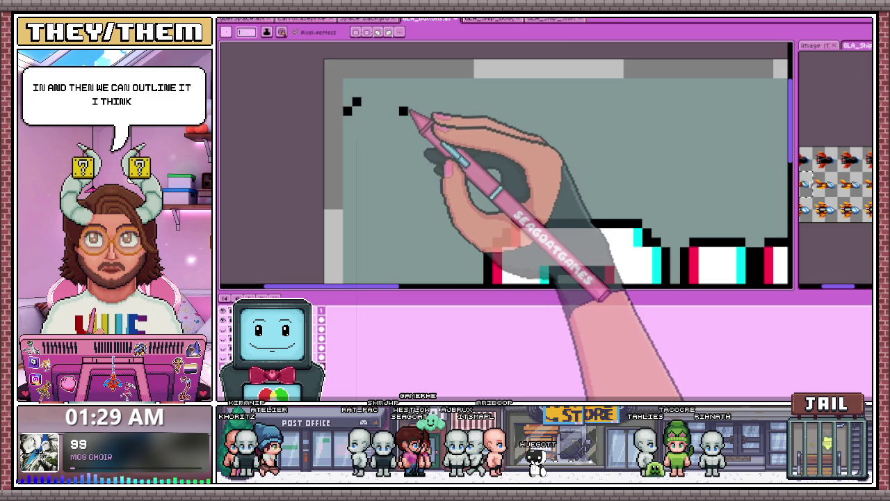
scroll(413, 132, "down", 1)
scroll(452, 125, "down", 1)
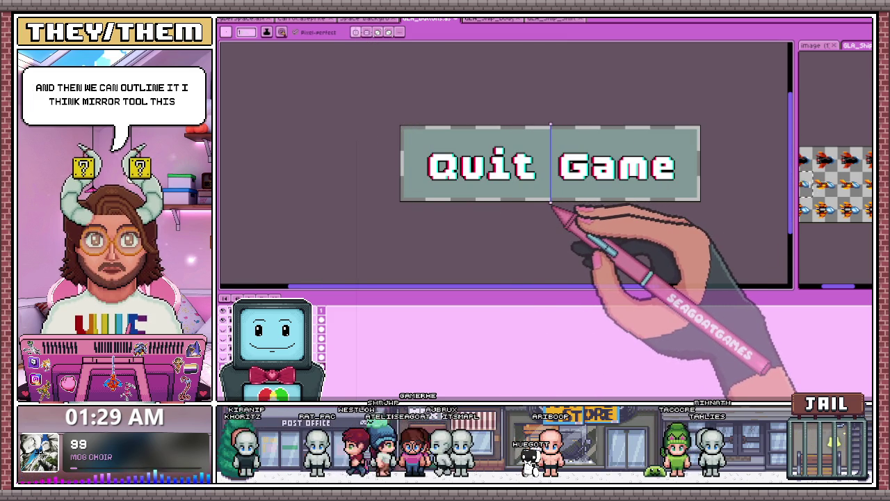
scroll(556, 230, "up", 1)
scroll(556, 230, "down", 1)
scroll(324, 99, "up", 2)
scroll(331, 97, "up", 1)
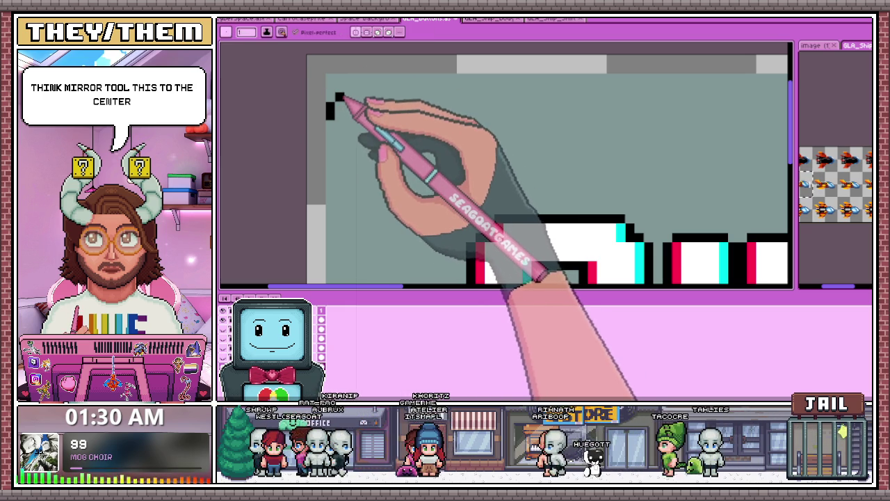
scroll(369, 94, "down", 3)
scroll(360, 95, "up", 3)
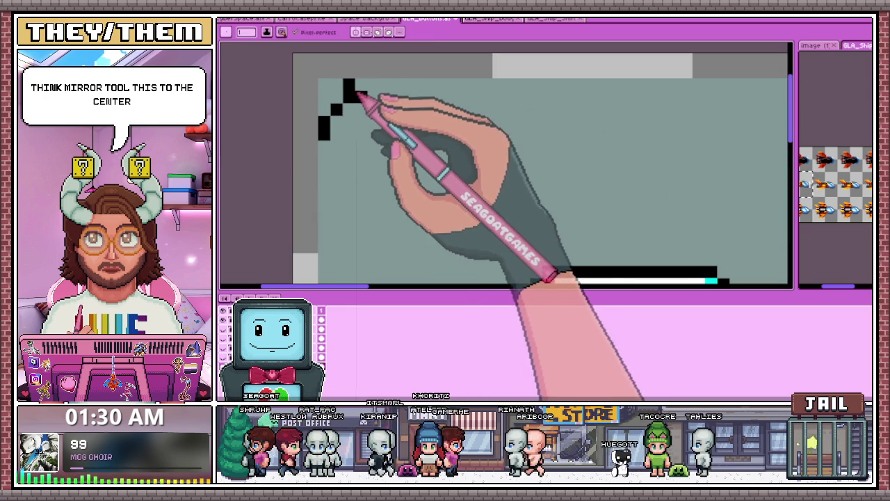
scroll(368, 111, "down", 2)
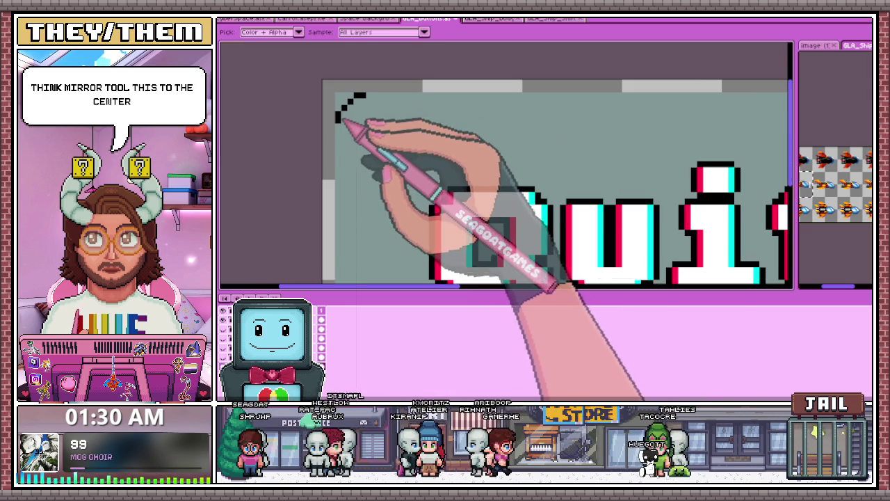
scroll(342, 122, "down", 1)
scroll(344, 125, "down", 1)
scroll(346, 124, "up", 1)
scroll(348, 124, "up", 1)
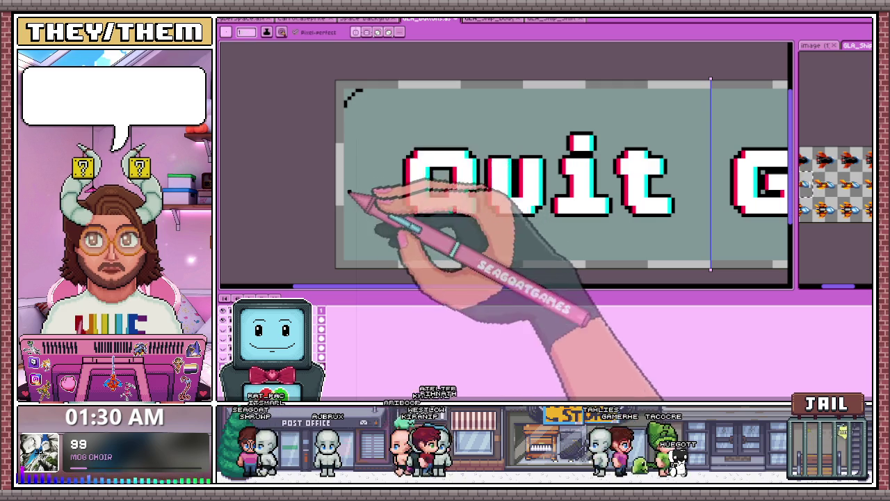
scroll(351, 249, "up", 1)
scroll(346, 245, "down", 1)
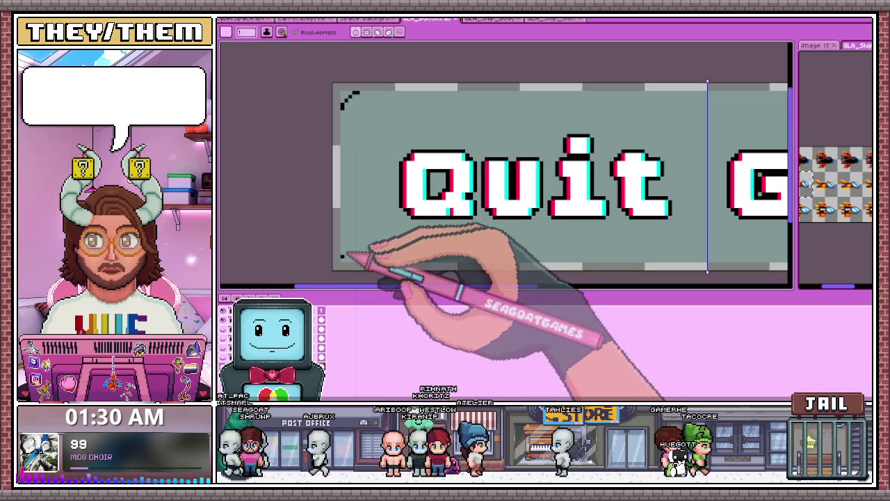
scroll(348, 119, "up", 1)
scroll(346, 117, "up", 1)
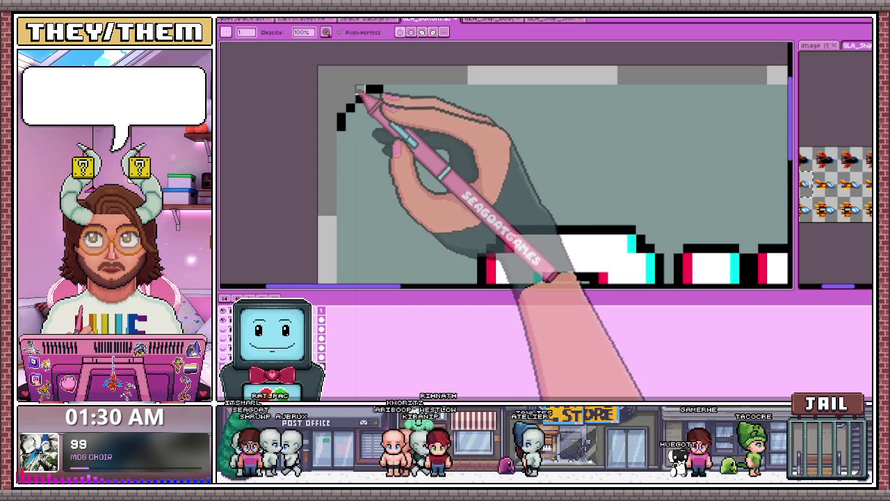
scroll(358, 91, "down", 1)
scroll(362, 125, "down", 1)
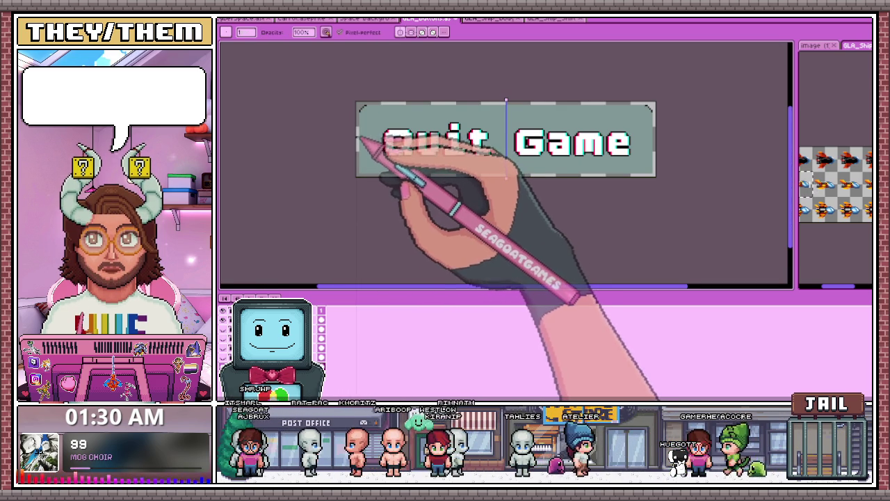
scroll(358, 167, "up", 1)
scroll(358, 170, "up", 1)
scroll(358, 173, "up", 1)
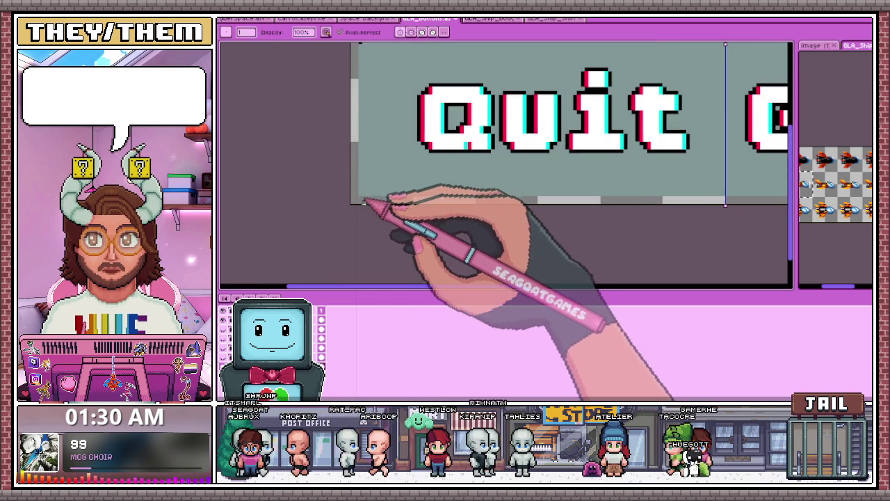
scroll(357, 179, "up", 2)
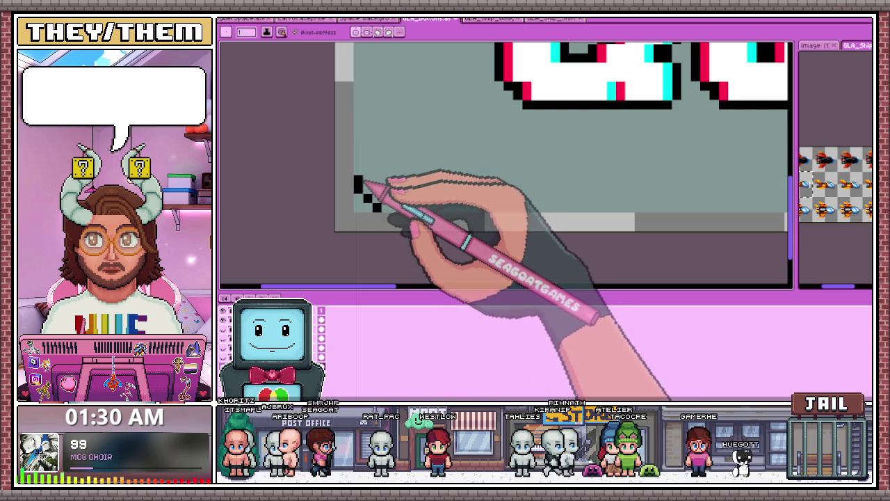
Step: Give the Quit Game button a black outline, a darker lower band and light top-left highlight pixels
scroll(400, 212, "down", 1)
scroll(413, 233, "down", 1)
scroll(403, 219, "up", 2)
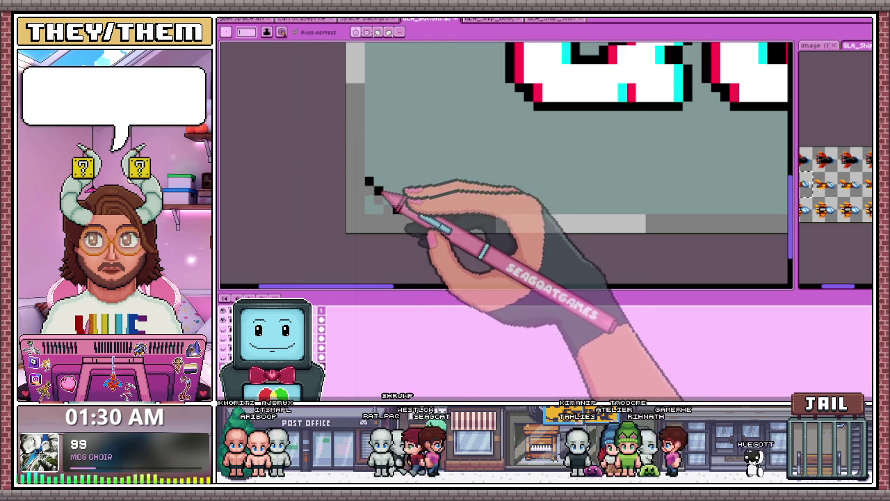
scroll(407, 208, "down", 1)
scroll(407, 226, "down", 1)
scroll(408, 226, "up", 2)
scroll(405, 226, "down", 1)
scroll(402, 224, "up", 1)
scroll(401, 224, "down", 1)
scroll(400, 222, "up", 1)
scroll(399, 221, "down", 1)
scroll(397, 119, "up", 1)
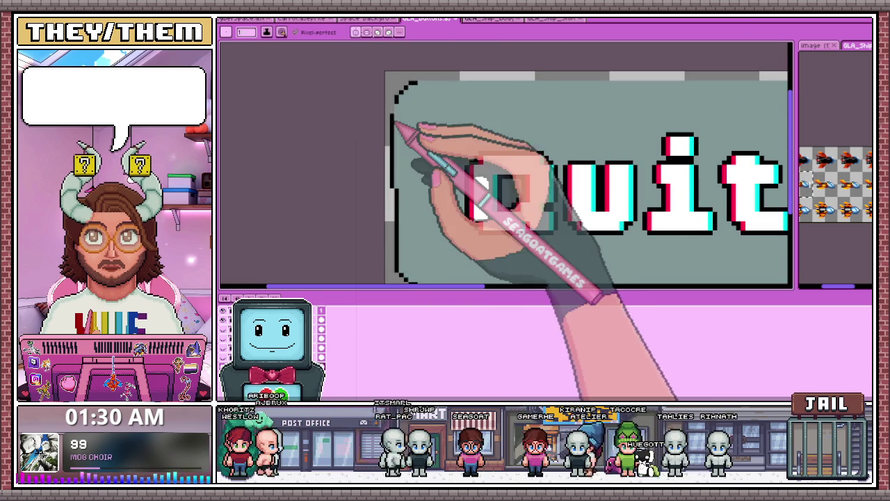
scroll(398, 130, "down", 2)
scroll(452, 146, "down", 2)
scroll(520, 158, "up", 3)
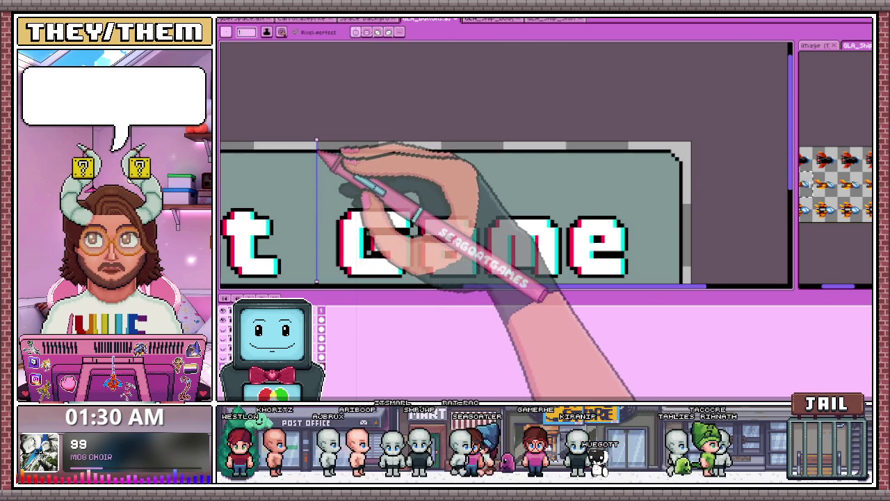
scroll(387, 143, "down", 3)
scroll(378, 175, "up", 1)
scroll(278, 195, "up", 2)
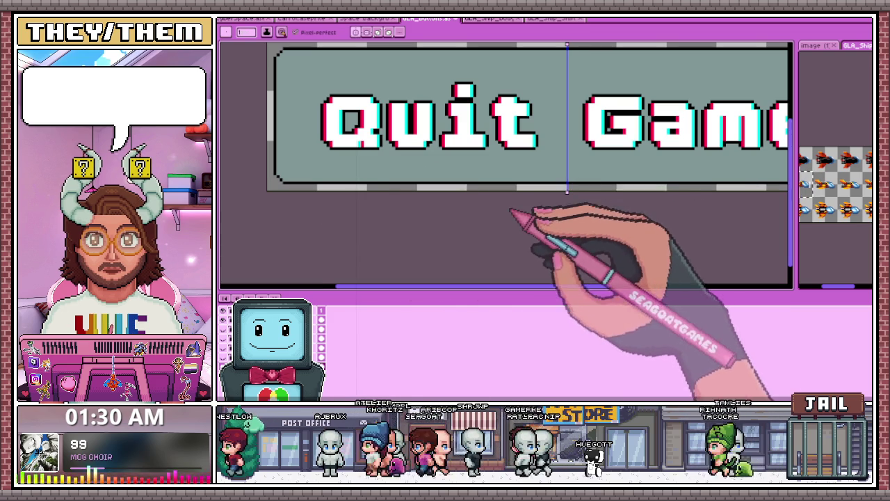
scroll(547, 204, "down", 2)
scroll(433, 222, "up", 1)
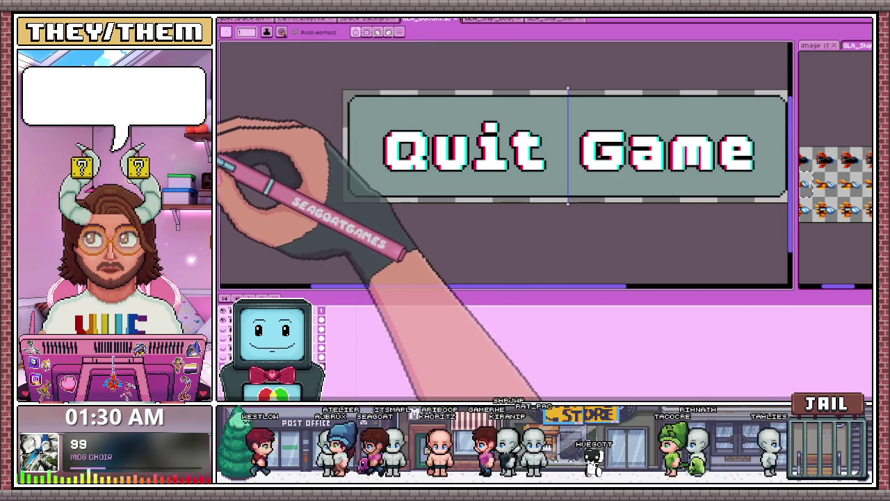
scroll(351, 180, "up", 1)
scroll(355, 171, "down", 1)
scroll(258, 148, "up", 2)
scroll(351, 177, "up", 1)
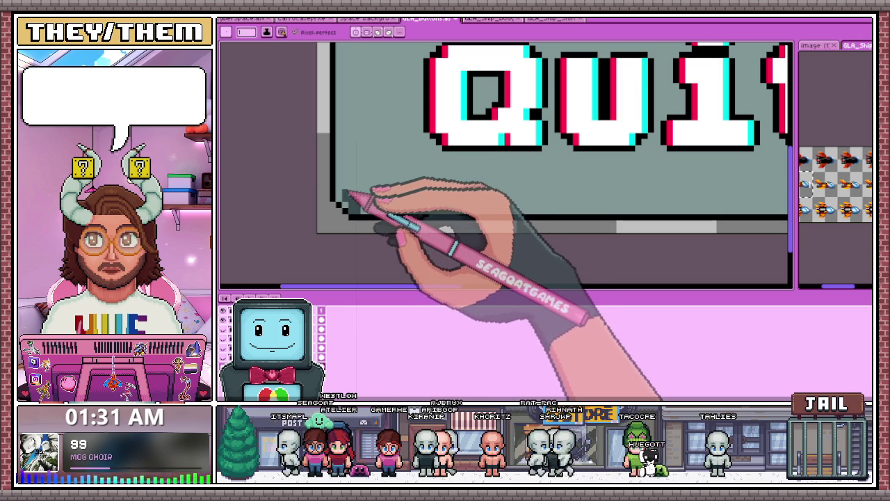
scroll(346, 190, "down", 1)
scroll(355, 194, "up", 2)
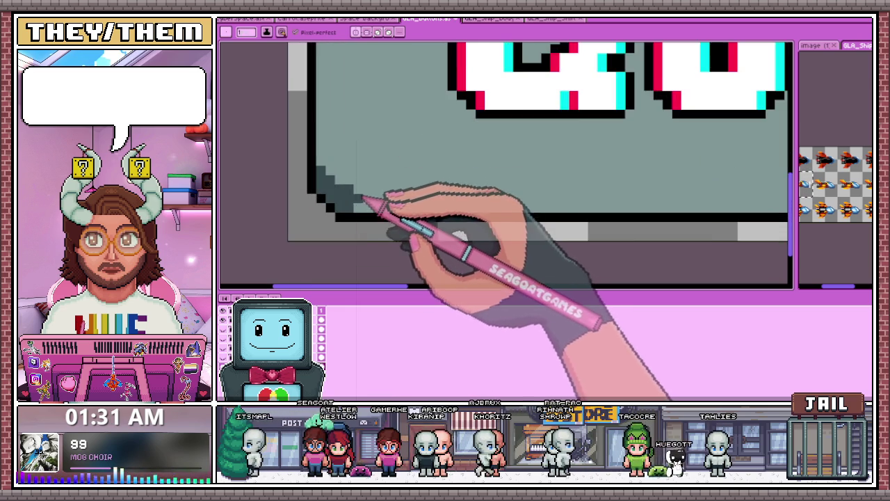
scroll(389, 196, "down", 1)
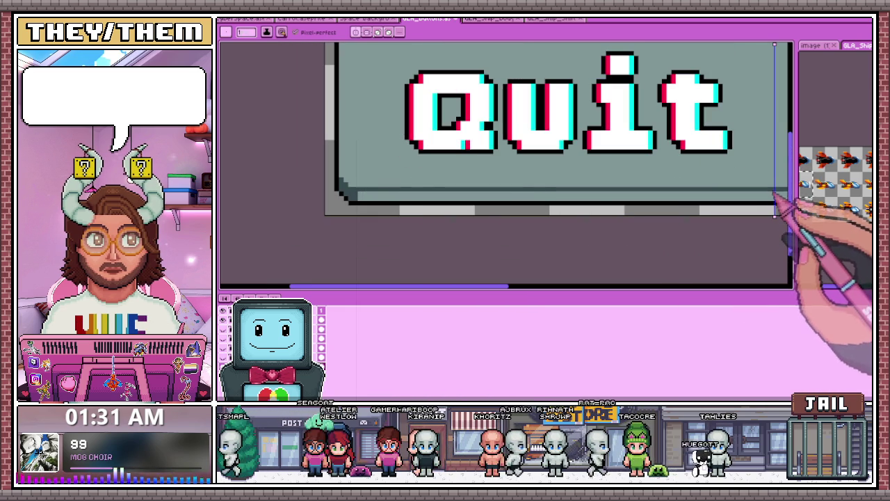
scroll(625, 209, "down", 1)
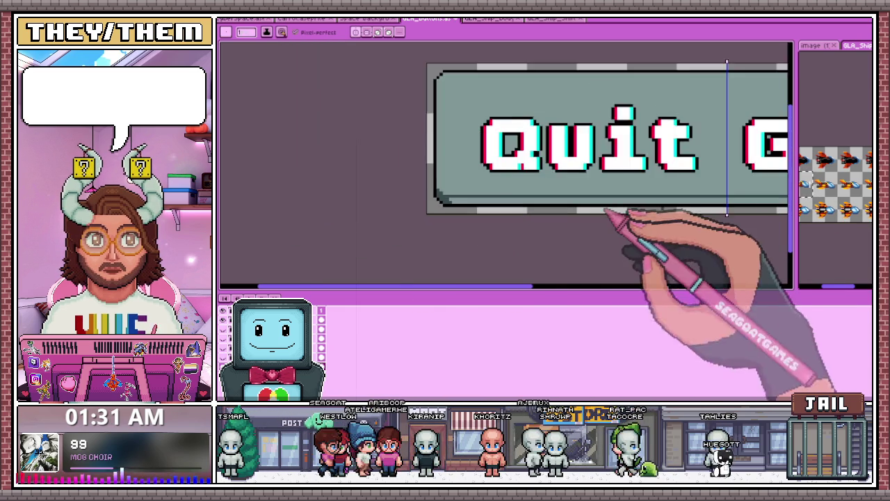
scroll(723, 205, "up", 1)
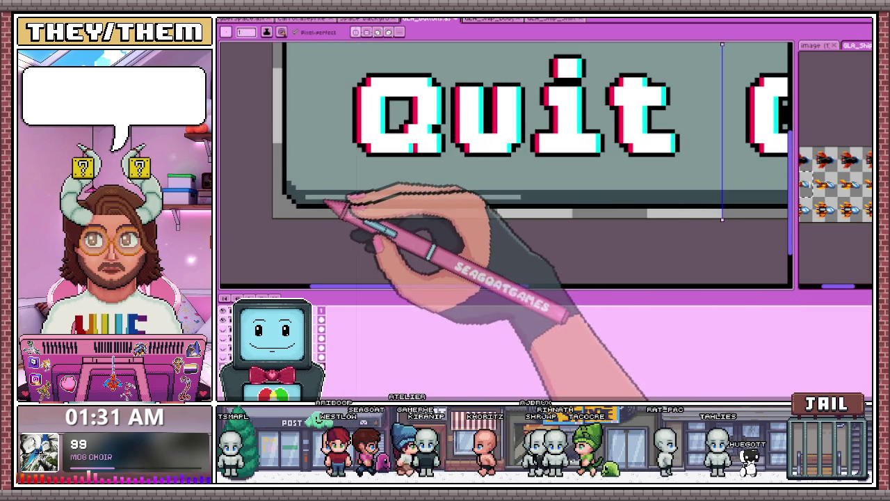
scroll(440, 234, "down", 1)
scroll(450, 229, "down", 1)
scroll(450, 229, "down", 1)
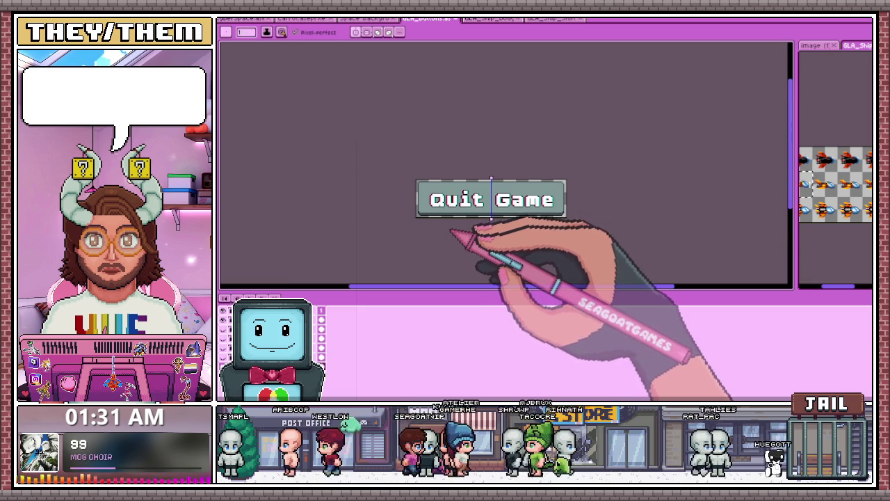
scroll(443, 217, "up", 2)
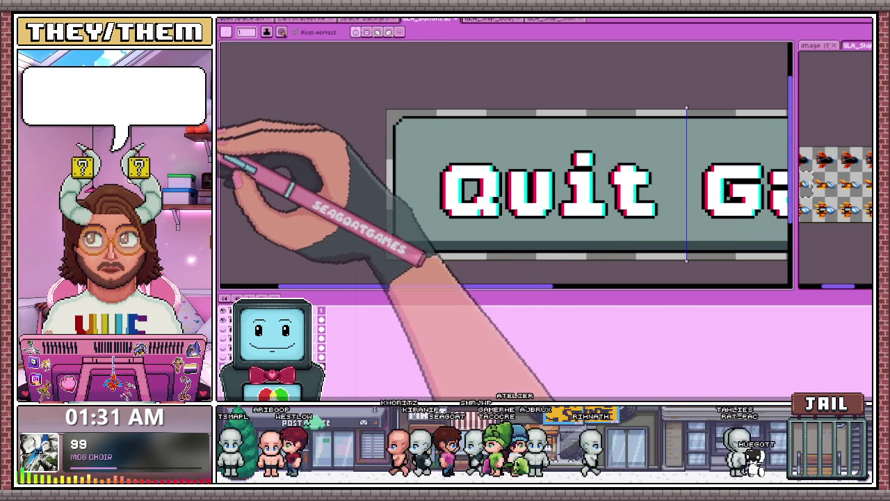
scroll(405, 136, "up", 1)
scroll(394, 132, "up", 1)
scroll(394, 132, "down", 1)
scroll(393, 134, "up", 1)
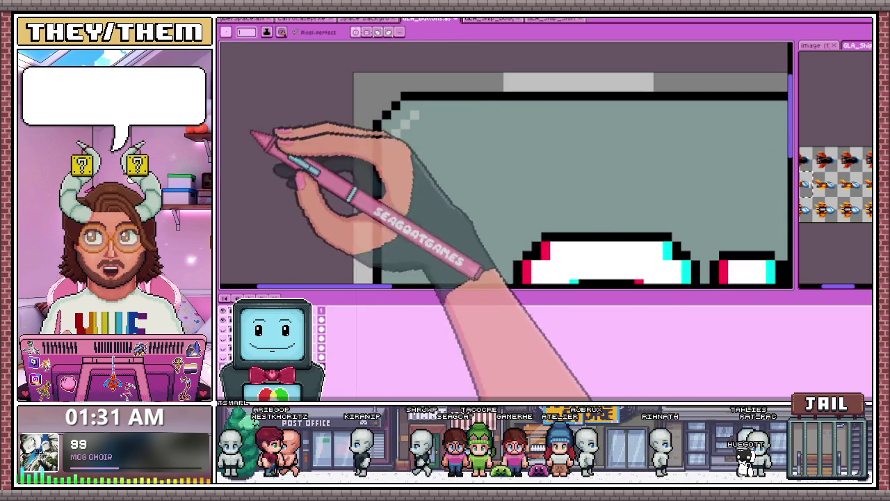
Step: Brighten and extend the highlight curving into the Quit Game button's top-left corner
left_click_drag(394, 133, 414, 116)
scroll(424, 119, "down", 1)
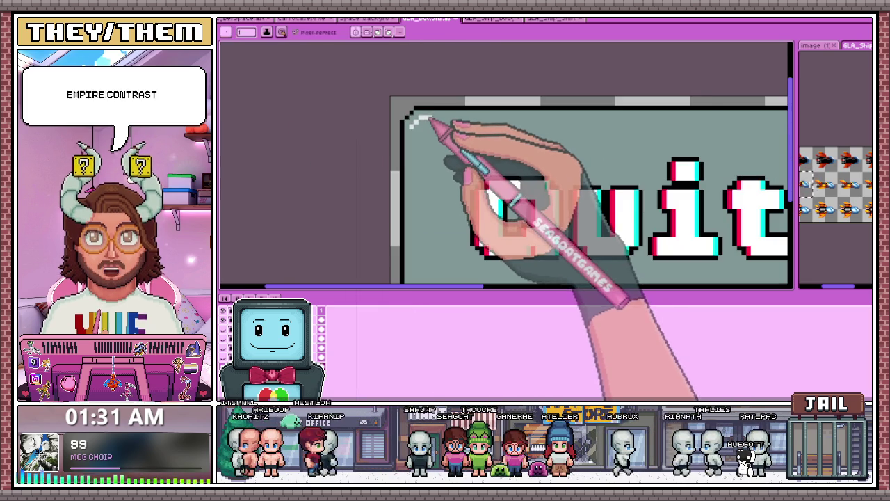
scroll(487, 132, "down", 1)
scroll(701, 122, "up", 1)
scroll(668, 128, "down", 1)
scroll(591, 137, "down", 2)
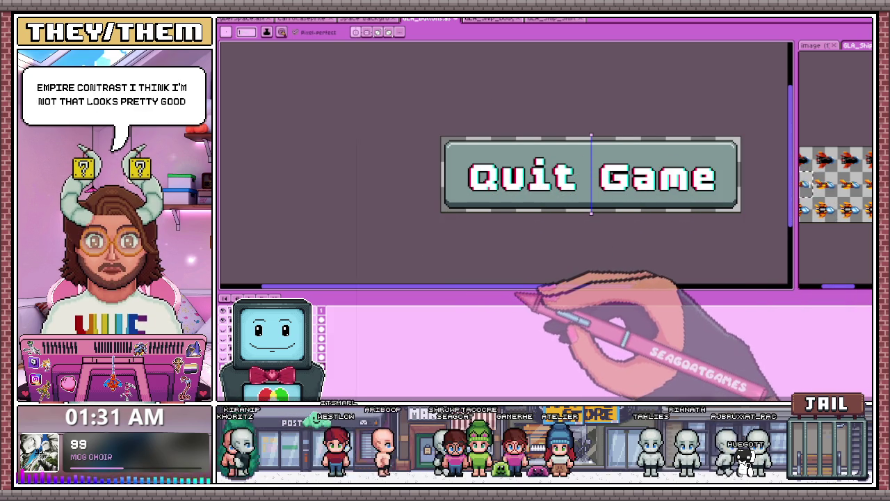
scroll(527, 238, "up", 1)
scroll(378, 198, "up", 1)
scroll(369, 202, "up", 1)
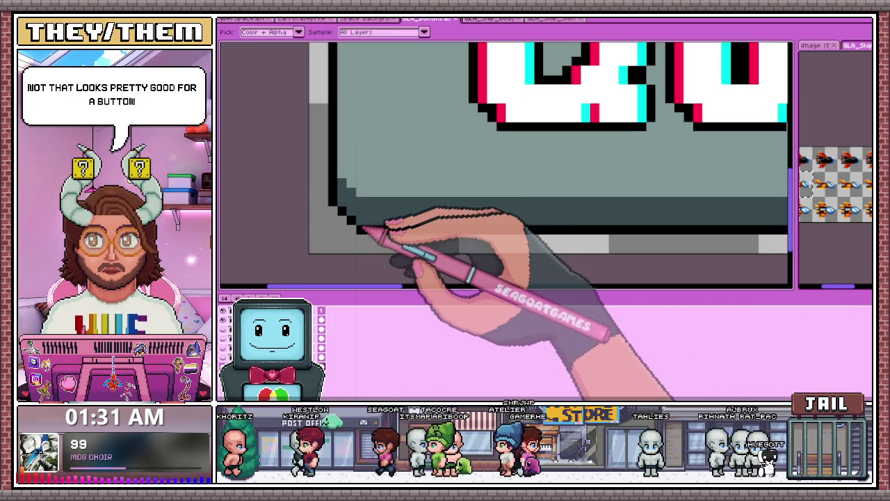
scroll(362, 233, "down", 2)
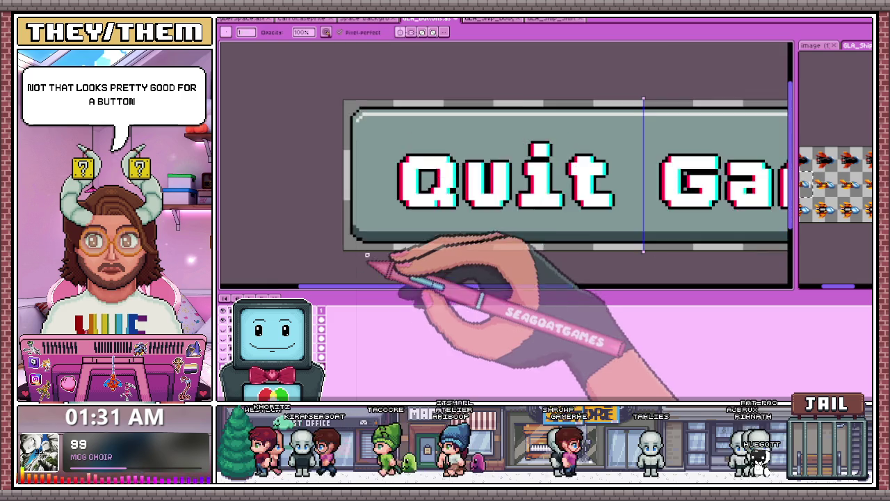
scroll(369, 100, "up", 1)
scroll(357, 109, "up", 1)
scroll(344, 126, "down", 1)
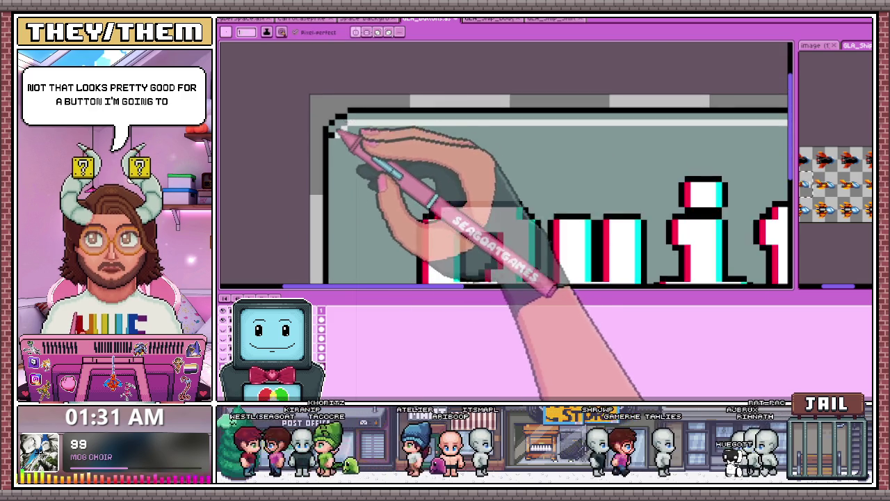
scroll(378, 114, "down", 1)
scroll(378, 222, "down", 1)
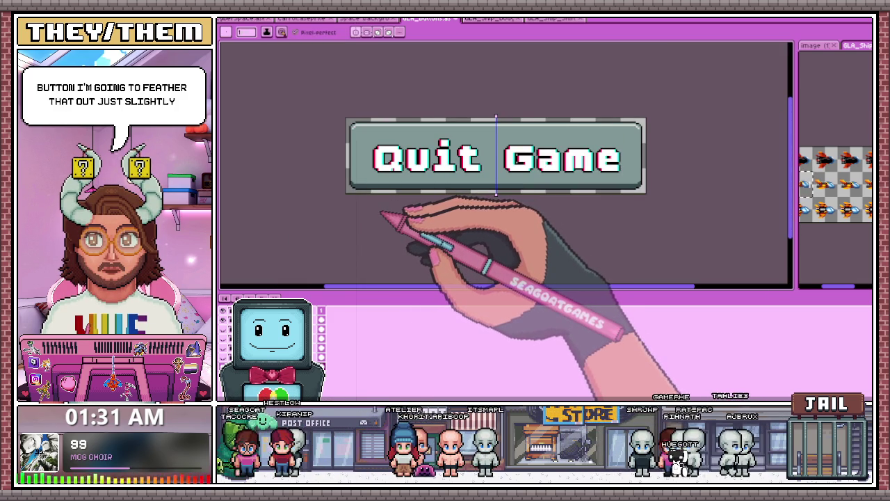
scroll(372, 209, "up", 1)
scroll(355, 188, "up", 2)
scroll(339, 185, "up", 1)
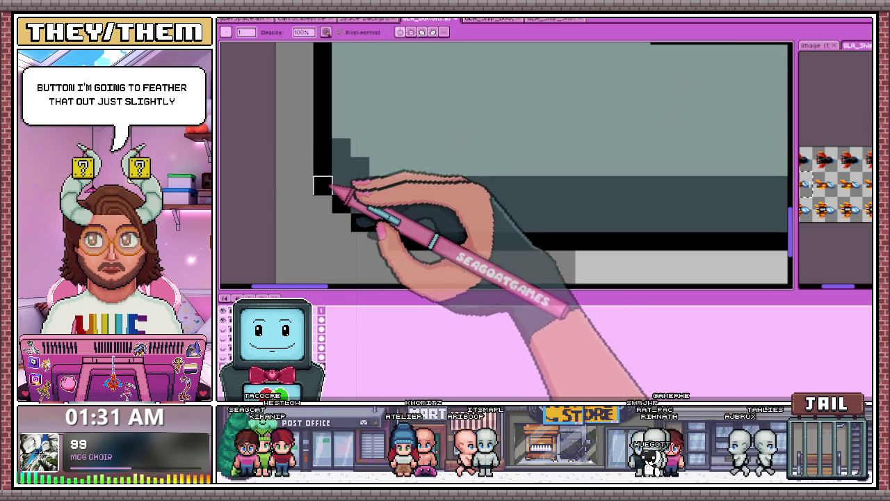
scroll(345, 206, "down", 1)
scroll(339, 205, "up", 1)
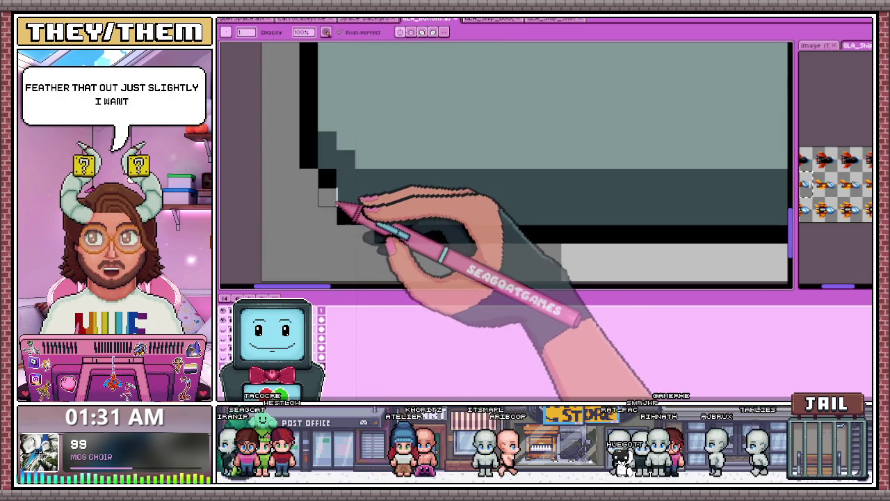
Step: Add a light-grey pixel to soften the stepped corner edge
left_click(346, 215)
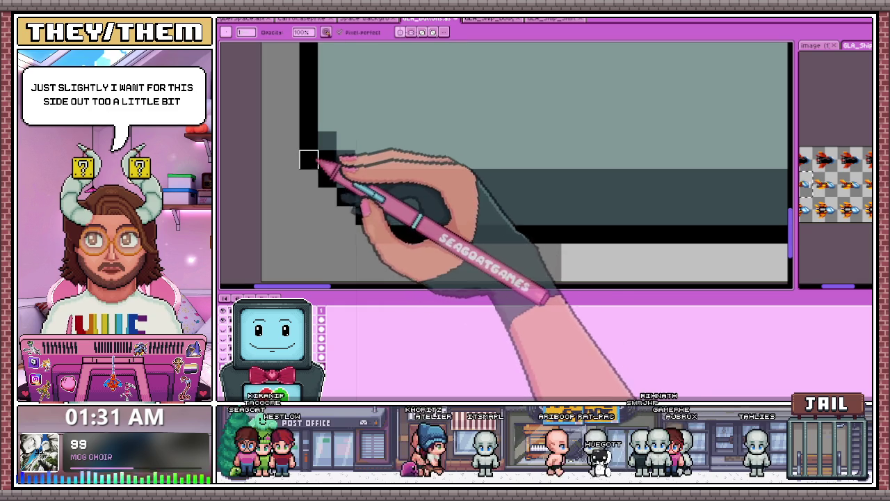
scroll(386, 230, "down", 2)
scroll(437, 248, "down", 1)
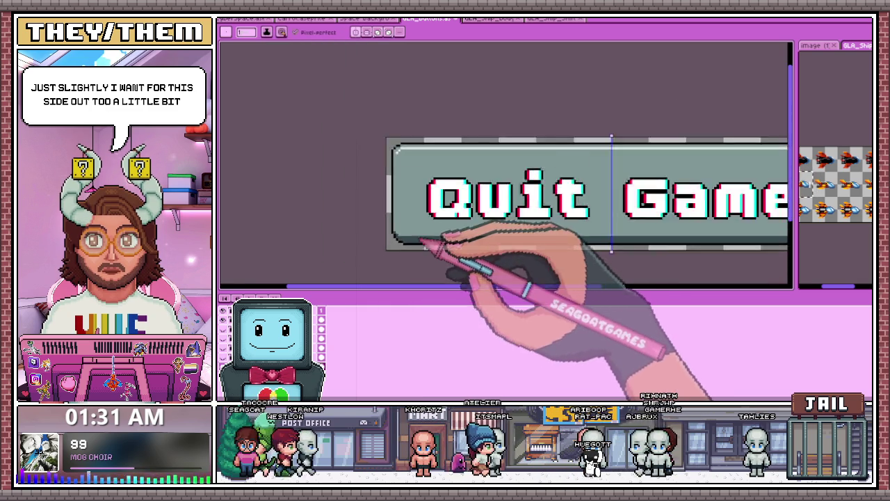
scroll(445, 272, "down", 1)
scroll(407, 182, "up", 2)
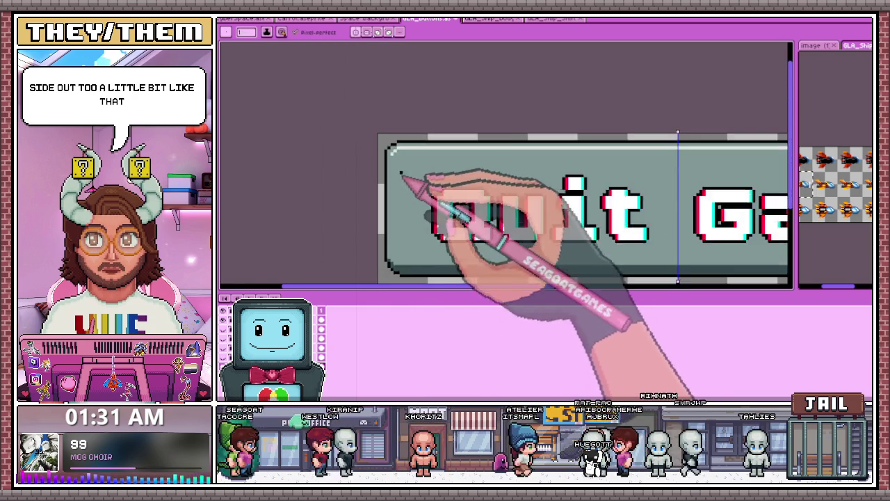
scroll(394, 155, "up", 1)
scroll(377, 146, "up", 1)
Step: Erase and redraw corner pixels, sampling colours from the canvas to shade the bottom-left corner
key("e")
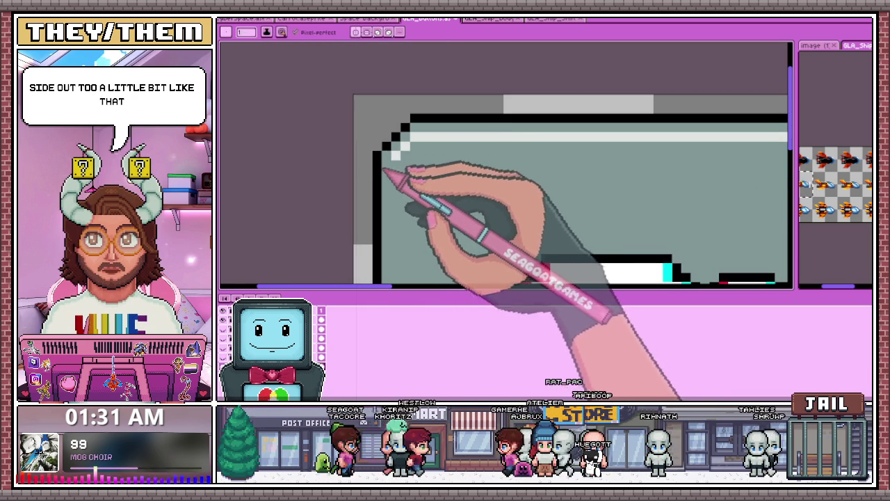
key("b")
scroll(419, 132, "down", 2)
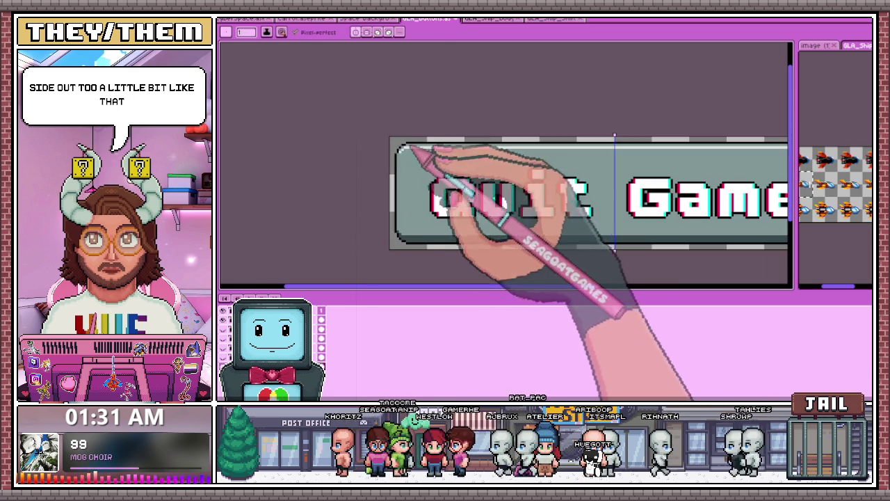
scroll(416, 172, "down", 2)
scroll(416, 182, "up", 3)
key("i")
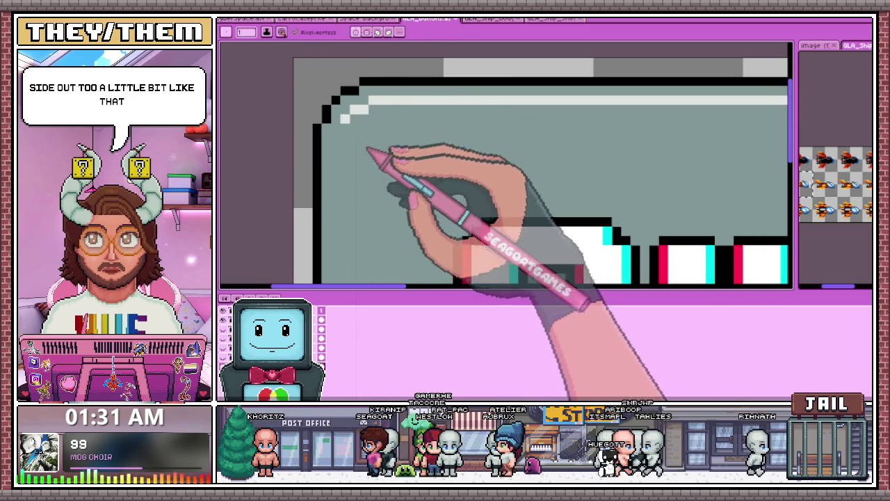
scroll(383, 139, "down", 2)
scroll(407, 159, "down", 2)
scroll(405, 200, "up", 2)
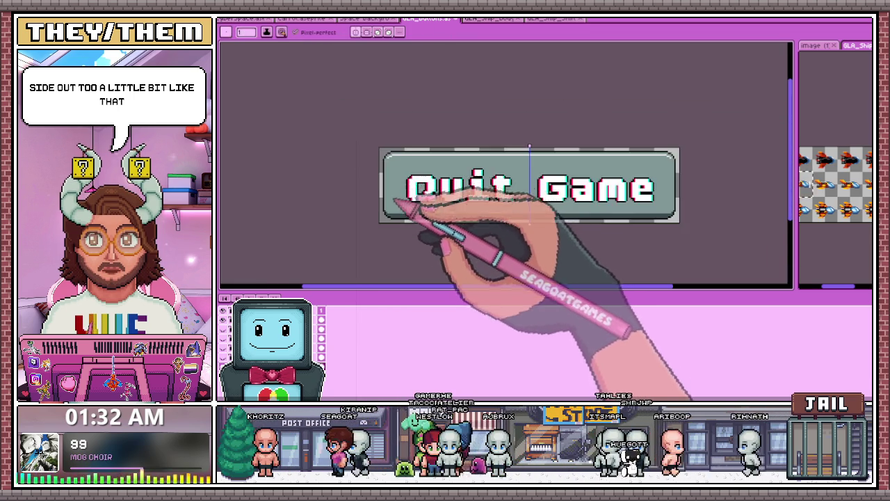
scroll(402, 201, "up", 2)
scroll(398, 201, "up", 1)
scroll(393, 202, "up", 2)
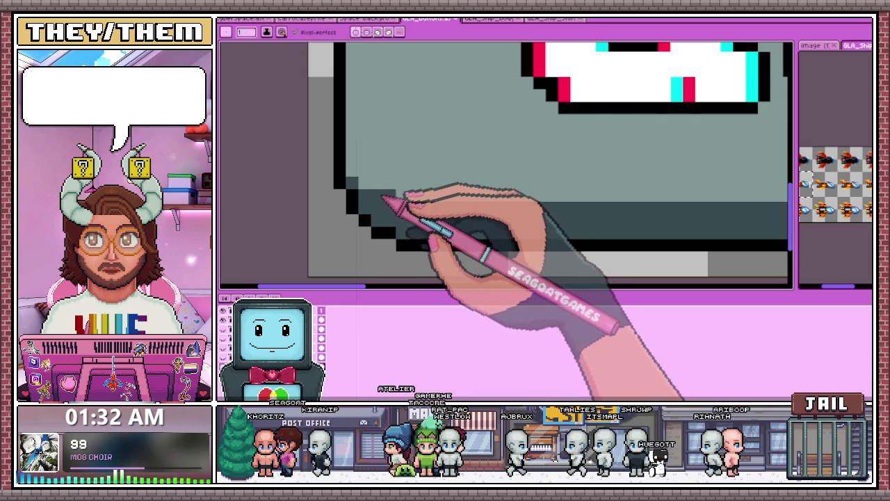
scroll(383, 185, "down", 1)
scroll(392, 199, "down", 2)
scroll(425, 230, "down", 2)
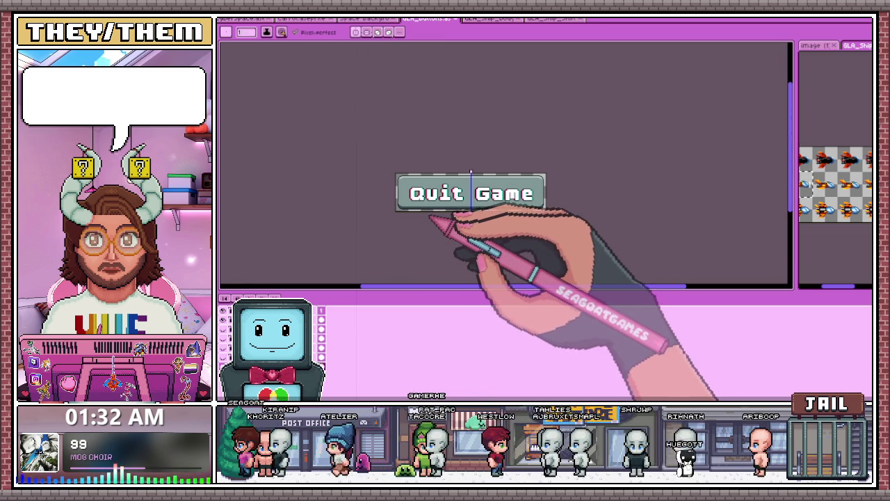
Step: Sample the highlight colour and add light pixels smoothing the Quit Game button's top-left corner
scroll(429, 198, "up", 2)
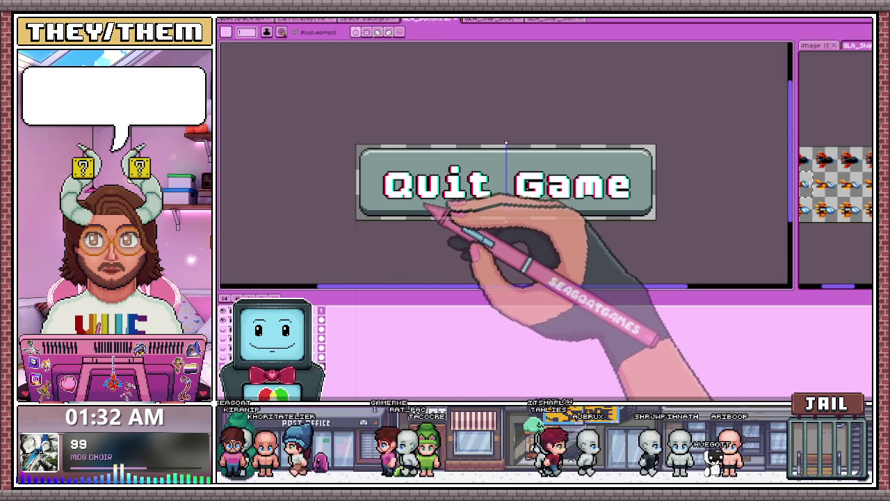
scroll(423, 209, "up", 2)
scroll(383, 212, "up", 1)
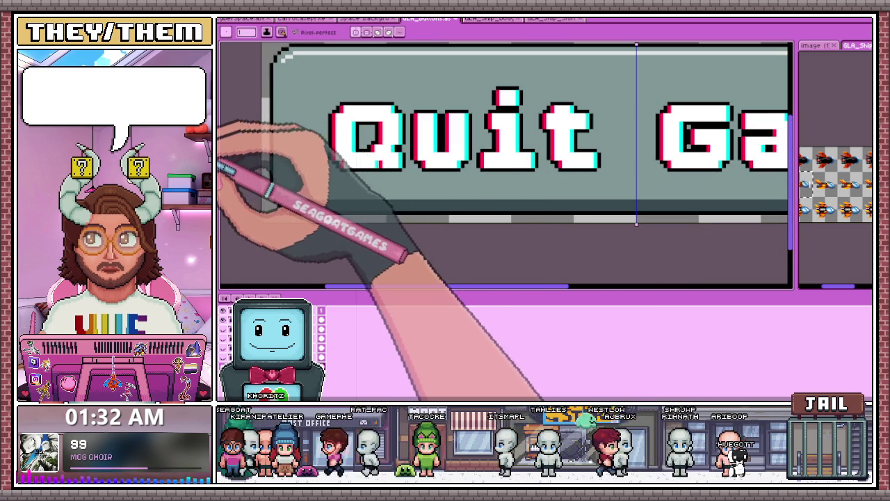
scroll(285, 194, "up", 1)
scroll(296, 201, "up", 2)
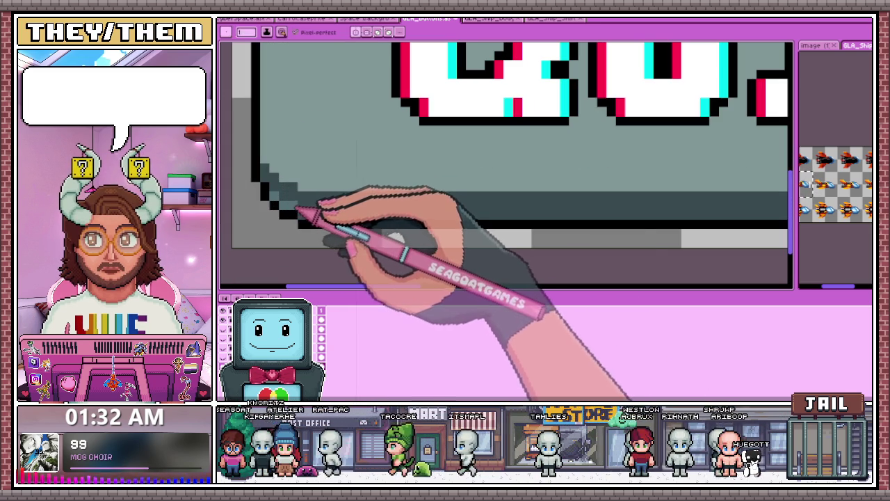
scroll(306, 208, "down", 2)
scroll(328, 212, "down", 3)
scroll(423, 232, "up", 1)
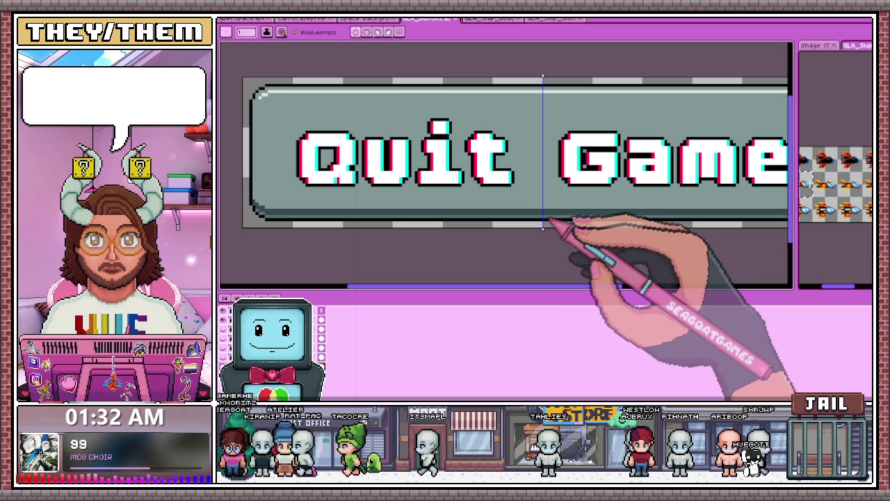
scroll(281, 219, "up", 1)
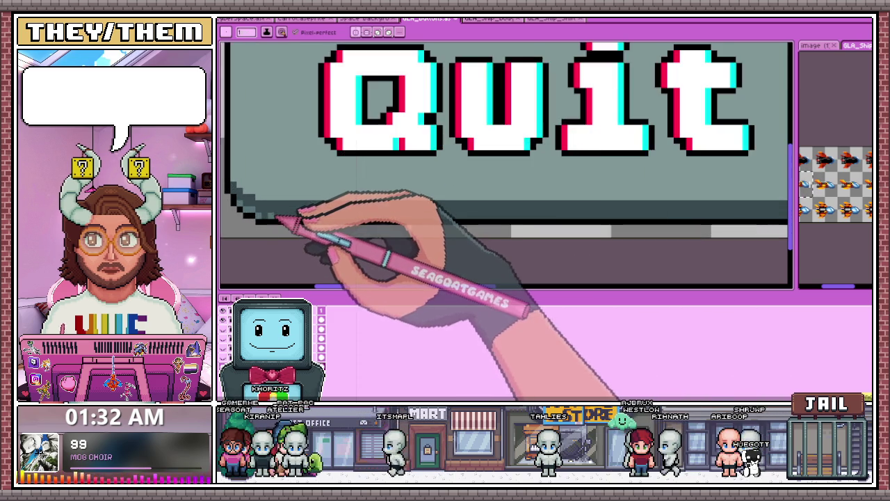
scroll(417, 221, "right", 1)
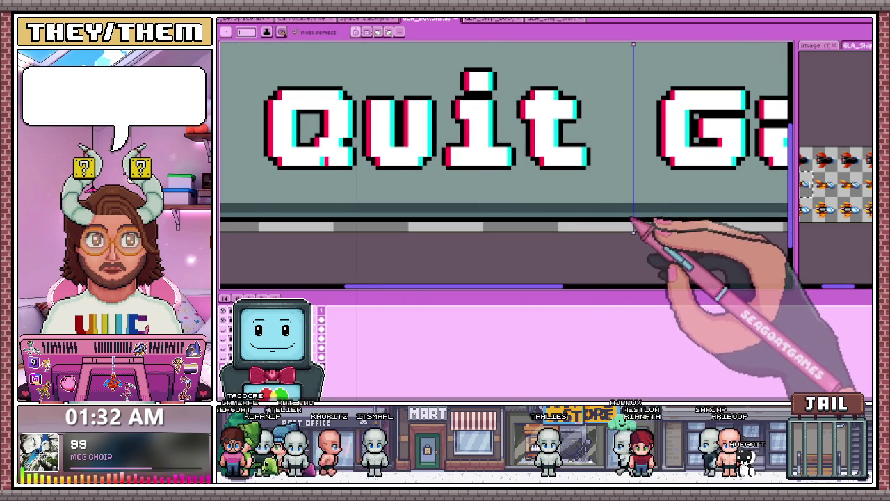
scroll(575, 205, "down", 1)
scroll(334, 199, "up", 2)
scroll(369, 209, "down", 3)
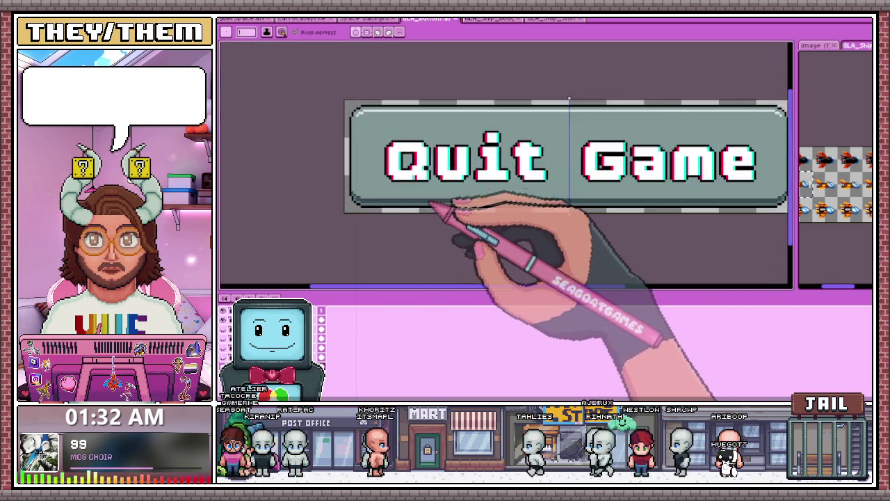
scroll(452, 217, "down", 1)
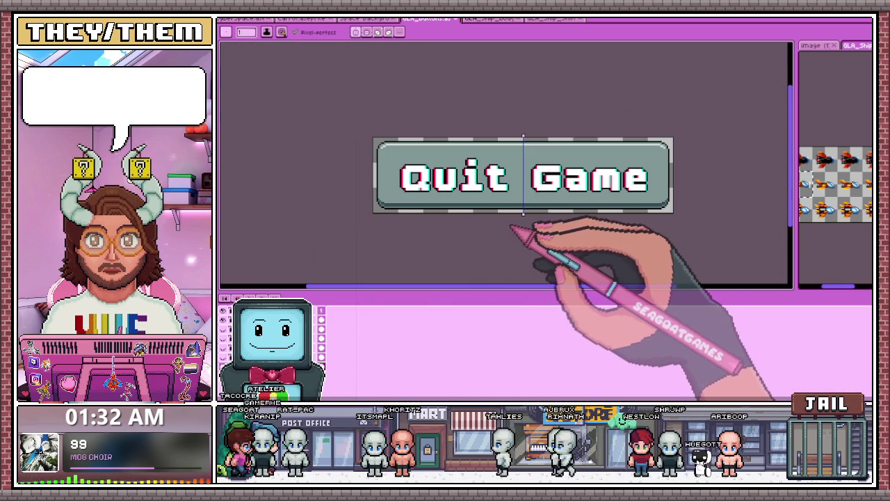
scroll(410, 156, "up", 3)
key("alt")
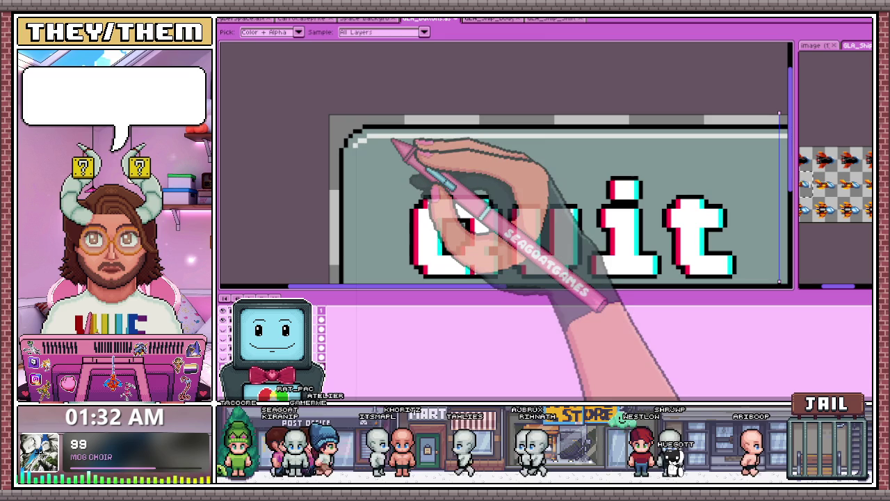
scroll(365, 138, "up", 3)
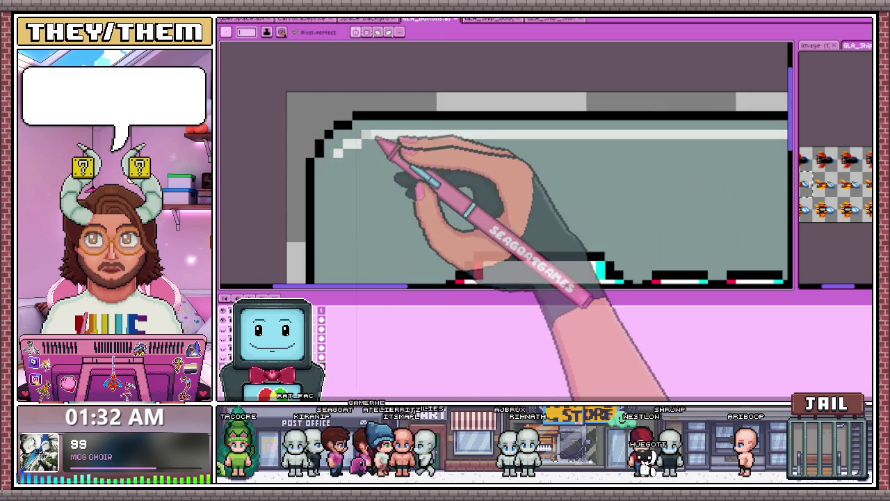
scroll(358, 139, "down", 2)
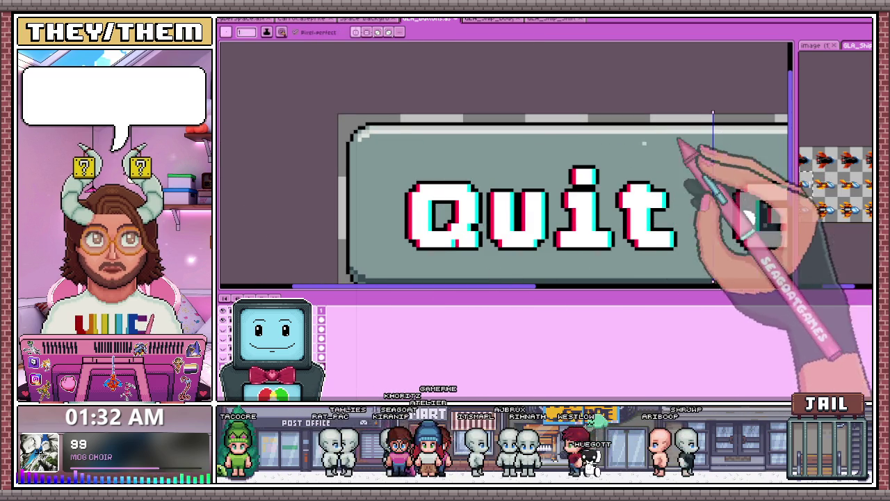
scroll(688, 142, "down", 3)
scroll(560, 188, "up", 3)
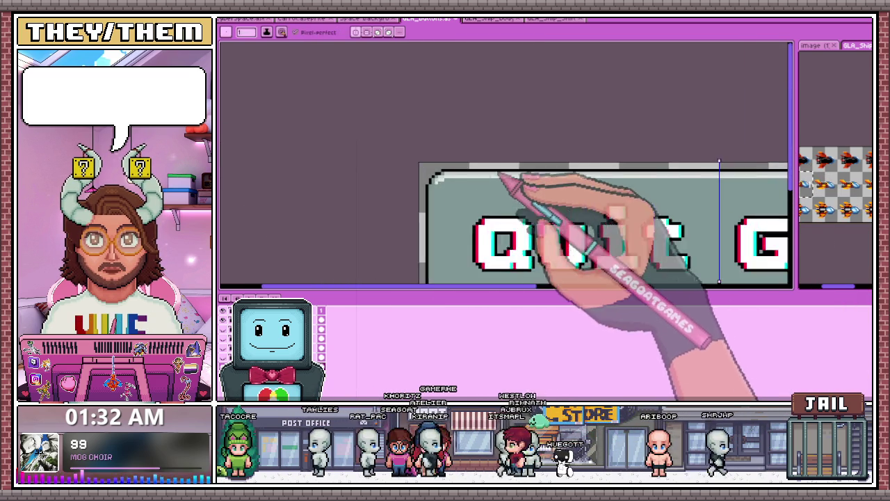
scroll(508, 179, "up", 2)
scroll(452, 173, "up", 2)
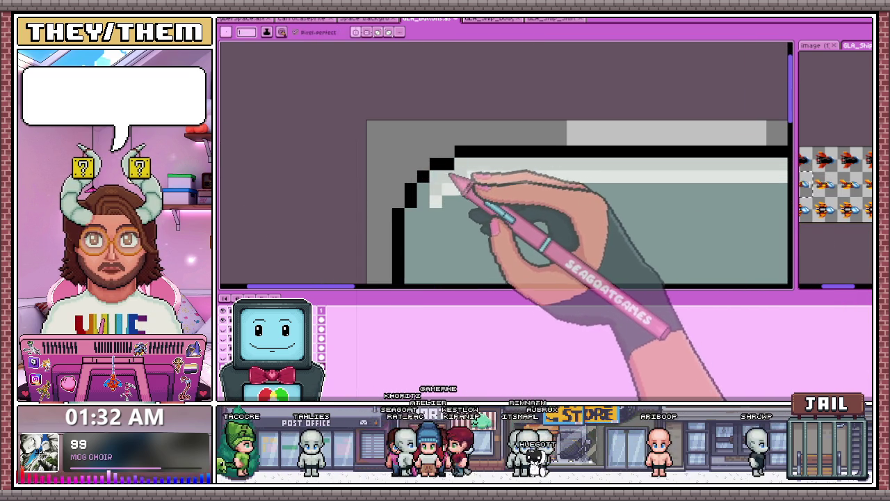
key("alt")
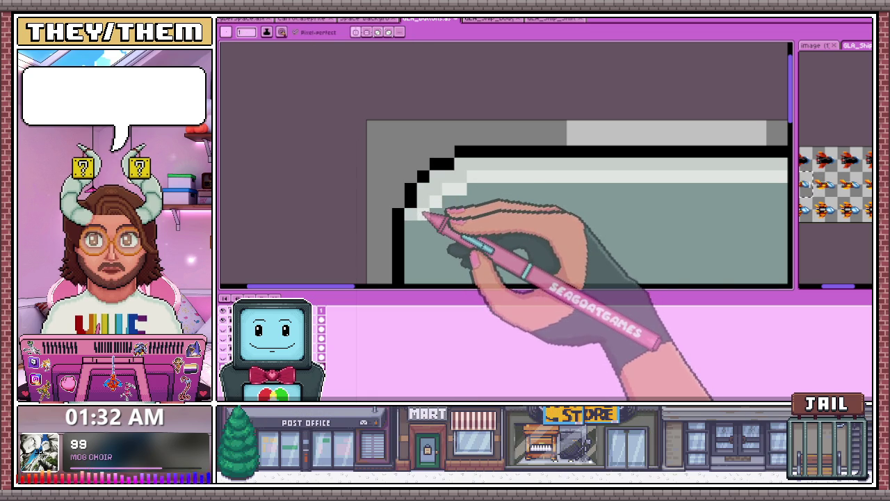
scroll(428, 212, "down", 2)
scroll(445, 198, "down", 2)
scroll(443, 209, "down", 2)
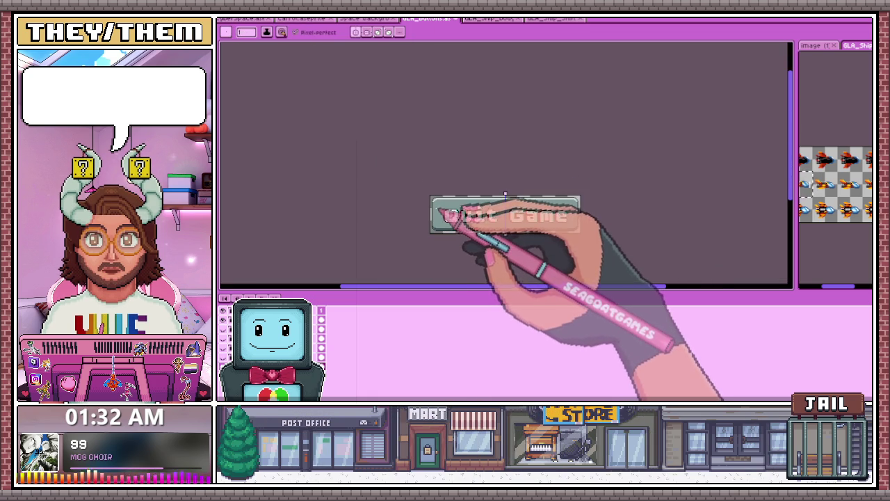
Step: Zoom in and tidy the pixels at the Quit Game button's top-left corner with the pencil
scroll(440, 210, "up", 2)
scroll(442, 189, "up", 2)
scroll(432, 169, "down", 2)
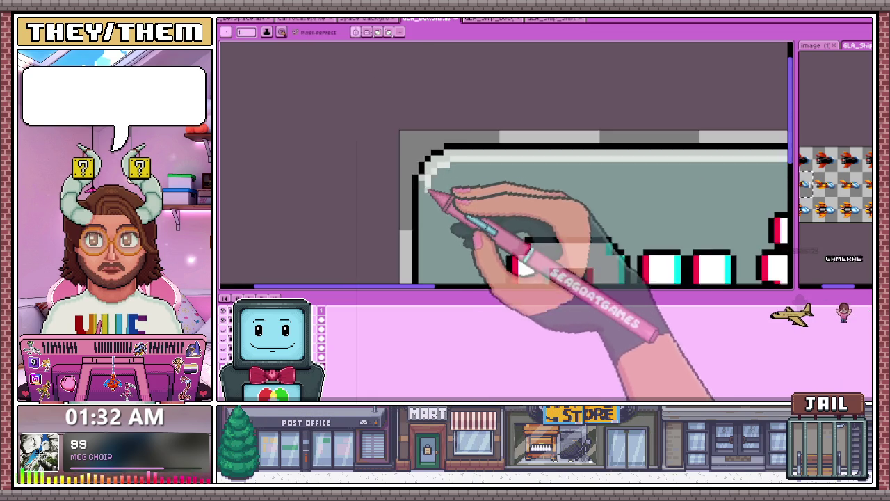
scroll(445, 194, "down", 2)
scroll(459, 209, "down", 1)
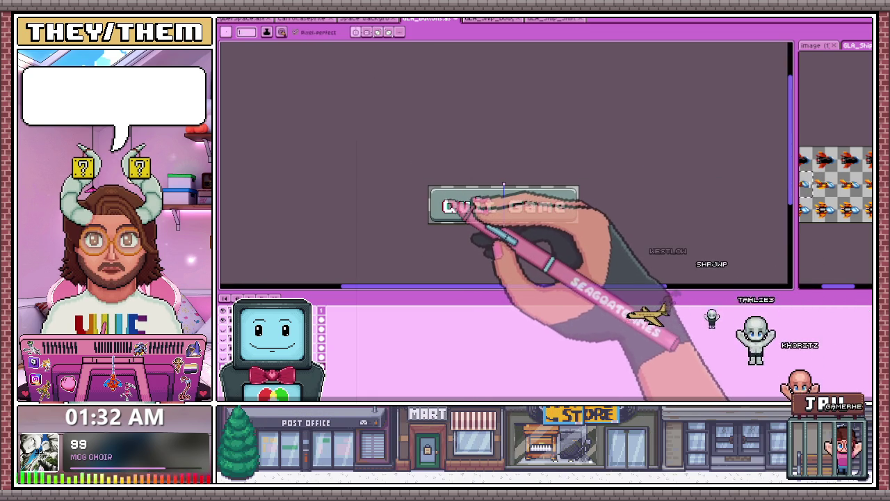
scroll(445, 202, "up", 2)
scroll(431, 202, "up", 1)
scroll(410, 203, "up", 2)
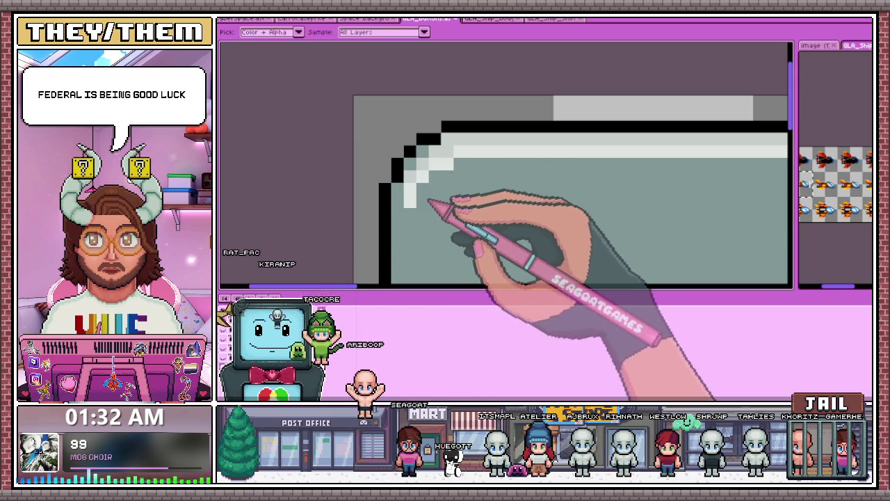
scroll(431, 173, "down", 1)
scroll(428, 179, "down", 1)
scroll(427, 177, "up", 1)
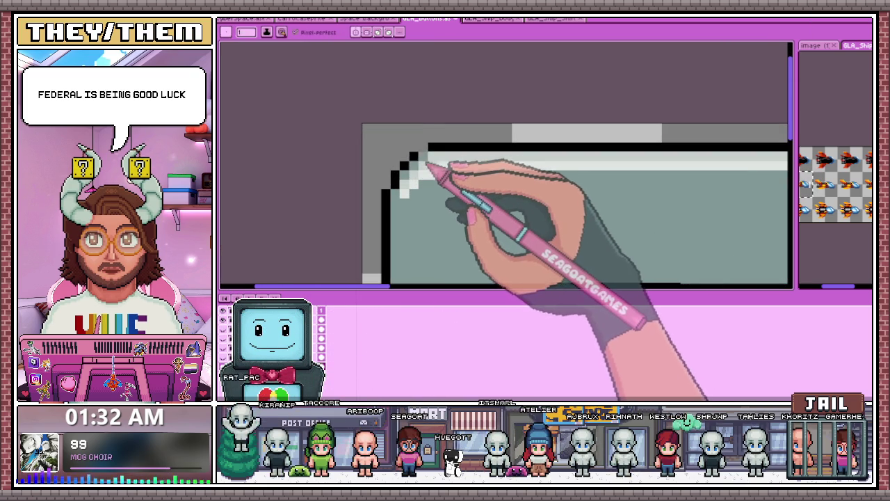
scroll(438, 167, "down", 2)
scroll(461, 194, "down", 2)
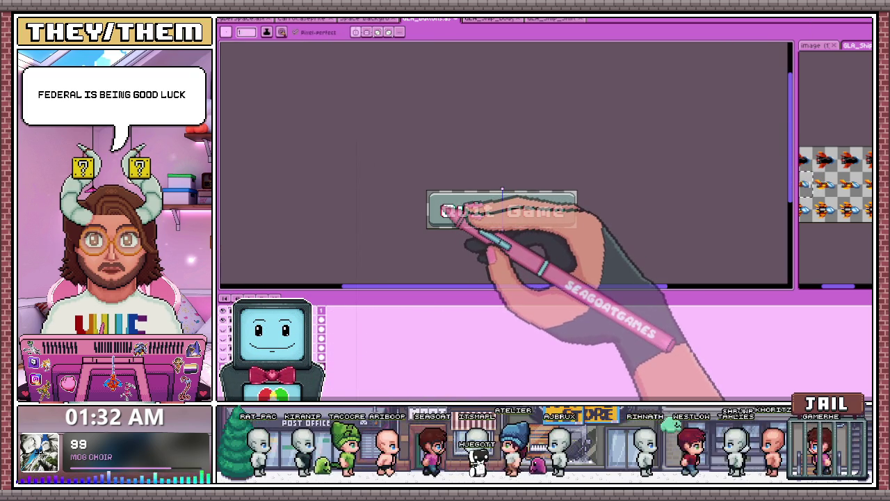
scroll(442, 210, "up", 2)
scroll(438, 188, "up", 1)
scroll(434, 170, "up", 1)
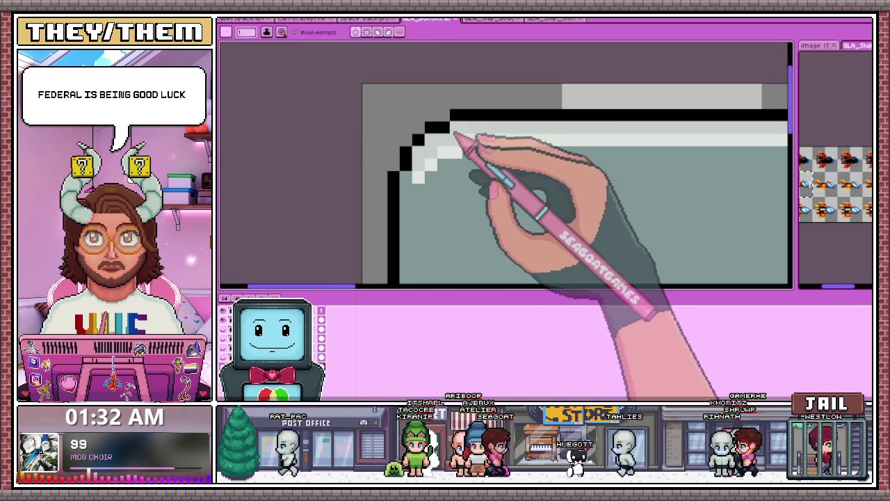
scroll(409, 179, "down", 2)
scroll(427, 175, "down", 1)
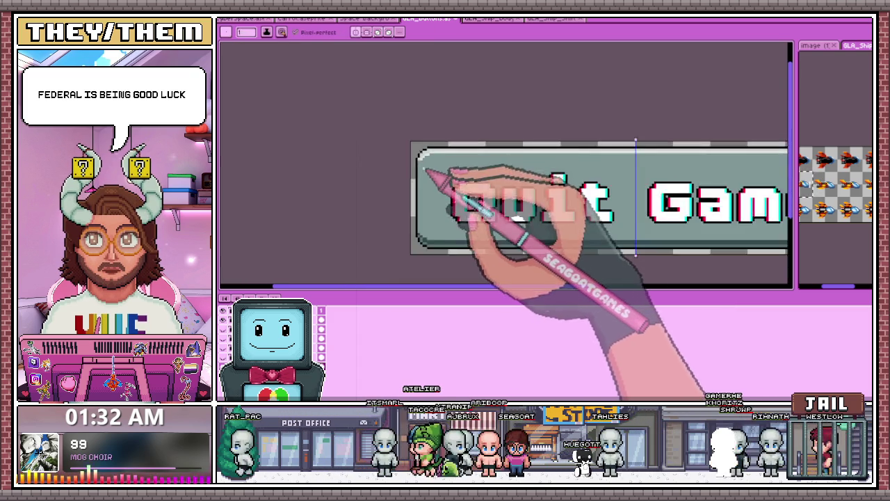
scroll(431, 179, "down", 1)
scroll(429, 180, "up", 2)
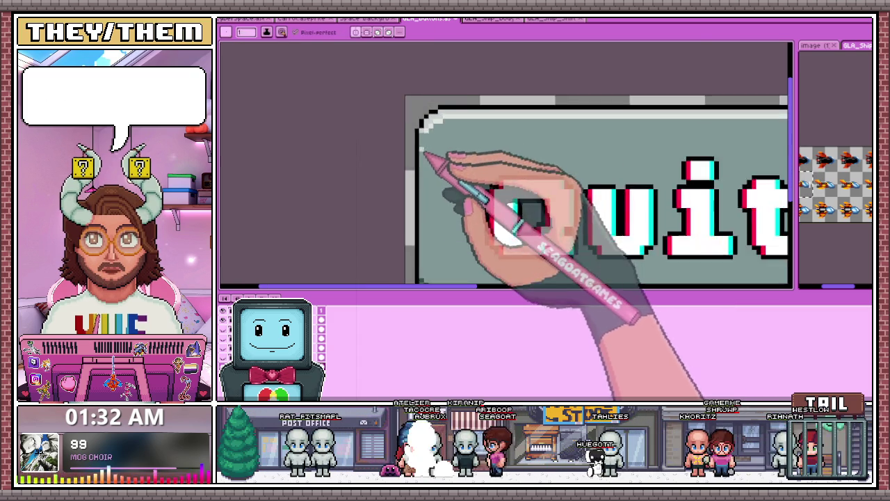
scroll(424, 149, "up", 1)
scroll(425, 131, "up", 1)
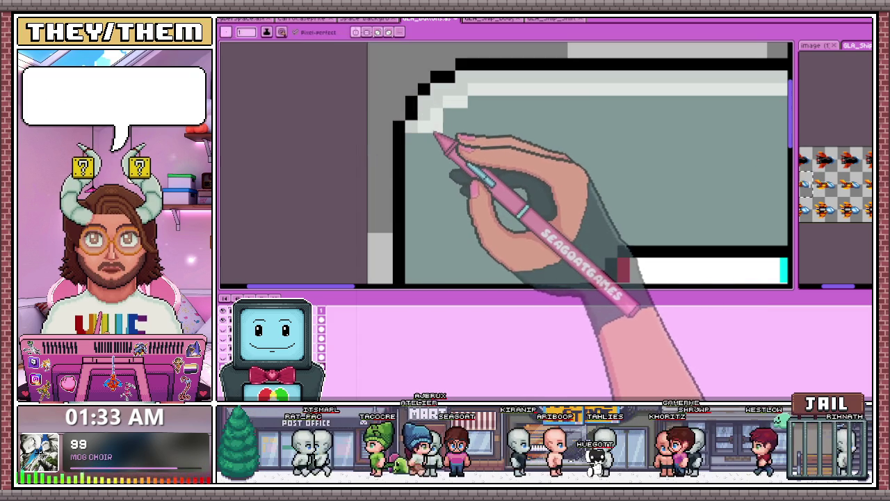
key("b")
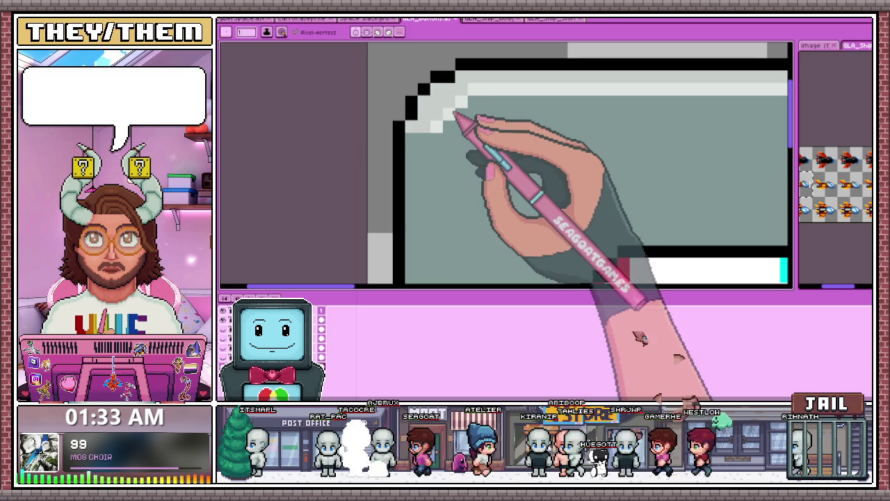
scroll(436, 144, "down", 1)
scroll(426, 143, "down", 1)
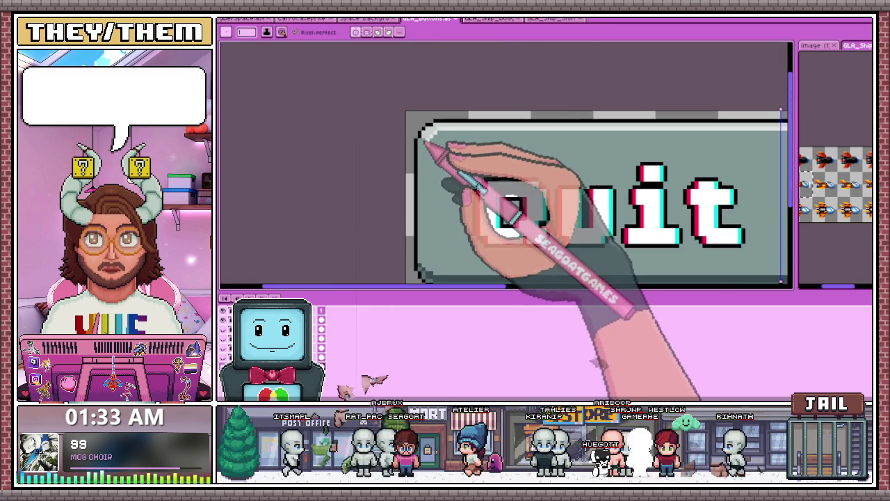
scroll(438, 149, "up", 1)
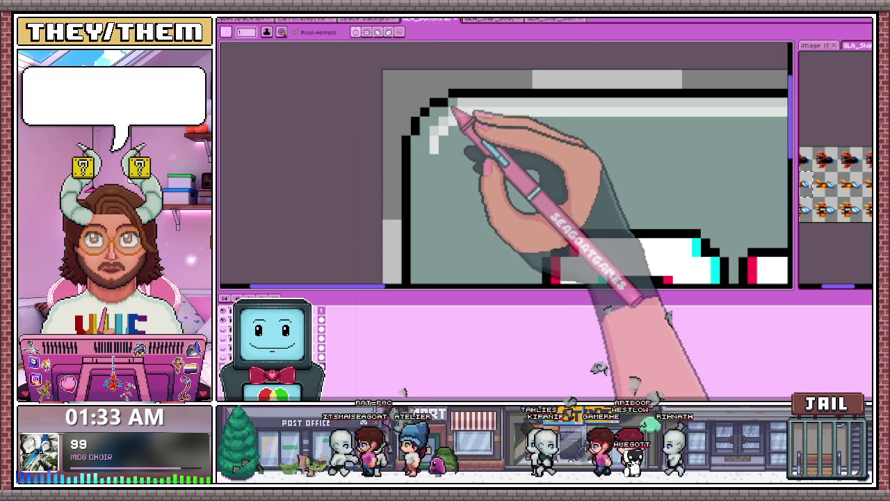
scroll(445, 139, "down", 1)
scroll(431, 189, "down", 1)
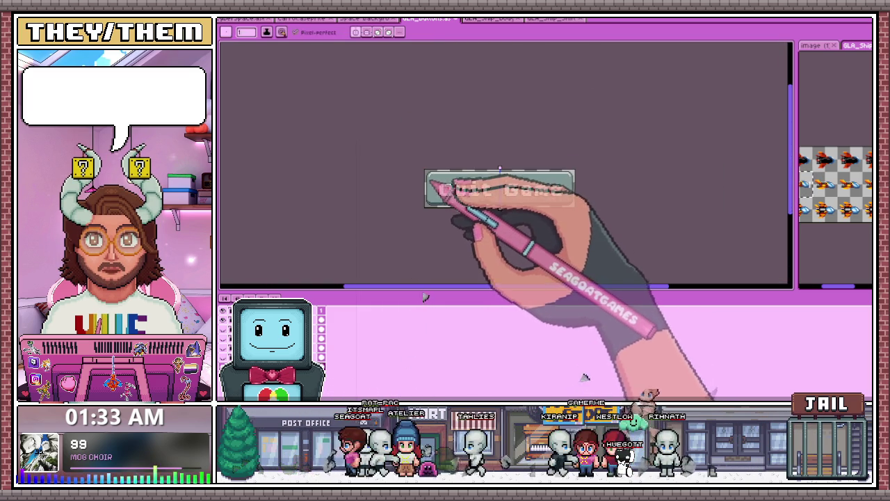
scroll(431, 185, "up", 2)
scroll(445, 183, "up", 1)
scroll(437, 169, "up", 1)
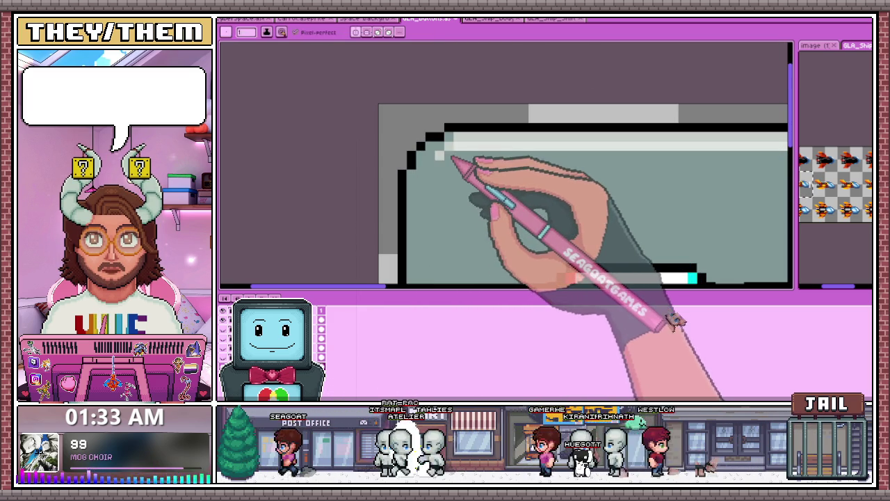
left_click(439, 136)
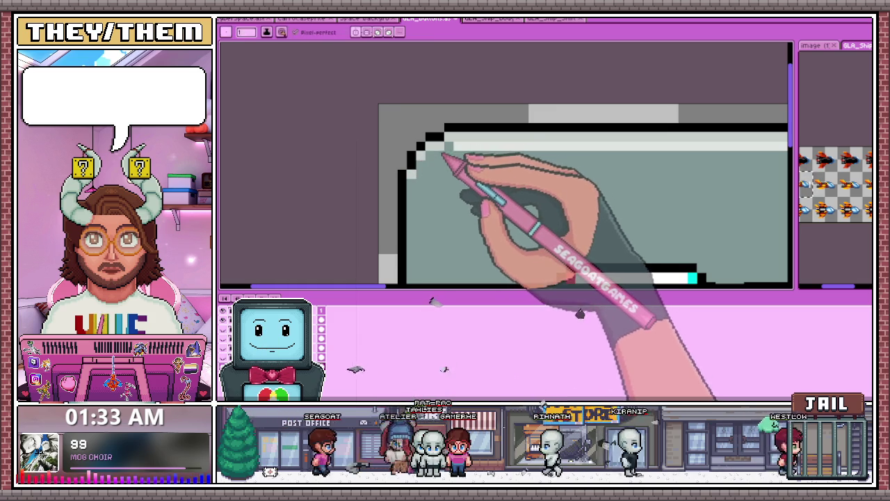
Step: Sample a light colour from the canvas and draw a highlight down the button's left edge
scroll(411, 174, "down", 1)
scroll(423, 178, "down", 1)
scroll(447, 183, "down", 2)
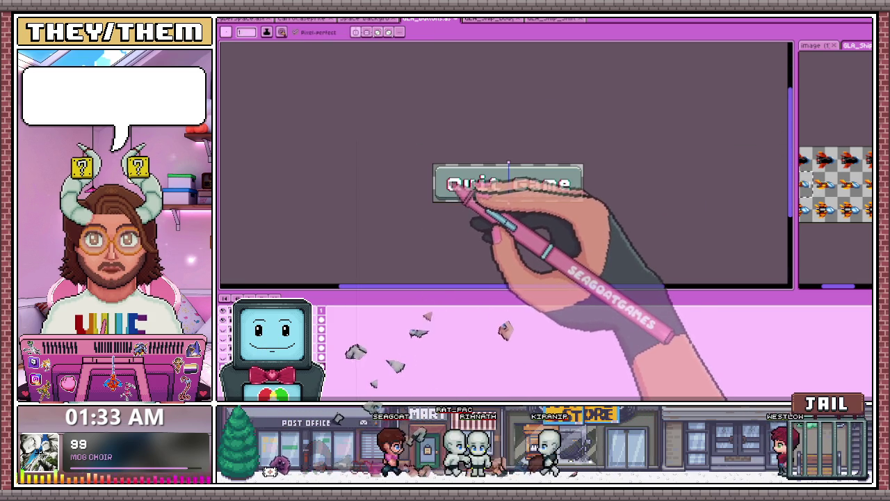
scroll(455, 178, "up", 2)
scroll(417, 159, "up", 1)
scroll(412, 146, "up", 1)
key("alt")
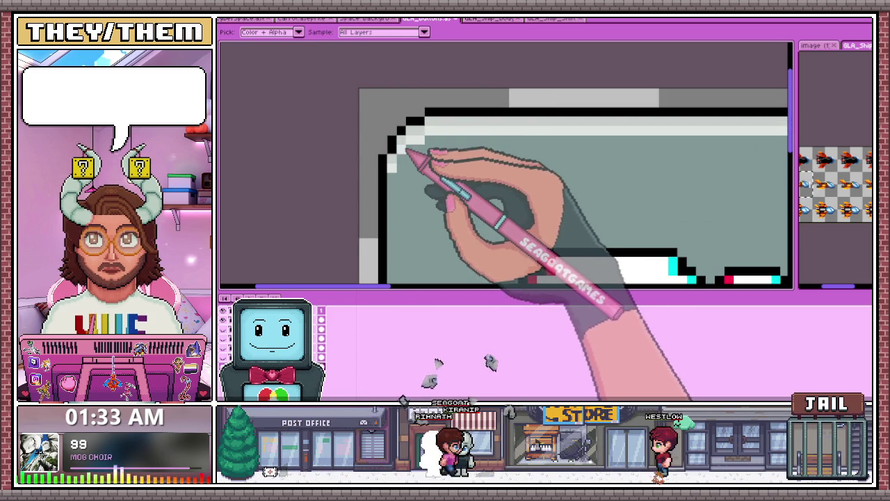
scroll(409, 161, "down", 1)
scroll(410, 164, "down", 2)
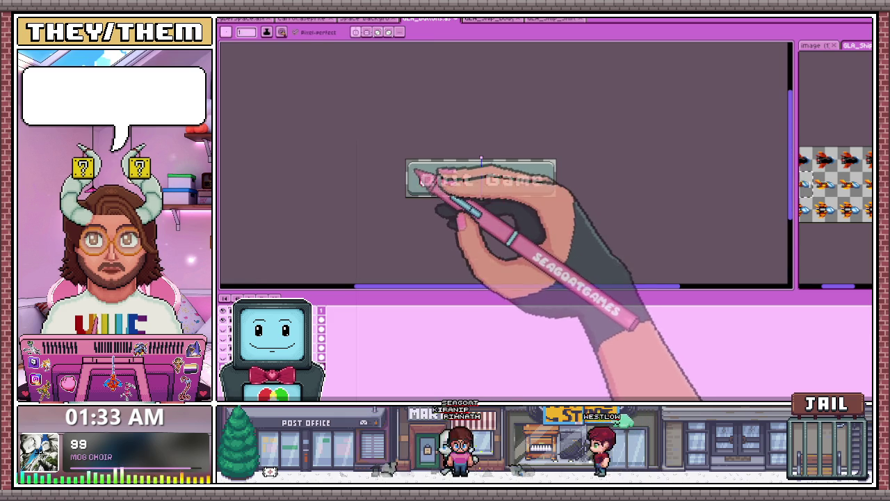
scroll(417, 171, "up", 2)
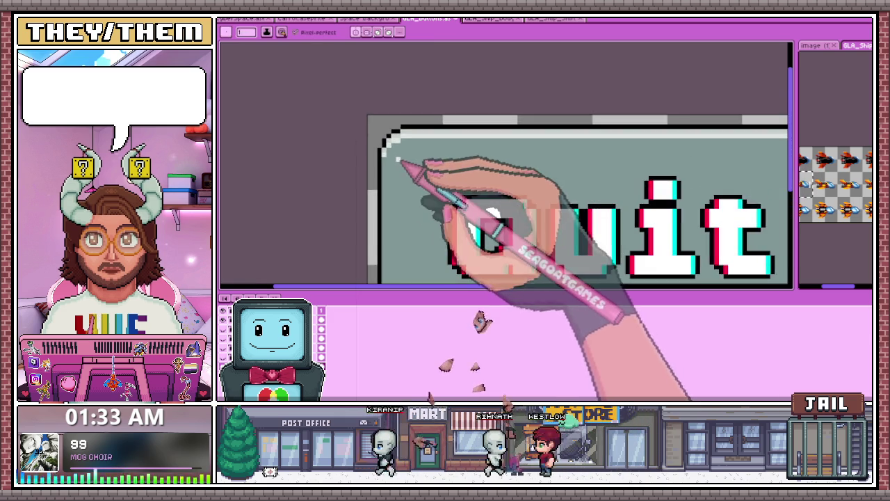
scroll(400, 181, "down", 1)
scroll(393, 239, "up", 1)
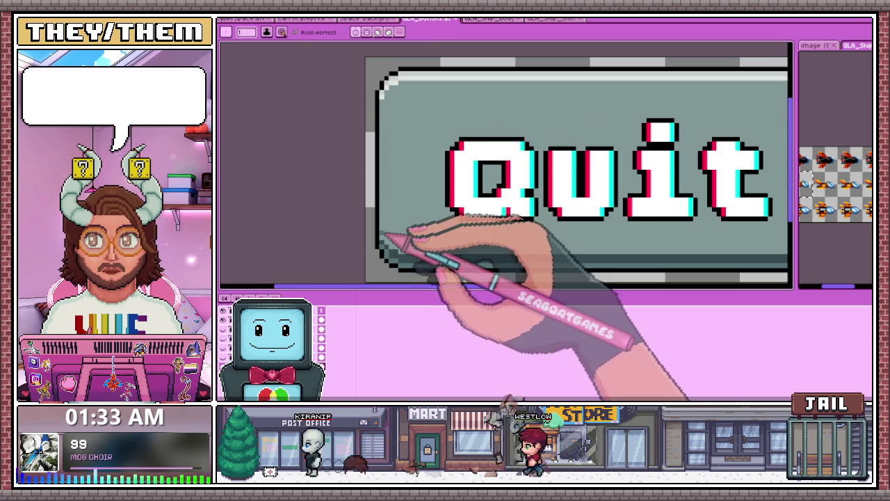
scroll(386, 118, "up", 1)
left_click_drag(381, 105, 381, 124)
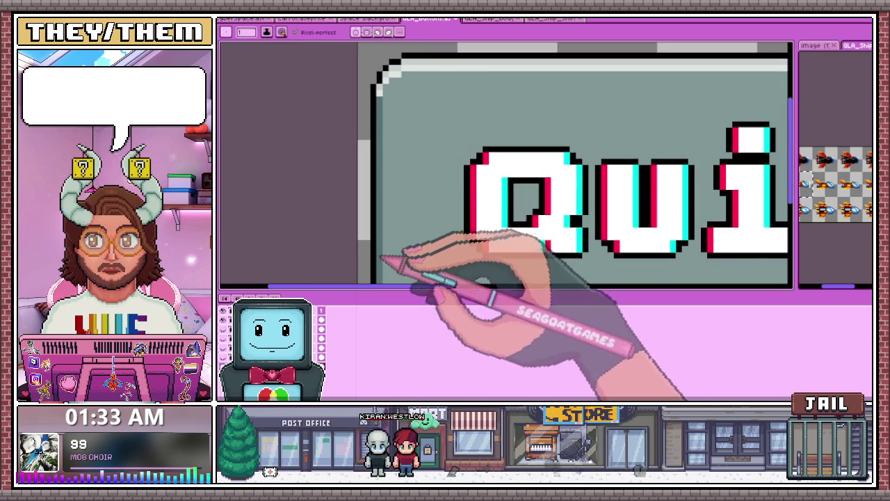
Step: Zoom and pan around the shaded Quit Game button to check it, with the pencil re-selected
scroll(392, 188, "down", 2)
scroll(393, 188, "up", 1)
scroll(391, 189, "up", 2)
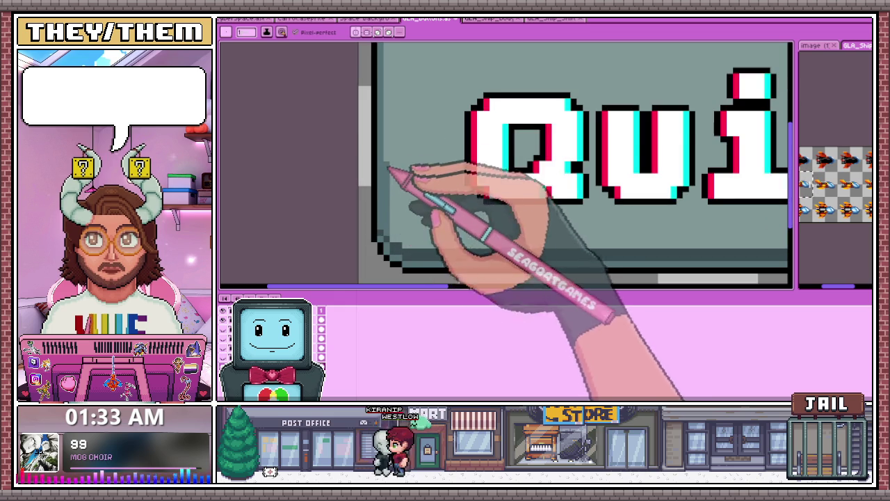
scroll(388, 171, "down", 1)
scroll(389, 187, "down", 4)
scroll(403, 179, "up", 2)
scroll(397, 179, "up", 1)
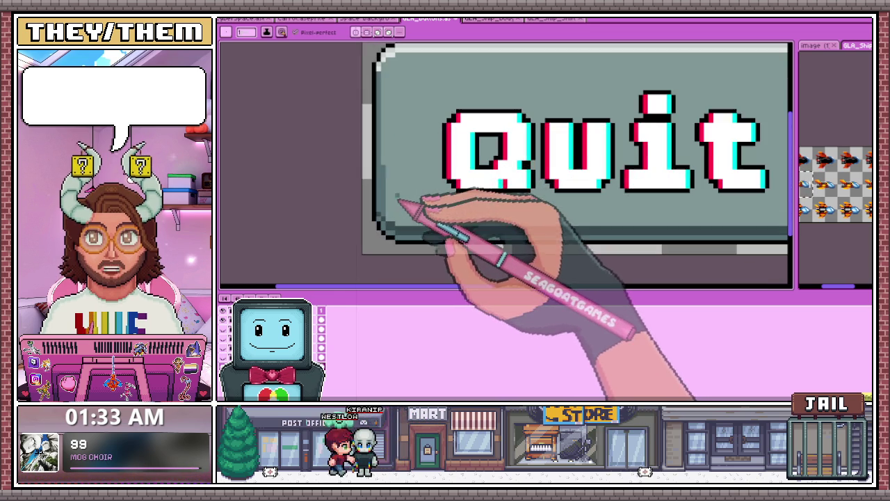
scroll(393, 204, "up", 2)
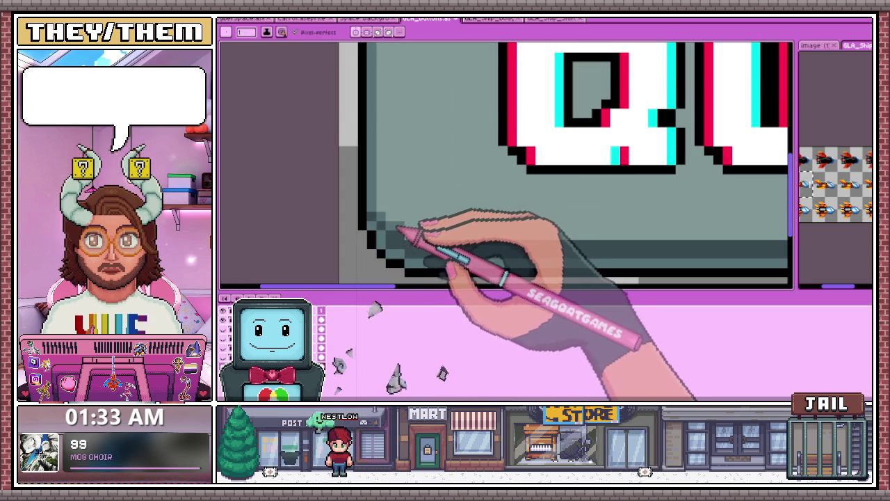
scroll(397, 228, "down", 2)
scroll(402, 247, "down", 1)
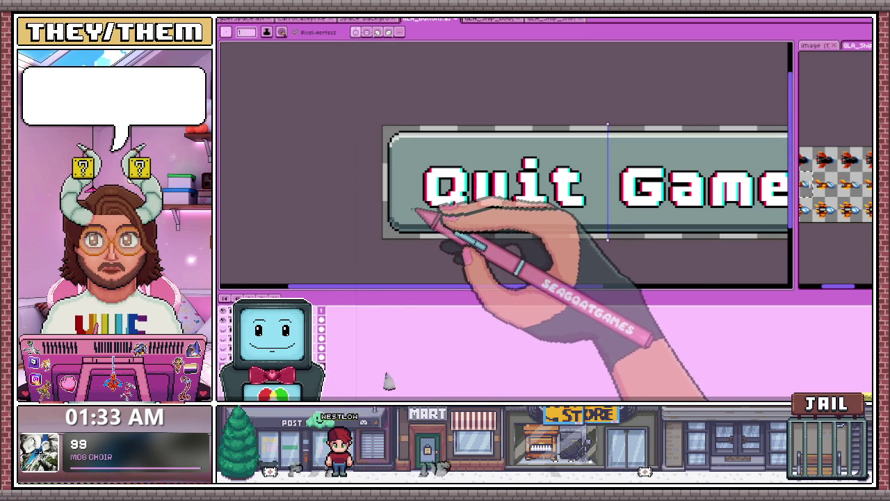
scroll(438, 216, "down", 2)
scroll(486, 230, "up", 1)
scroll(491, 223, "down", 1)
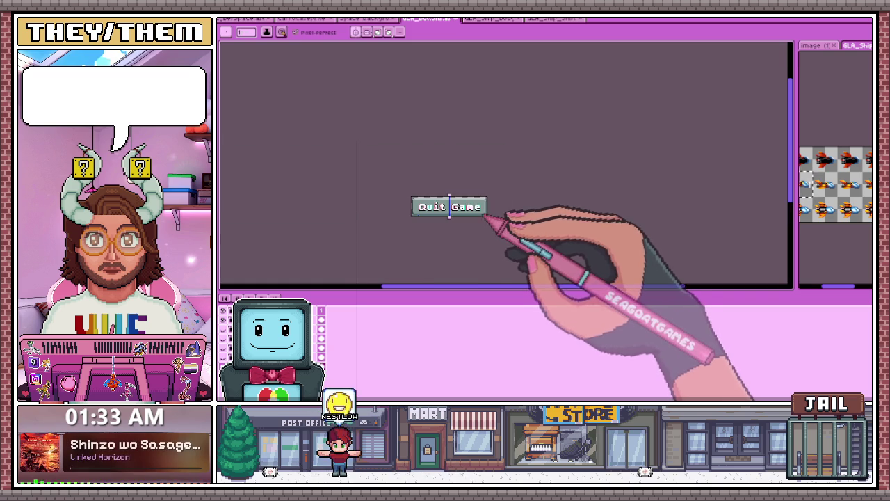
scroll(435, 212, "up", 1)
scroll(417, 208, "up", 2)
scroll(368, 167, "up", 2)
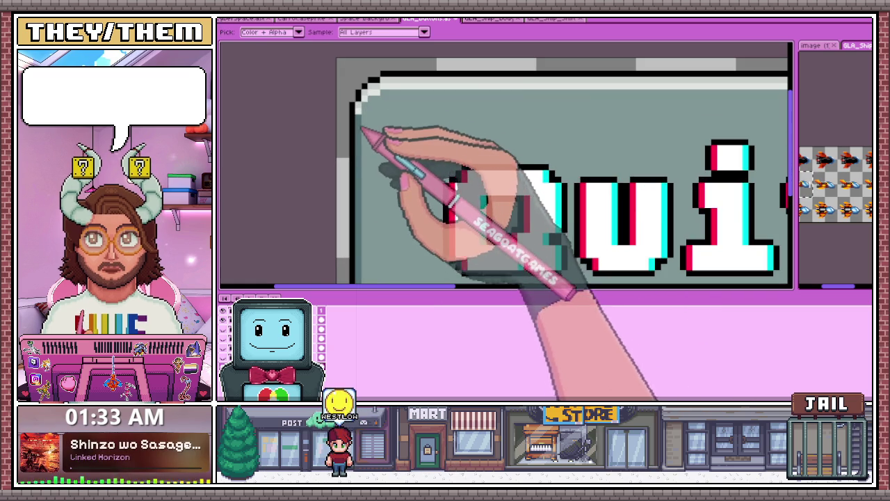
key("b")
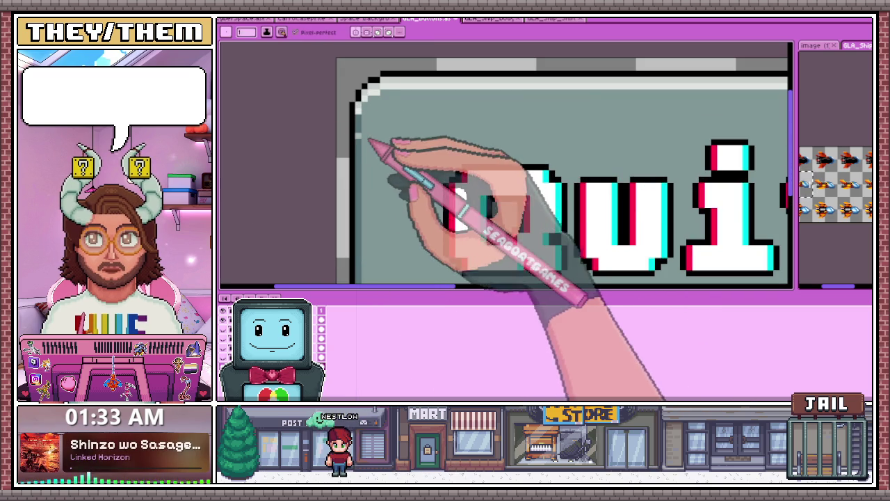
scroll(360, 143, "down", 2)
scroll(367, 183, "up", 1)
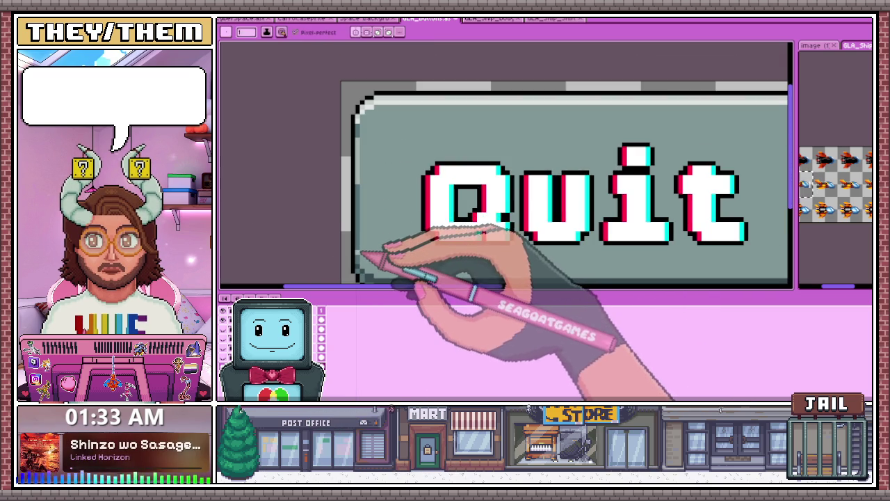
scroll(386, 202, "down", 3)
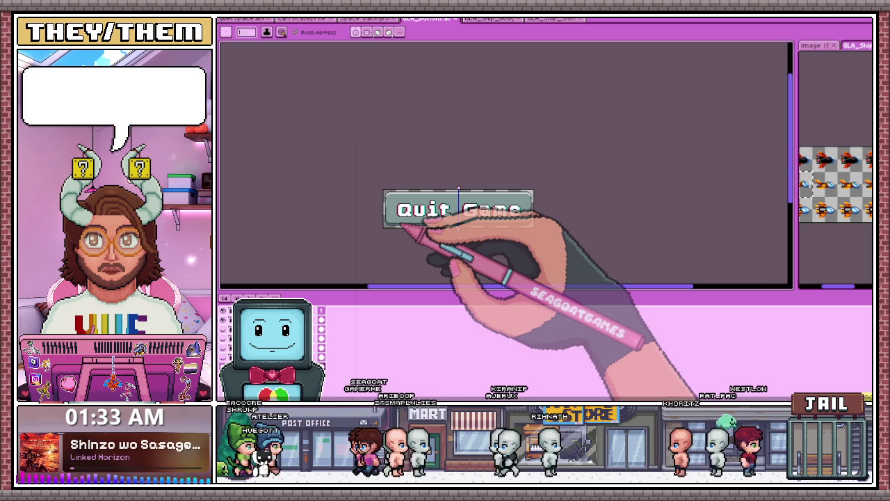
scroll(408, 230, "up", 3)
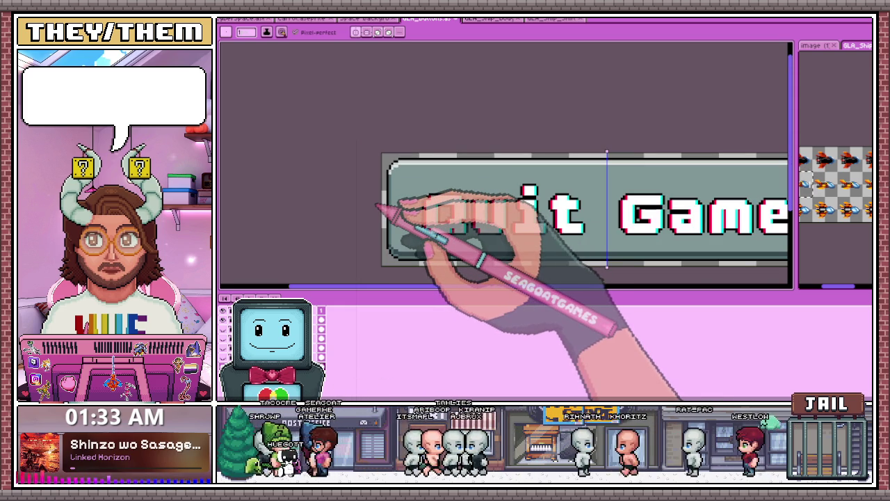
scroll(386, 205, "down", 2)
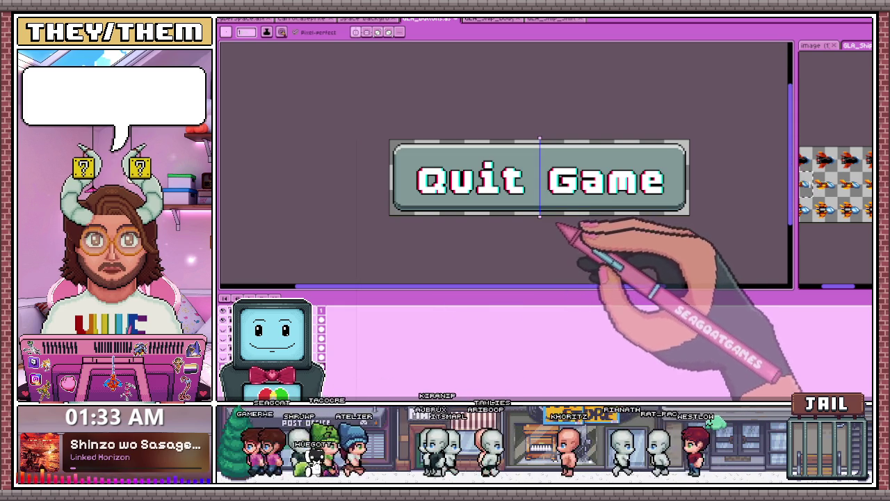
scroll(497, 197, "up", 1)
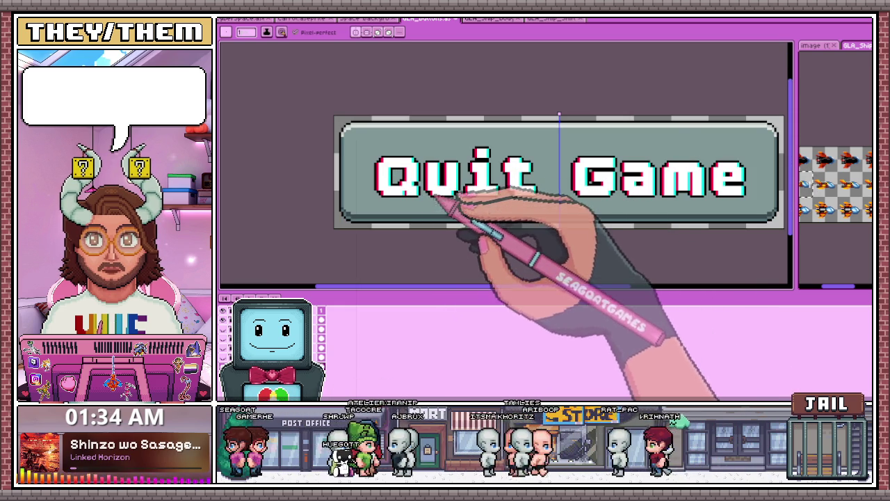
scroll(445, 212, "up", 2)
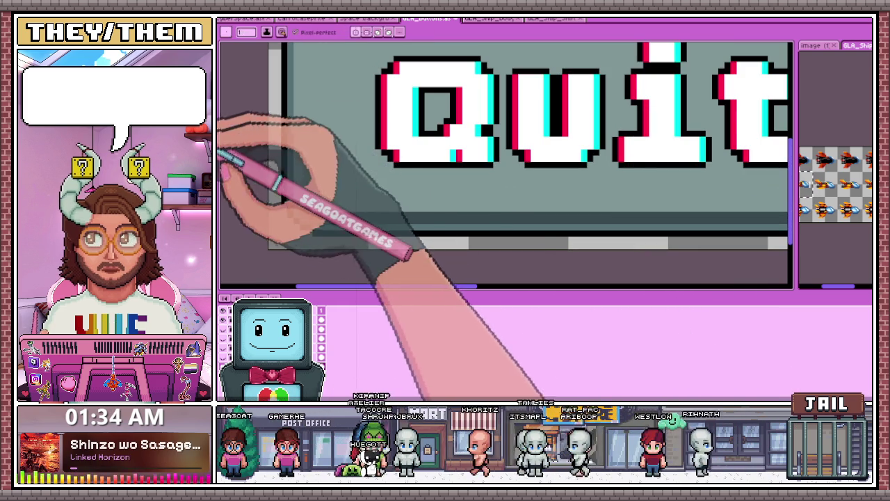
scroll(313, 205, "up", 1)
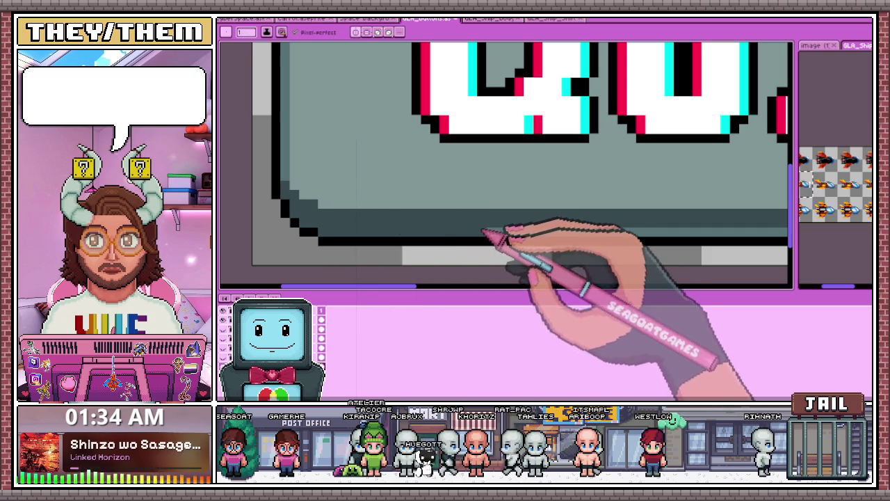
scroll(486, 222, "down", 2)
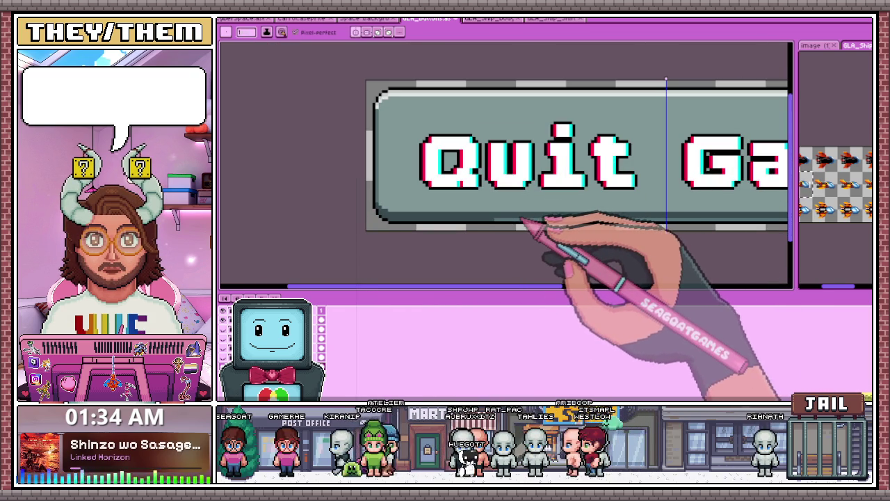
scroll(542, 223, "right", 3)
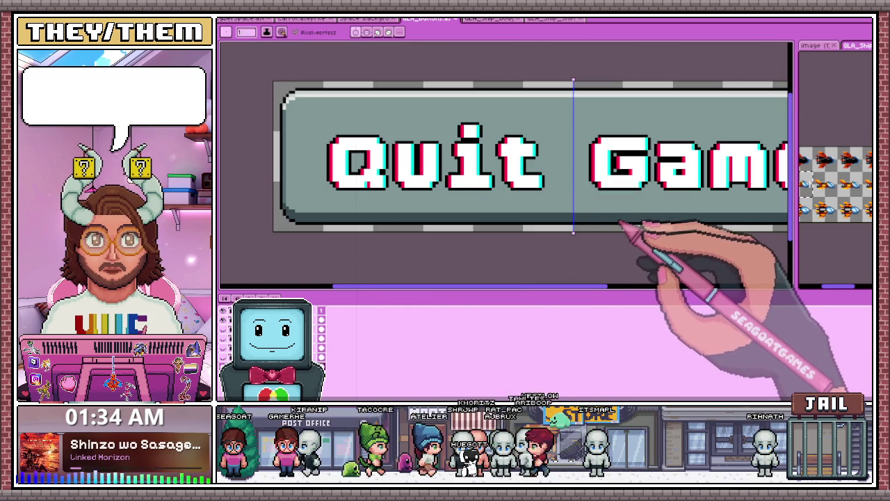
scroll(621, 225, "down", 5)
scroll(515, 248, "up", 1)
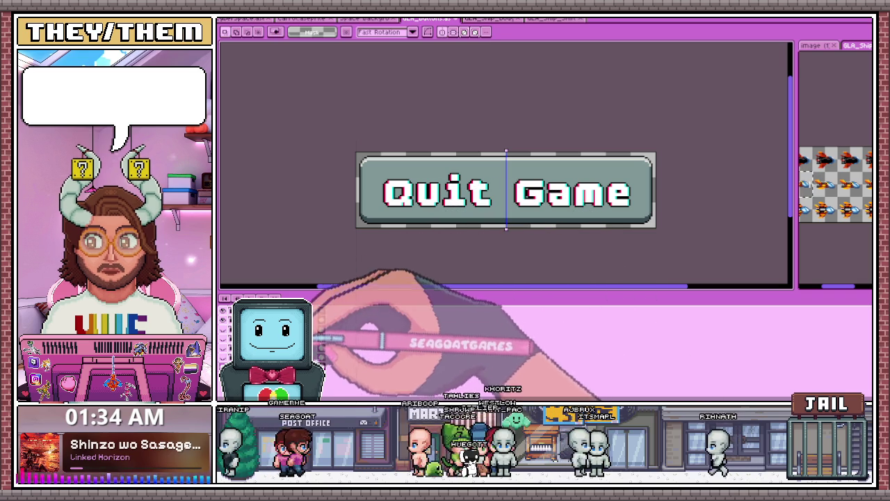
Step: Replace the Quit Game lettering on the button with the NEW GAME lettering
key("Delete")
key("ctrl+v")
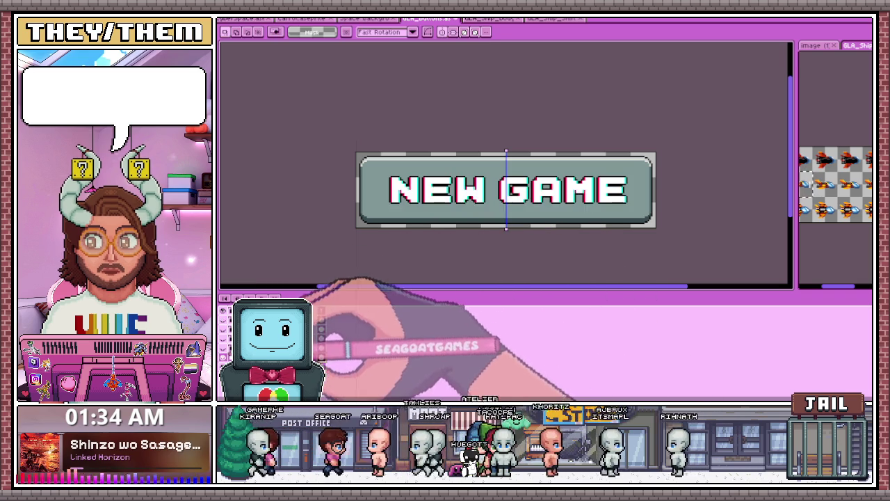
scroll(452, 190, "up", 1)
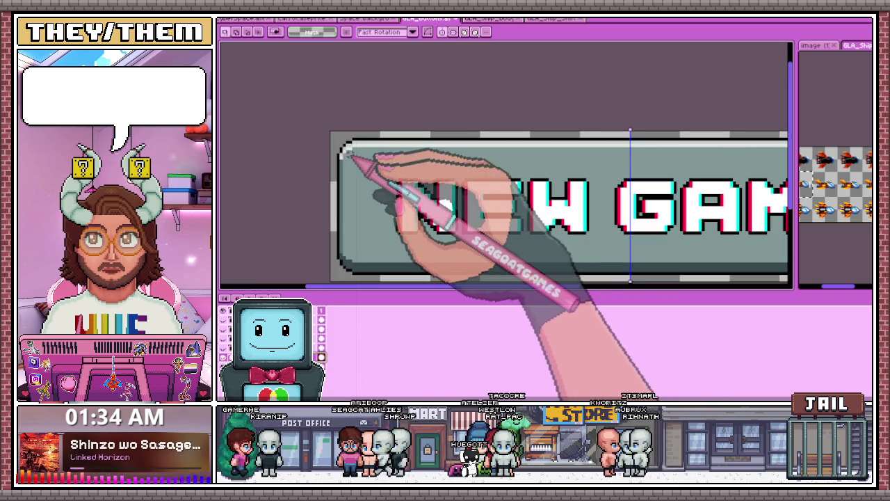
scroll(339, 139, "down", 1)
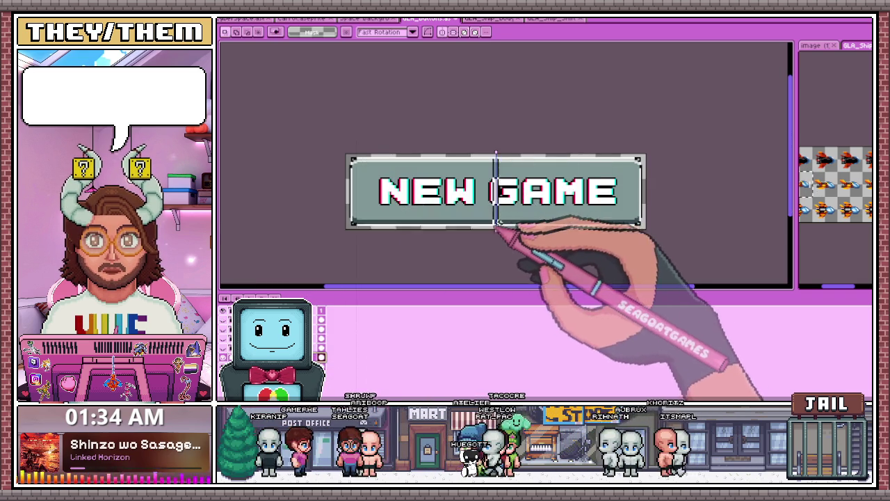
scroll(497, 199, "up", 1)
Step: Try flipping the whole button horizontally, then undo so NEW GAME reads correctly
key("ctrl+a")
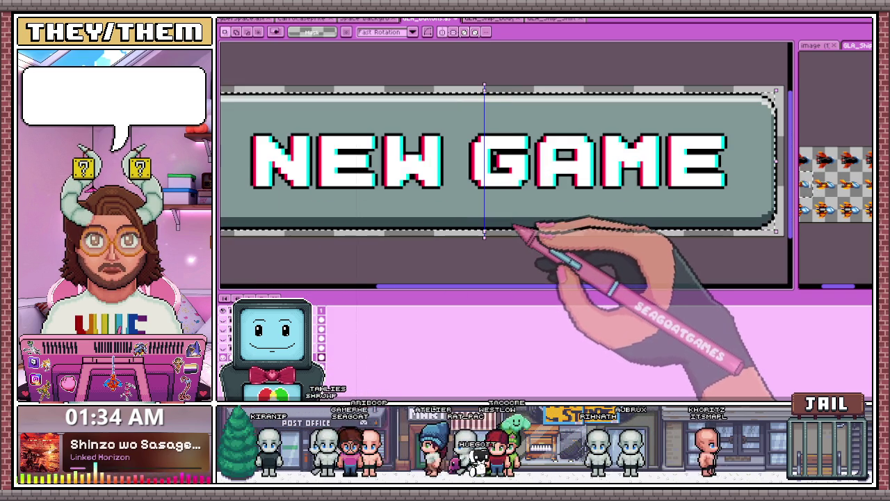
key("shift+h")
key("ctrl+z")
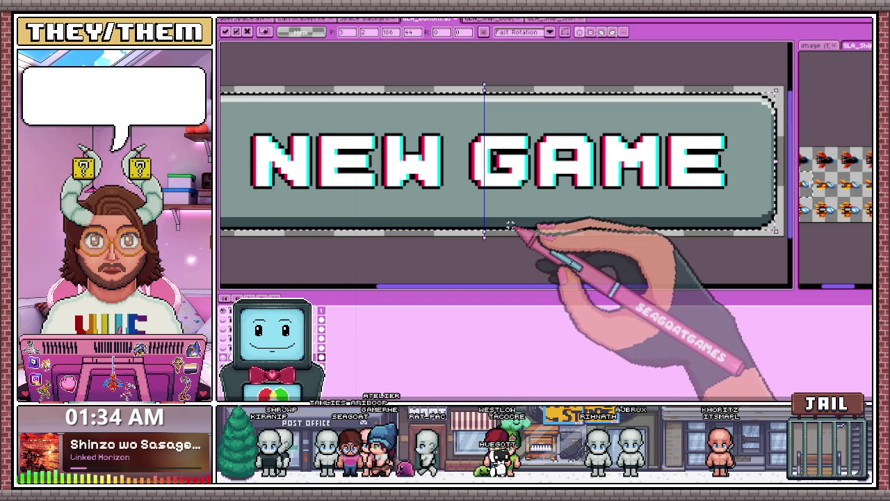
scroll(505, 233, "down", 2)
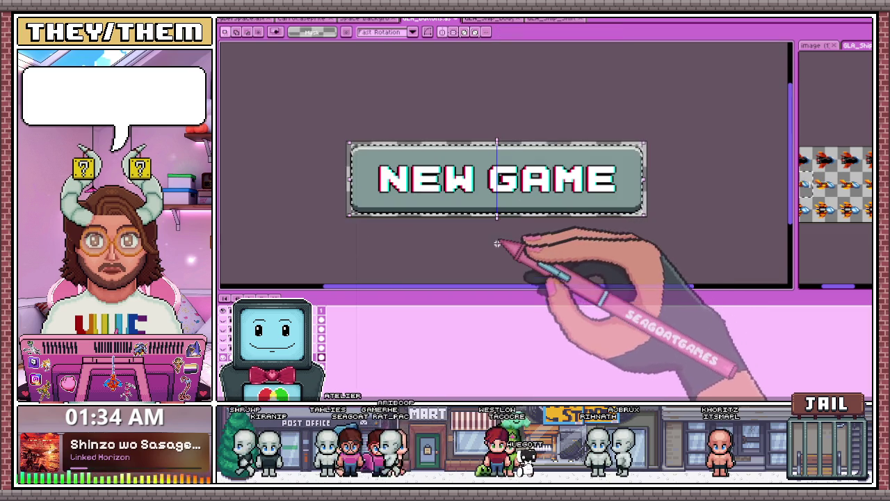
scroll(479, 236, "up", 1)
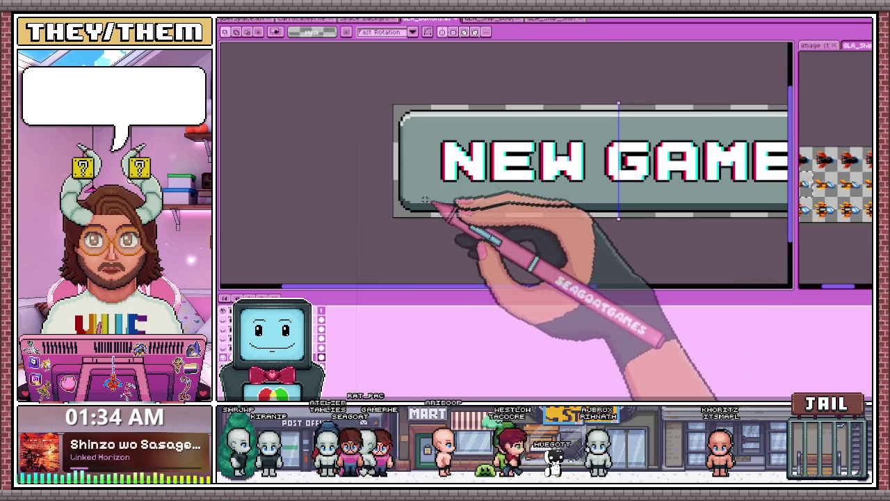
scroll(417, 132, "up", 1)
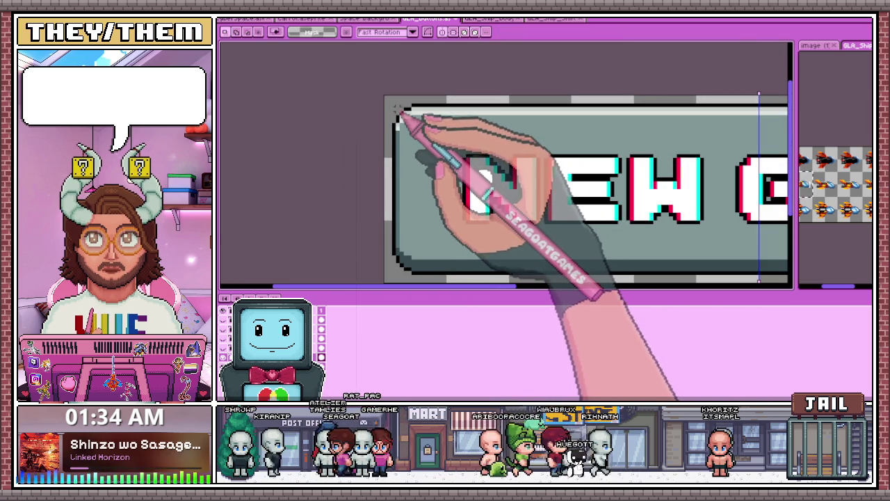
Step: Marquee-select the button's left end, the area around the letter G, and the interior
left_click_drag(390, 103, 420, 169)
scroll(442, 198, "down", 1)
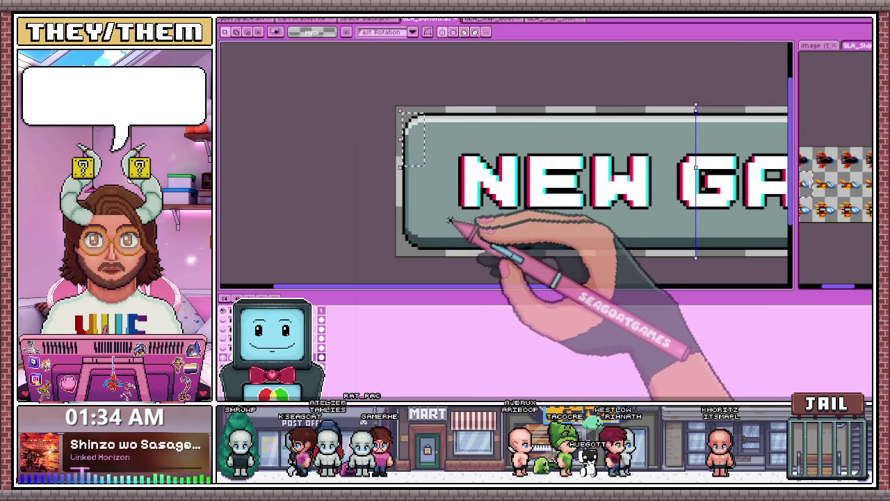
scroll(448, 202, "up", 1)
scroll(413, 112, "up", 1)
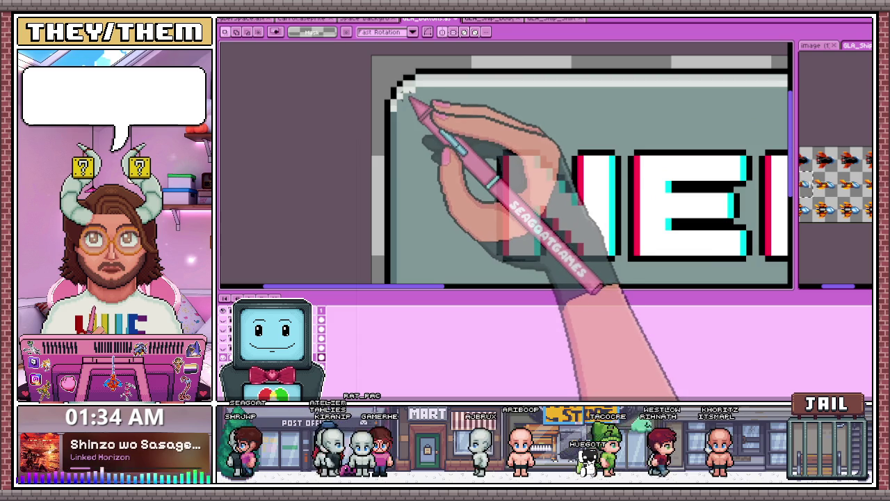
scroll(400, 97, "down", 1)
left_click_drag(404, 97, 454, 232)
scroll(487, 233, "down", 1)
scroll(577, 234, "up", 1)
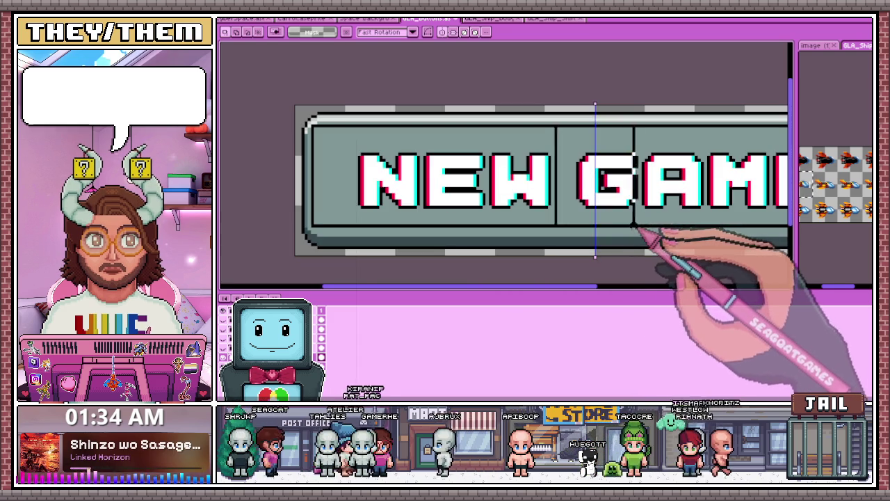
left_click_drag(570, 128, 618, 232)
left_click(618, 231)
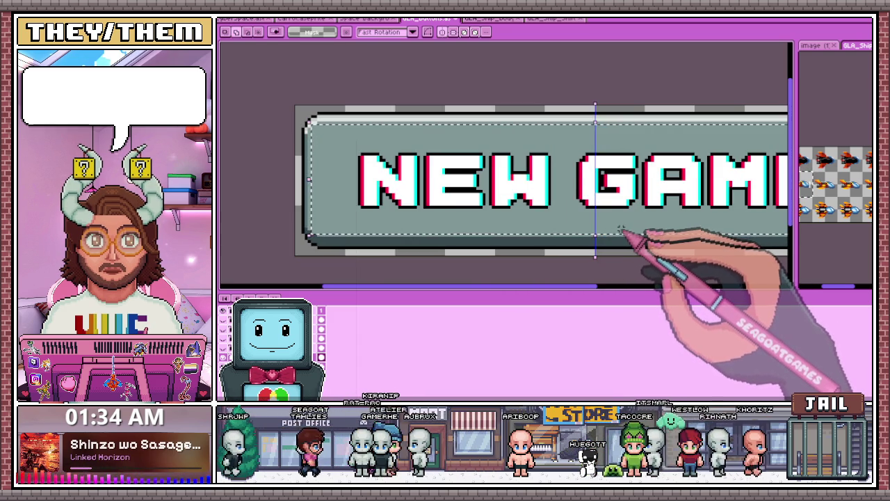
scroll(526, 274, "down", 1)
scroll(513, 275, "up", 1)
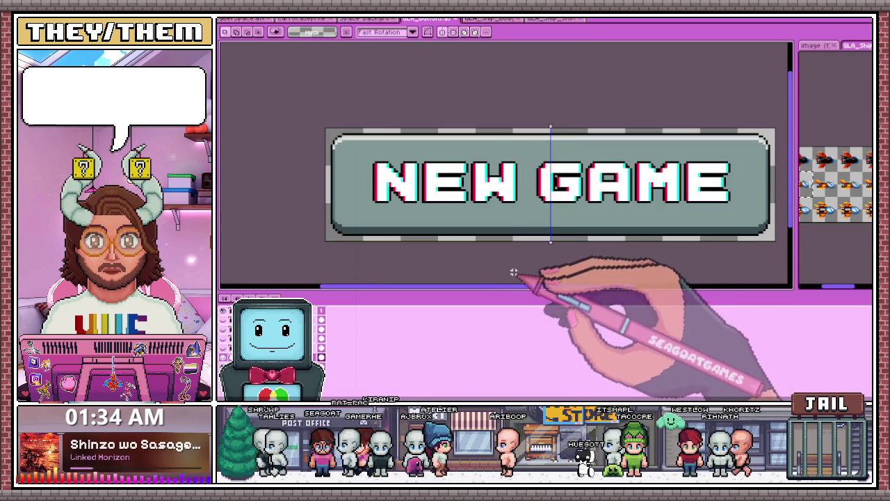
scroll(542, 272, "down", 1)
scroll(567, 264, "up", 1)
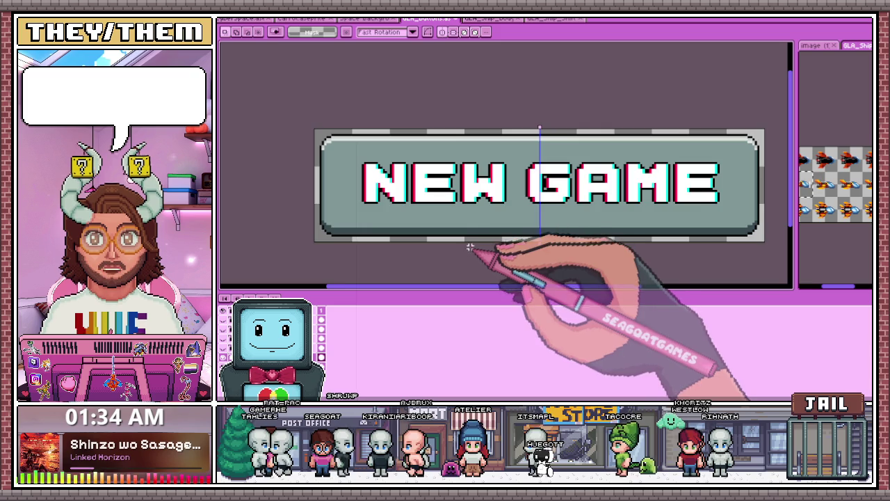
scroll(486, 248, "down", 2)
scroll(491, 245, "up", 1)
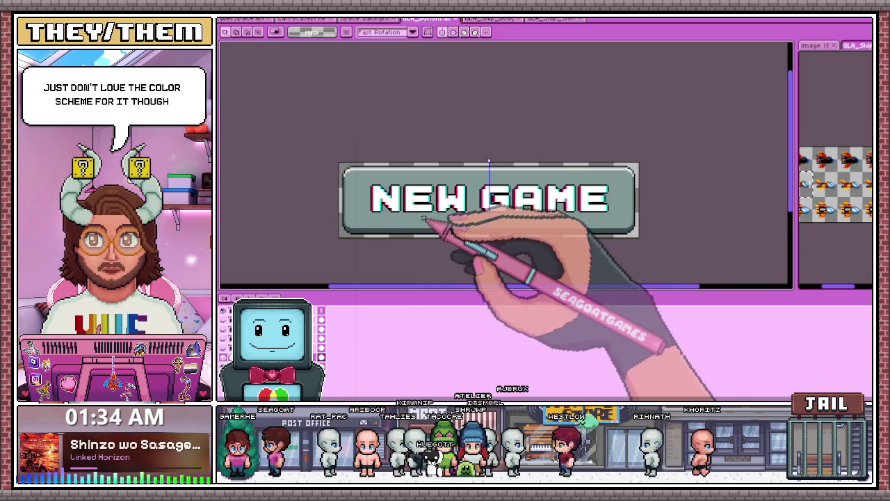
Step: Paint-bucket the NEW GAME button's grey face dark purple, undoing a first misplaced fill
key("w")
scroll(365, 217, "up", 2)
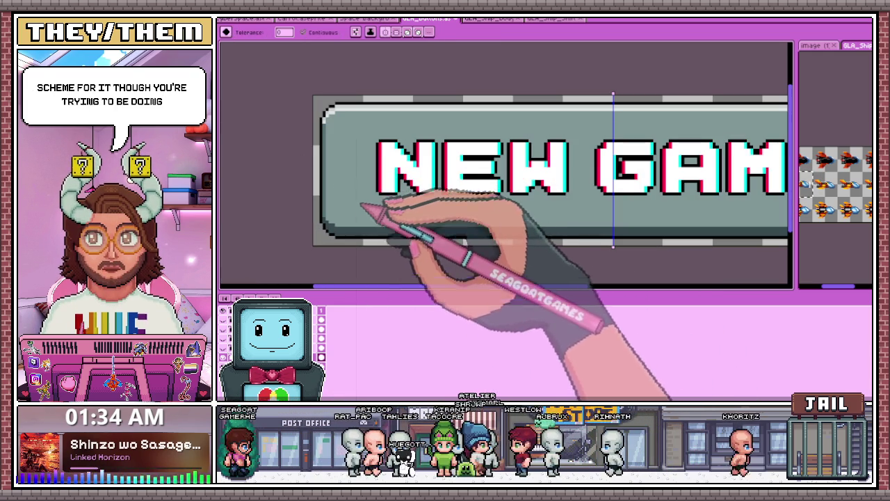
left_click(381, 238)
key("ctrl+z")
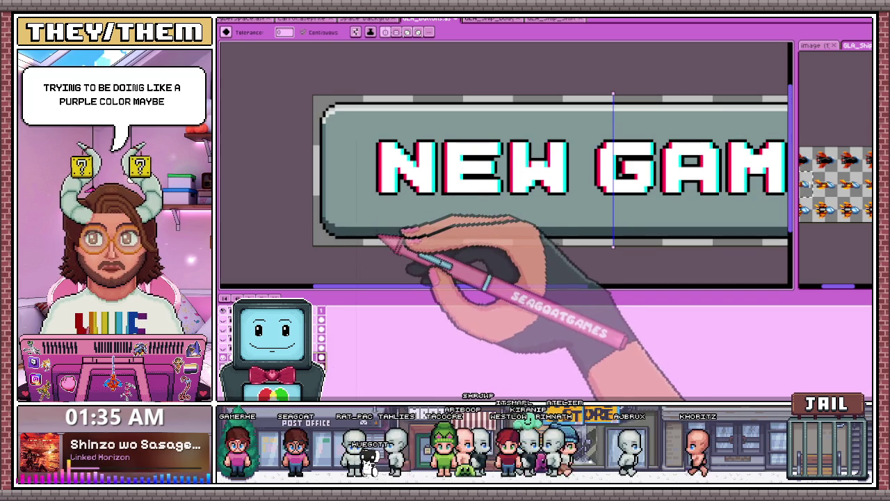
scroll(362, 238, "up", 2)
scroll(355, 233, "down", 1)
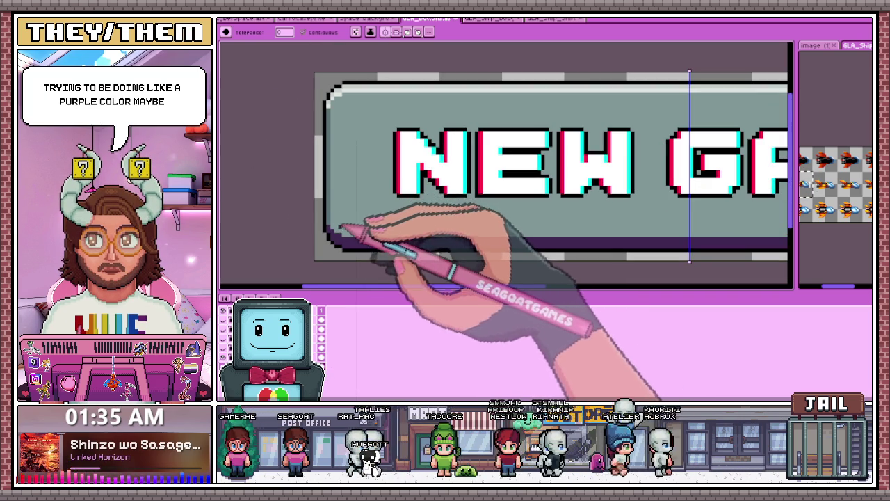
left_click(388, 189)
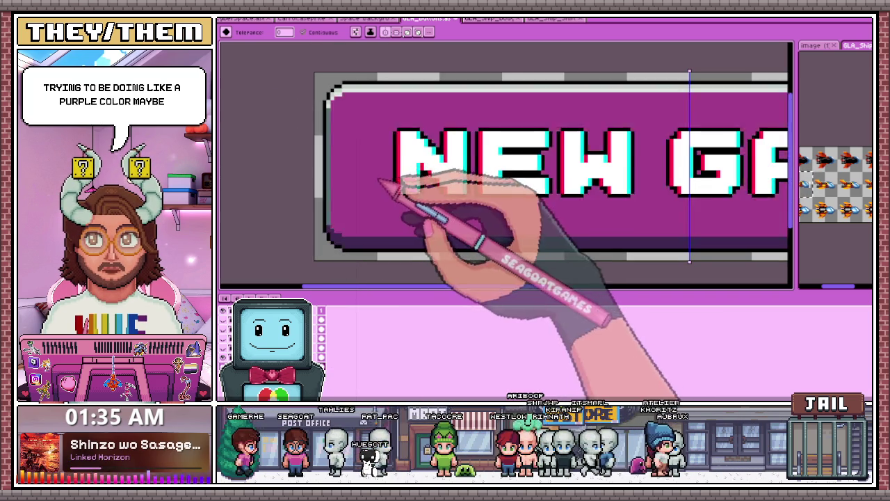
scroll(417, 239, "down", 2)
scroll(427, 242, "down", 1)
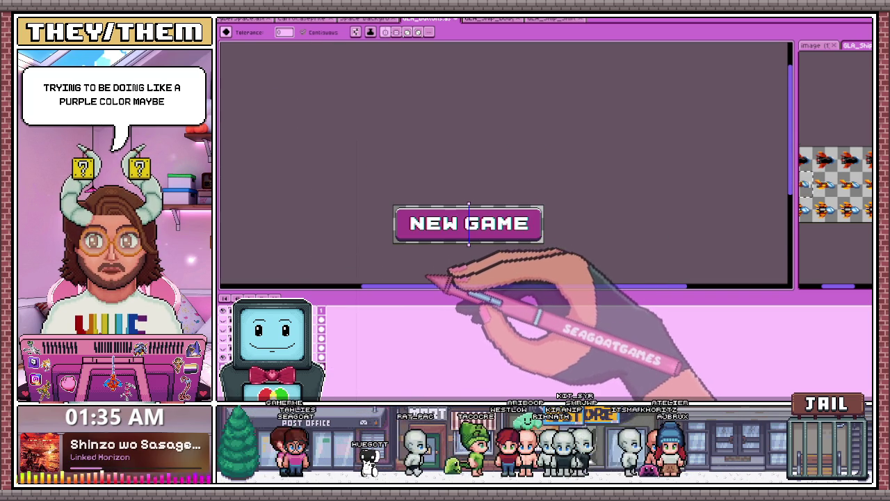
scroll(427, 242, "up", 2)
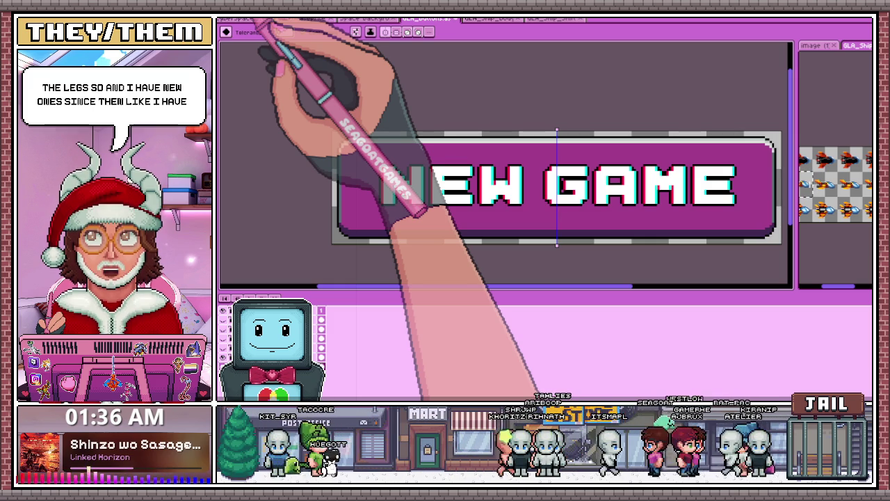
Step: Fill the NEW GAME button's top-left corner pixel with pink as a highlight
left_click(252, 20)
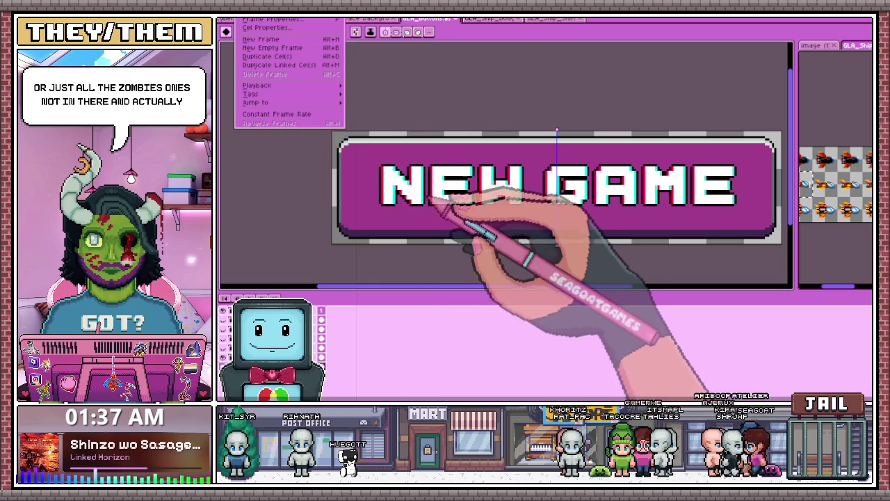
scroll(360, 147, "up", 1)
scroll(360, 147, "up", 1)
key("Escape")
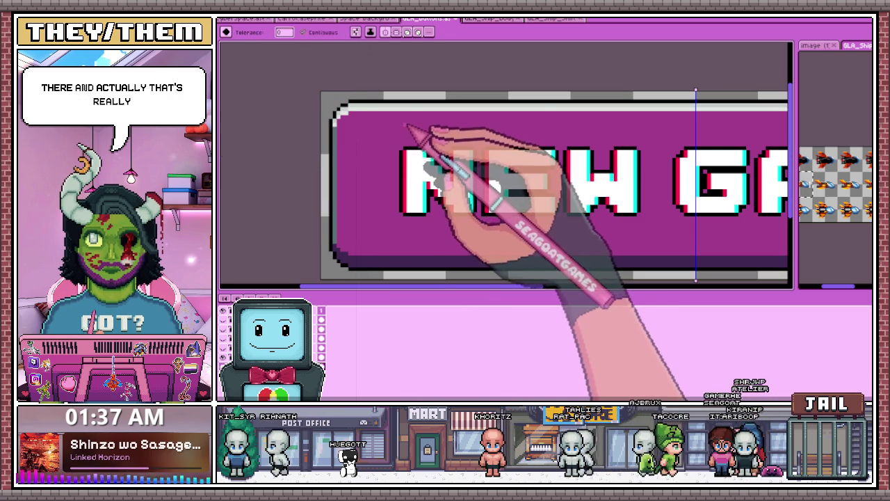
scroll(404, 103, "down", 1)
scroll(375, 129, "up", 3)
left_click(356, 137)
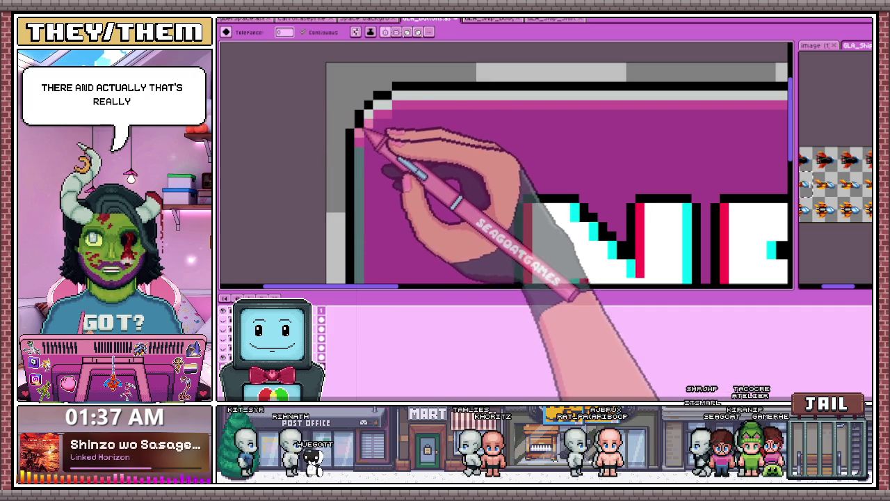
scroll(365, 132, "down", 1)
scroll(397, 118, "down", 1)
scroll(427, 123, "down", 1)
scroll(447, 179, "down", 1)
scroll(439, 197, "down", 1)
scroll(423, 200, "up", 2)
scroll(411, 205, "up", 1)
Step: Eyedrop the dark navy and pencil shadow pixels beneath the left stem of the 'N'
key("alt")
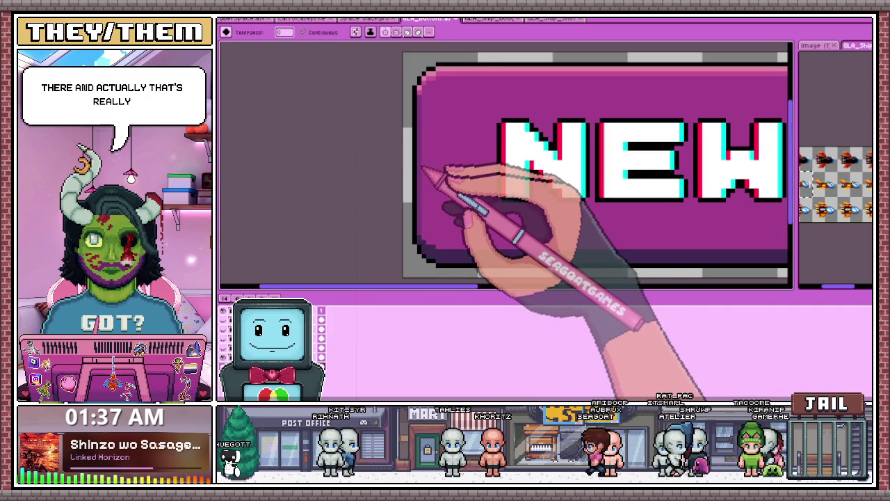
scroll(413, 184, "down", 2)
scroll(466, 215, "down", 1)
scroll(461, 201, "up", 1)
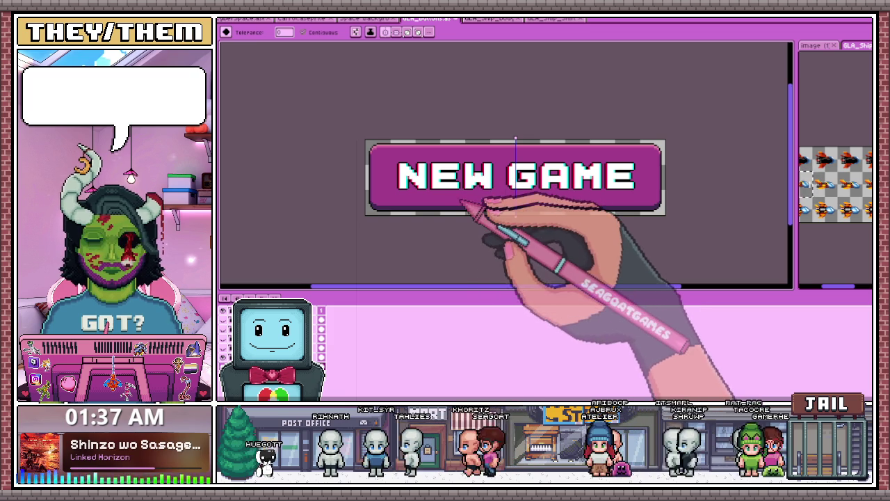
scroll(392, 211, "up", 2)
key("b")
scroll(376, 207, "up", 1)
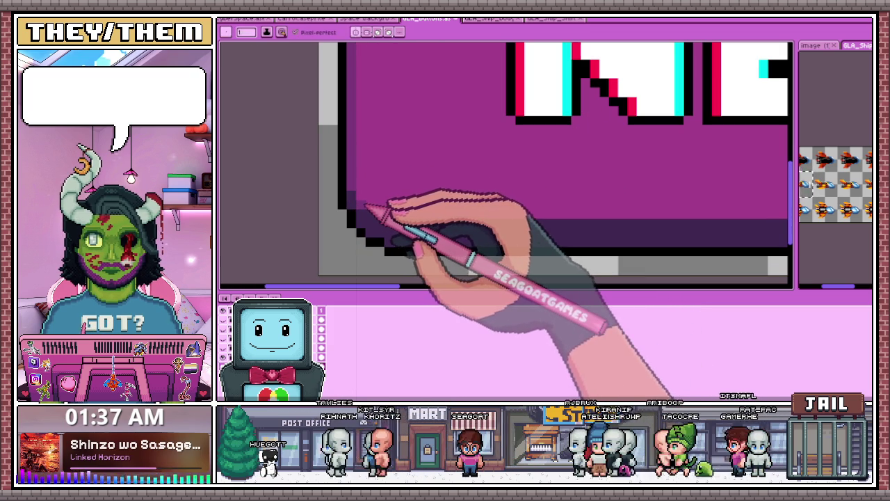
scroll(397, 223, "down", 3)
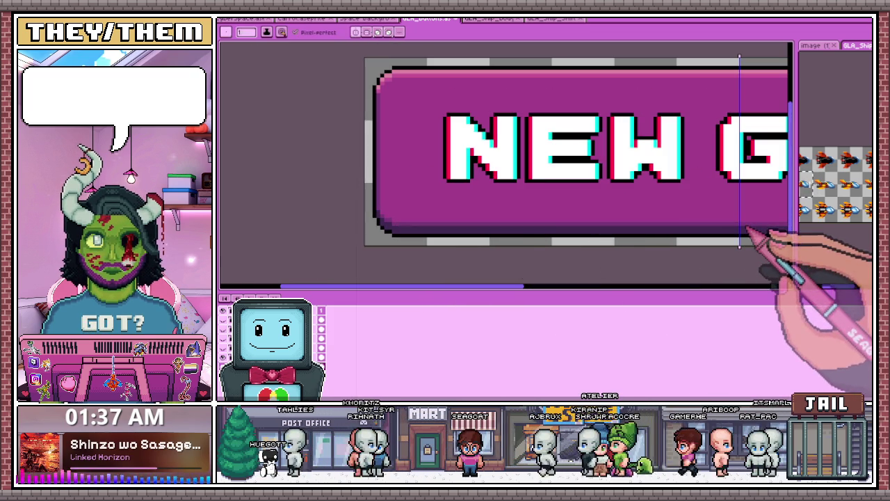
scroll(389, 226, "up", 1)
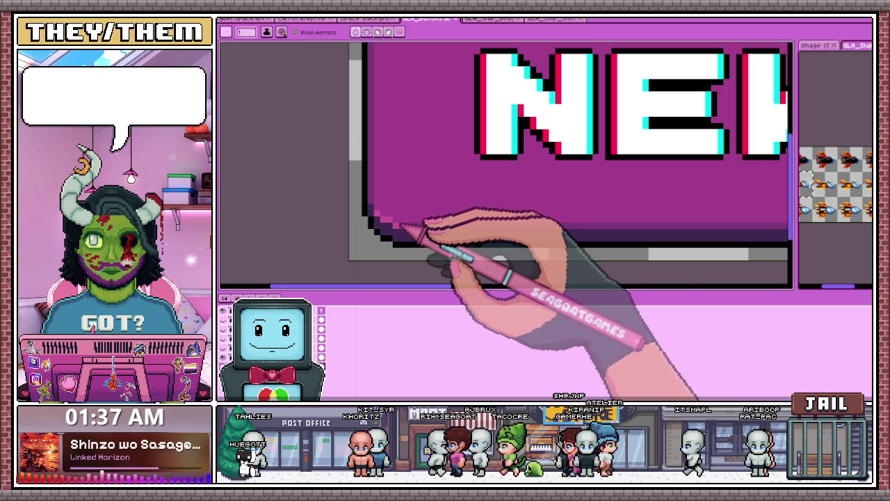
scroll(407, 233, "down", 2)
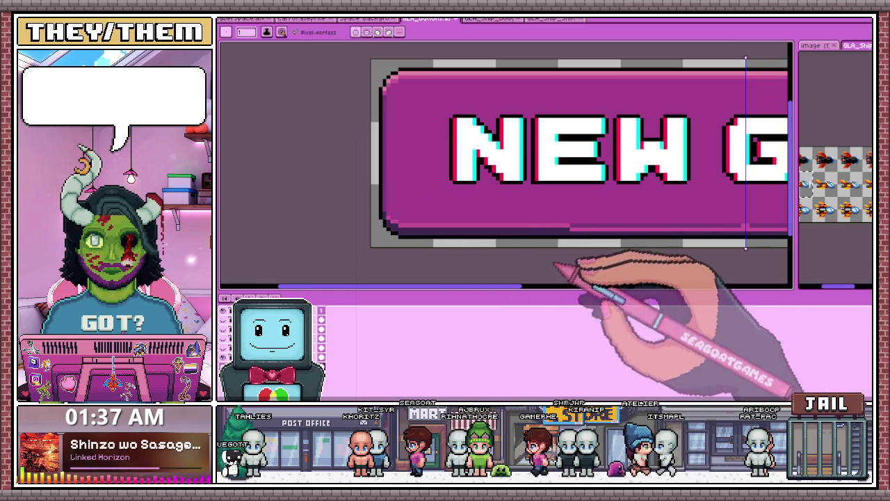
scroll(434, 231, "down", 1)
scroll(626, 232, "up", 1)
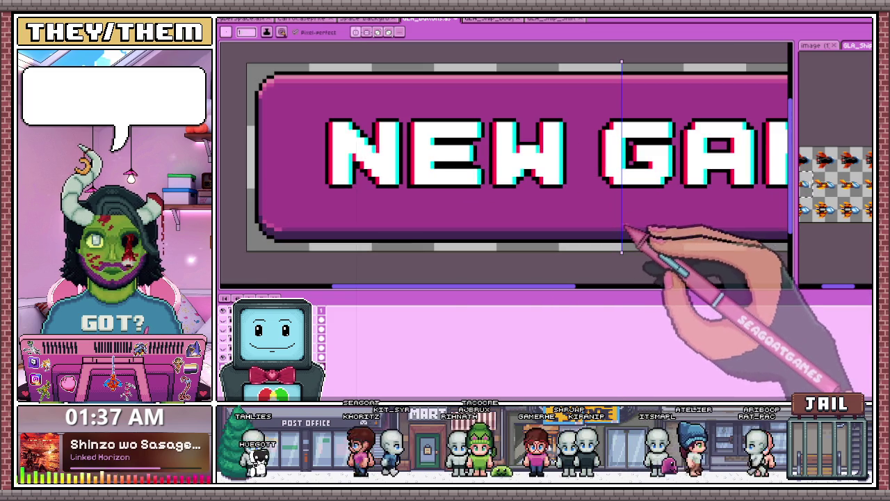
scroll(557, 215, "down", 1)
scroll(536, 222, "down", 3)
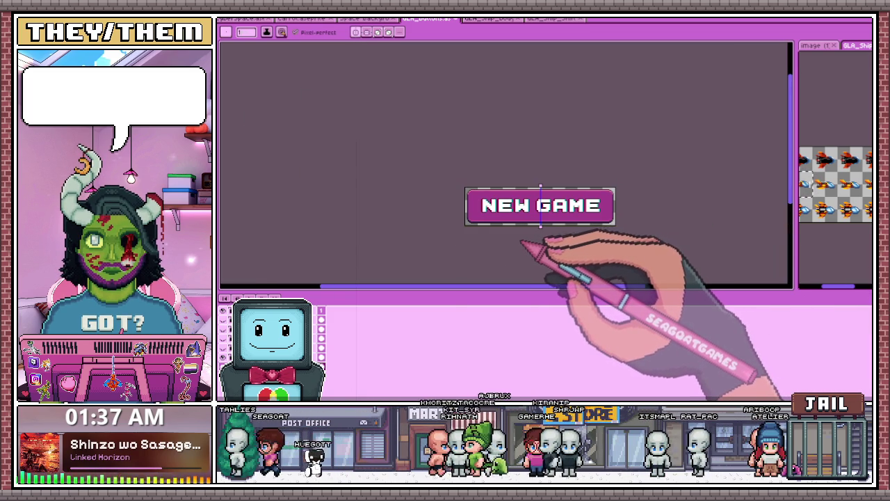
scroll(511, 229, "up", 1)
scroll(411, 215, "up", 1)
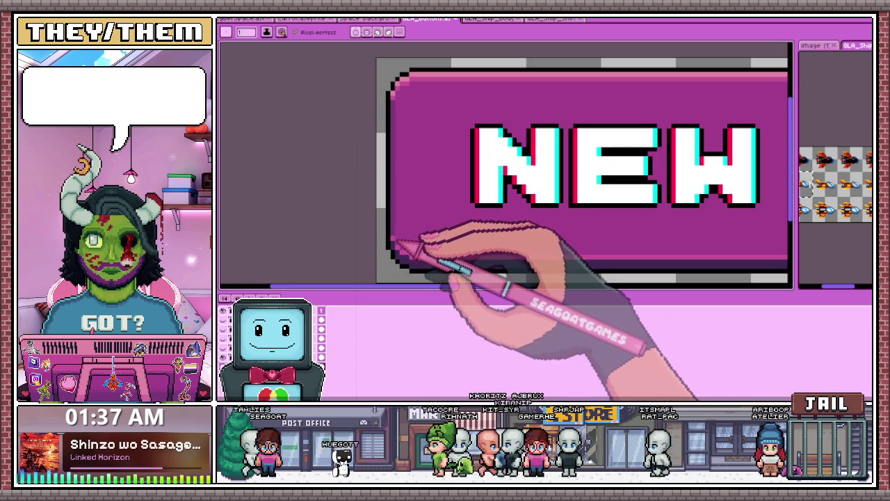
scroll(398, 242, "down", 4)
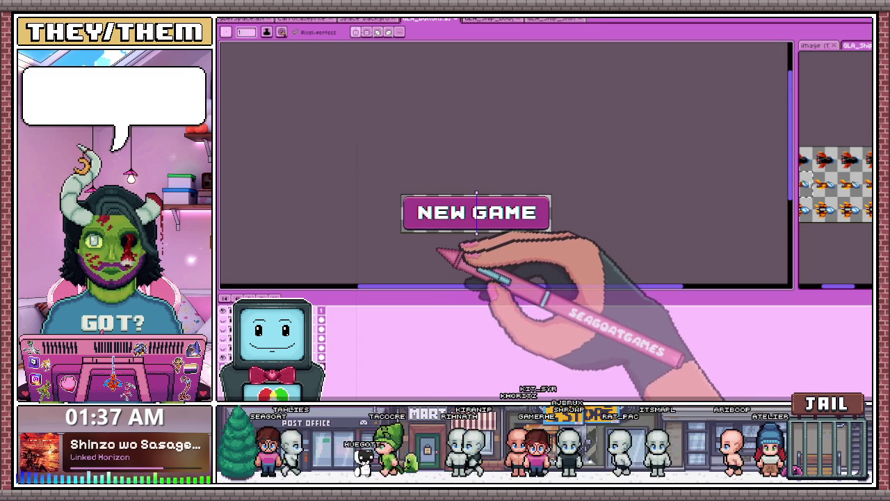
scroll(407, 221, "up", 2)
scroll(410, 218, "up", 1)
key("alt")
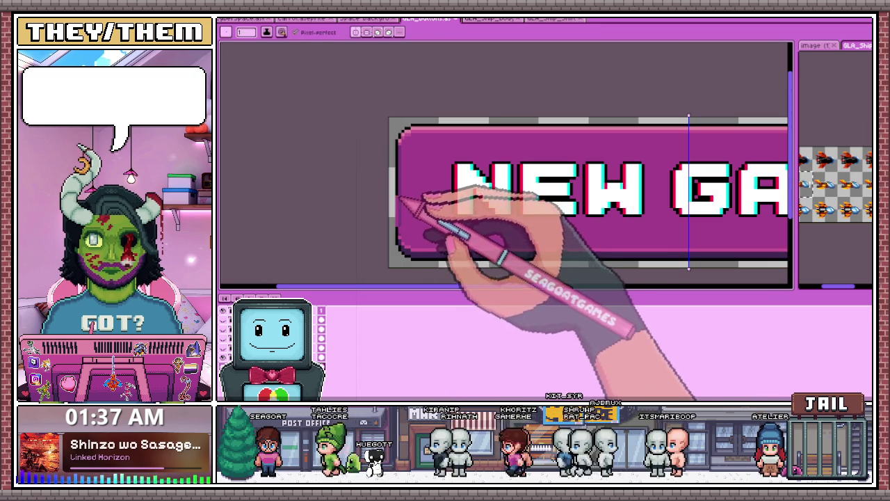
scroll(407, 221, "up", 1)
scroll(406, 139, "up", 2)
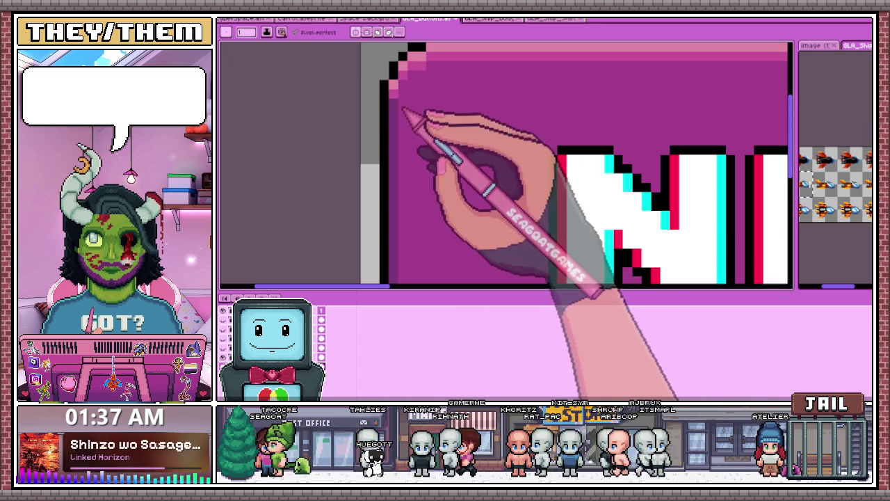
scroll(403, 237, "down", 2)
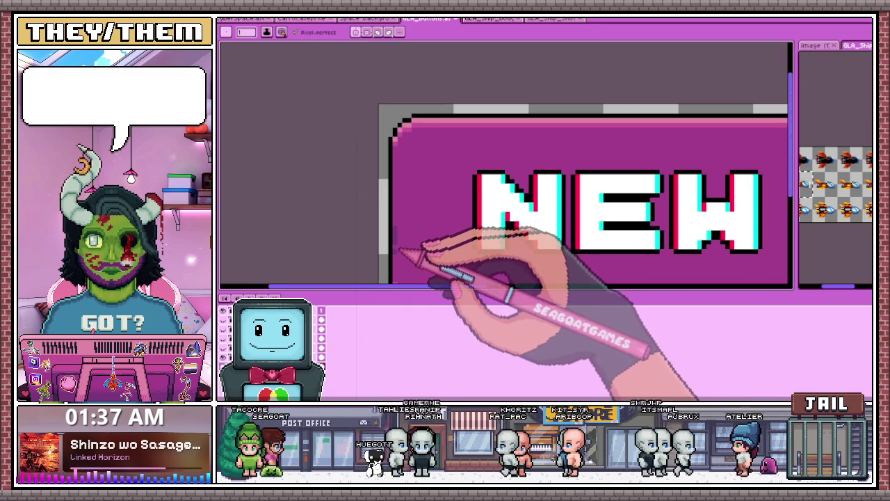
scroll(410, 251, "down", 1)
scroll(427, 233, "down", 2)
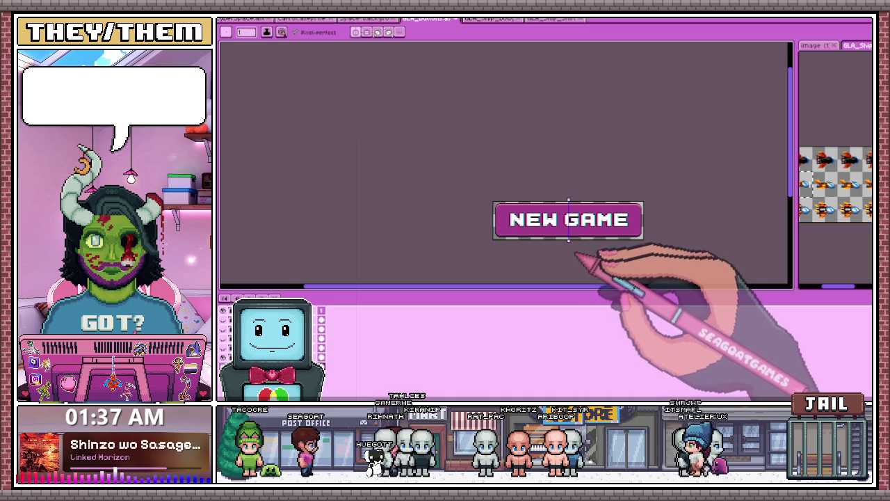
scroll(578, 249, "up", 2)
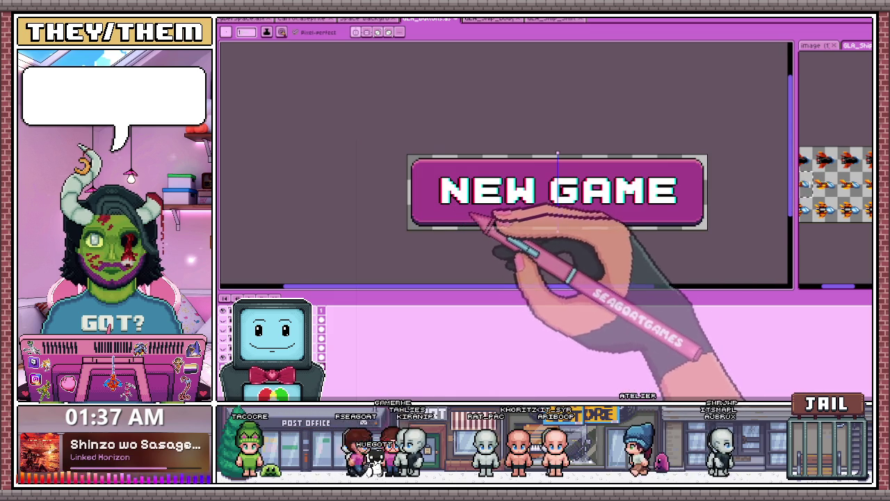
scroll(513, 256, "up", 1)
scroll(452, 195, "up", 2)
scroll(417, 195, "down", 1)
scroll(431, 216, "down", 2)
scroll(432, 230, "up", 1)
scroll(435, 209, "up", 1)
scroll(515, 223, "down", 1)
scroll(557, 265, "down", 1)
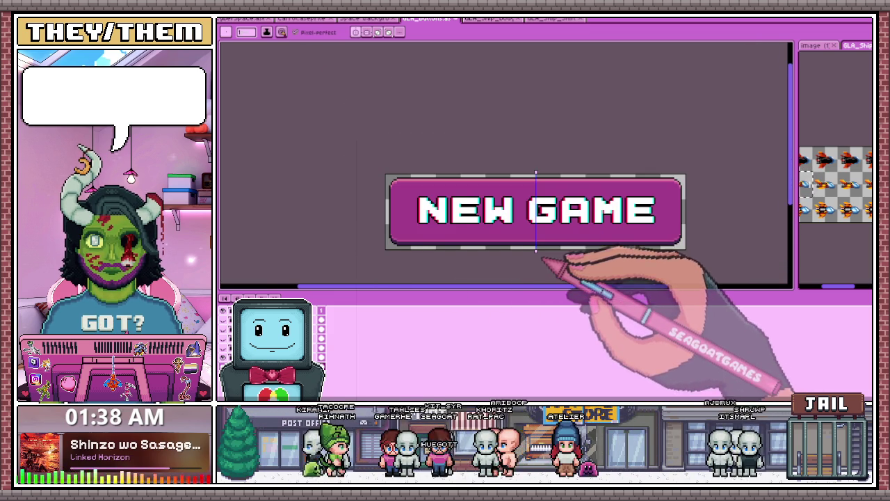
scroll(393, 199, "up", 1)
scroll(377, 234, "up", 1)
scroll(397, 235, "up", 1)
scroll(376, 216, "up", 1)
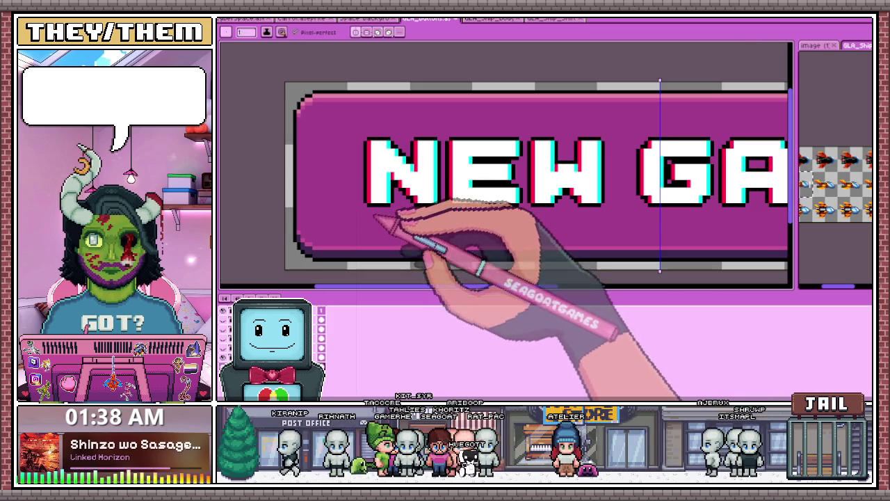
scroll(368, 230, "up", 1)
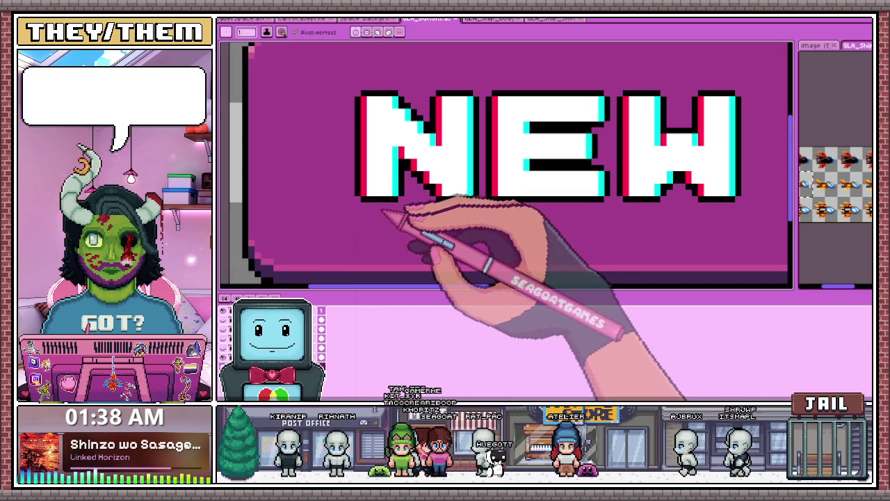
scroll(376, 201, "down", 2)
scroll(376, 208, "up", 3)
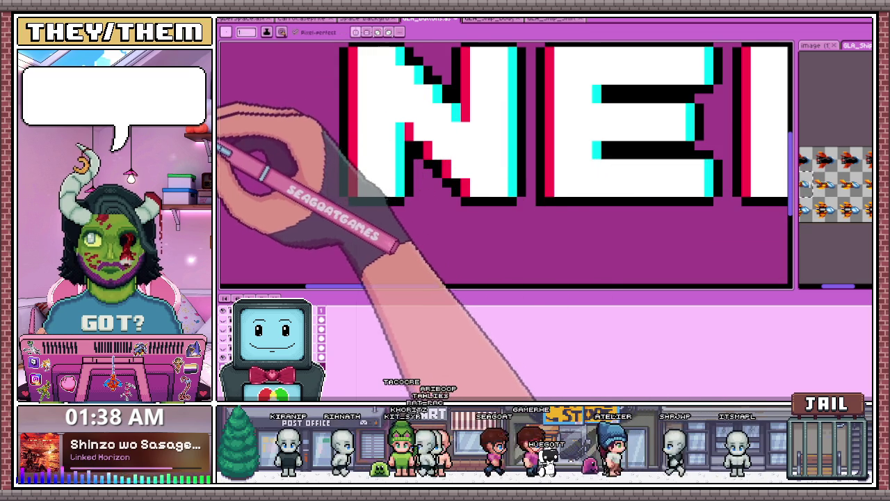
scroll(369, 196, "up", 1)
scroll(372, 195, "down", 1)
scroll(365, 184, "down", 2)
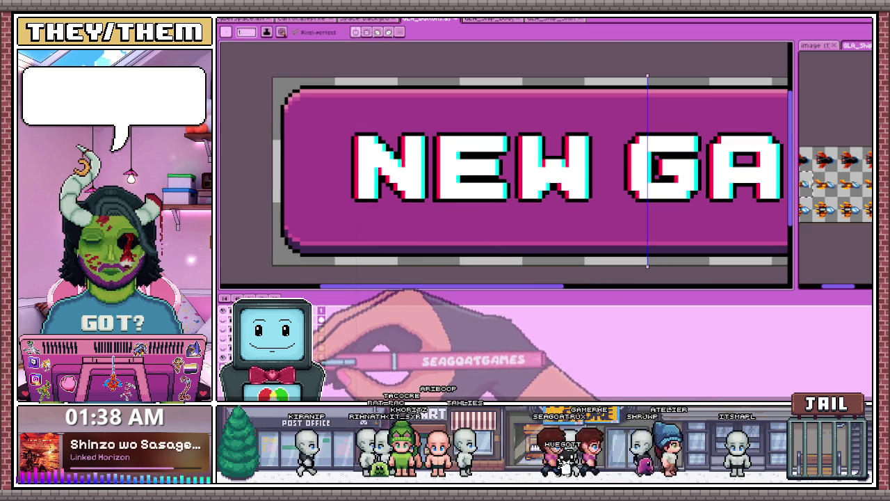
scroll(377, 236, "up", 1)
scroll(368, 209, "up", 2)
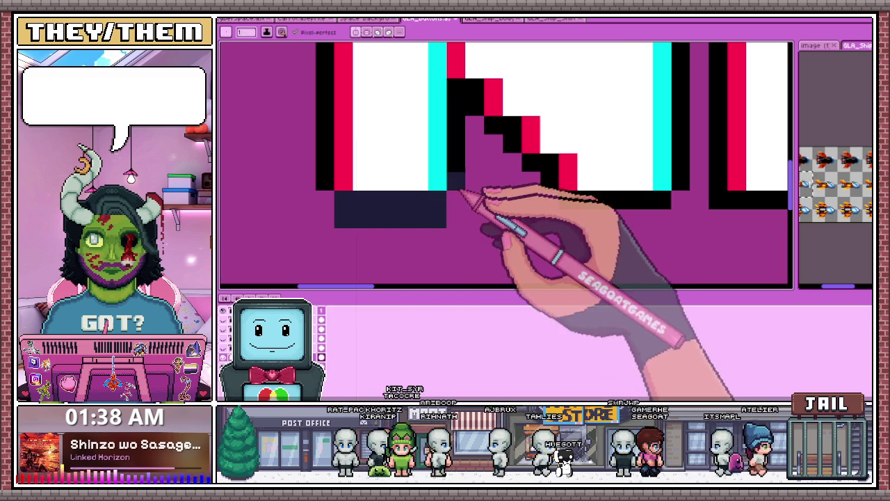
Step: Add navy shadow pixels along the N's diagonal and a dark row under the E
scroll(442, 216, "down", 3)
scroll(442, 217, "up", 2)
scroll(449, 202, "up", 2)
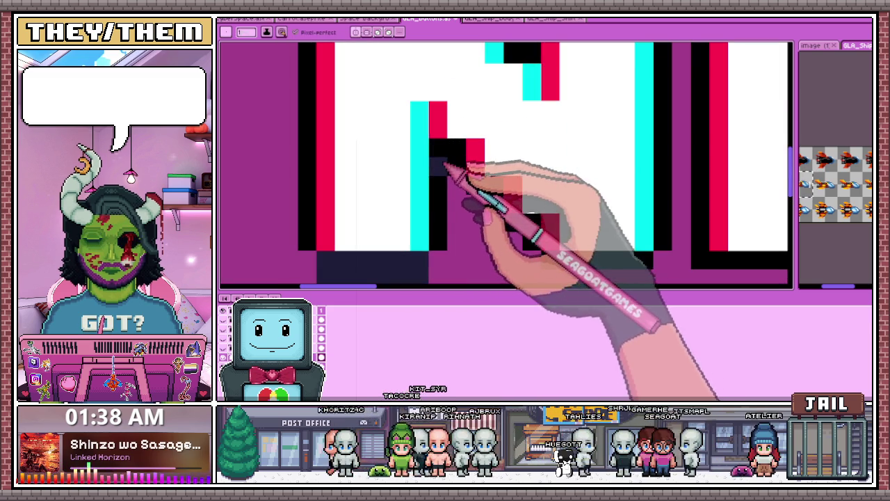
mouse_move(443, 237)
left_mouse_down()
mouse_move(450, 175)
mouse_move(481, 190)
left_mouse_up()
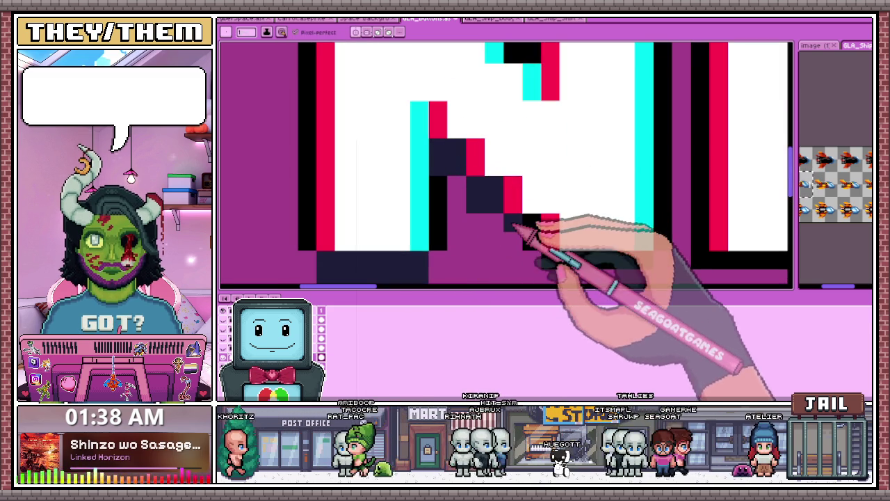
scroll(541, 228, "down", 2)
scroll(557, 236, "up", 2)
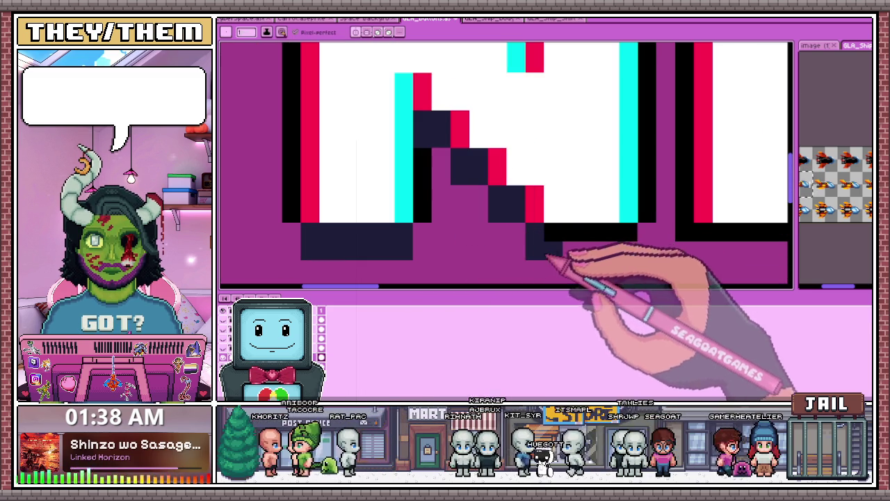
scroll(542, 244, "down", 2)
scroll(532, 238, "down", 1)
scroll(535, 242, "down", 3)
scroll(549, 248, "up", 3)
scroll(541, 243, "up", 2)
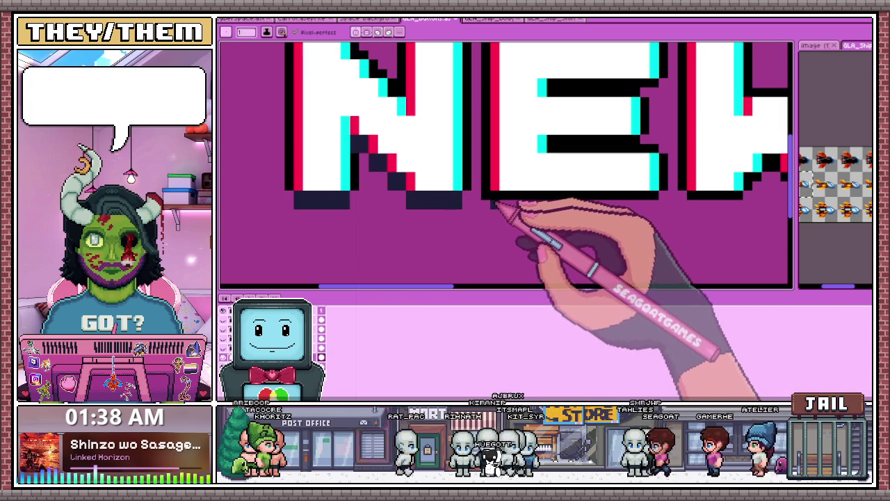
mouse_move(489, 198)
left_mouse_down()
mouse_move(668, 200)
mouse_move(514, 207)
left_mouse_up()
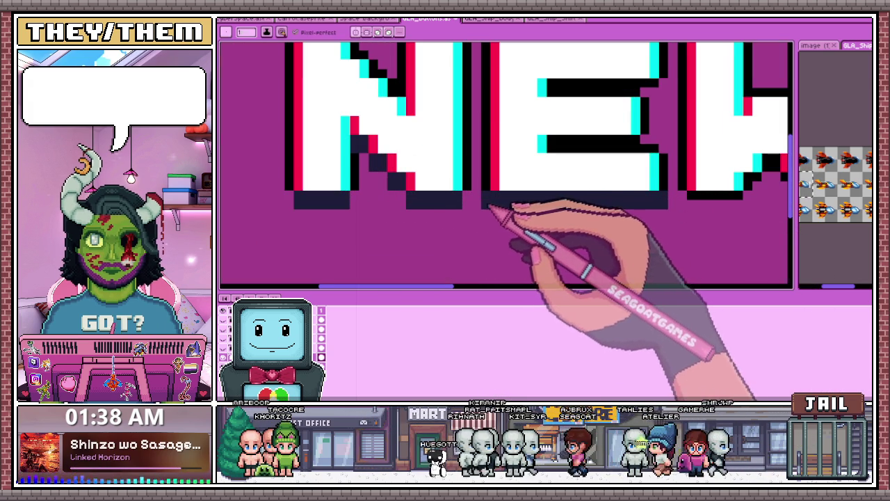
Step: Touch up the W's bottom pixels and add a dark shadow strip under its right side
scroll(501, 222, "down", 2)
scroll(511, 232, "down", 3)
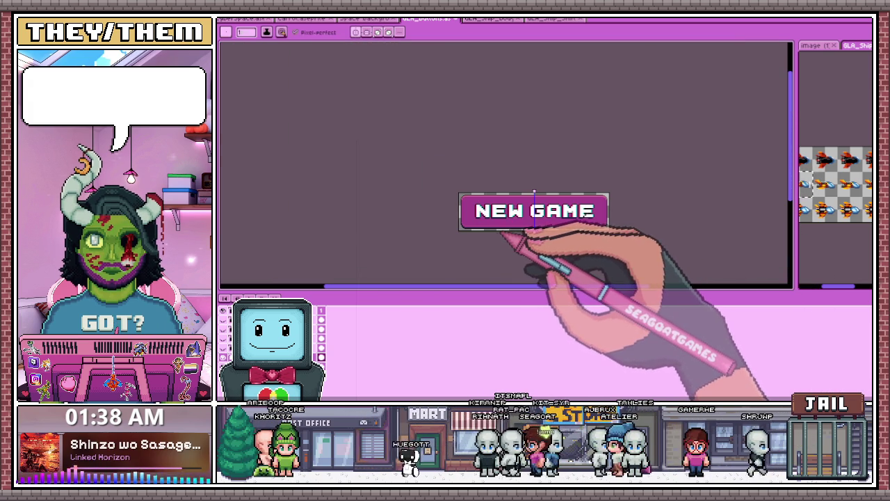
scroll(506, 229, "up", 2)
scroll(509, 223, "up", 2)
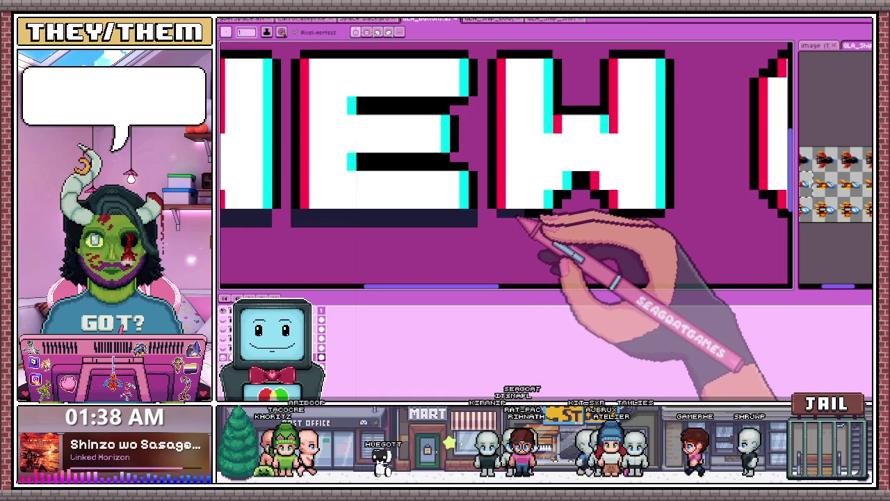
scroll(578, 208, "up", 1)
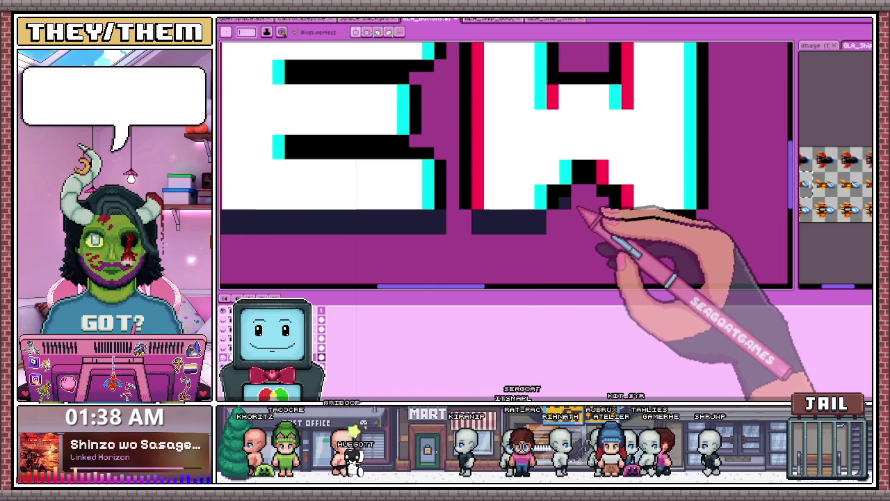
left_click_drag(562, 201, 584, 176)
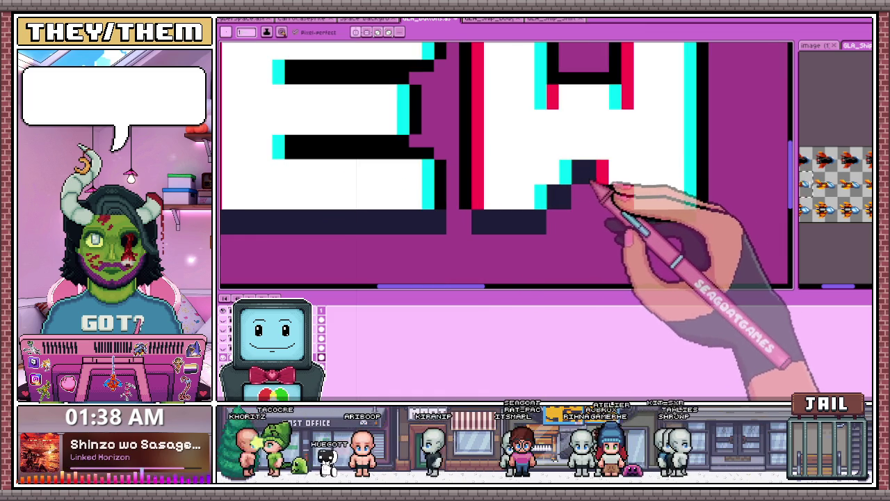
left_click_drag(636, 217, 685, 219)
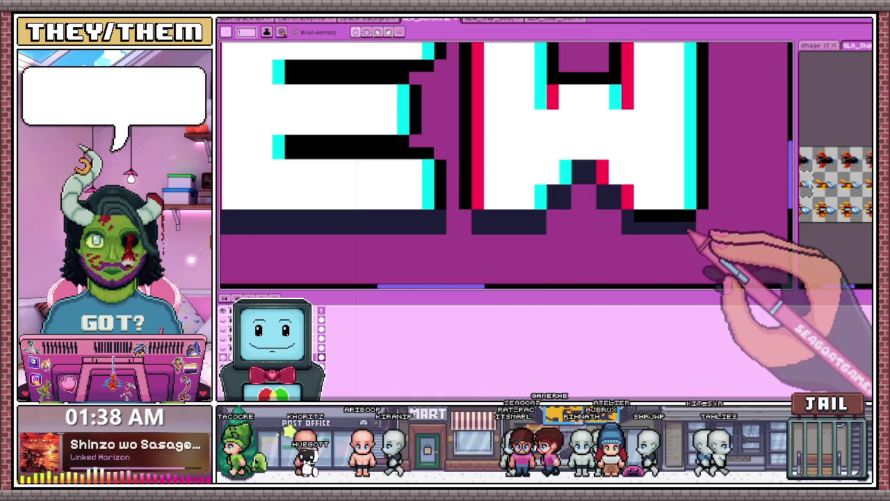
Step: Briefly marquee-select the GAME letters, deselect, then draw a dark shadow row under the N
scroll(654, 237, "down", 2)
scroll(577, 264, "down", 2)
scroll(552, 255, "down", 1)
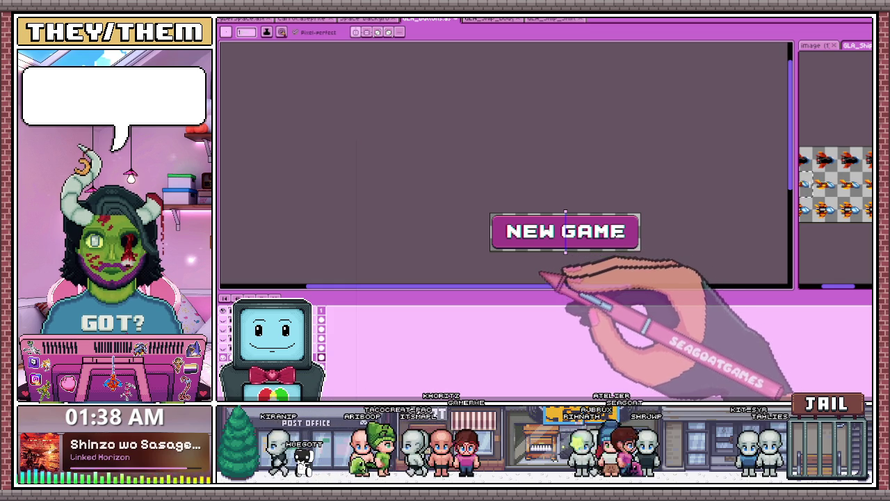
scroll(565, 250, "up", 2)
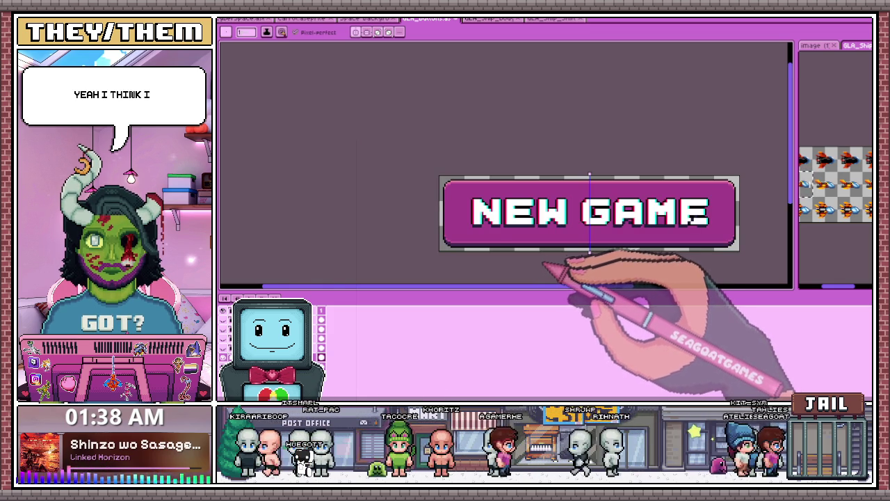
scroll(546, 264, "down", 5)
scroll(542, 263, "up", 4)
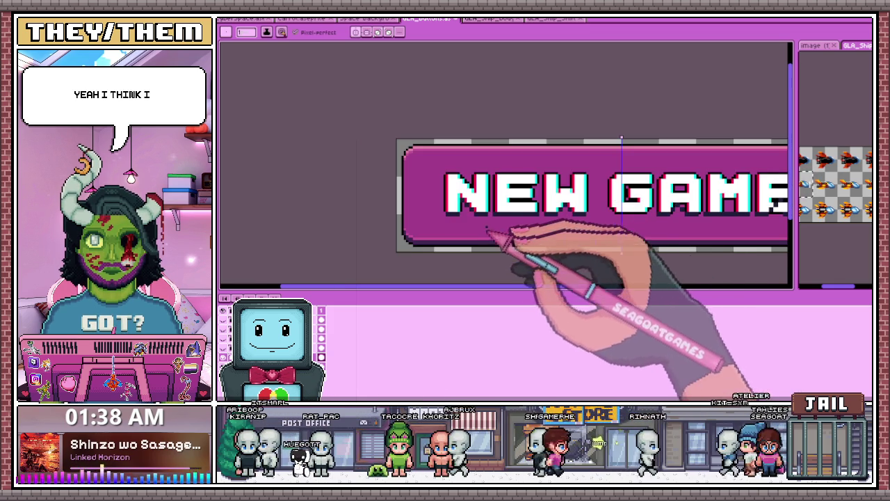
scroll(487, 236, "up", 1)
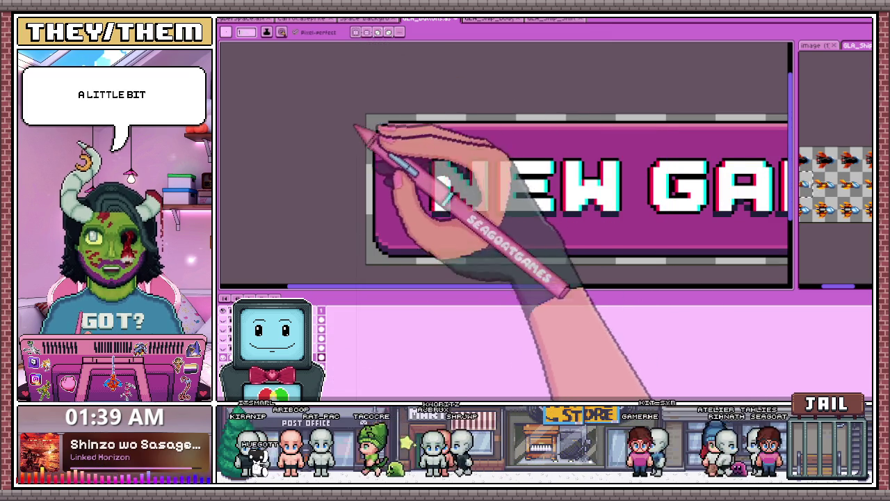
scroll(445, 160, "down", 2)
scroll(458, 199, "up", 2)
scroll(595, 194, "down", 2)
scroll(666, 199, "up", 1)
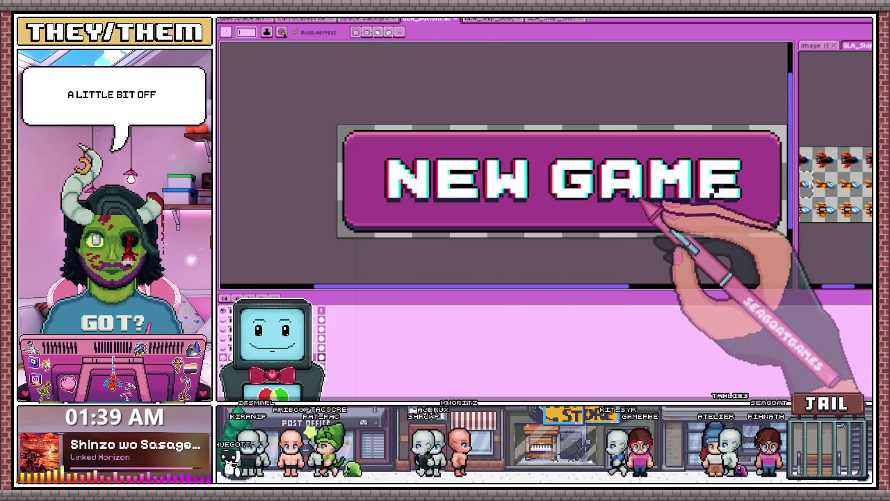
key("m")
left_click_drag(542, 156, 752, 236)
left_click(752, 244)
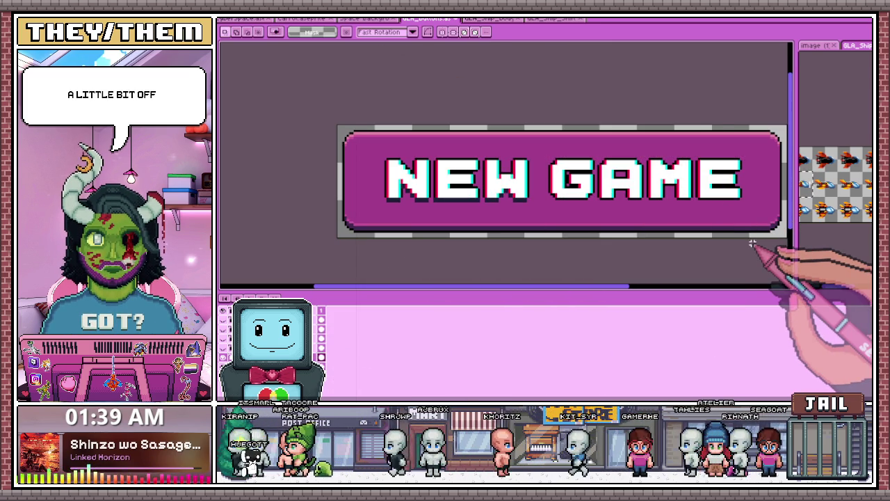
scroll(417, 205, "up", 2)
scroll(397, 206, "up", 2)
key("b")
left_click_drag(391, 214, 435, 215)
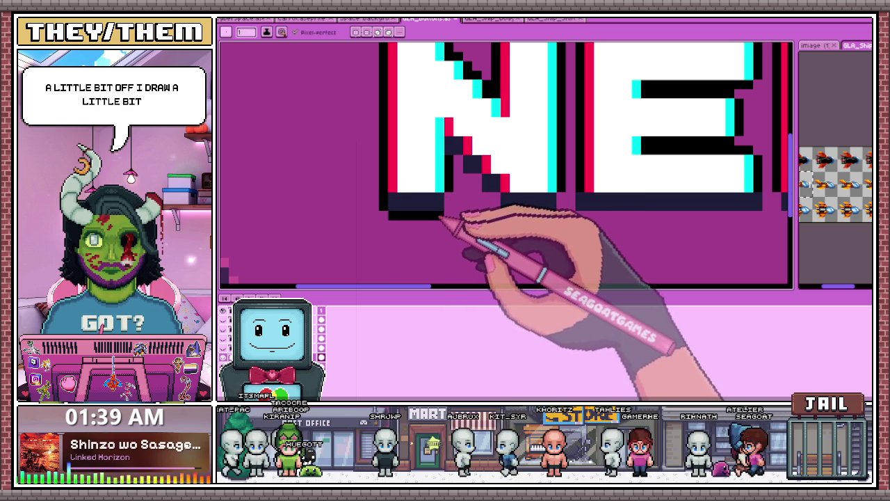
Step: Extend the N's diagonal shadow down to the right
scroll(452, 207, "up", 1)
scroll(467, 167, "up", 1)
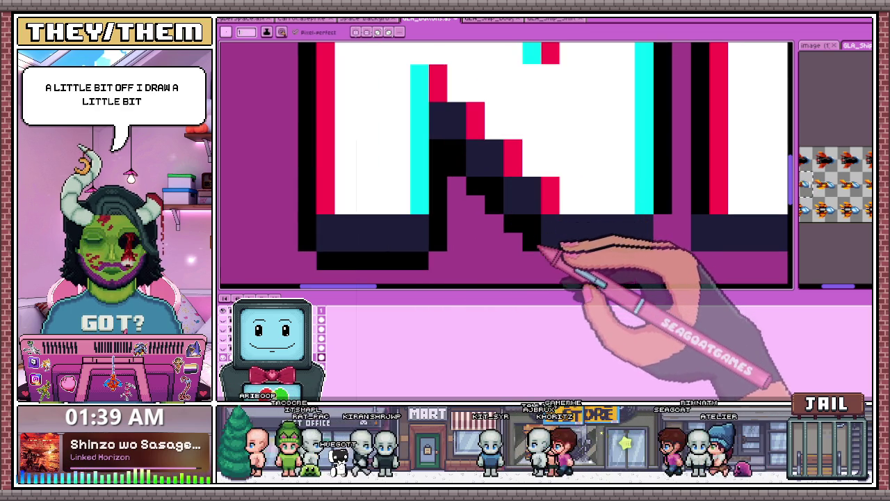
scroll(431, 233, "down", 3)
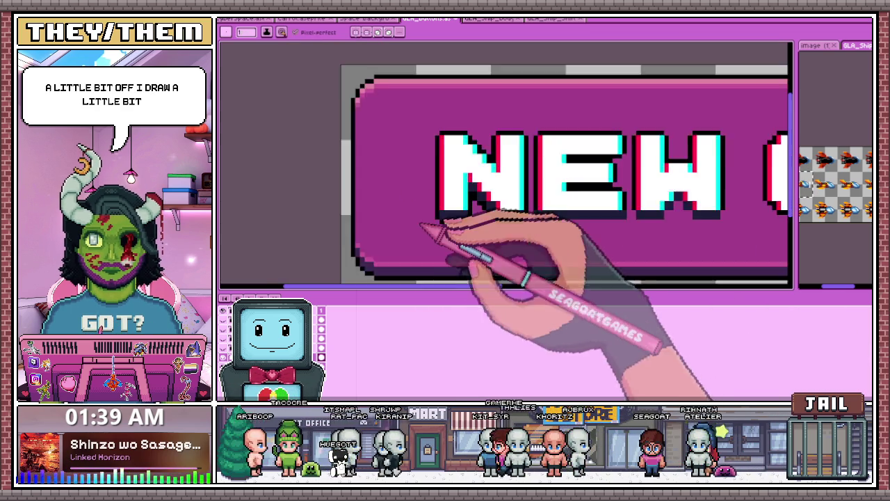
scroll(478, 241, "down", 2)
scroll(478, 238, "down", 1)
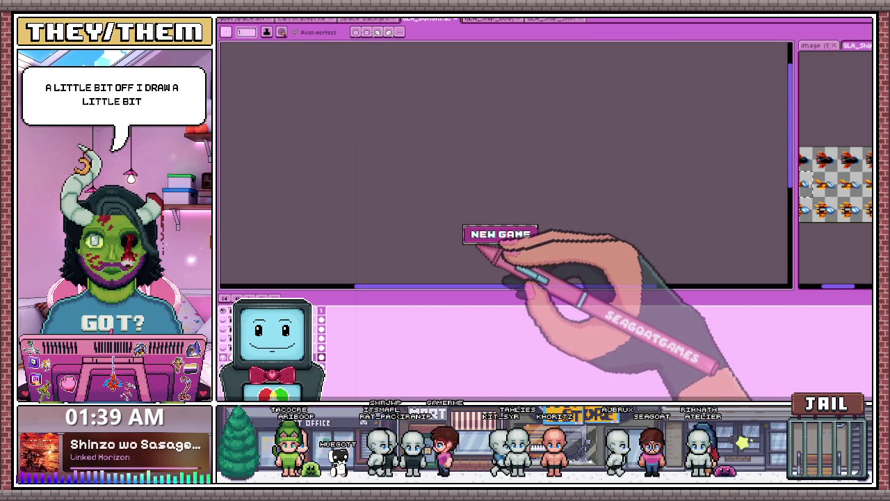
scroll(476, 244, "up", 2)
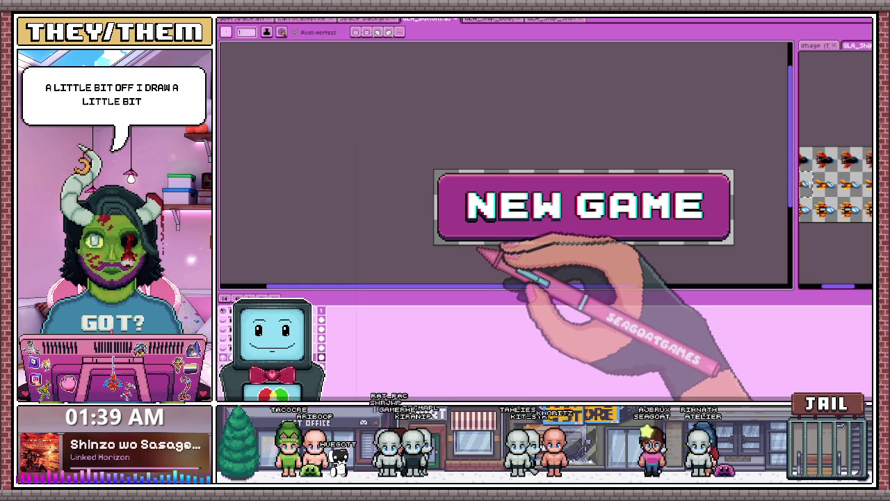
scroll(485, 244, "up", 1)
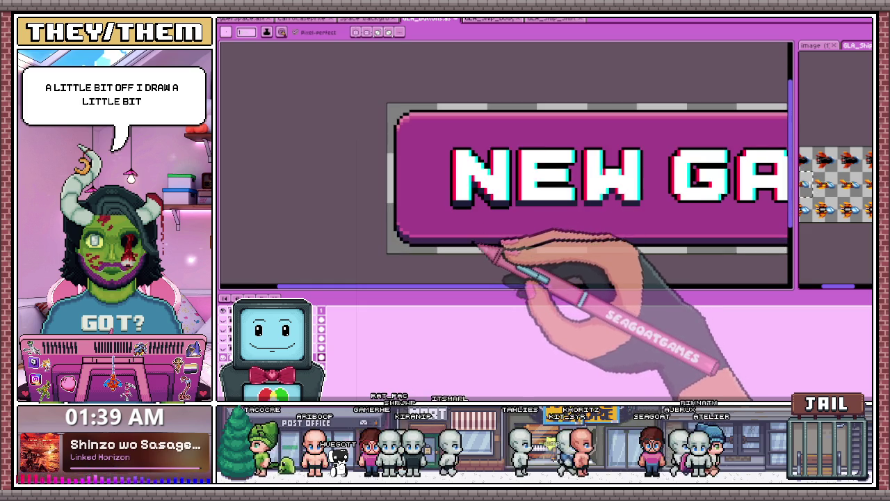
scroll(480, 239, "up", 1)
scroll(471, 244, "up", 1)
scroll(459, 223, "up", 1)
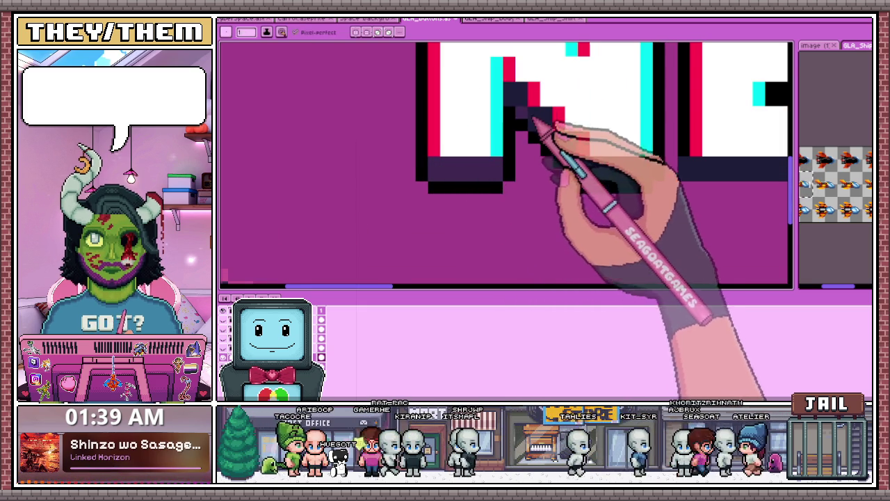
scroll(528, 115, "up", 1)
left_click_drag(546, 124, 620, 189)
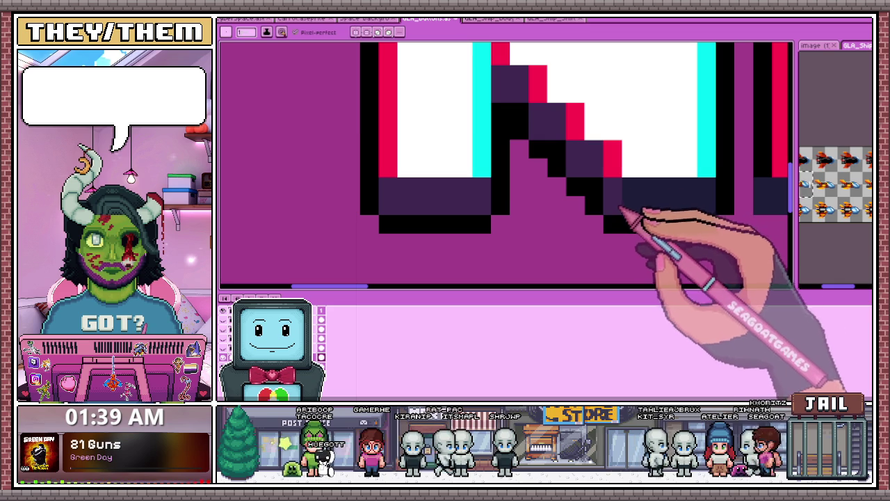
Step: Sample black from the canvas and draw a black shadow row along the bottom of the E
scroll(622, 194, "down", 2)
scroll(512, 224, "down", 2)
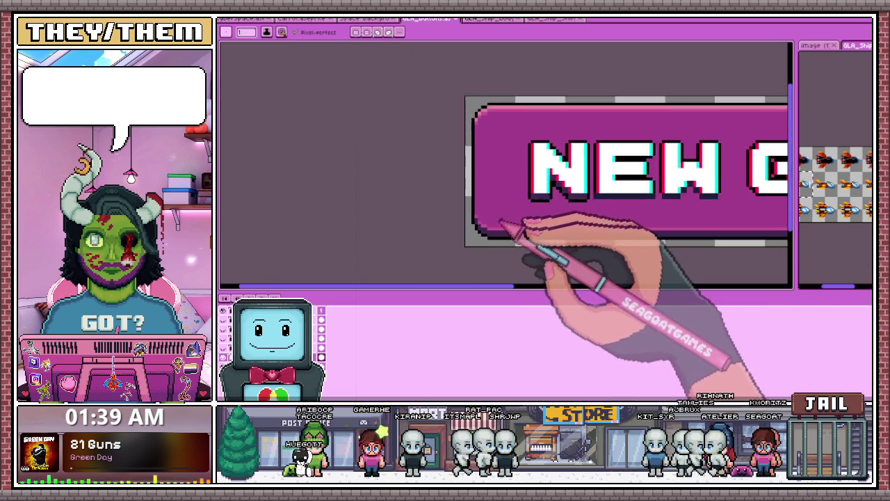
scroll(562, 234, "up", 1)
scroll(563, 199, "up", 1)
scroll(528, 221, "down", 2)
scroll(529, 224, "down", 1)
scroll(532, 227, "up", 1)
scroll(539, 214, "up", 2)
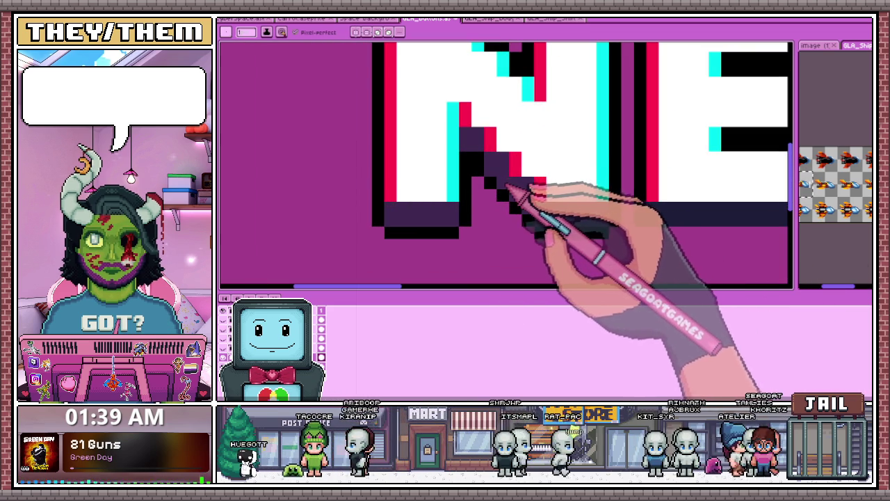
scroll(485, 167, "down", 2)
scroll(513, 179, "down", 1)
scroll(533, 224, "down", 2)
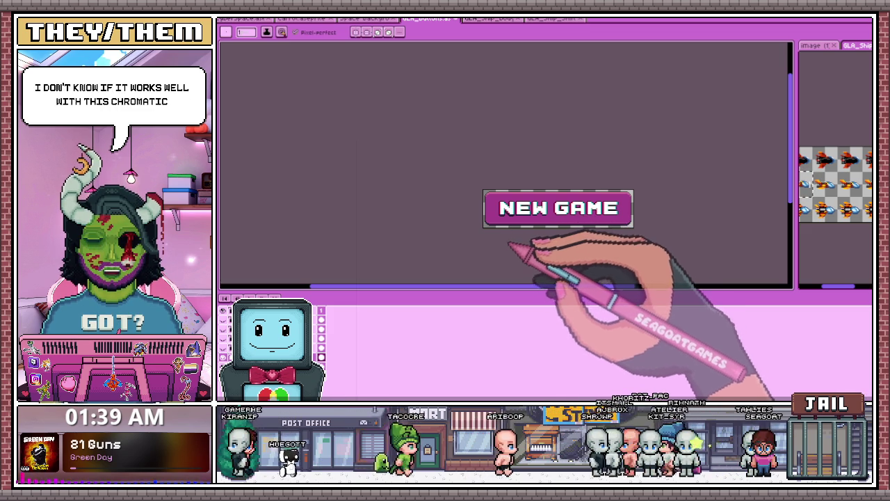
scroll(511, 247, "up", 1)
scroll(514, 244, "up", 1)
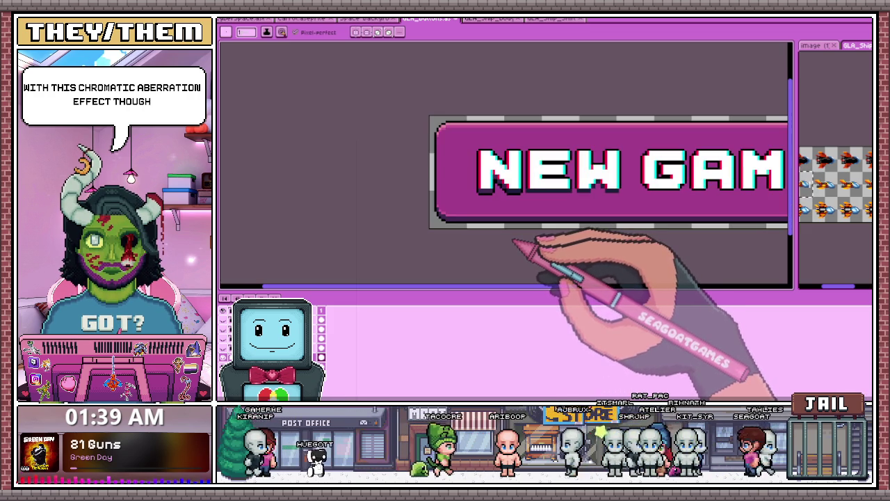
scroll(512, 245, "down", 2)
scroll(512, 247, "up", 1)
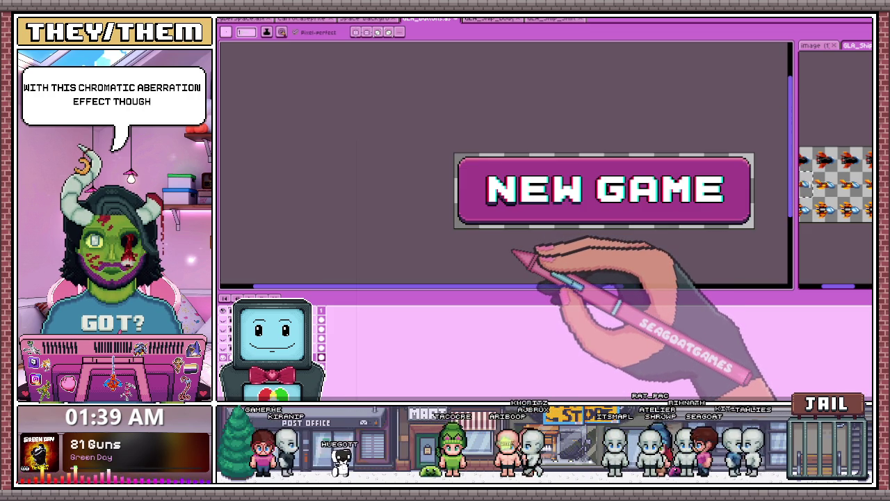
scroll(512, 249, "up", 1)
scroll(557, 216, "up", 1)
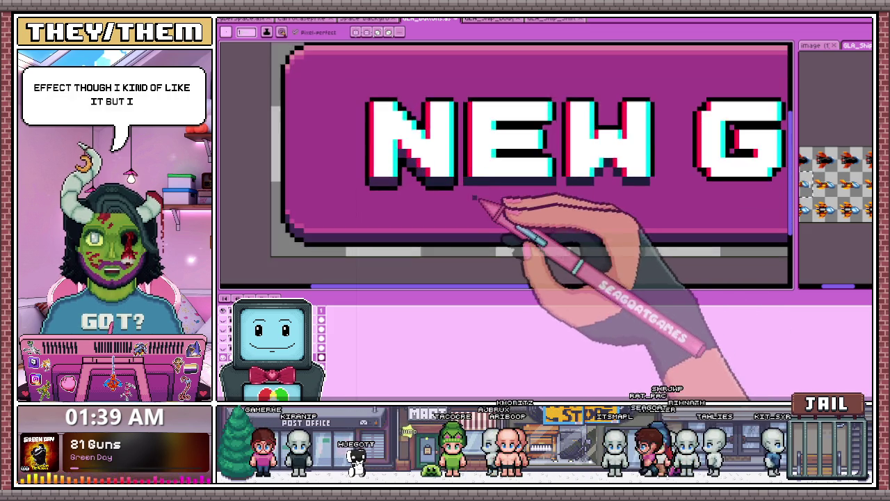
scroll(479, 191, "up", 2)
scroll(462, 186, "down", 1)
key("i")
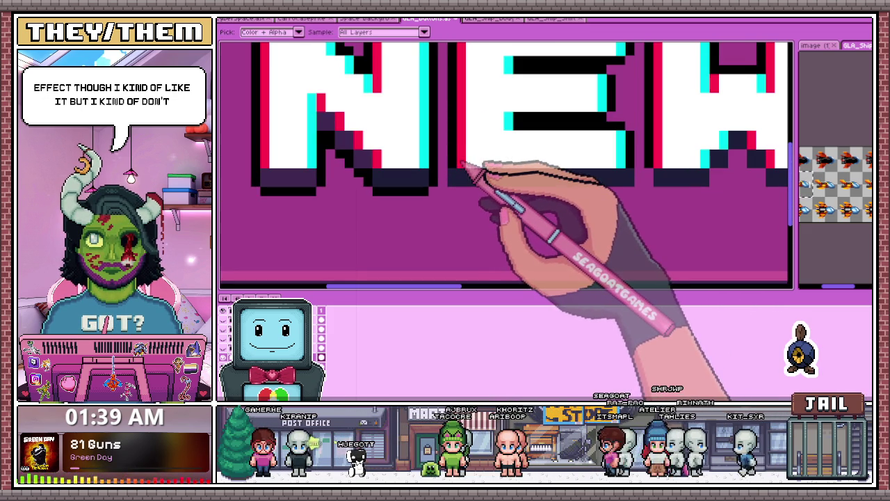
key("b")
left_click(545, 180)
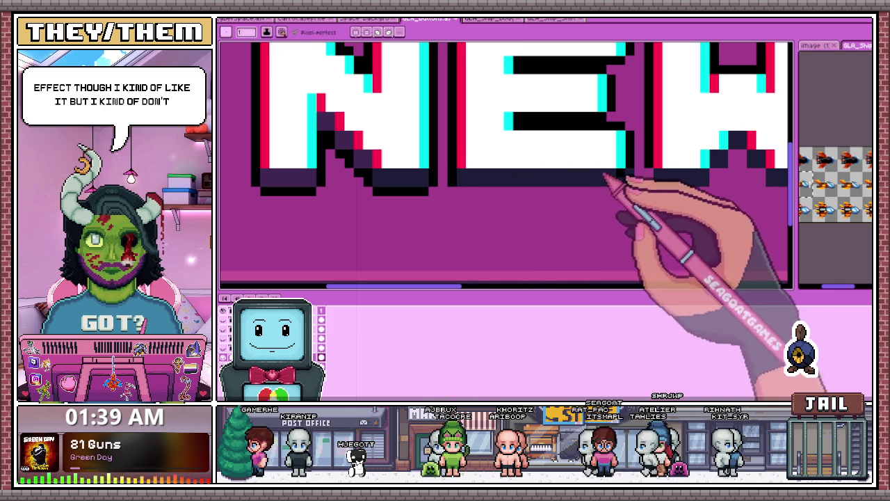
left_click_drag(460, 190, 615, 191)
Step: Extend the dark stair-step shadow along the letter's edge
scroll(536, 208, "down", 2)
scroll(596, 209, "down", 1)
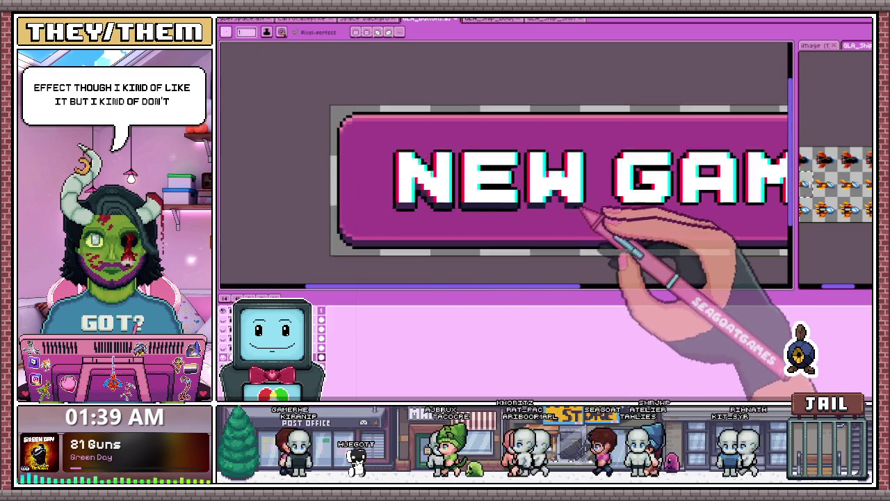
scroll(596, 209, "up", 3)
scroll(479, 191, "up", 2)
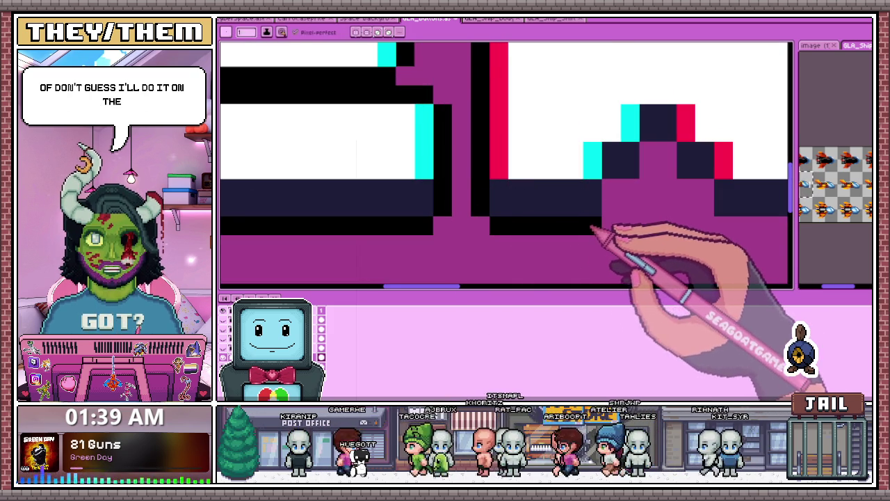
left_click_drag(611, 206, 629, 169)
scroll(626, 194, "down", 2)
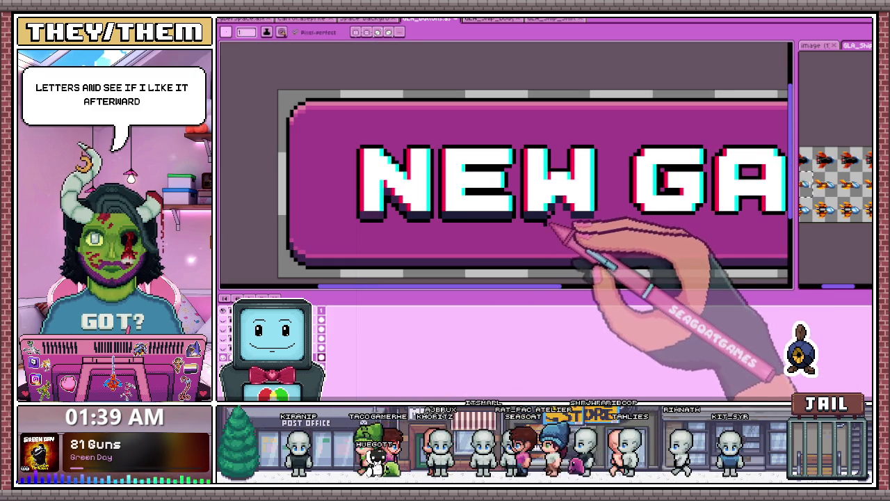
scroll(567, 222, "up", 1)
scroll(550, 215, "up", 1)
scroll(529, 212, "up", 1)
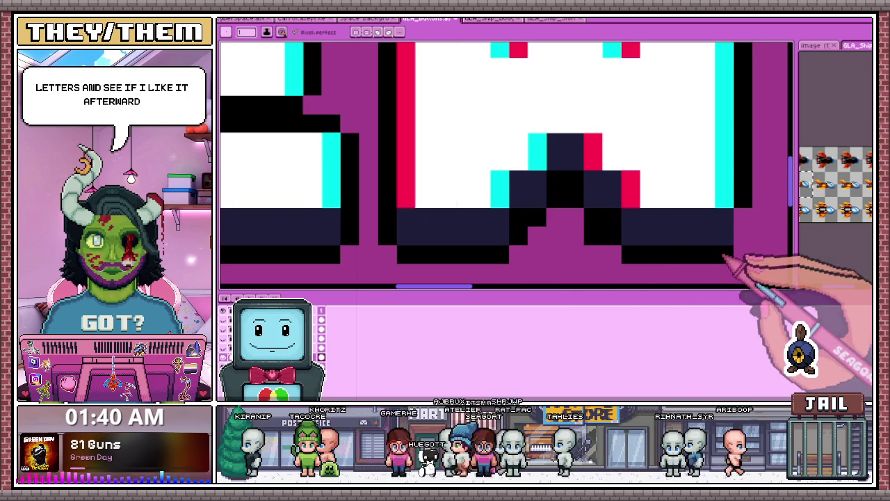
Step: Erase the stray dark pixels under the W, then return to the pencil
key("e")
left_click_drag(593, 217, 593, 235)
key("b")
scroll(457, 229, "down", 2)
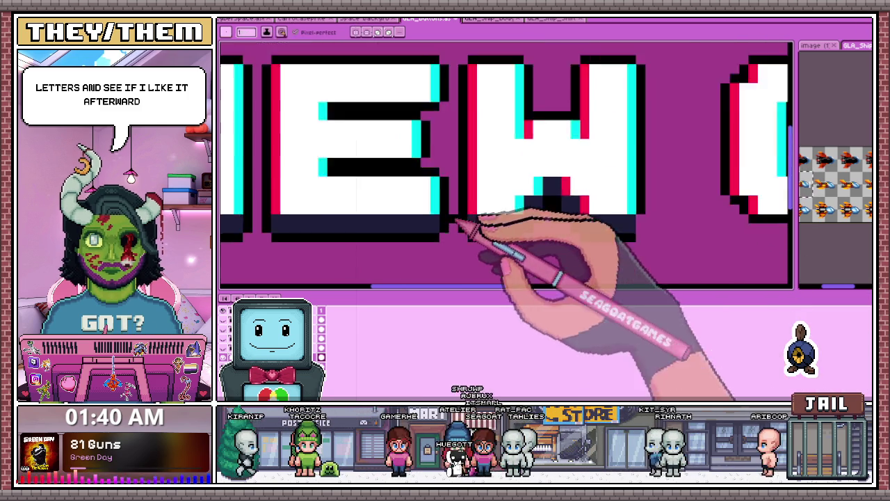
scroll(556, 244, "up", 2)
scroll(521, 223, "down", 1)
scroll(549, 208, "down", 2)
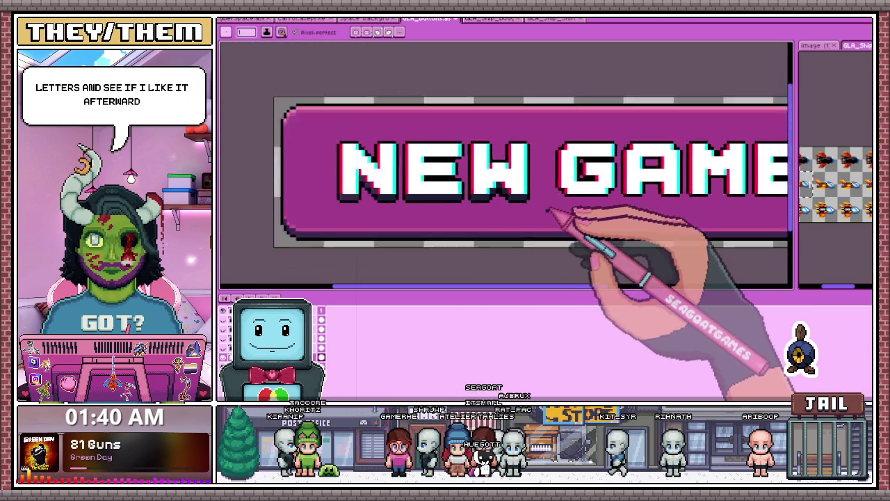
scroll(570, 223, "down", 2)
scroll(573, 226, "down", 1)
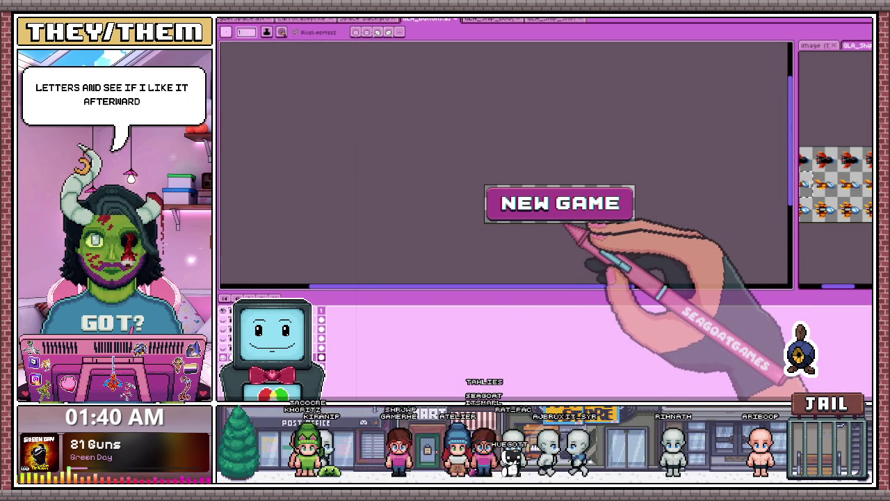
scroll(568, 226, "up", 2)
scroll(566, 204, "up", 1)
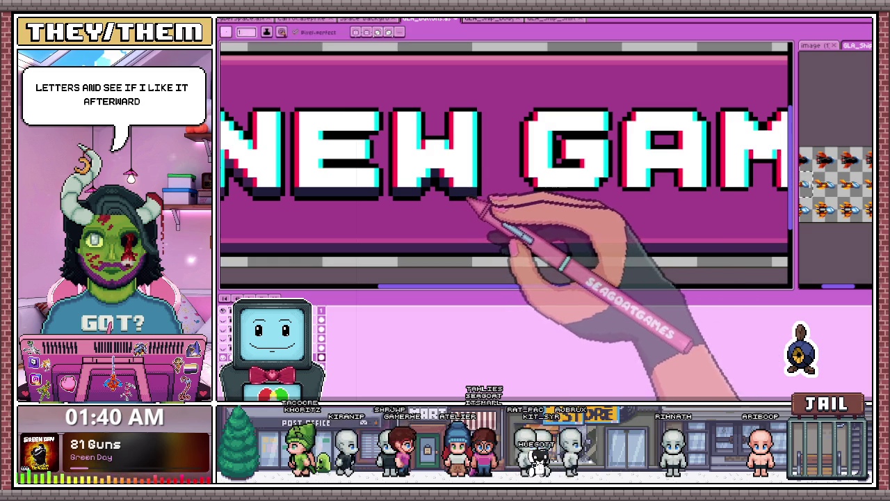
Step: Zoom in and add a dark shadow pixel beneath the G
scroll(486, 199, "up", 2)
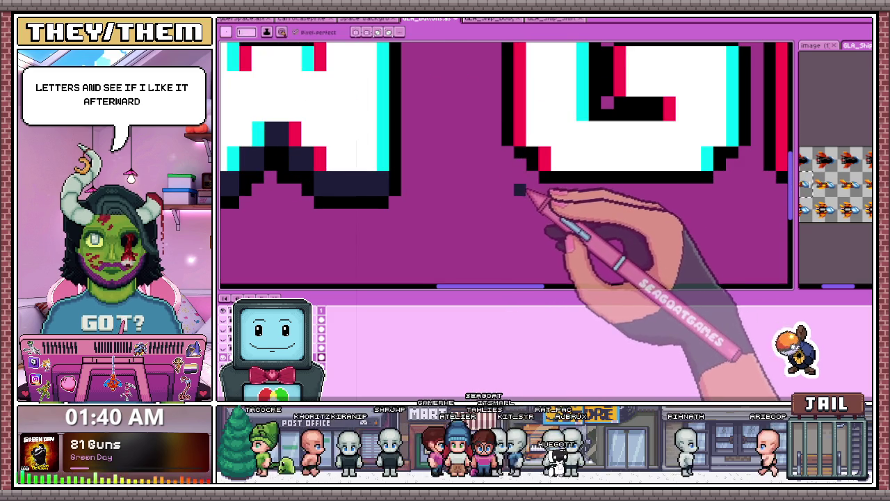
scroll(528, 187, "up", 2)
scroll(542, 182, "down", 1)
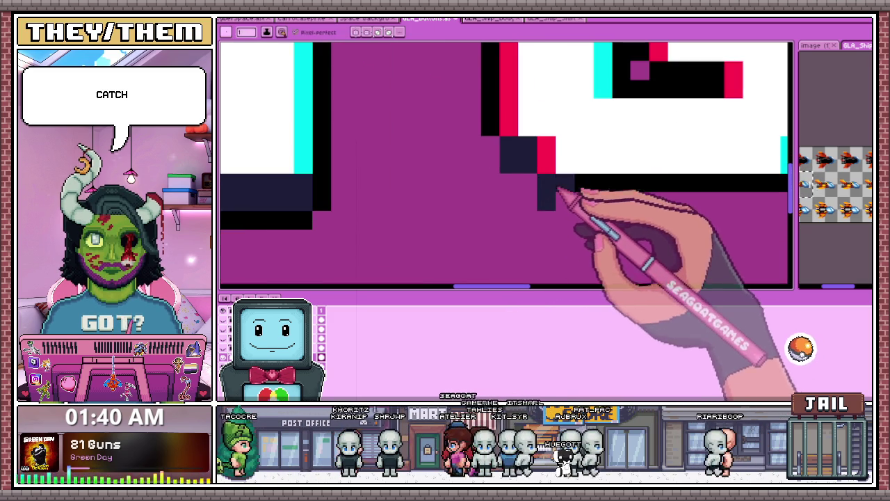
scroll(556, 198, "down", 2)
scroll(596, 185, "up", 2)
scroll(562, 192, "down", 2)
scroll(520, 193, "down", 1)
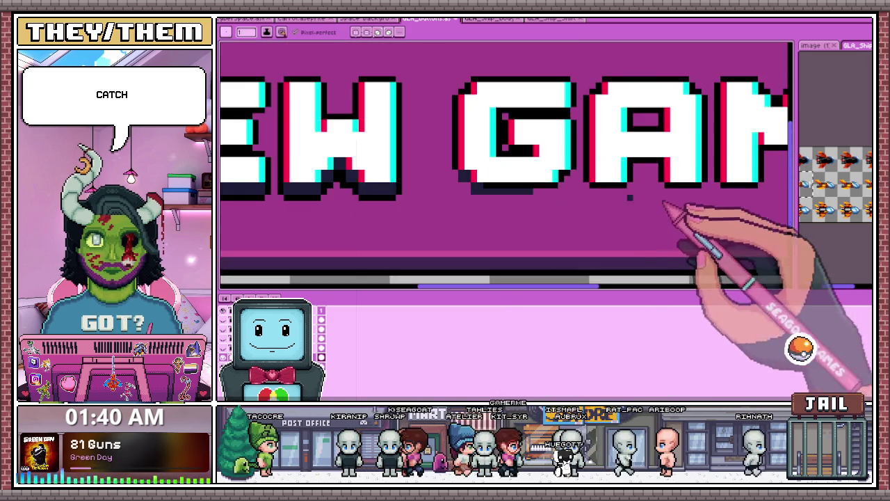
scroll(660, 196, "up", 2)
left_click(525, 188)
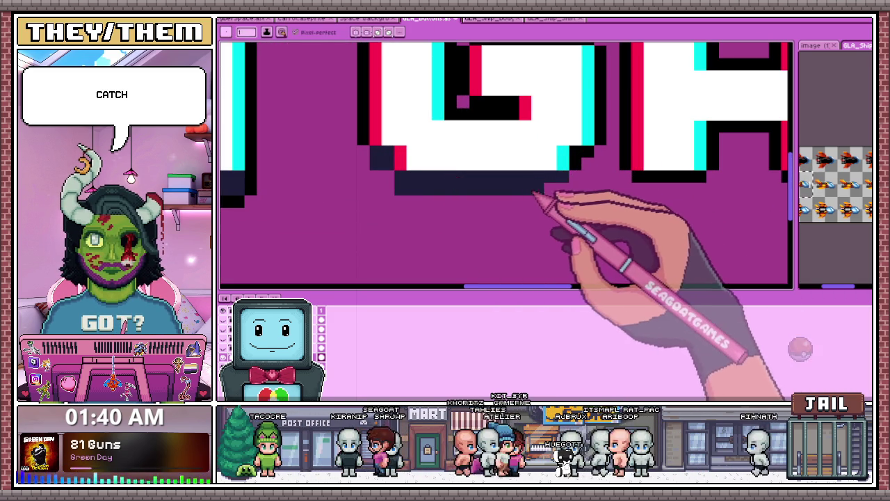
Step: Sample the shadow colour from the canvas and add a dark pixel under the E
scroll(586, 198, "down", 2)
scroll(576, 192, "down", 1)
scroll(526, 188, "up", 2)
key("i")
key("b")
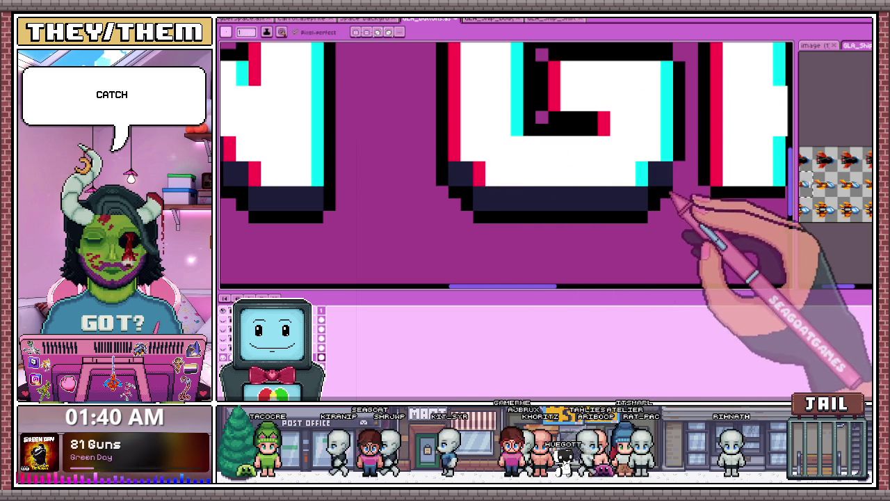
scroll(545, 174, "down", 3)
scroll(515, 170, "up", 1)
scroll(557, 199, "down", 1)
scroll(486, 188, "down", 1)
scroll(518, 168, "up", 2)
scroll(515, 161, "up", 2)
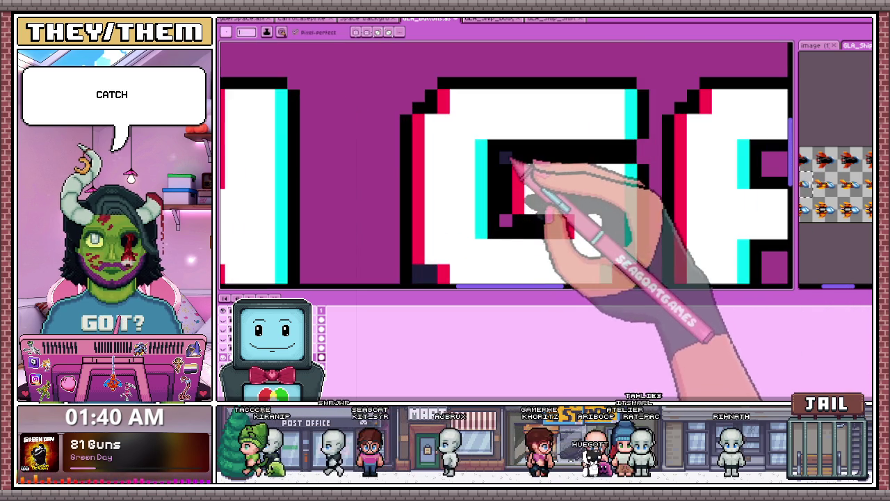
scroll(497, 208, "down", 3)
scroll(479, 186, "down", 2)
scroll(504, 212, "up", 2)
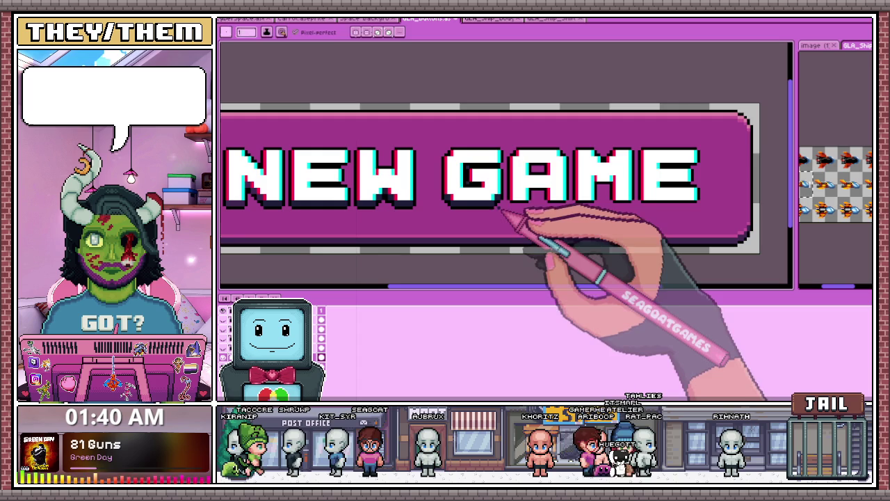
scroll(495, 217, "up", 1)
scroll(515, 202, "up", 2)
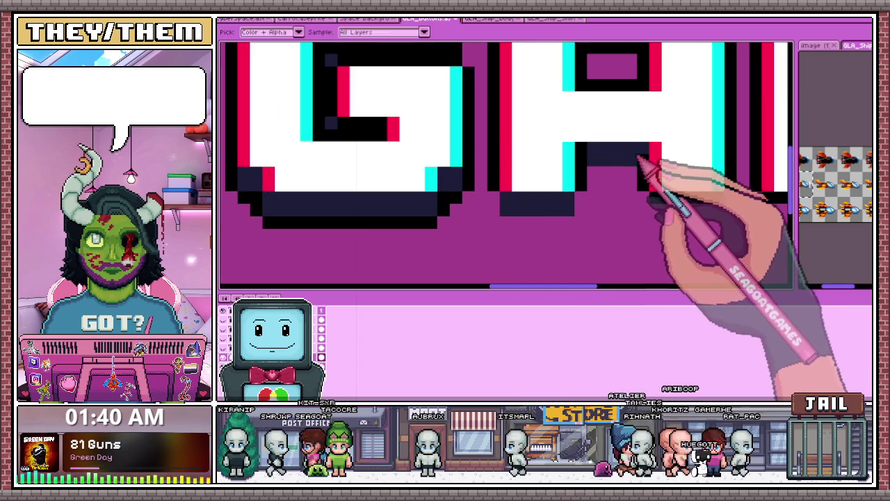
scroll(612, 143, "down", 1)
scroll(606, 133, "up", 1)
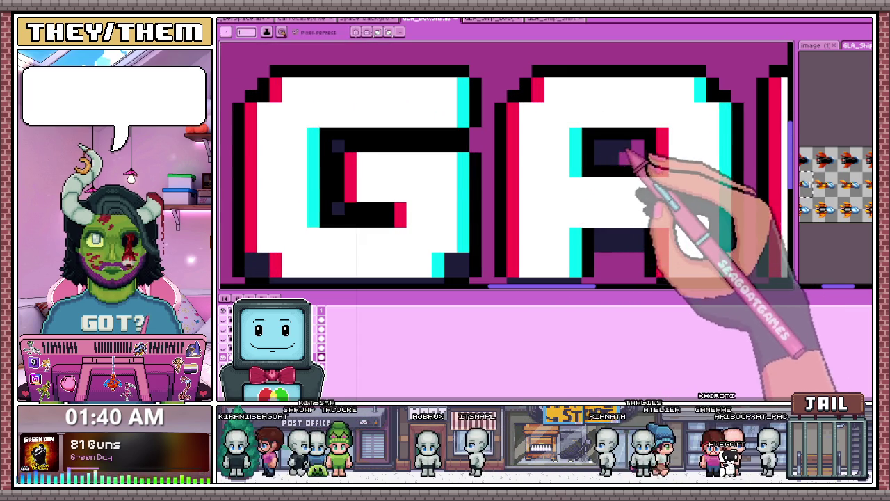
scroll(612, 167, "down", 2)
scroll(591, 195, "up", 1)
scroll(556, 198, "up", 2)
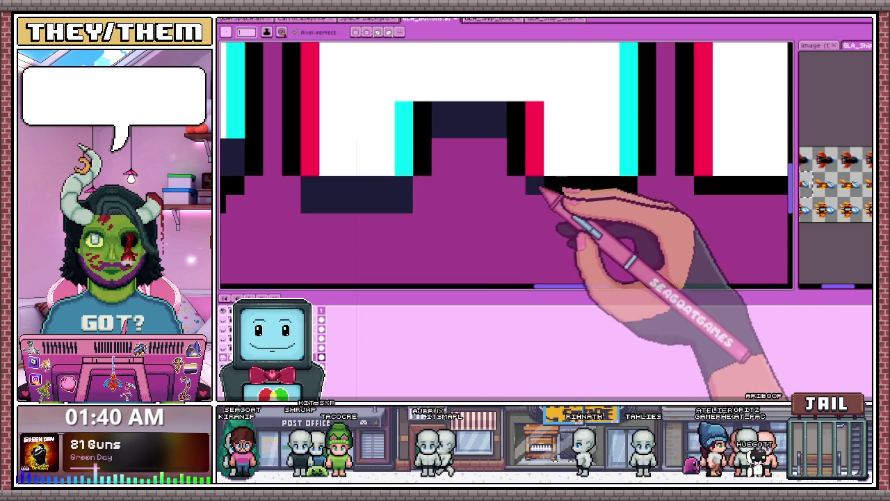
scroll(546, 203, "down", 1)
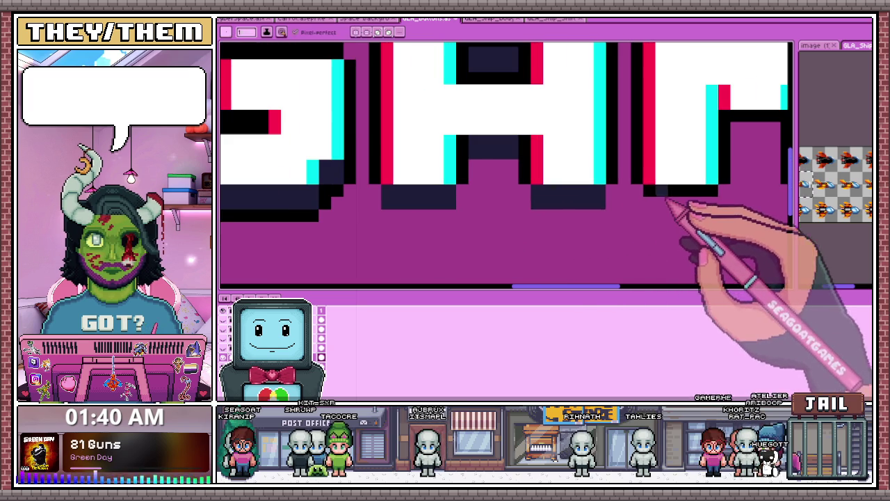
scroll(427, 199, "down", 1)
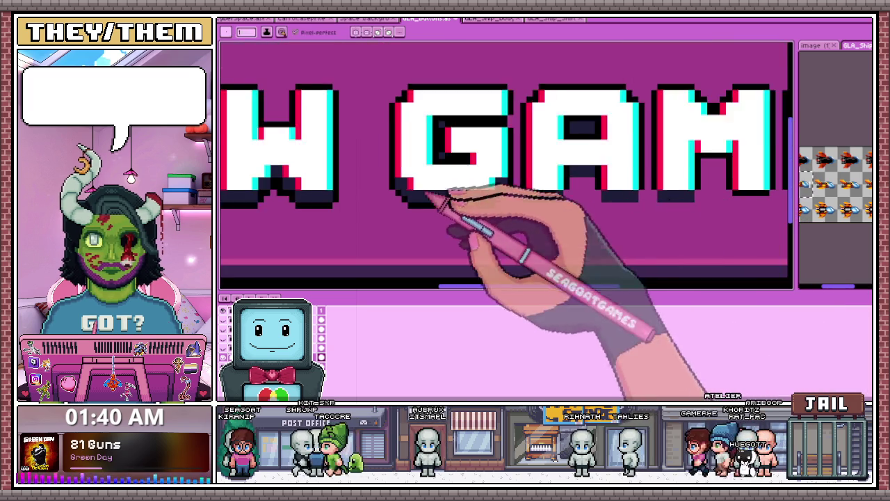
scroll(656, 188, "up", 1)
scroll(626, 142, "up", 1)
scroll(660, 153, "down", 1)
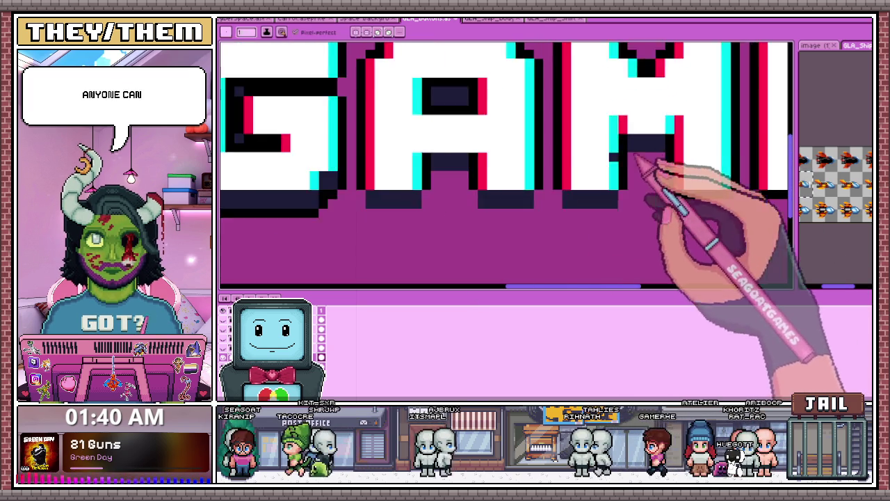
scroll(641, 181, "down", 1)
scroll(528, 205, "up", 2)
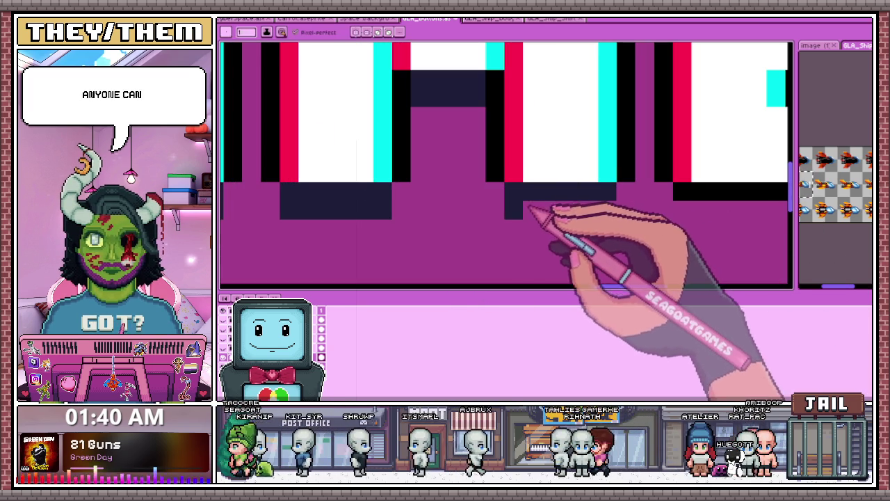
scroll(595, 206, "down", 1)
scroll(604, 207, "up", 1)
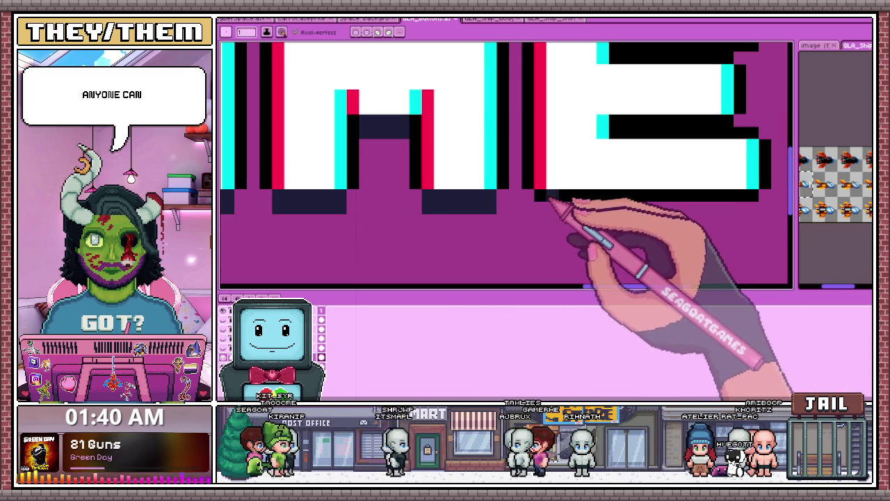
left_click(566, 205)
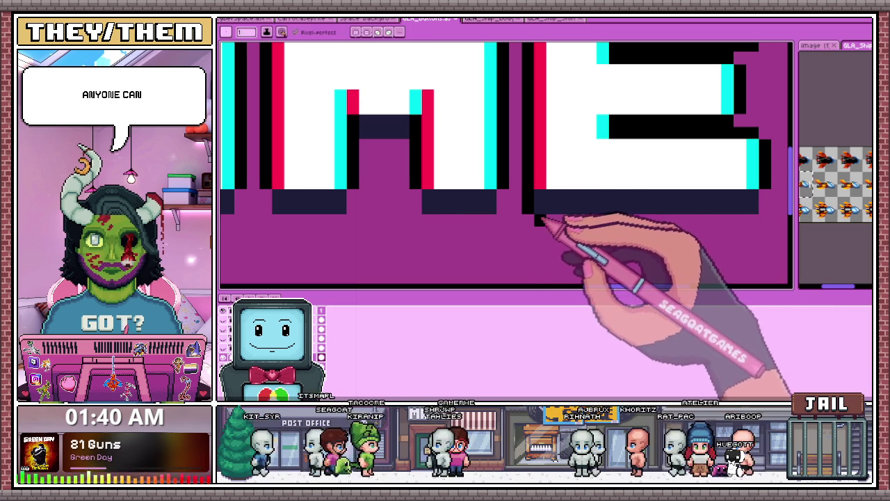
Step: Draw black shadow rows under the M's base and right stroke, extending its side column down
scroll(532, 209, "left", 3)
scroll(532, 209, "up", 1)
left_click_drag(457, 229, 542, 229)
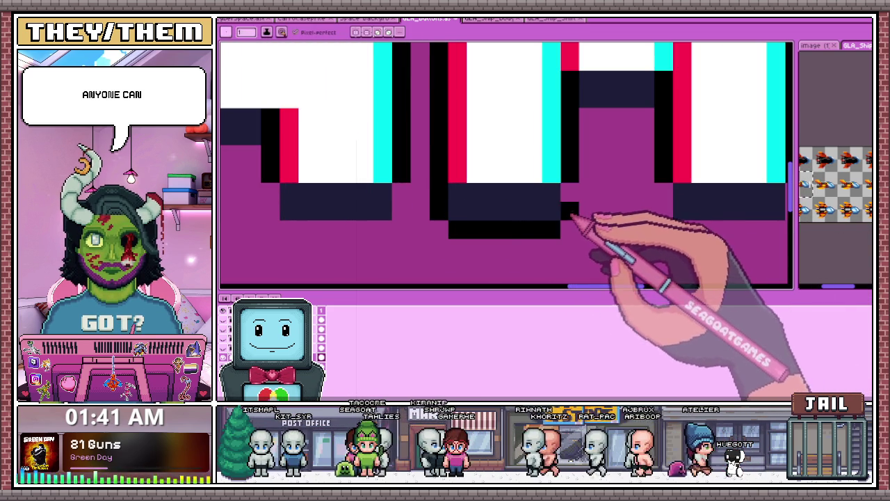
left_click(569, 192)
scroll(723, 235, "down", 1)
scroll(606, 205, "down", 1)
scroll(529, 202, "up", 2)
left_click_drag(435, 203, 534, 205)
Step: Fix the A with a dark interior pixel and lower its crossbar shadow by one row
scroll(554, 171, "down", 2)
scroll(563, 208, "down", 1)
scroll(432, 205, "up", 1)
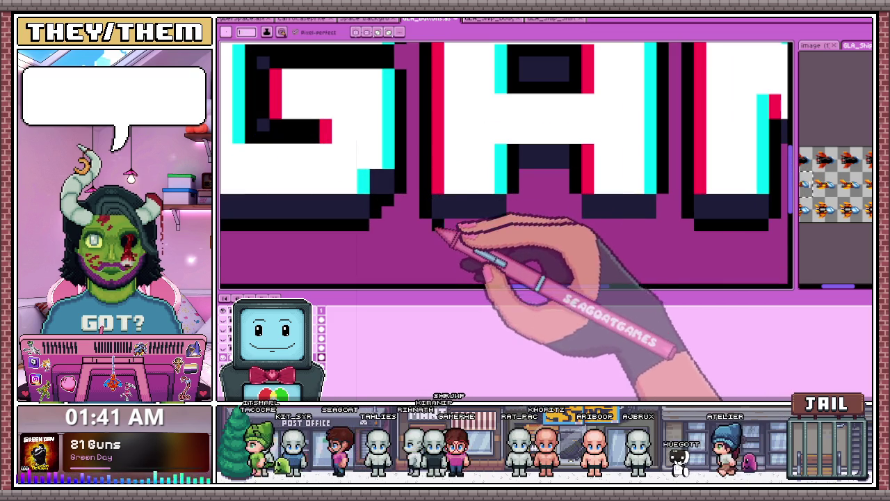
left_click(549, 188)
left_click_drag(522, 175, 566, 179)
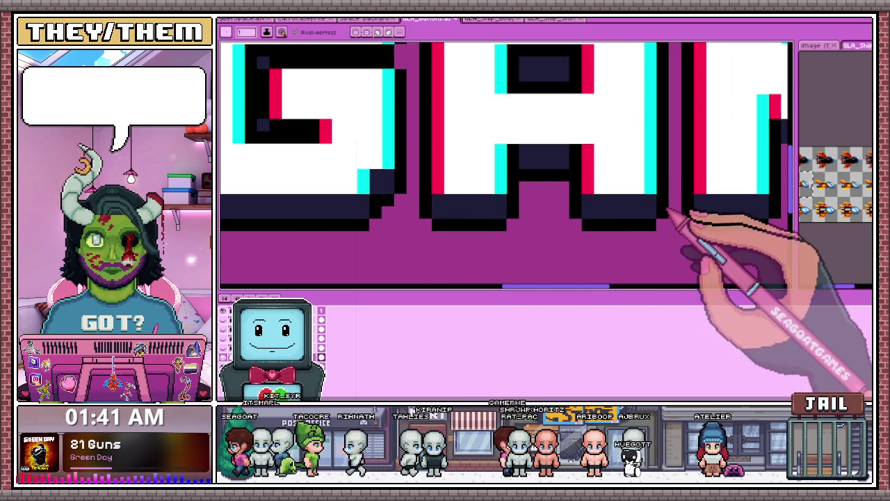
scroll(584, 229, "down", 2)
scroll(587, 243, "down", 1)
scroll(586, 248, "down", 1)
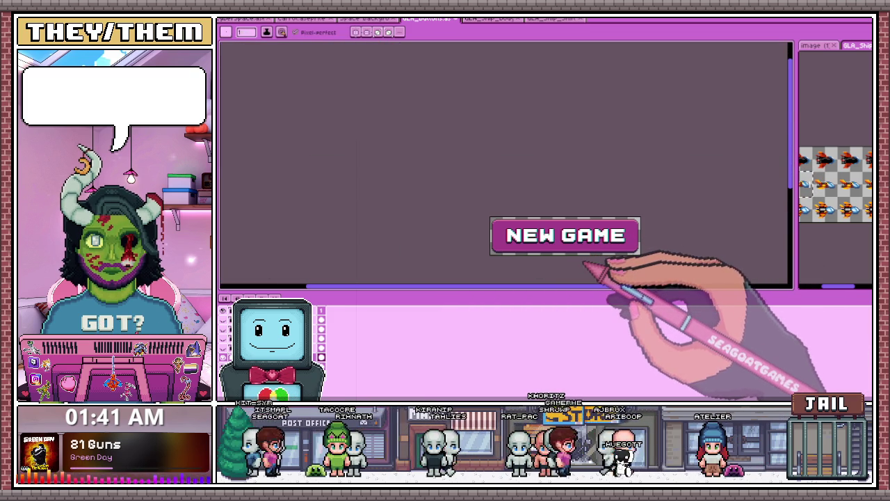
scroll(583, 268, "up", 1)
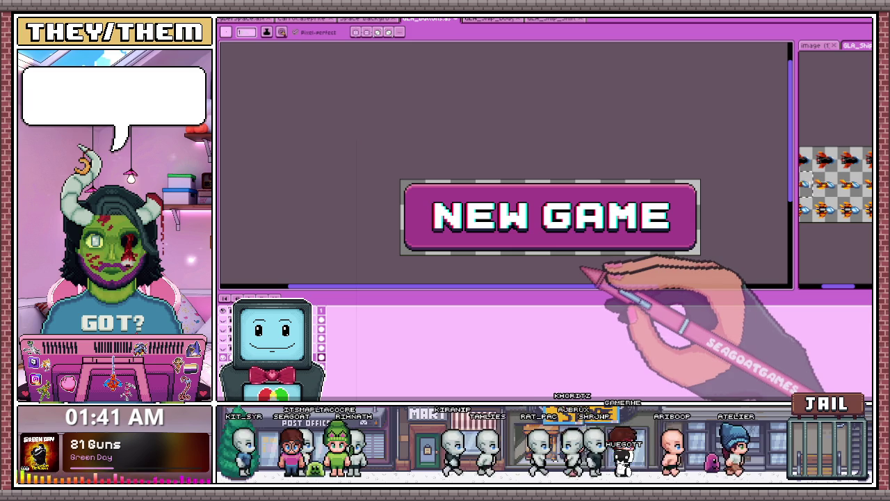